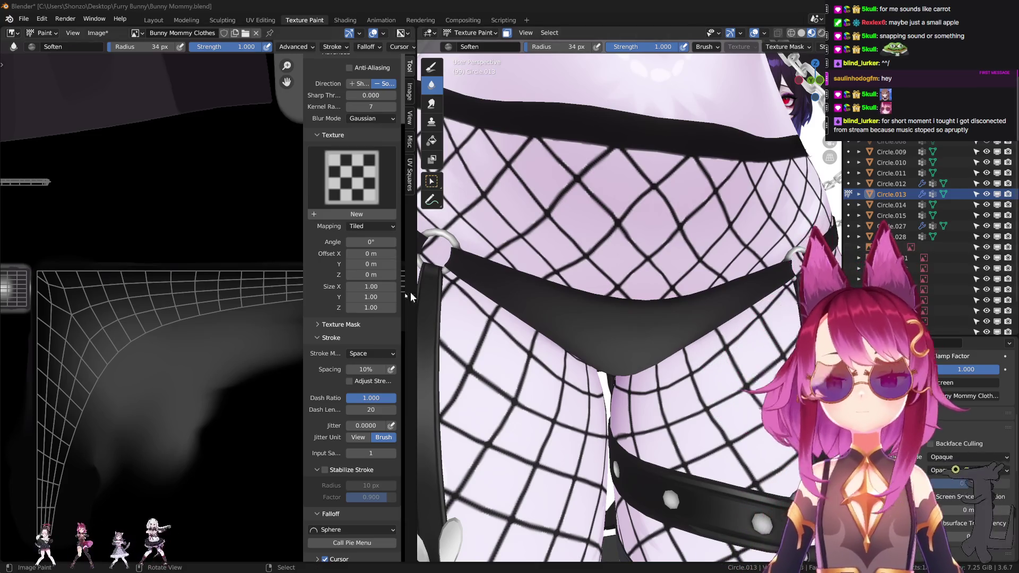
- Select the TexDraw brush and bring the curved corner of the UV island into view
mouse_move(587, 282)
middle_down()
mouse_move(609, 301)
mouse_move(631, 284)
middle_up()
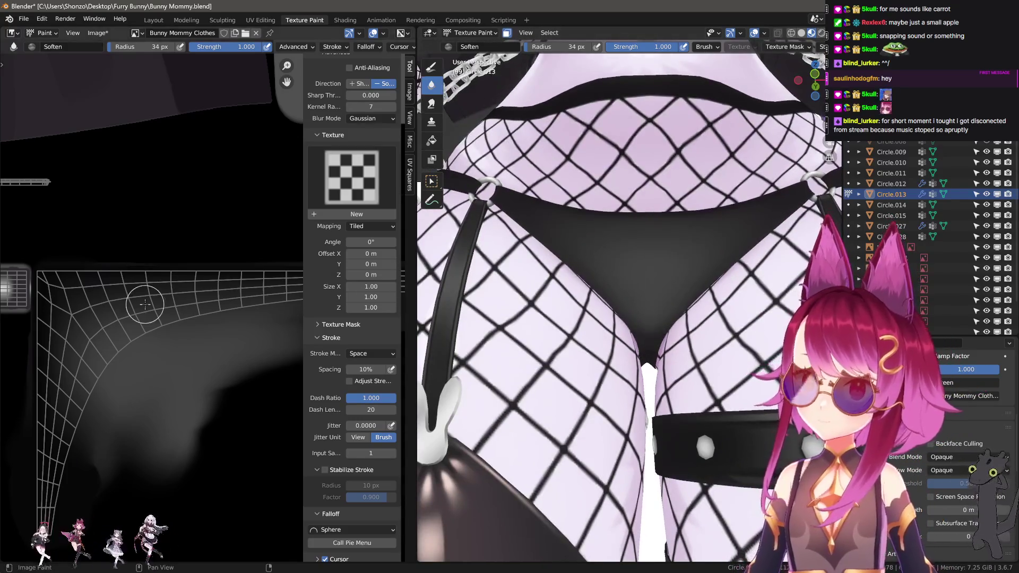
click(431, 66)
middle_drag(95, 353, 126, 427)
key(n)
scroll(223, 361, up, 5)
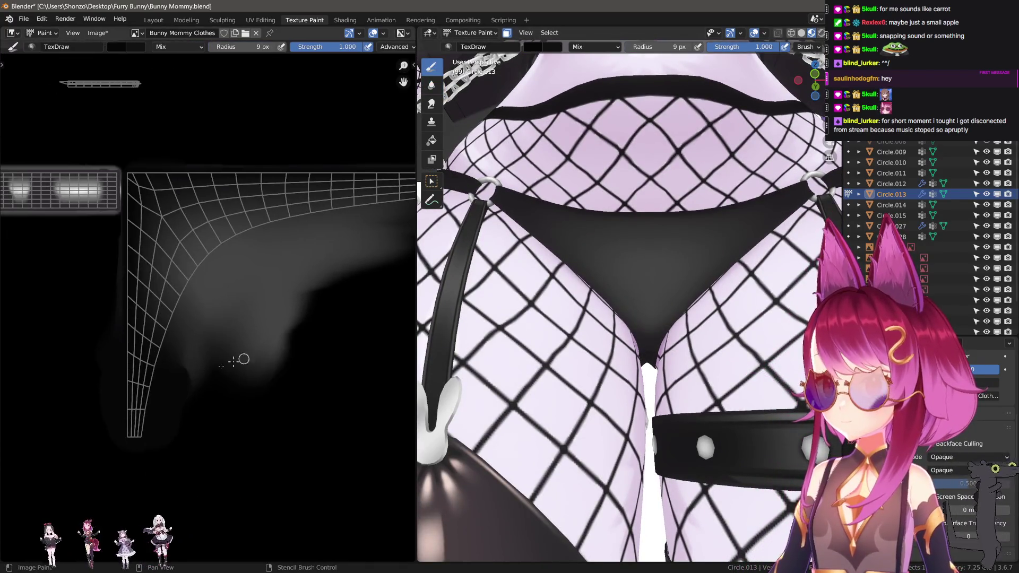
middle_drag(223, 377, 206, 401)
scroll(205, 400, up, 1)
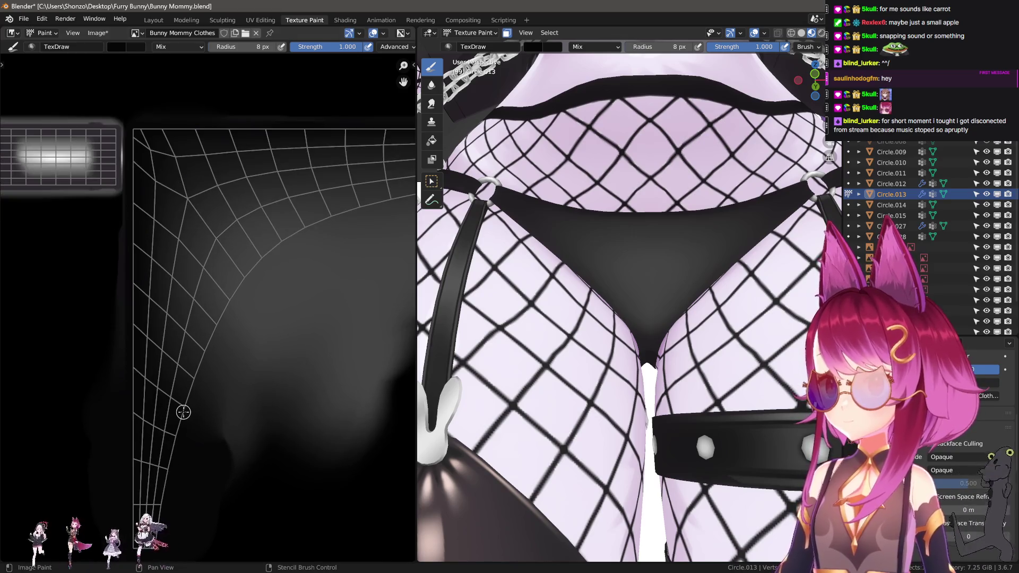
- Set the brush radius to 8 px and the Stroke Method to Line
key(f)
click(194, 401)
key(e)
click(191, 361)
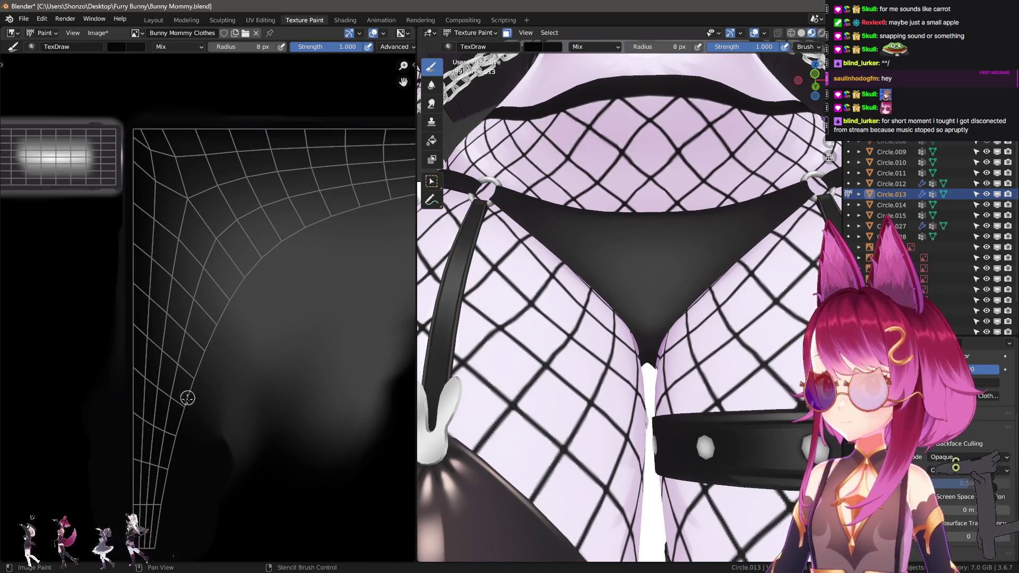
- Draw black straight-line strokes up and along the UV island's curved edge
drag(175, 438, 211, 319)
drag(196, 371, 232, 298)
mouse_move(232, 299)
mouse_down()
mouse_move(285, 237)
mouse_move(359, 208)
mouse_up()
scroll(359, 207, up, 2)
middle_drag(360, 207, 192, 249)
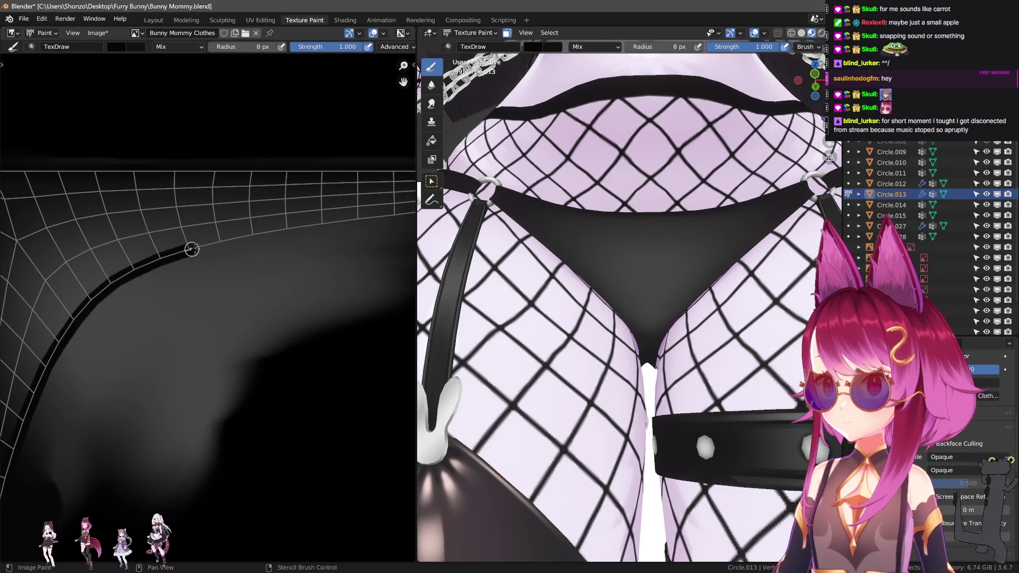
drag(219, 242, 364, 218)
middle_drag(364, 218, 159, 257)
- Blacken the lower and right island edges, then switch to a 19 px Soften brush
drag(159, 257, 398, 242)
middle_drag(398, 242, 111, 277)
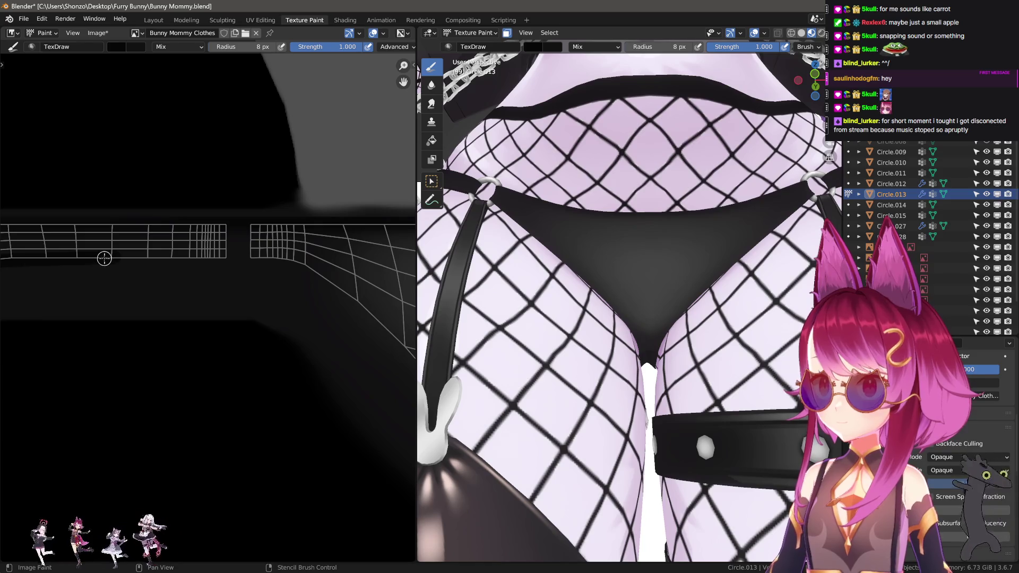
drag(104, 259, 230, 254)
middle_drag(246, 272, 204, 251)
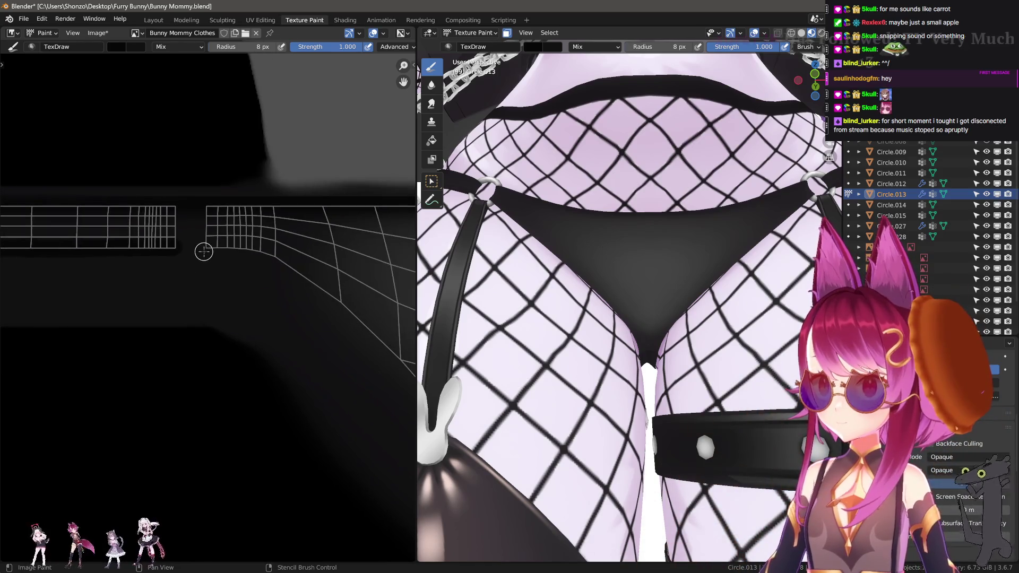
mouse_move(204, 251)
mouse_down()
mouse_move(234, 246)
mouse_move(273, 257)
mouse_move(337, 303)
mouse_up()
middle_drag(337, 303, 164, 205)
drag(164, 205, 233, 263)
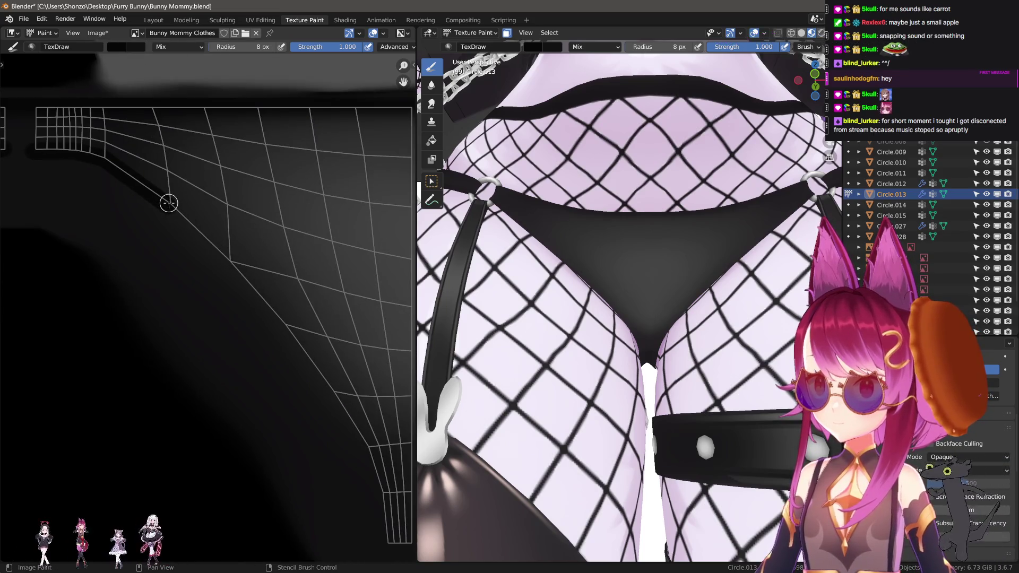
mouse_move(167, 200)
mouse_down()
mouse_move(333, 394)
mouse_move(371, 469)
mouse_move(392, 552)
mouse_move(348, 406)
mouse_move(247, 279)
mouse_up()
key(s)
key(f)
mouse_move(247, 280)
middle_down()
mouse_move(273, 296)
mouse_move(194, 228)
middle_up()
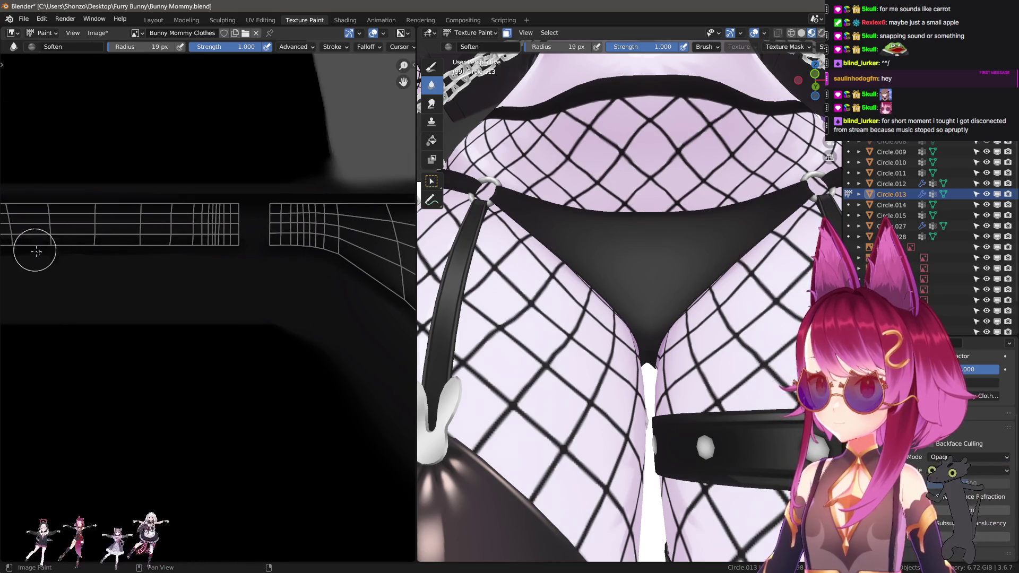
middle_drag(35, 250, 278, 248)
middle_drag(43, 264, 296, 234)
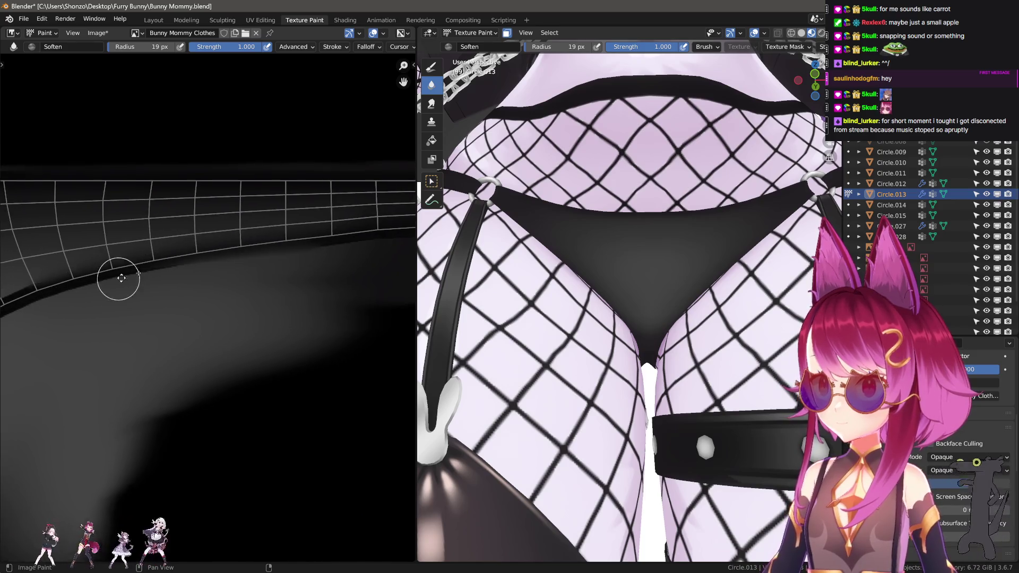
middle_drag(119, 273, 319, 204)
middle_drag(72, 423, 188, 290)
key(f)
click(201, 272)
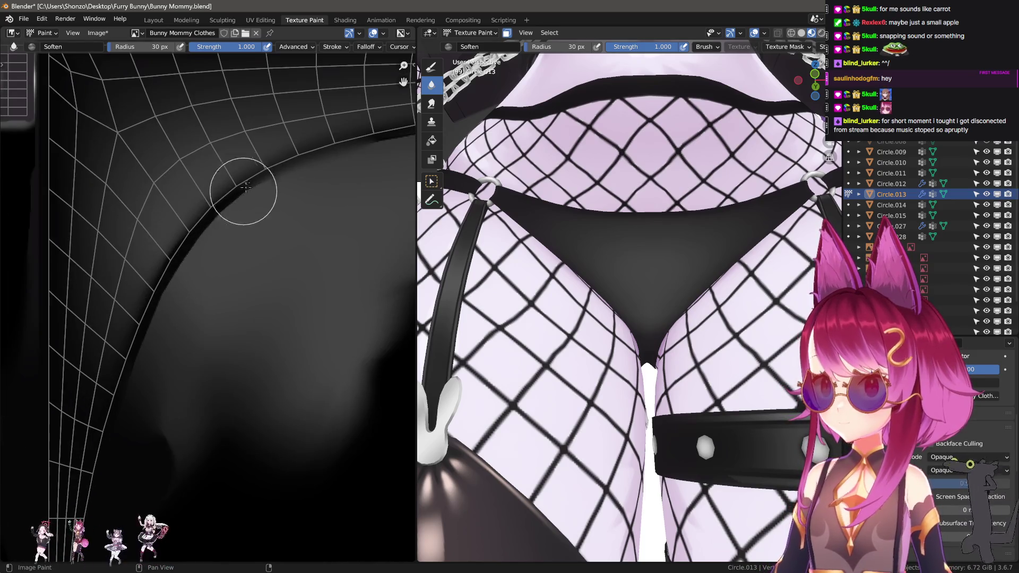
scroll(564, 346, down, 2)
mouse_move(564, 346)
middle_down()
mouse_move(720, 390)
mouse_move(481, 377)
mouse_move(509, 371)
middle_up()
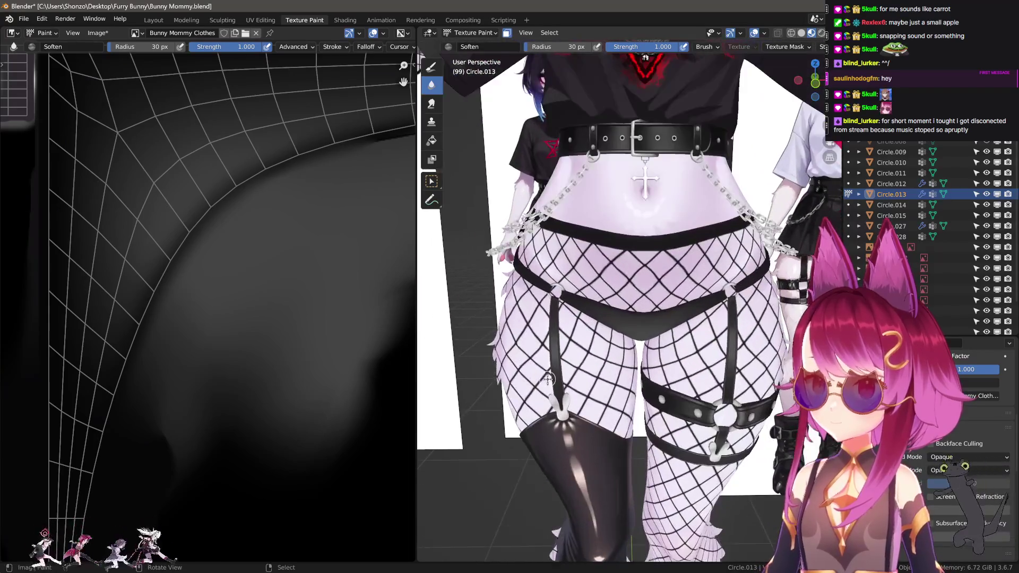
scroll(584, 340, down, 3)
mouse_move(697, 301)
middle_down()
mouse_move(463, 352)
mouse_move(557, 361)
middle_up()
- In Object Mode, hide the shirt and the hair with H
key(ctrl+Tab)
click(558, 358)
click(647, 252)
key(h)
scroll(648, 251, up, 3)
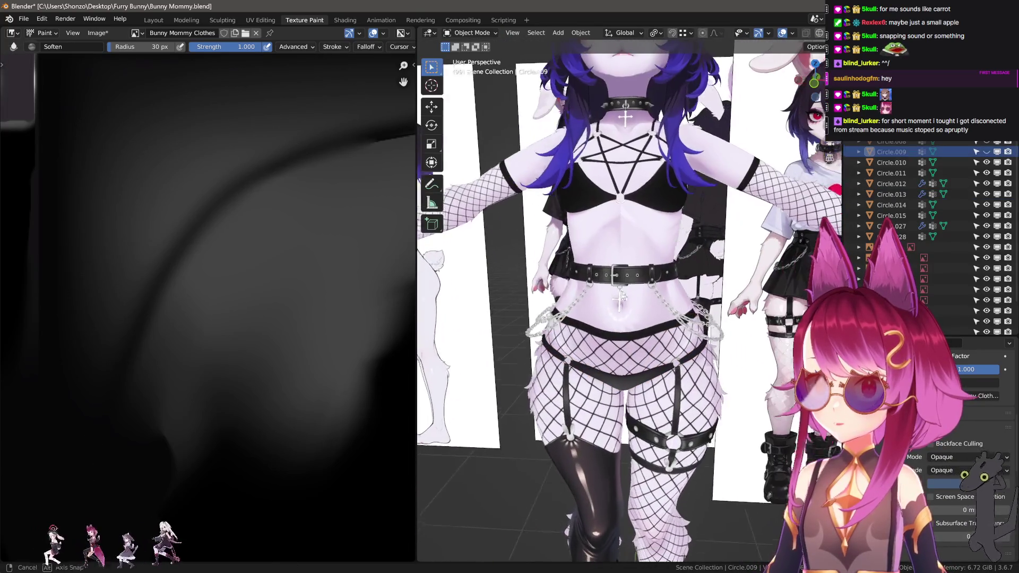
shift+middle_drag(631, 327, 631, 334)
click(568, 204)
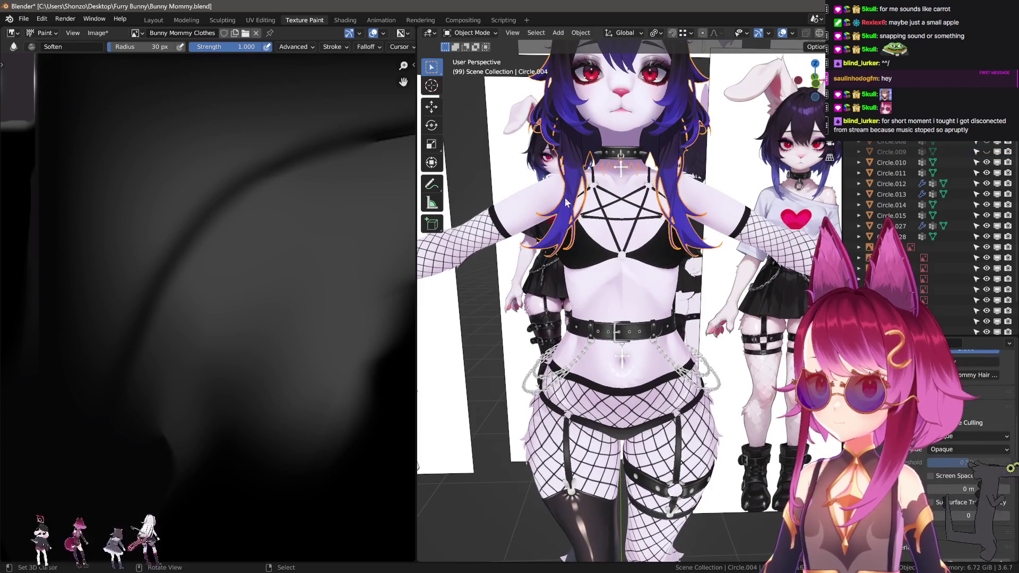
key(h)
- Select the bra and return to Texture Paint mode on it
click(582, 249)
scroll(582, 249, up, 4)
click(458, 32)
click(467, 104)
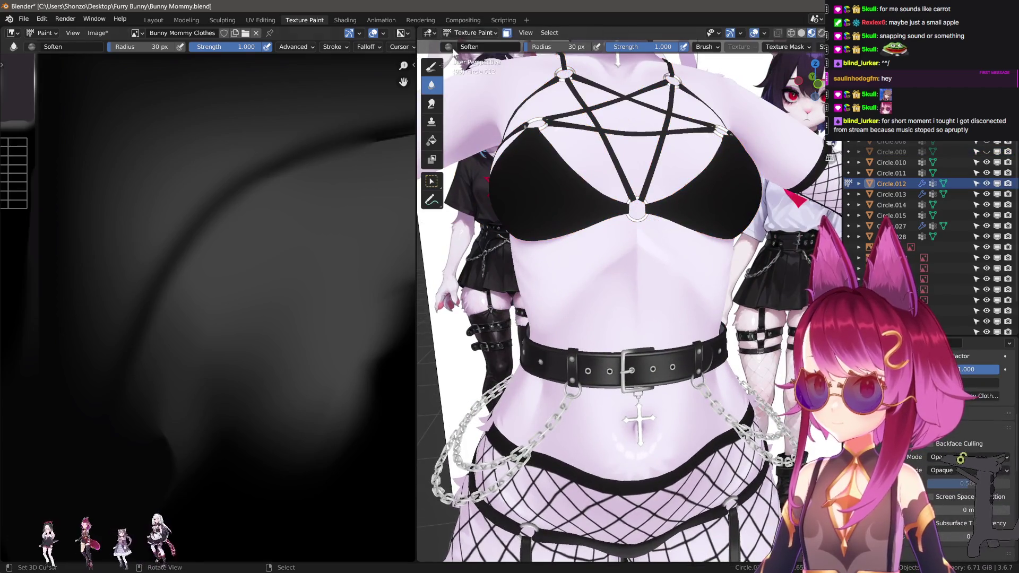
scroll(212, 318, down, 8)
scroll(209, 353, up, 3)
scroll(258, 364, up, 1)
scroll(258, 365, up, 8)
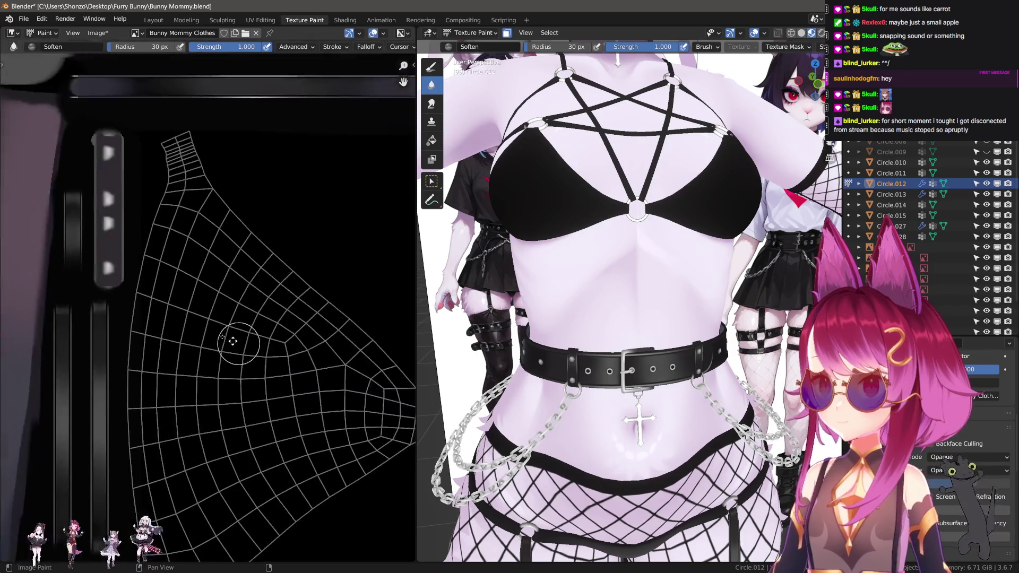
- Pick the draw brush, sample grey from the texture and frame the bra cup island
key(1)
scroll(262, 300, down, 8)
mouse_move(315, 336)
middle_down()
mouse_move(243, 336)
mouse_move(154, 361)
middle_up()
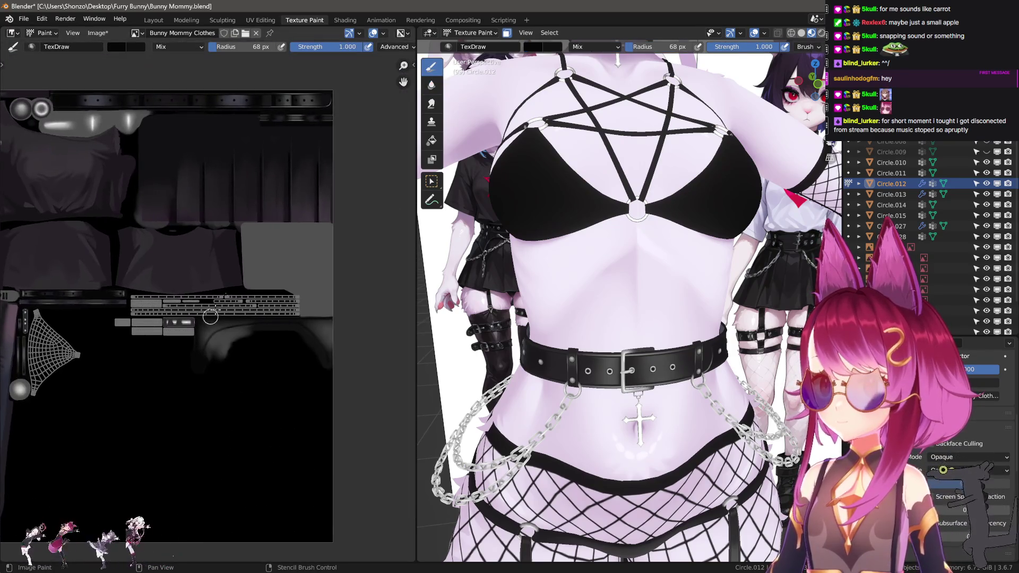
key(s)
scroll(227, 333, up, 2)
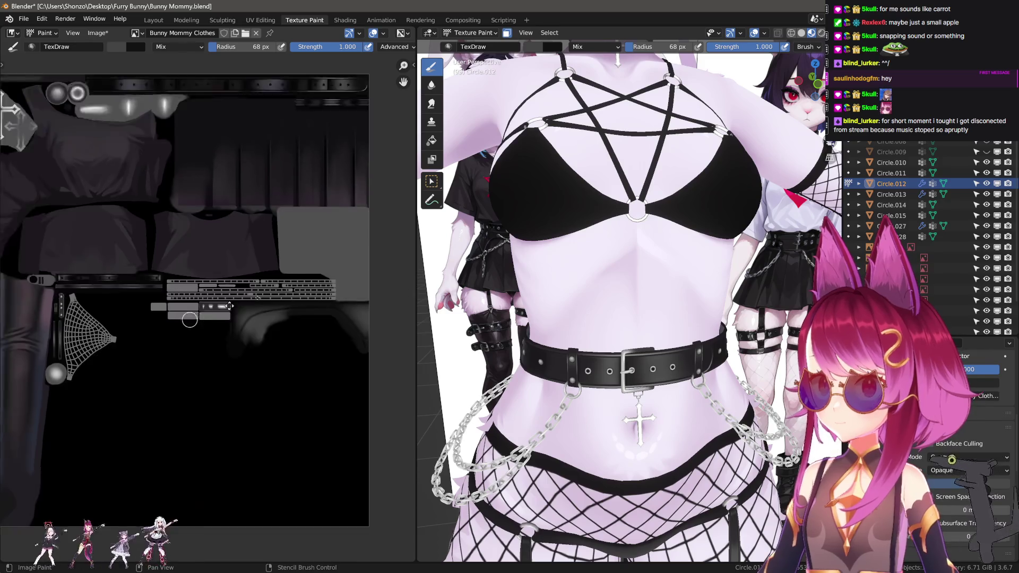
middle_drag(227, 334, 222, 262)
scroll(222, 263, up, 2)
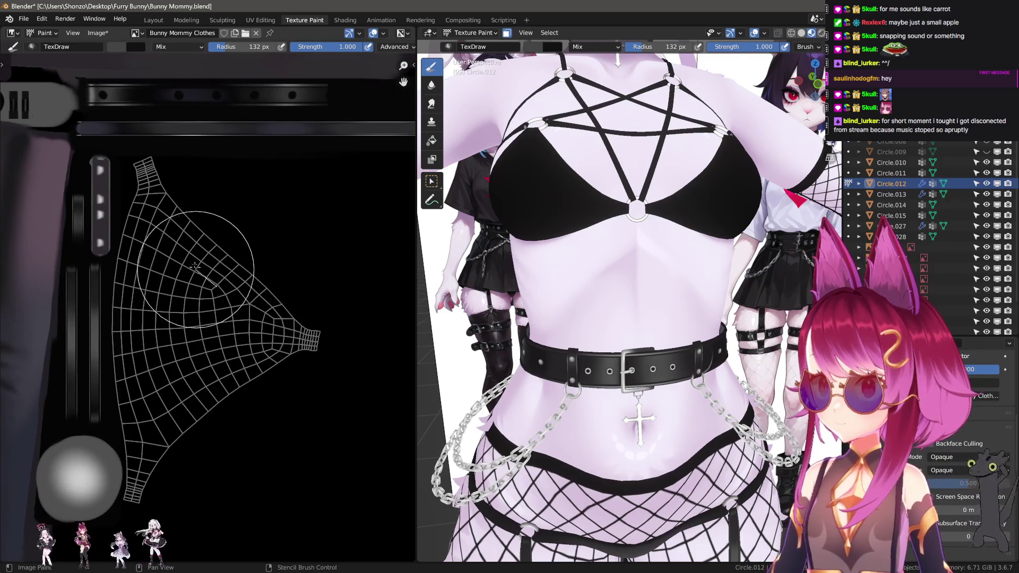
- Try grey dabs on the bra cup, undoing each and shrinking the brush to 102 px
drag(221, 263, 209, 276)
key(e)
click(214, 245)
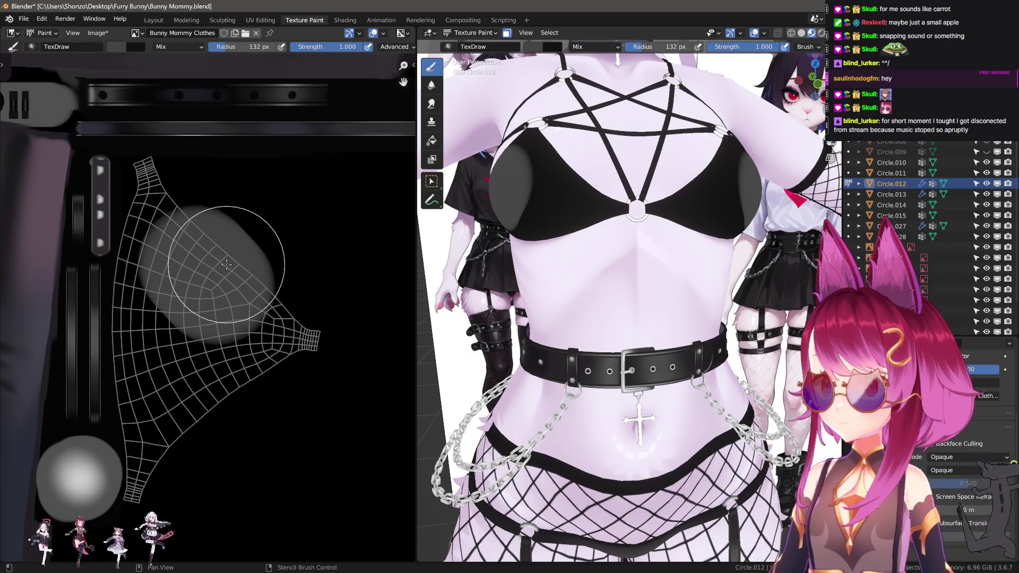
key(ctrl+z)
click(233, 399)
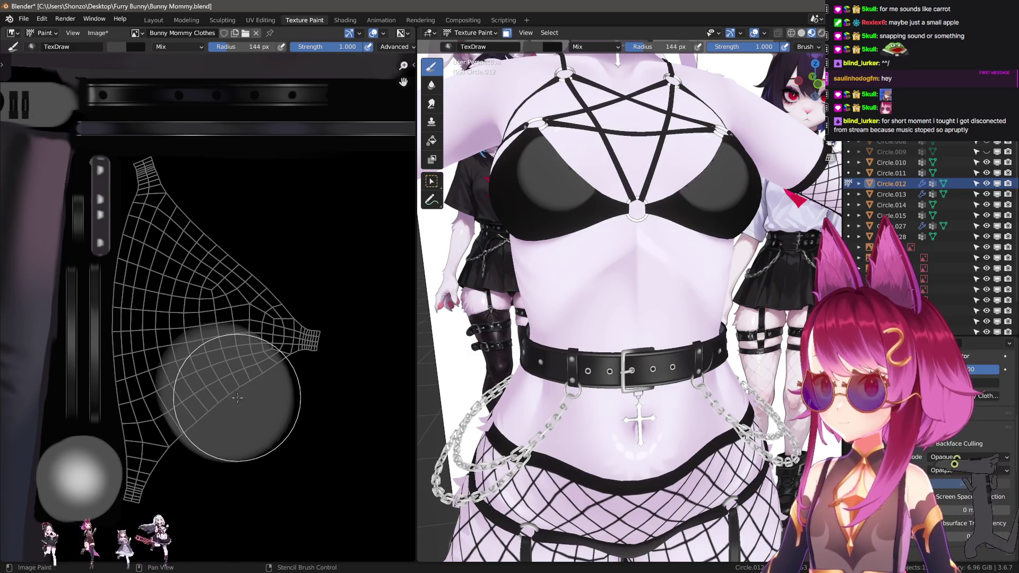
key(ctrl+z)
key(f)
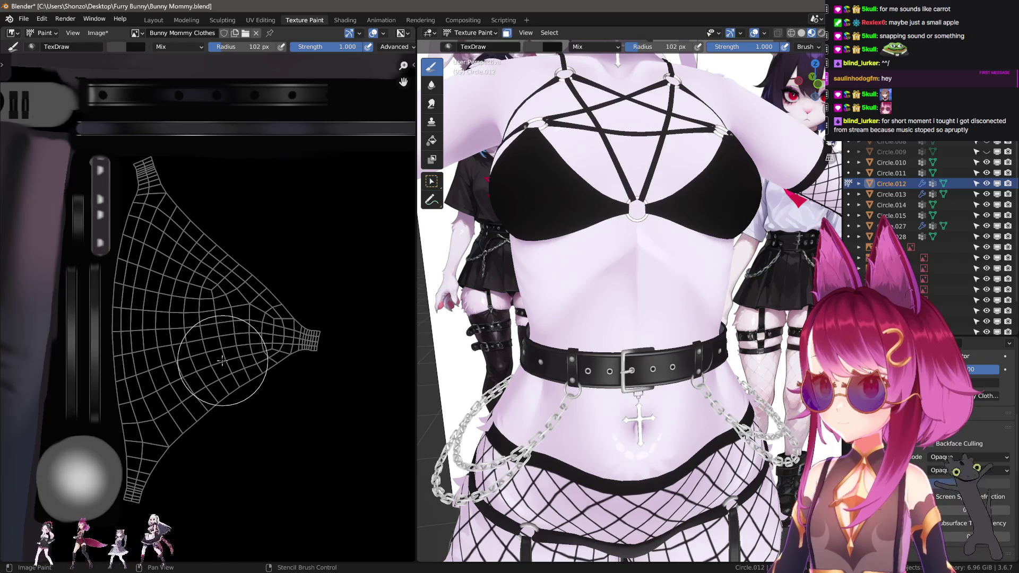
click(213, 363)
key(ctrl+z)
- Shrink the brush to 67, 58, then 45 px while framing the island's tip and tail
scroll(271, 337, down, 3)
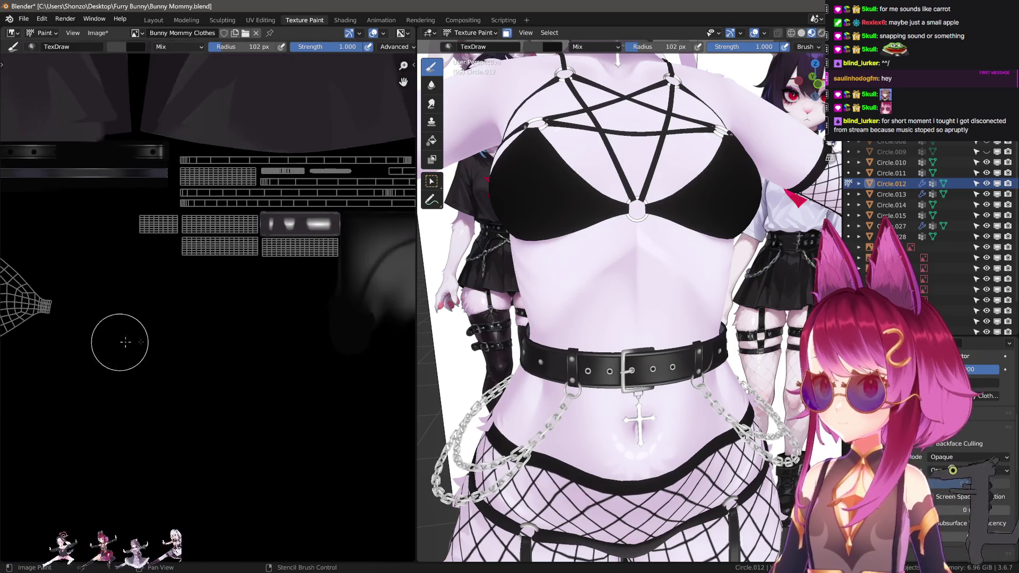
scroll(74, 320, up, 4)
key(bracketleft)
key(bracketleft)
key(bracketleft)
scroll(130, 283, up, 3)
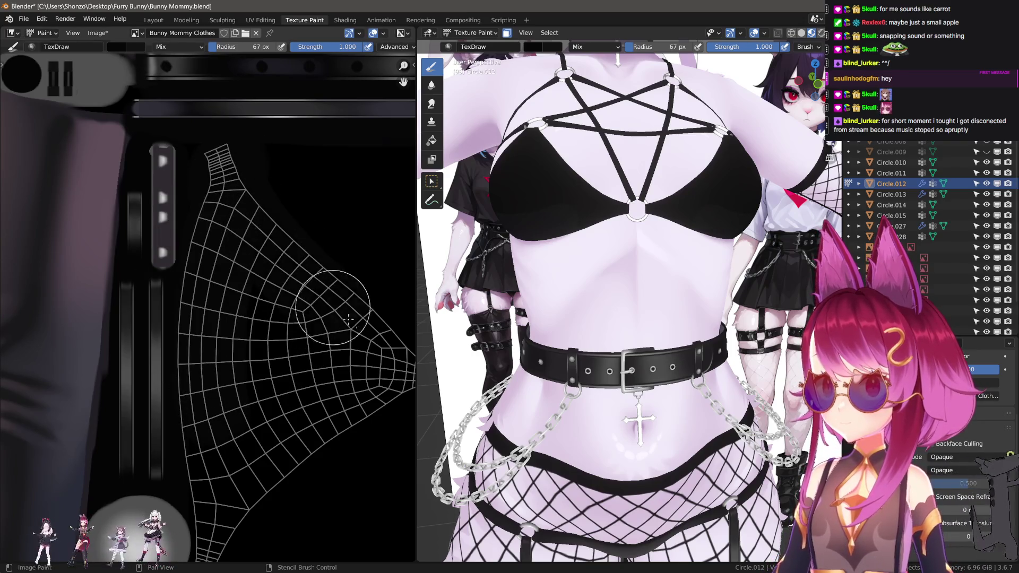
middle_drag(412, 375, 271, 293)
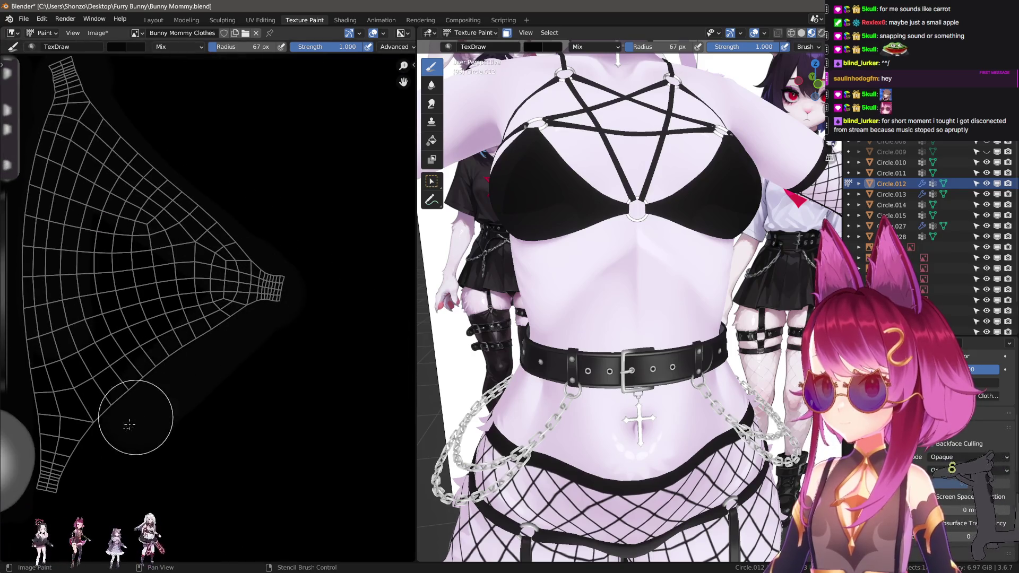
middle_drag(104, 433, 196, 378)
key(bracketleft)
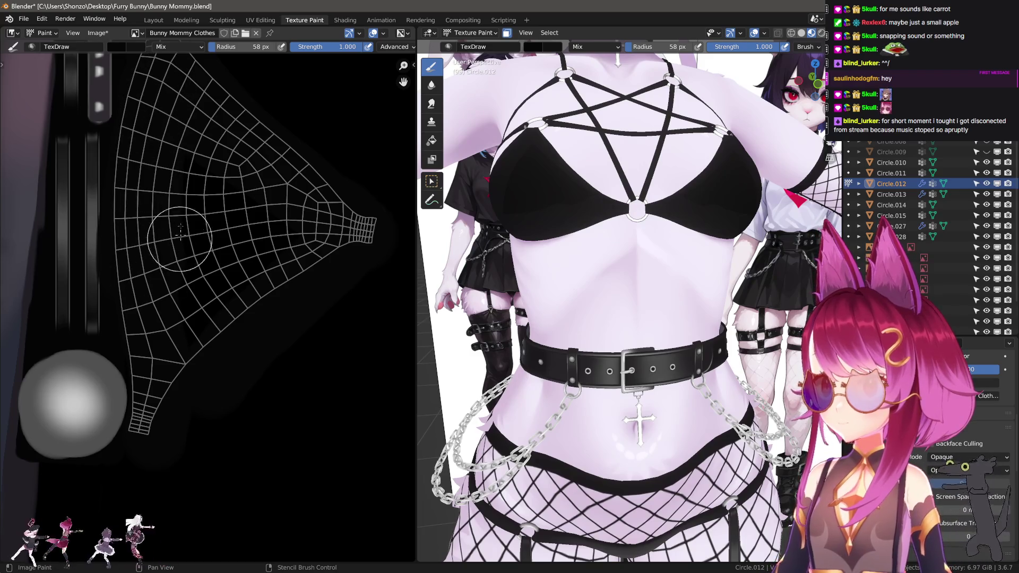
middle_drag(159, 229, 178, 316)
key(bracketleft)
key(bracketleft)
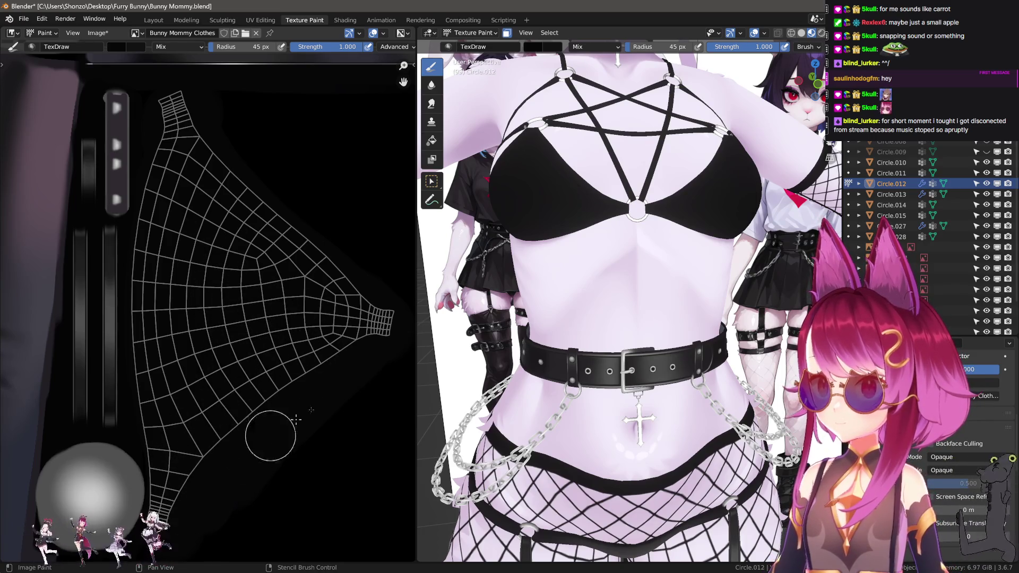
scroll(292, 357, down, 5)
- Sample the grey highlight colour and paint it onto the bra cup with a 74 px brush
key(s)
scroll(348, 406, up, 5)
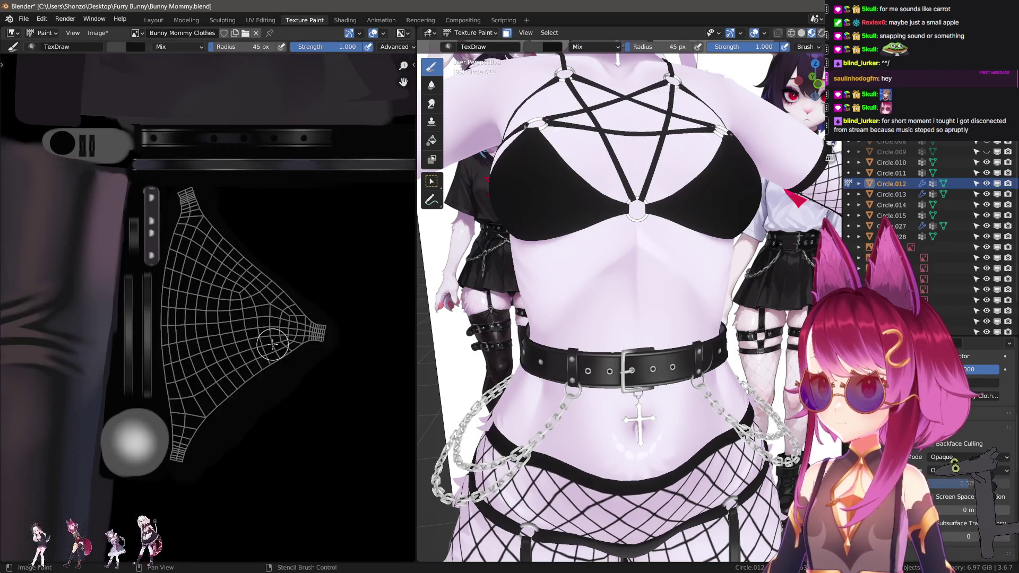
key(f)
click(251, 393)
drag(250, 392, 257, 372)
scroll(260, 412, up, 1)
scroll(260, 411, up, 2)
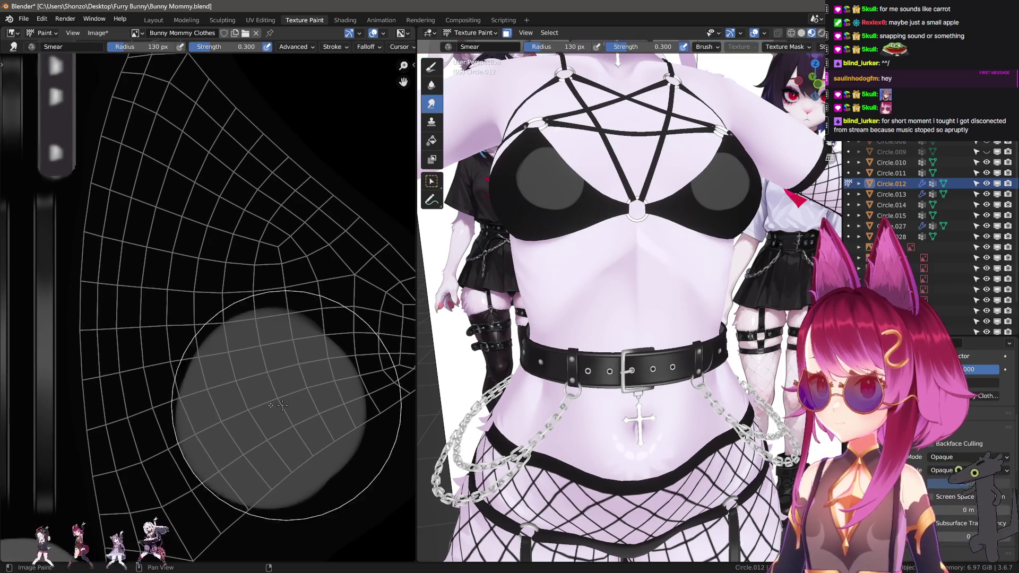
- Switch to the Smear brush, smear the grey patch, and enlarge the brush to 198 px
key(shift+space)
drag(257, 354, 239, 361)
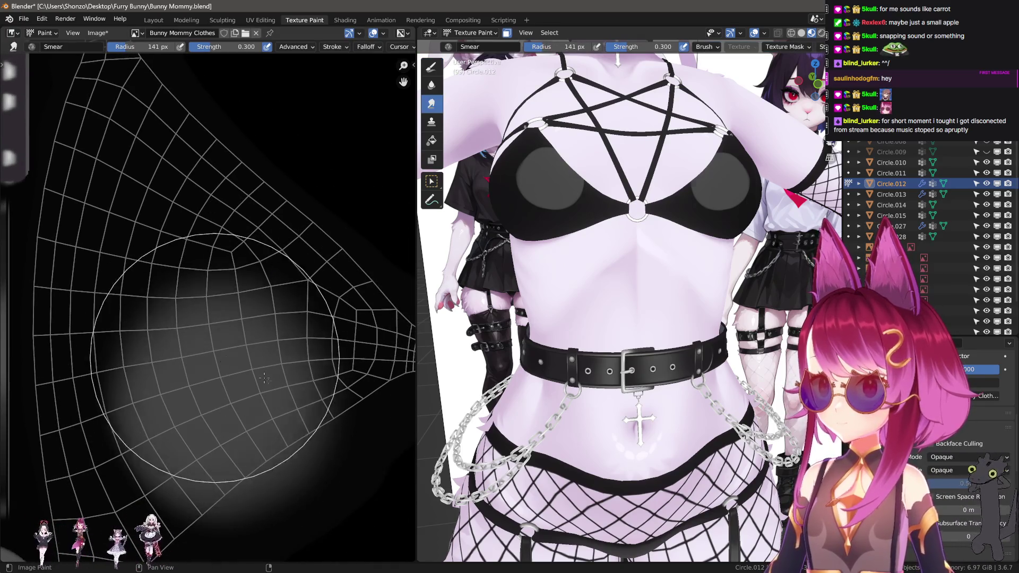
key(n)
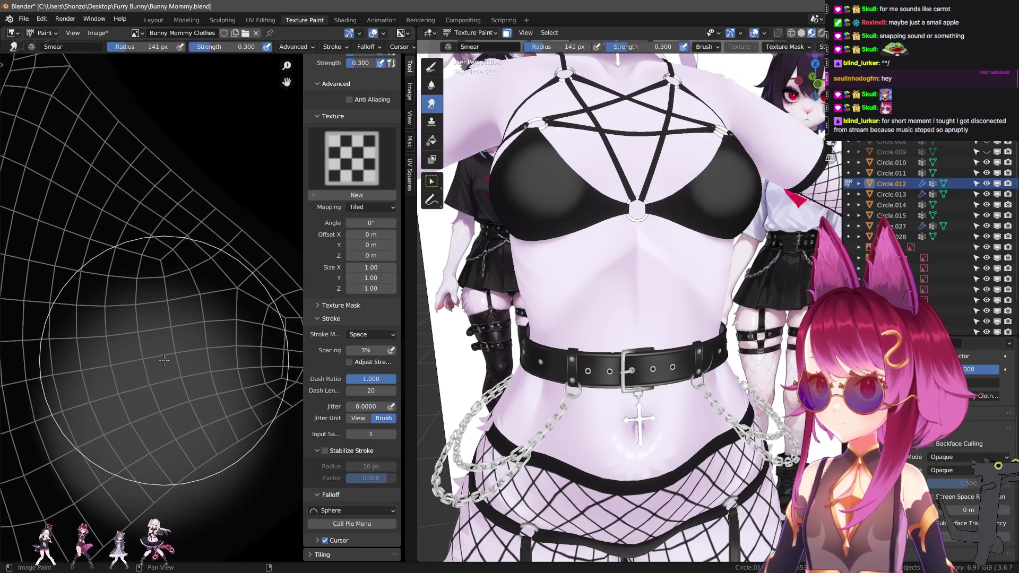
key(n)
key(f)
click(234, 369)
key(f)
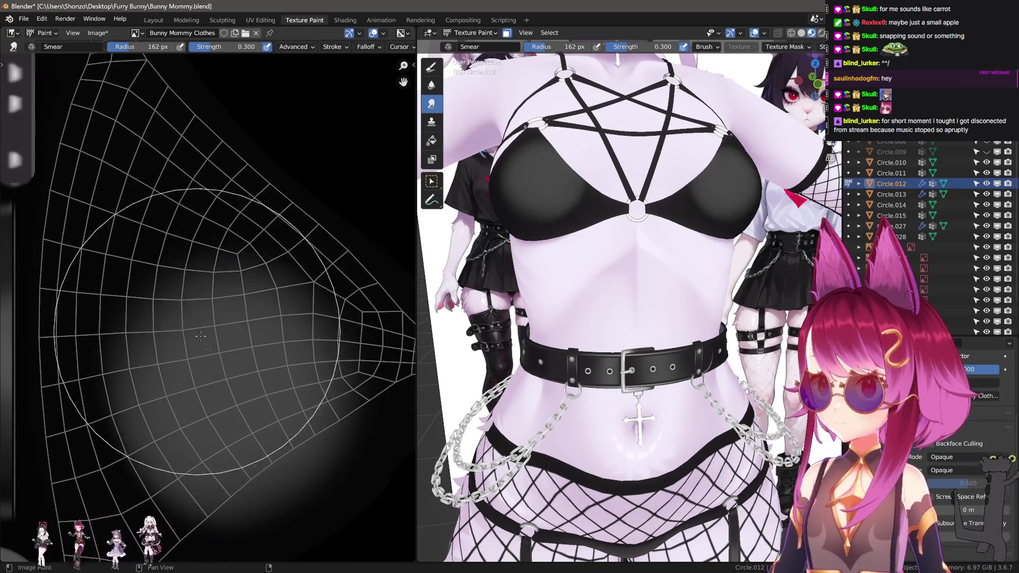
click(249, 387)
- Resize the smear brush through 233 and 287 px, settling at 225 px
scroll(250, 388, down, 5)
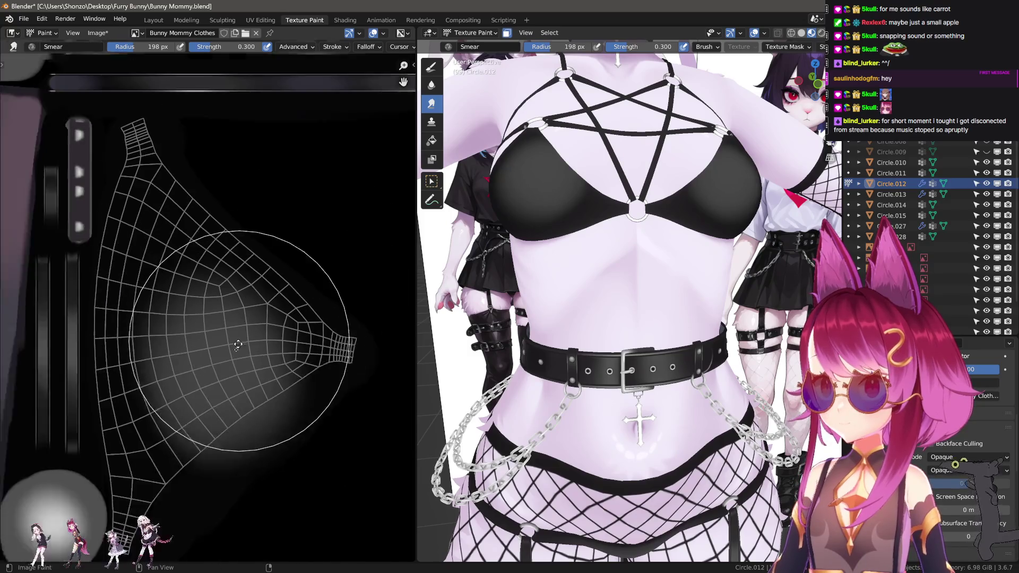
shift+scroll(304, 319, down, 5)
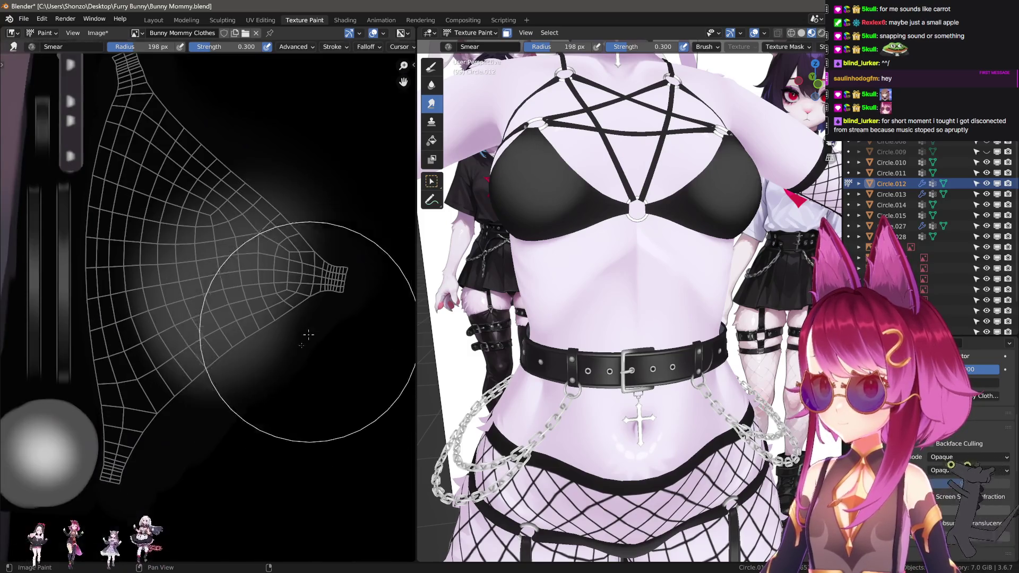
key(f)
click(246, 546)
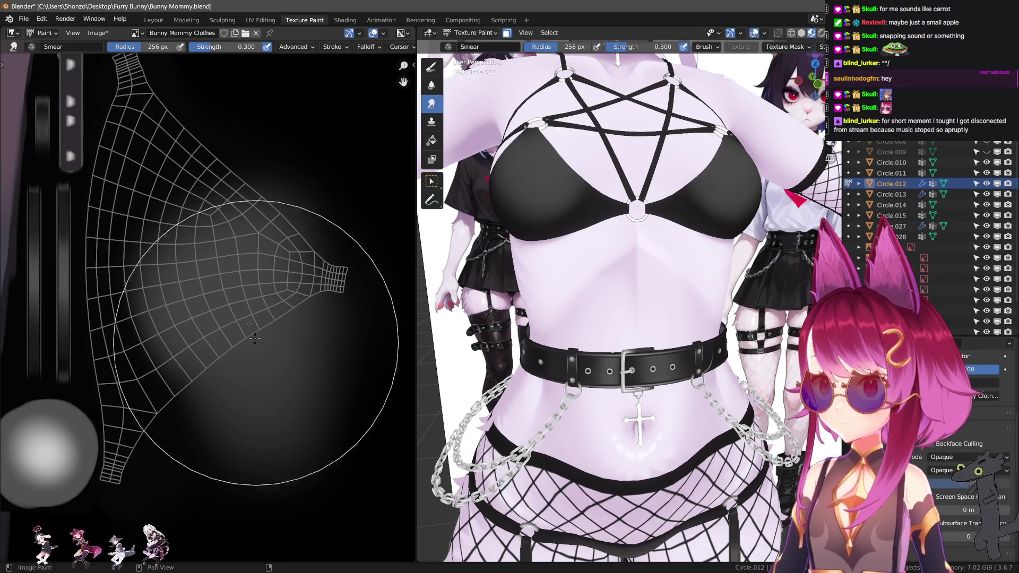
key(f)
click(222, 228)
key(f)
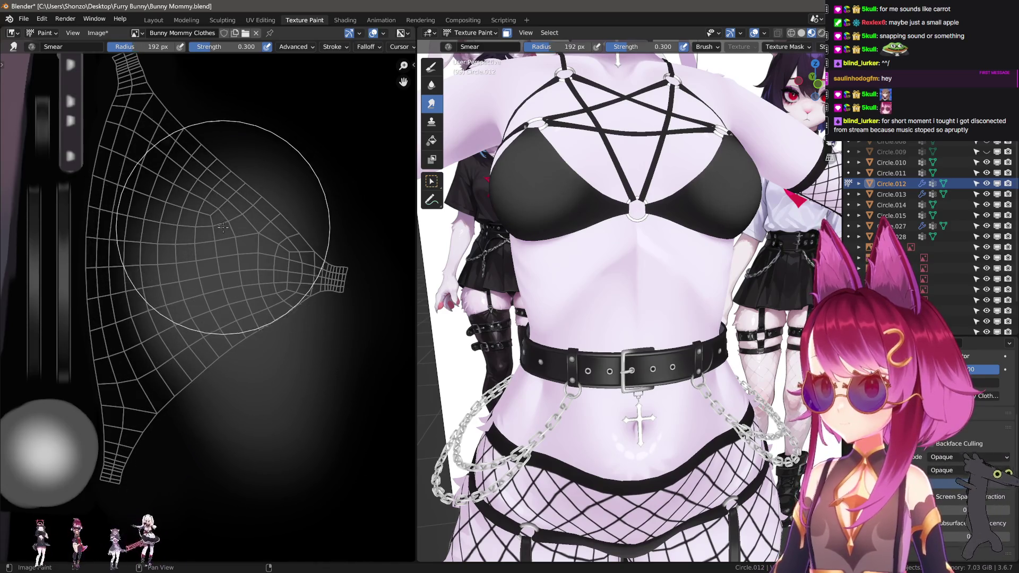
click(262, 282)
key(f)
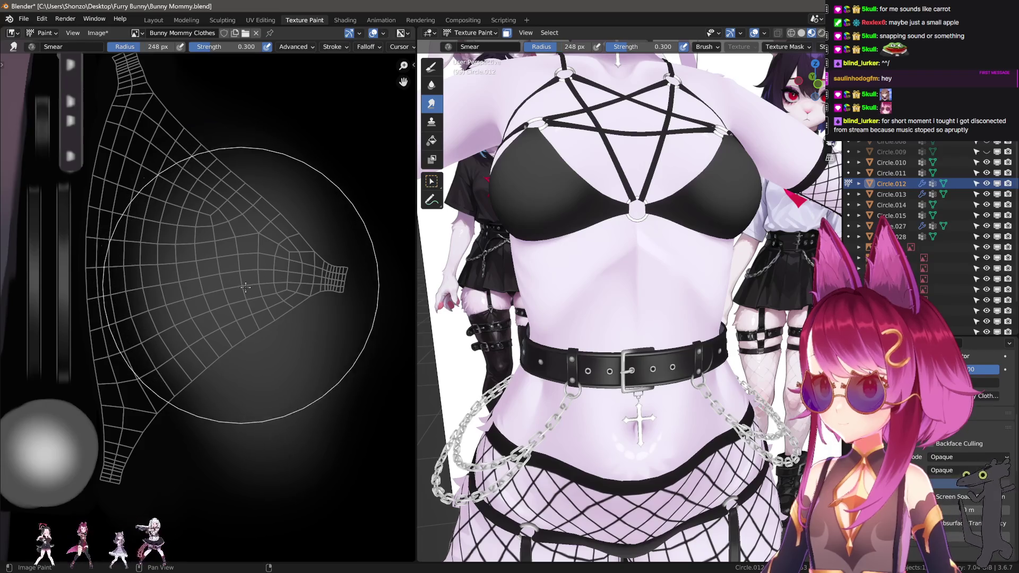
click(246, 292)
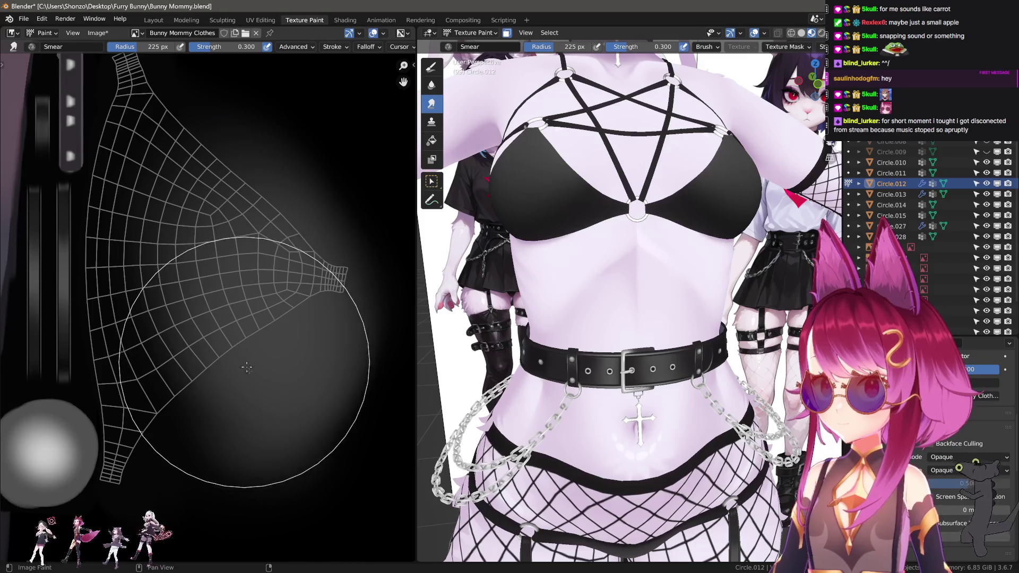
- Set the brush to 197 px, then test a light draw dab on the bra and undo it
middle_drag(583, 319, 557, 228)
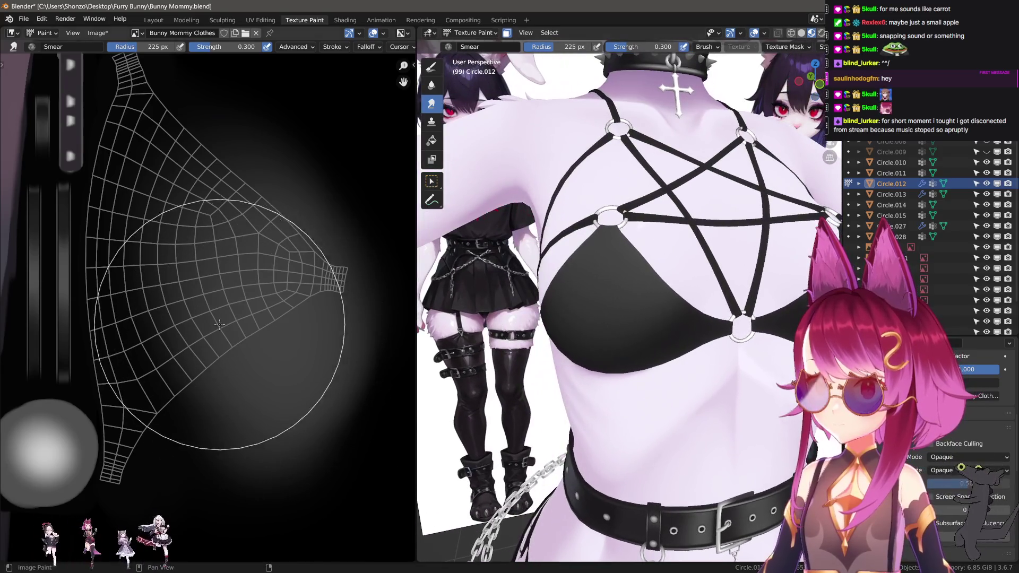
key(f)
click(258, 336)
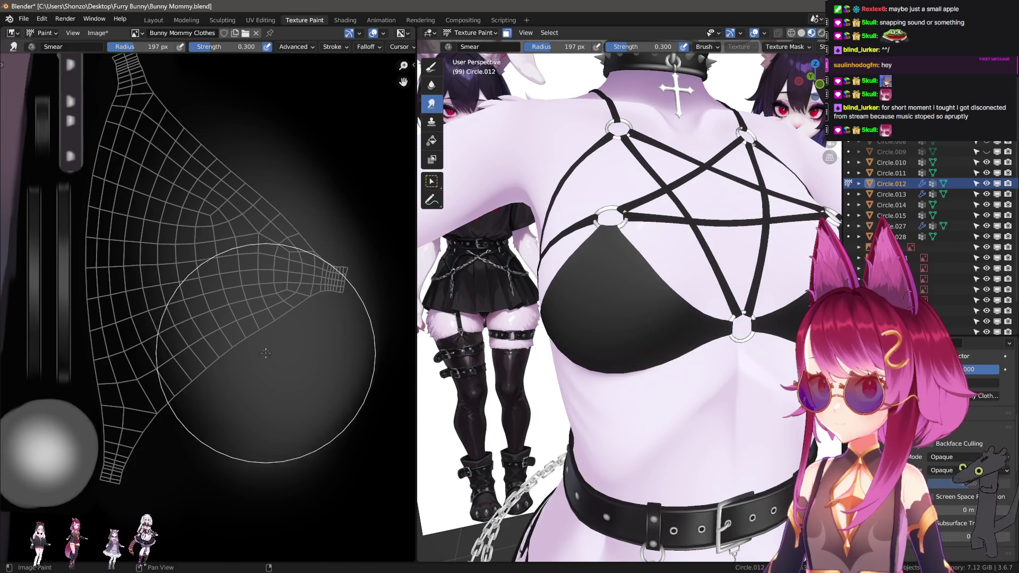
key(f)
click(238, 313)
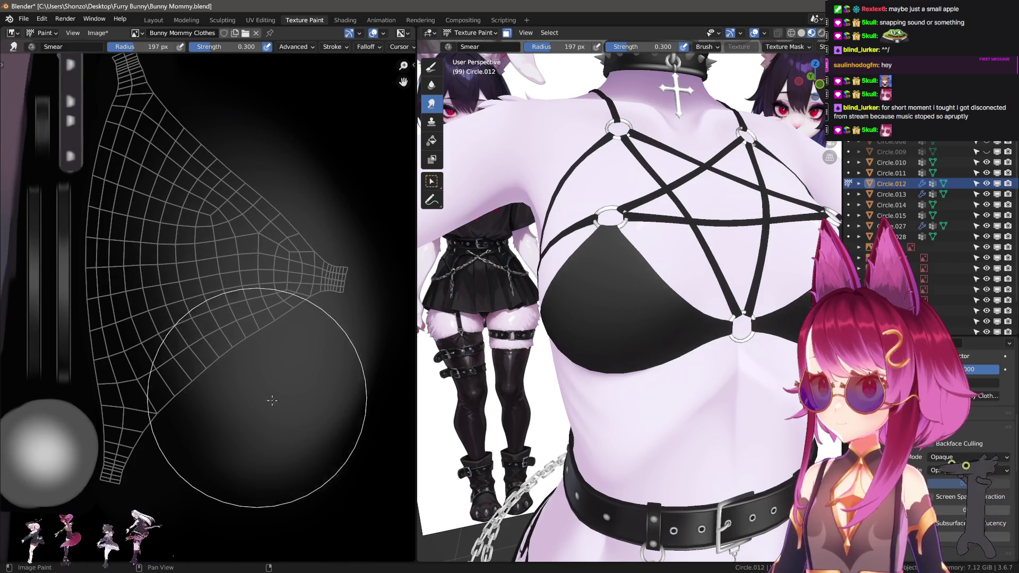
key(d)
click(263, 262)
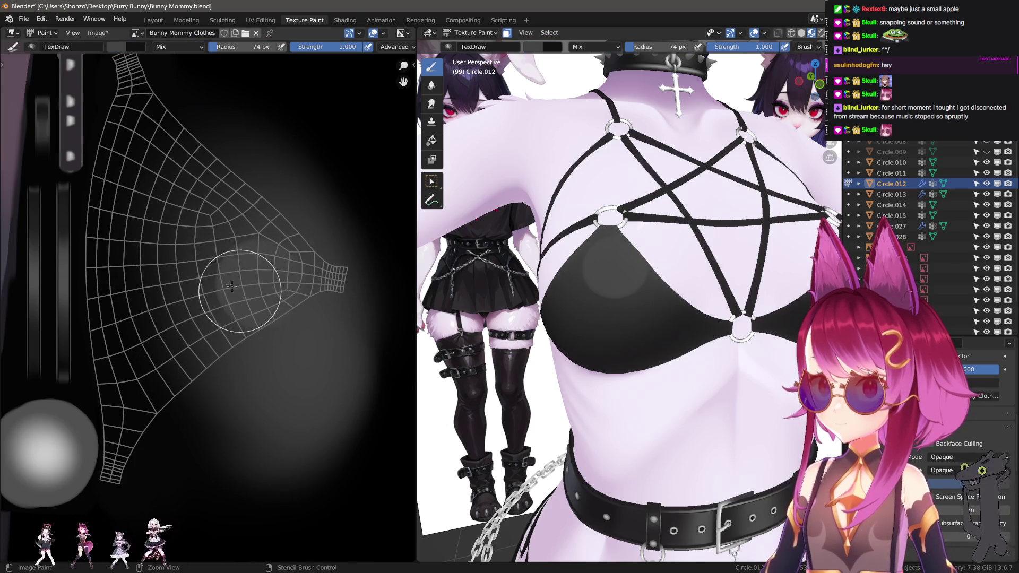
drag(232, 286, 247, 306)
key(ctrl+z)
- Return to the Smear brush at 251 px and smear the dark gradient upward
key(s)
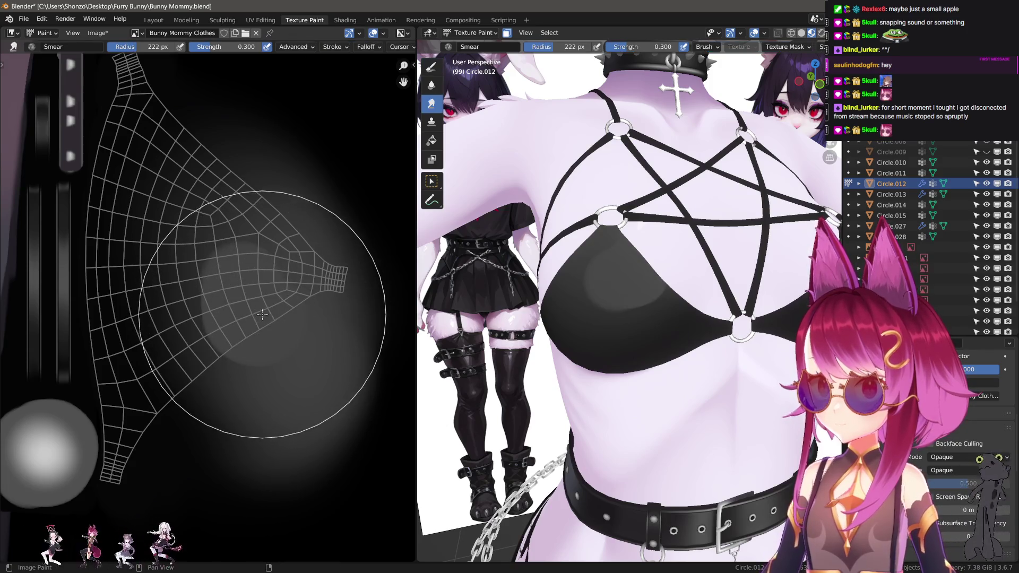
key(f)
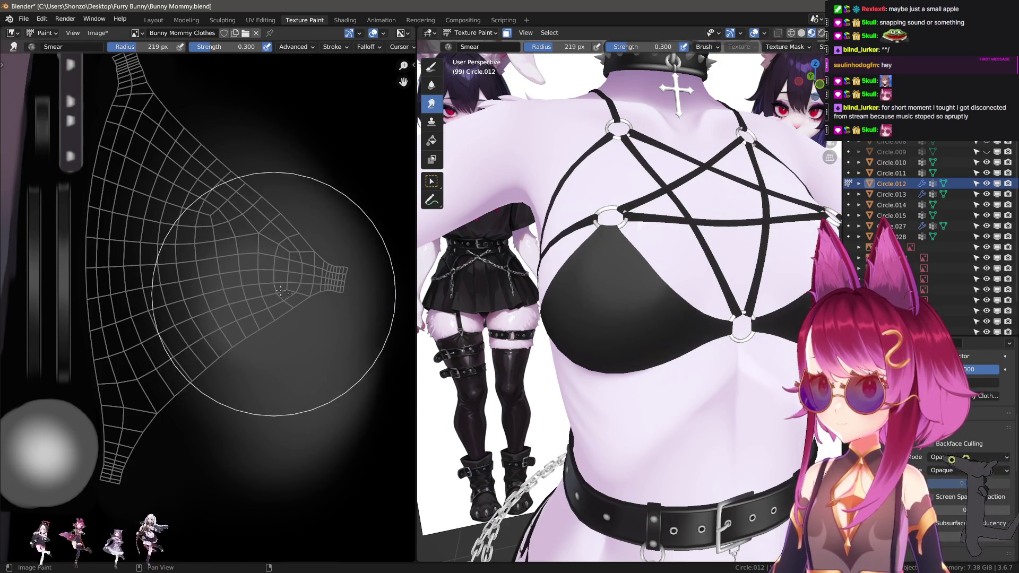
click(285, 314)
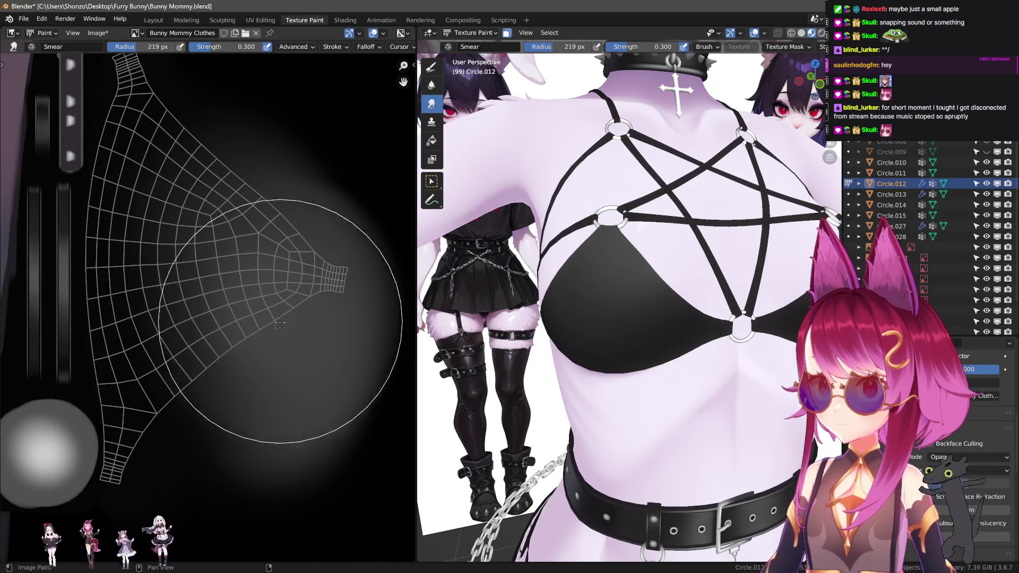
key(f)
click(243, 385)
mouse_move(243, 385)
mouse_down()
mouse_move(297, 345)
mouse_move(268, 329)
mouse_move(243, 184)
mouse_move(207, 95)
mouse_move(235, 125)
mouse_up()
- Shrink the brush to 95 px, orbit to a frontal chest view, and set a 70 px Soften brush
key(f)
click(225, 306)
key(f)
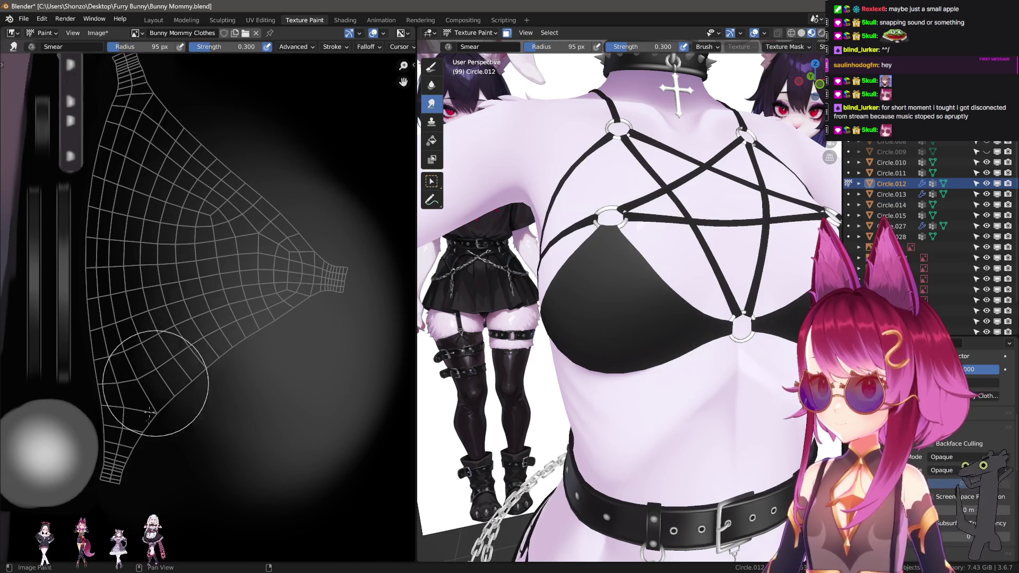
click(125, 499)
middle_drag(531, 372, 559, 357)
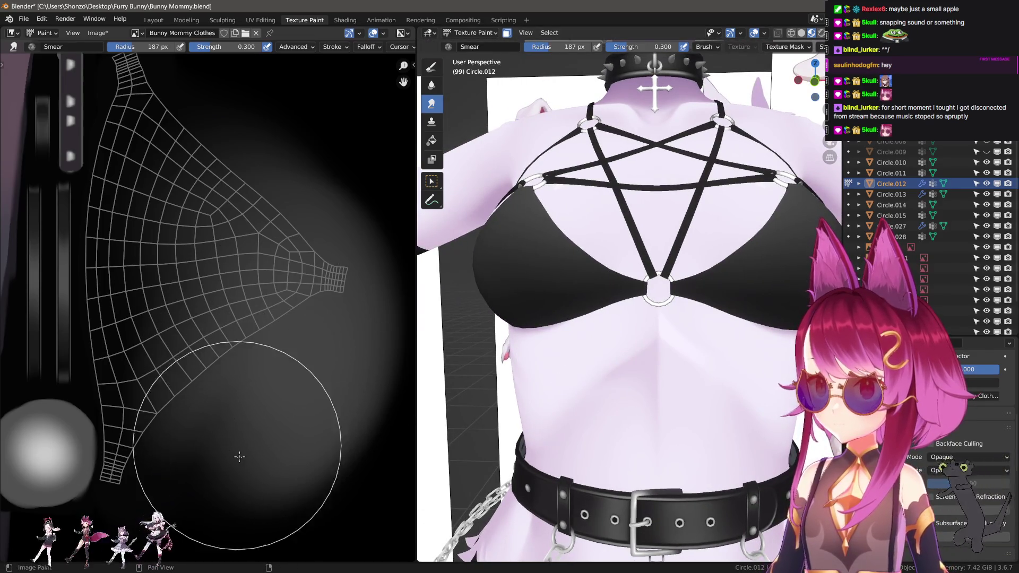
key(shift+space)
key(2)
key(f)
click(156, 421)
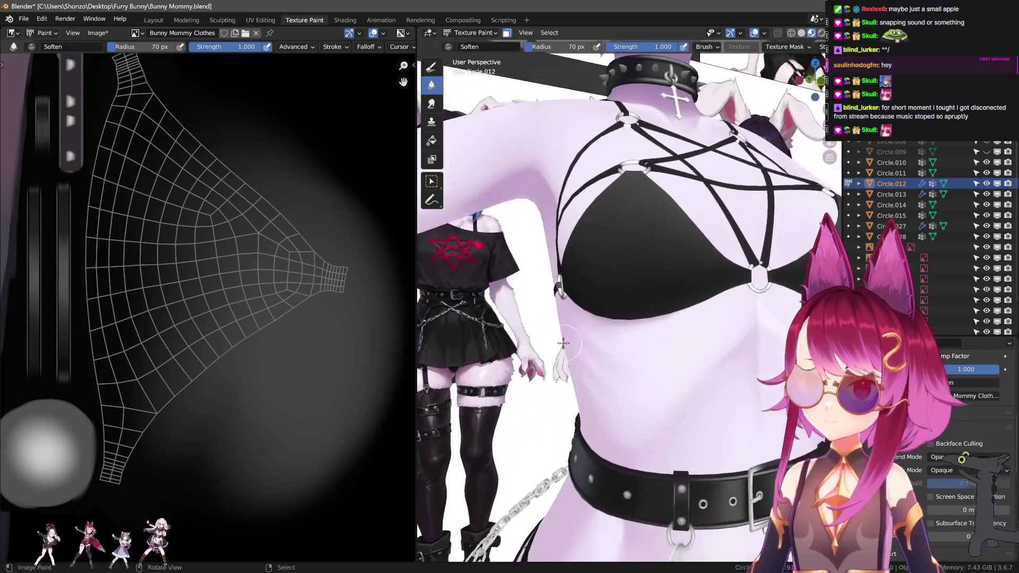
- Switch back to the TexDraw brush and zoom the texture view out
key(shift+space)
key(1)
key(n)
scroll(180, 331, down, 4)
key(n)
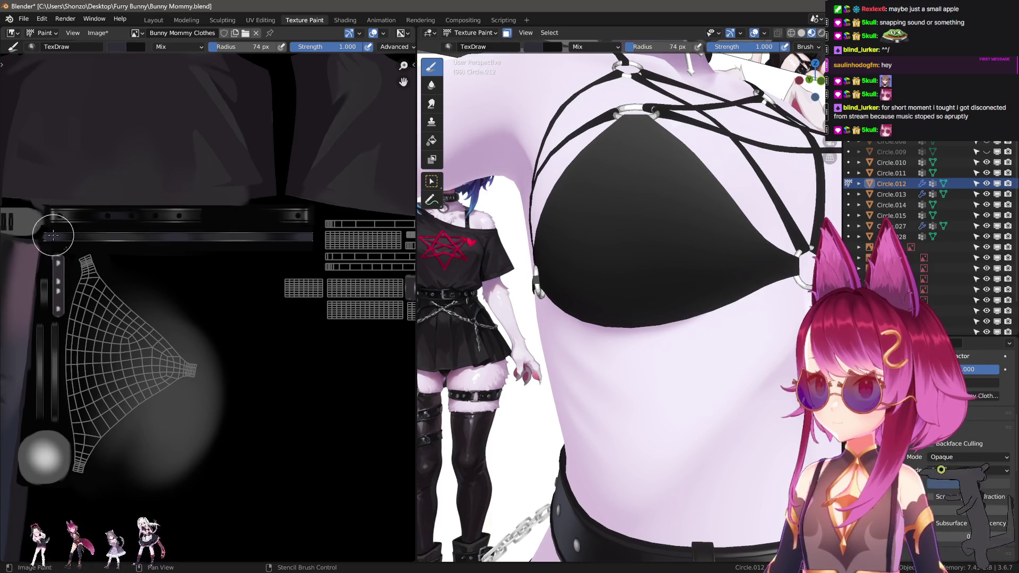
- Shrink the draw brush to 39 px and test a grey vertical highlight stroke on the bra, comparing it with undo and redo
scroll(54, 235, up, 4)
key(f)
click(212, 239)
mouse_move(204, 183)
mouse_down()
mouse_move(202, 303)
mouse_move(212, 170)
mouse_move(216, 281)
mouse_up()
key(ctrl+z)
key(ctrl+z)
key(ctrl+shift+z)
key(ctrl+z)
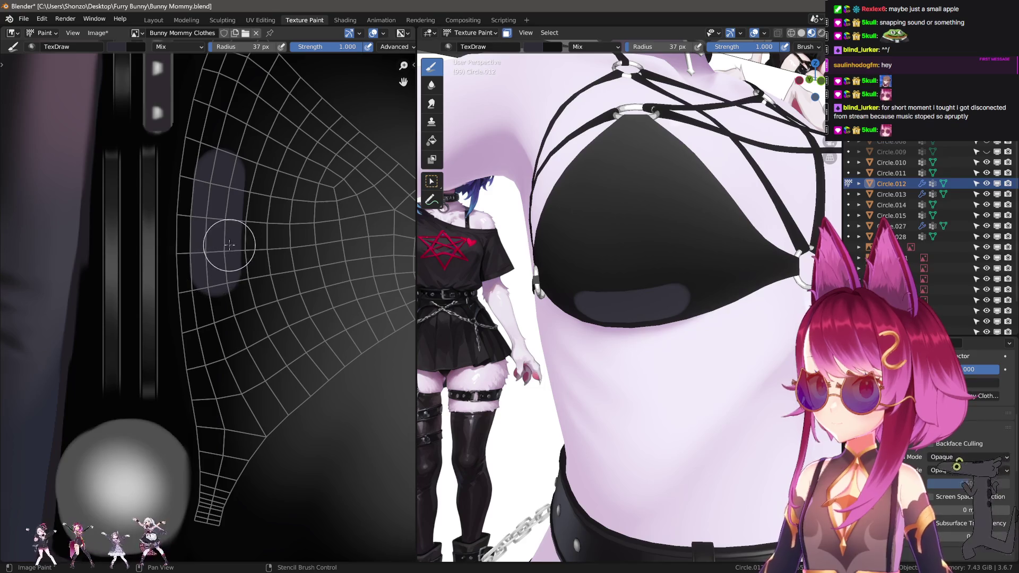
- Smear the grey stroke upward into a softer highlight band, with the smear brush at 73 px
middle_drag(229, 245, 213, 289)
key(3)
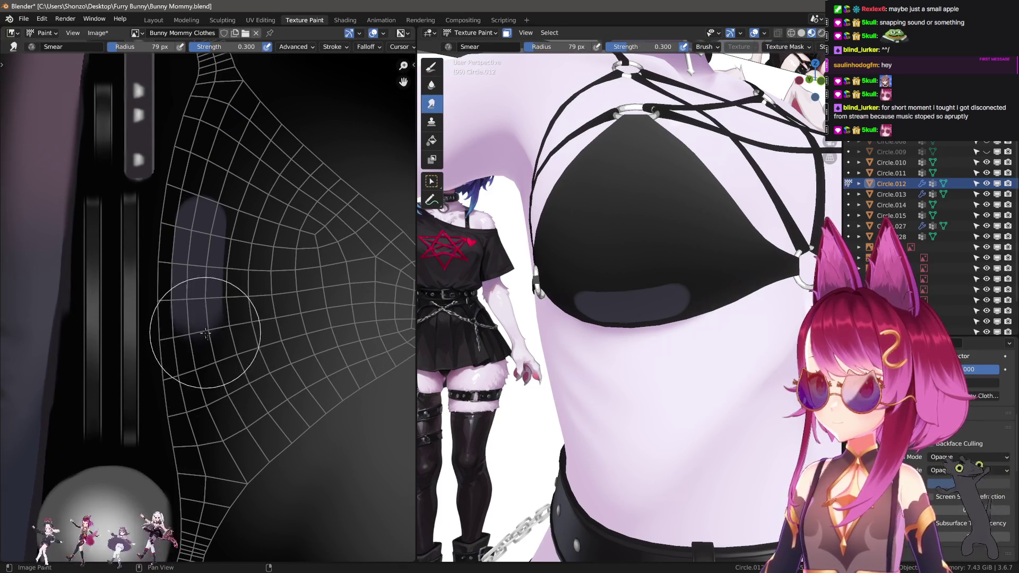
mouse_move(207, 333)
mouse_down()
mouse_move(204, 310)
mouse_move(208, 425)
mouse_up()
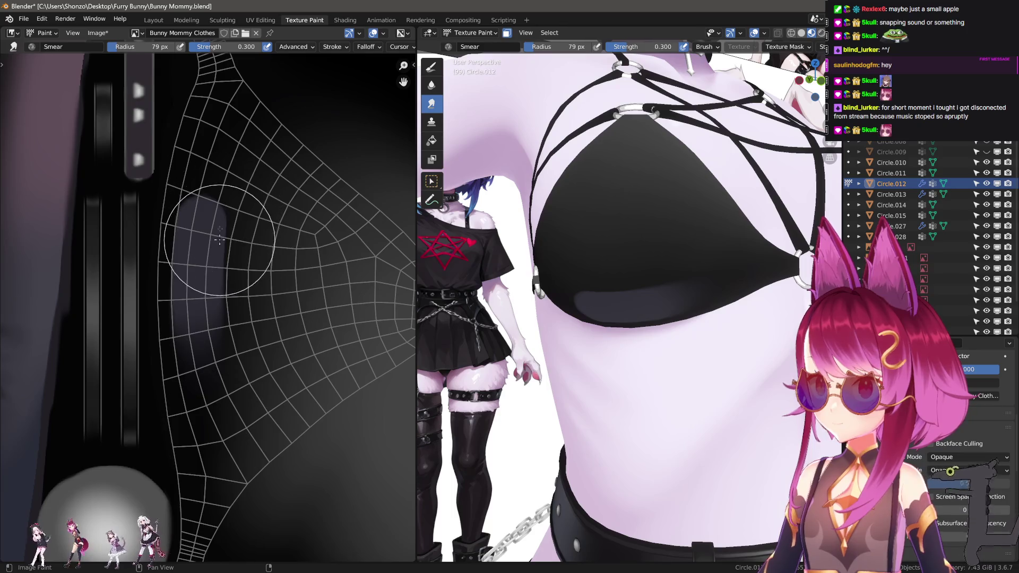
mouse_move(219, 240)
mouse_down()
mouse_move(223, 159)
mouse_move(212, 228)
mouse_move(237, 111)
mouse_up()
key(f)
click(211, 208)
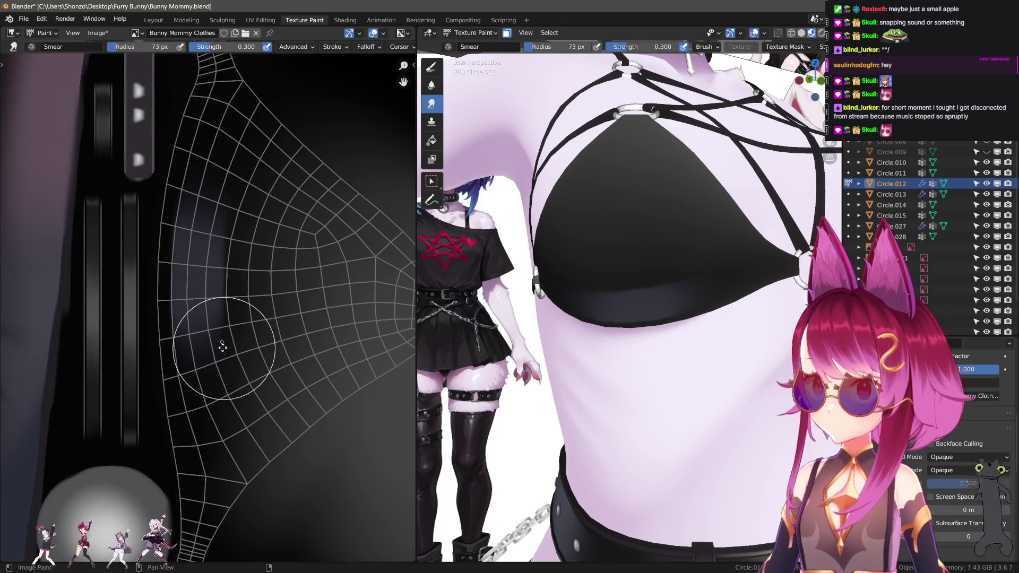
middle_drag(222, 346, 233, 267)
- Soften the paint, check the shading from another angle, and set the smear brush to 68 px
key(shift+space)
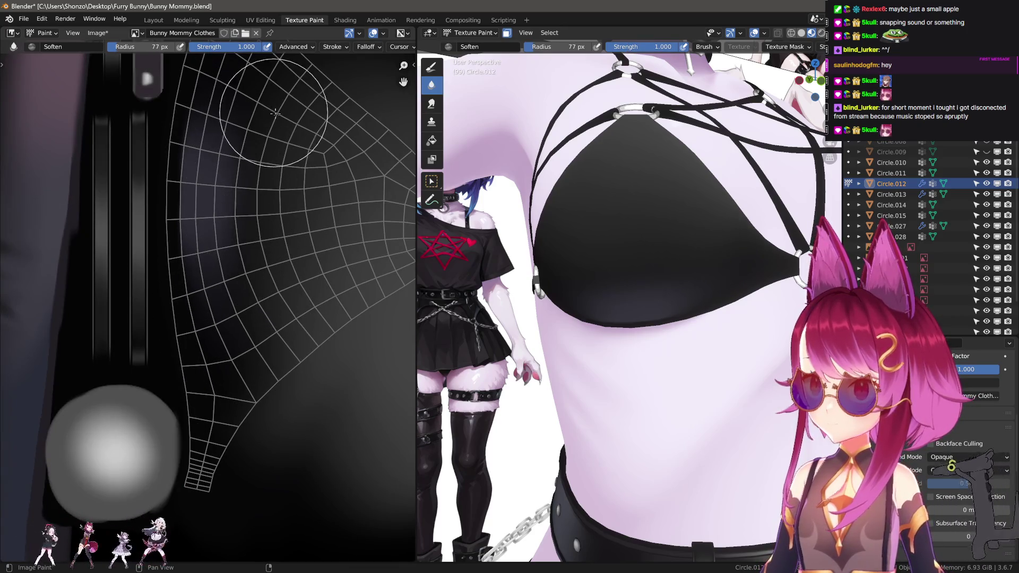
middle_drag(674, 223, 677, 249)
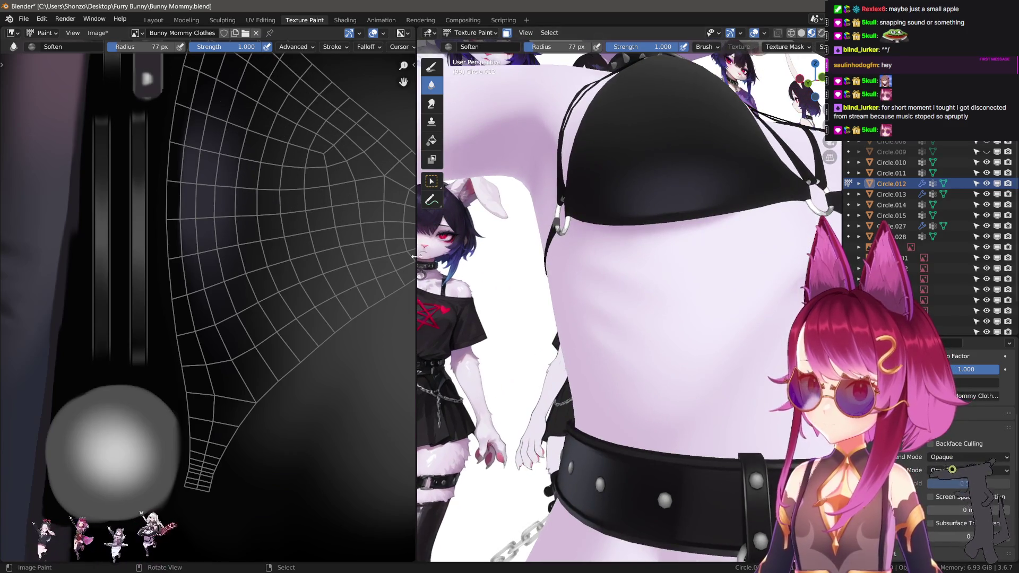
mouse_move(415, 257)
middle_down()
mouse_move(578, 298)
mouse_move(590, 338)
middle_up()
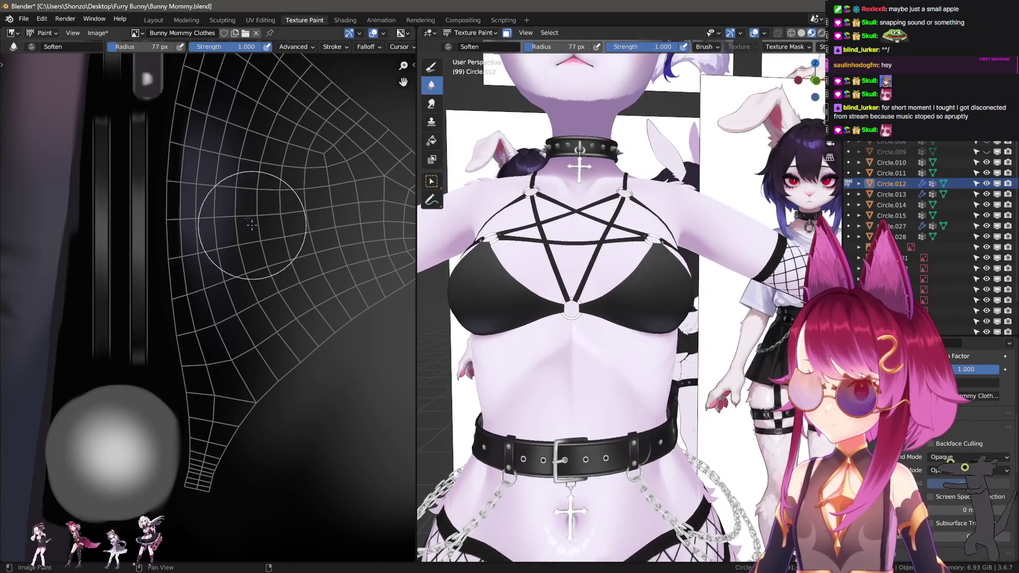
middle_drag(252, 224, 227, 269)
key(shift+space)
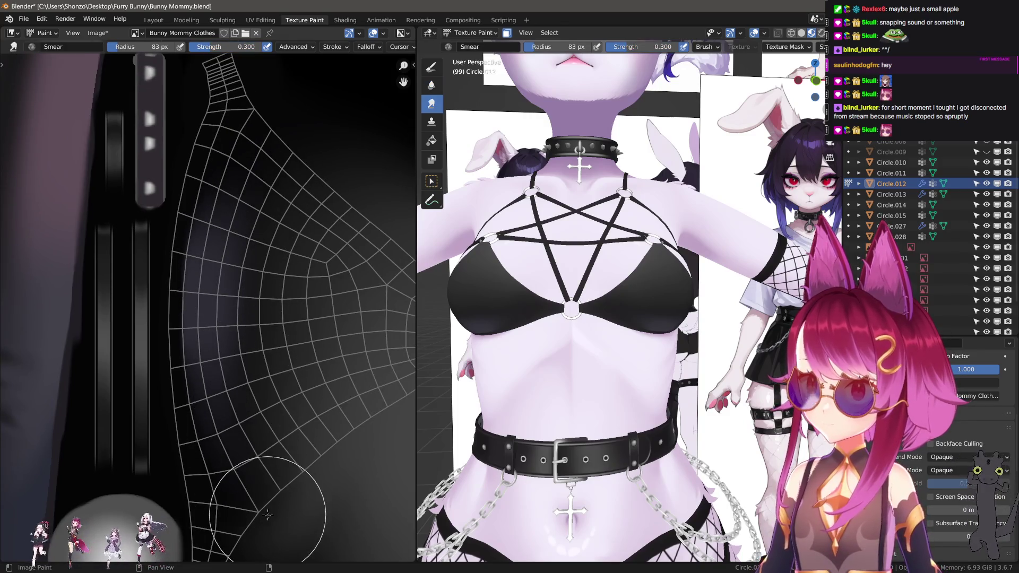
scroll(538, 419, up, 4)
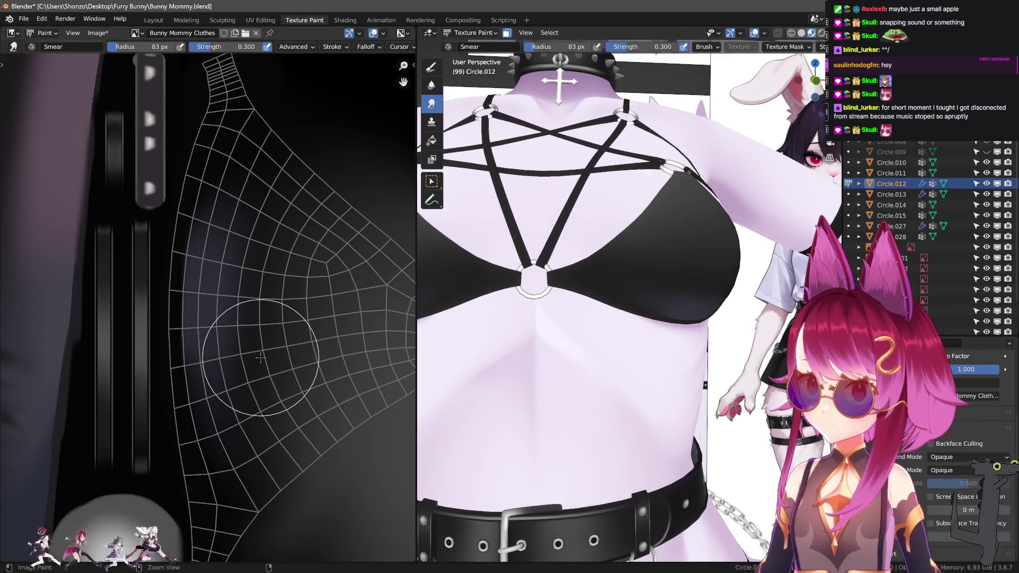
key(bracketleft)
key(bracketleft)
middle_drag(228, 441, 216, 335)
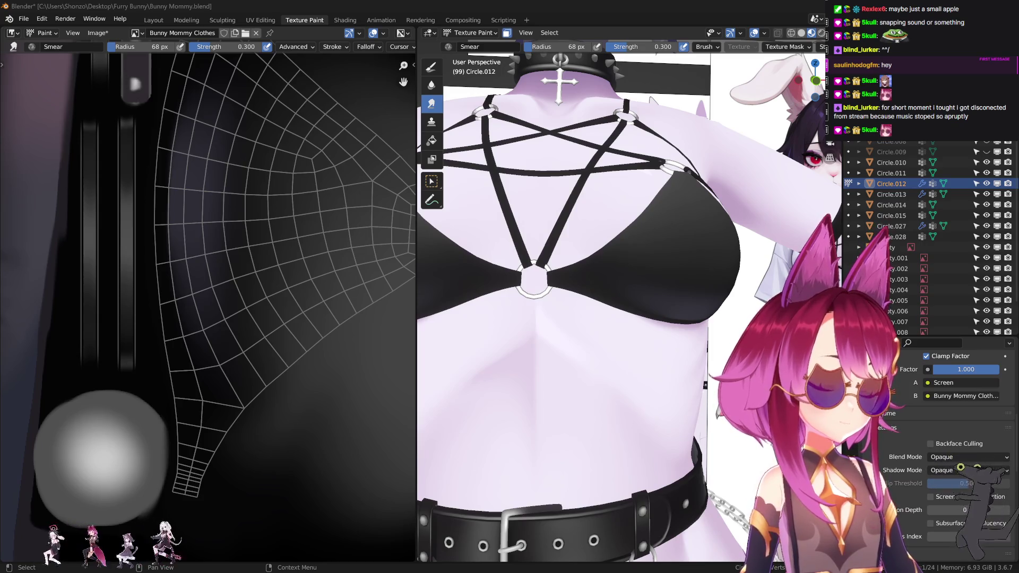
scroll(238, 194, up, 1)
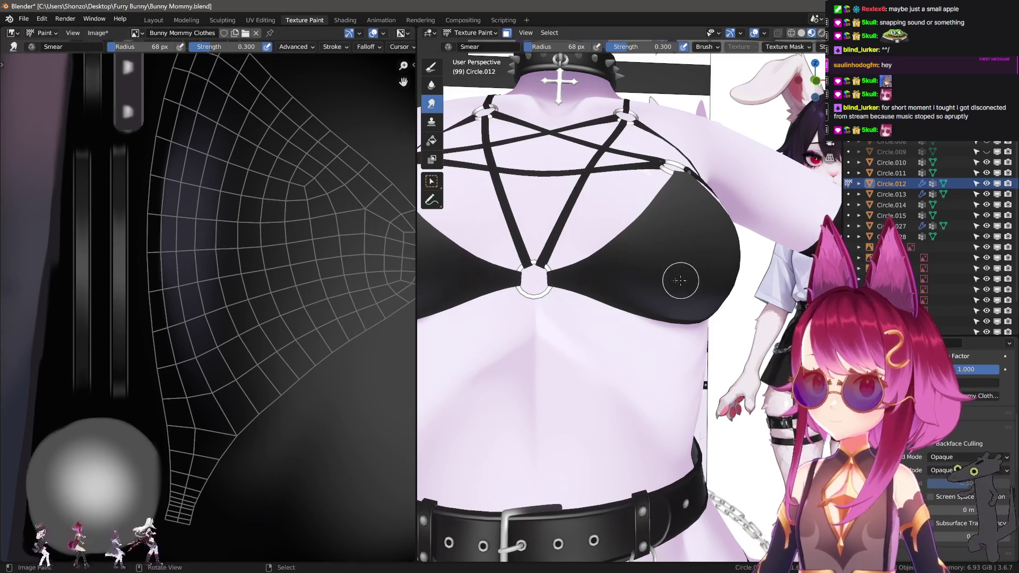
- Orbit around to face the front of the chest with the softening brush active
mouse_move(676, 276)
middle_down()
mouse_move(619, 275)
mouse_move(639, 277)
middle_up()
click(431, 85)
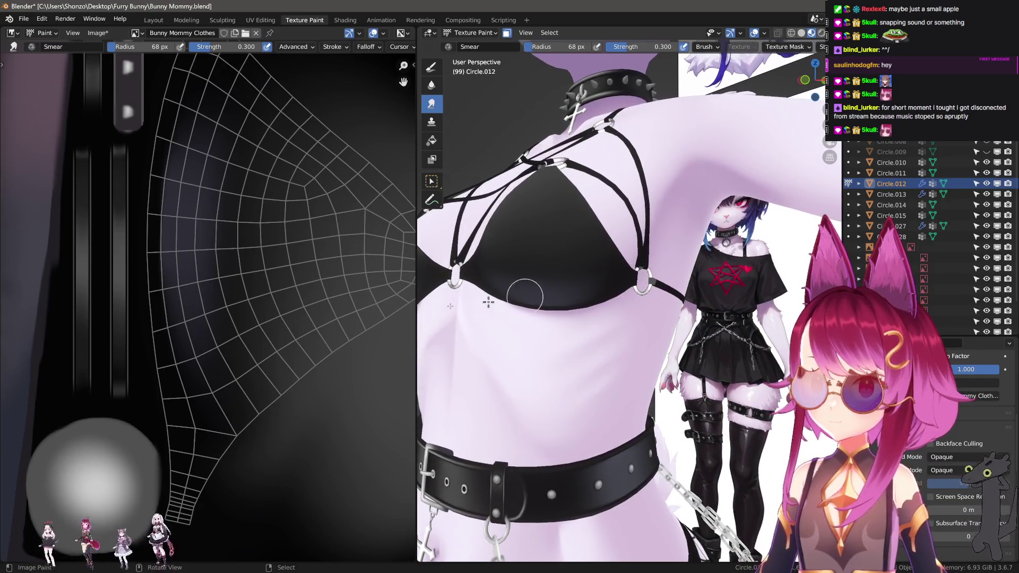
scroll(202, 232, up, 1)
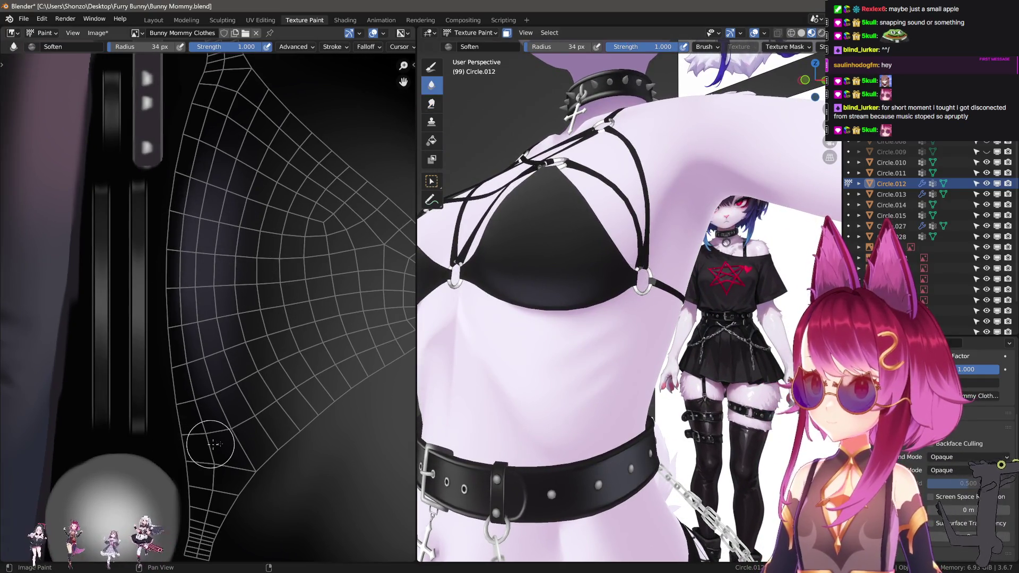
middle_drag(562, 391, 605, 393)
scroll(192, 338, up, 1)
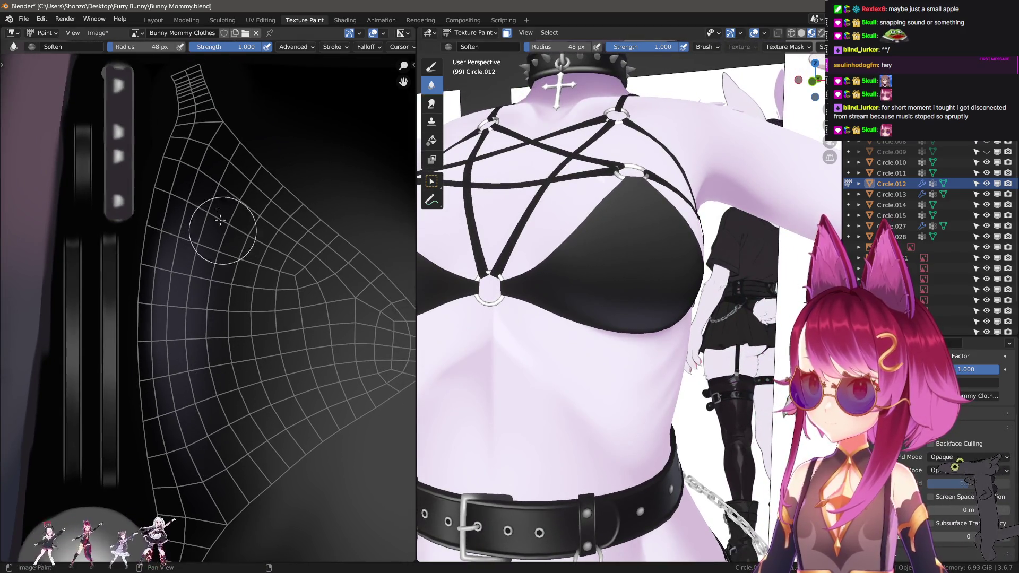
- Switch to the draw brush, undo a test dark stroke, and shrink the brush to 6 px for detail
key(d)
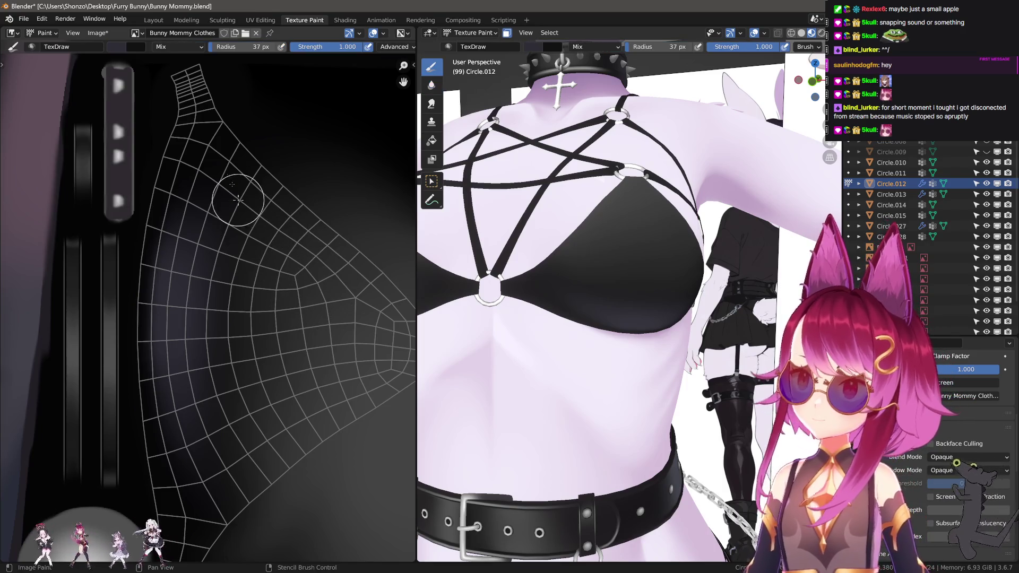
mouse_move(246, 180)
mouse_down()
mouse_move(227, 425)
mouse_move(272, 501)
mouse_up()
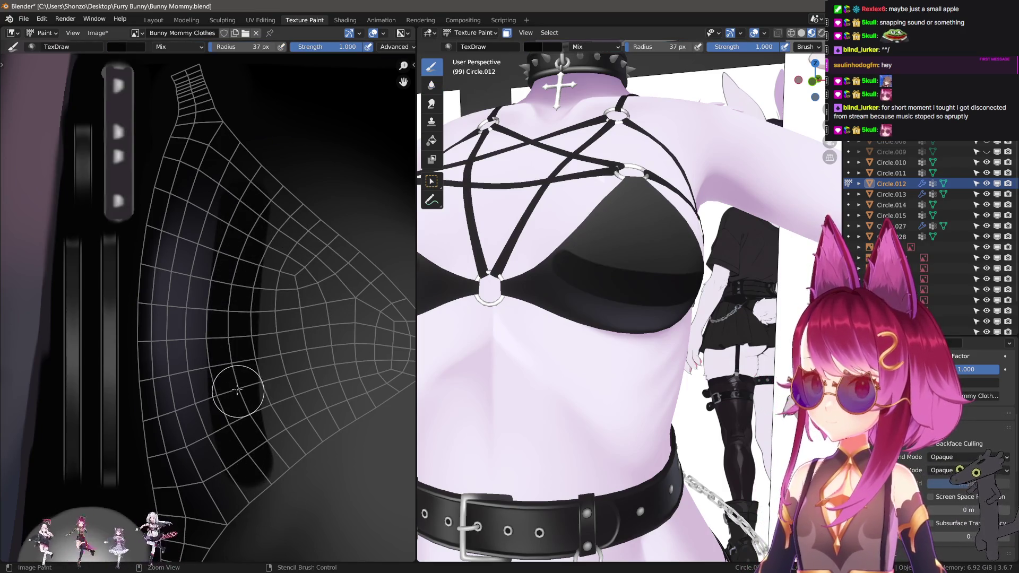
key(ctrl+z)
key(bracketleft)
scroll(228, 366, up, 1)
scroll(300, 213, up, 6)
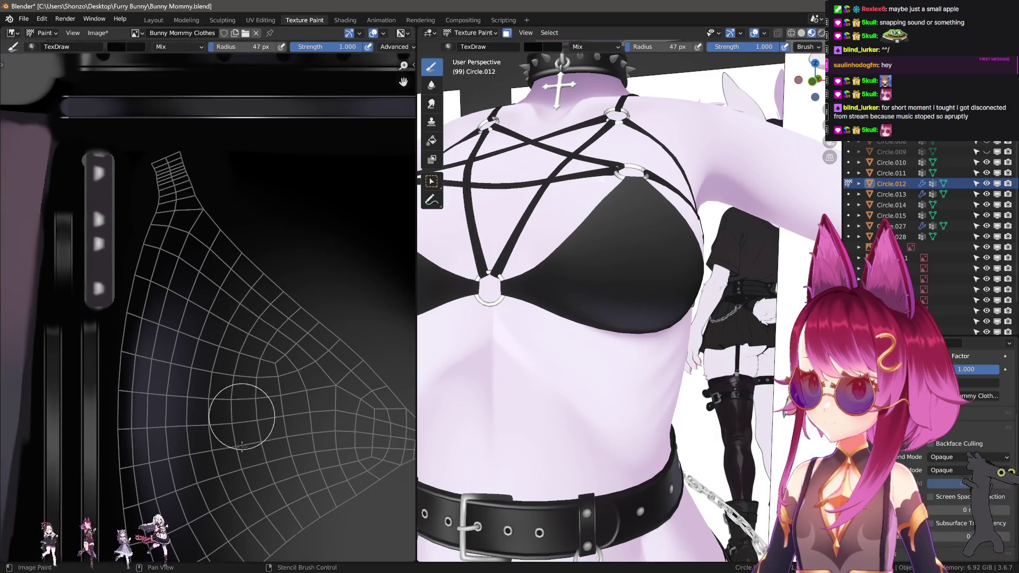
scroll(200, 353, down, 3)
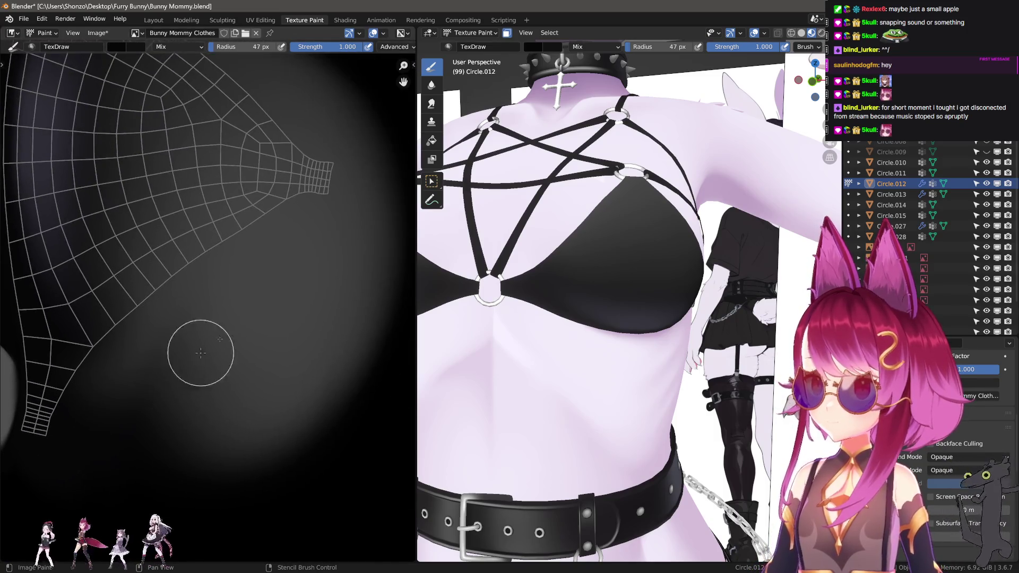
scroll(243, 323, up, 6)
key(bracketleft)
key(bracketleft)
key(bracketleft)
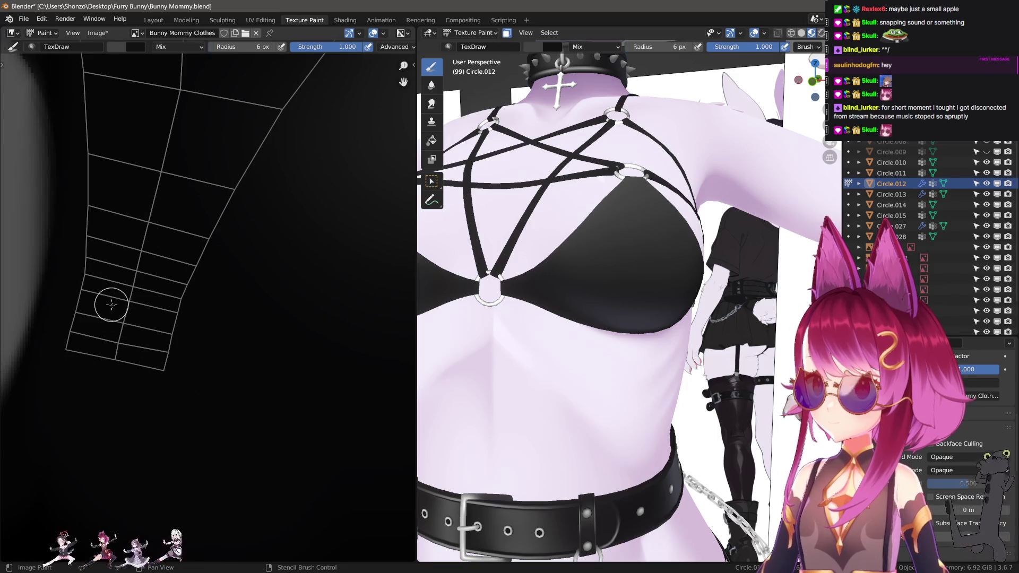
- Paint a grey highlight stroke on the bra texture, redoing the first attempt
drag(101, 317, 112, 220)
key(ctrl+z)
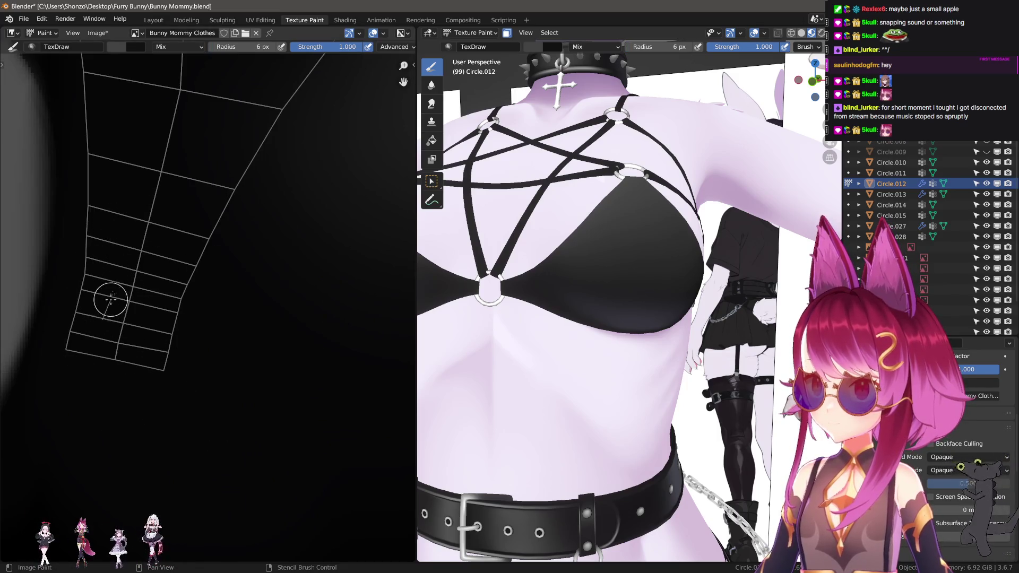
drag(106, 308, 115, 264)
scroll(513, 319, up, 5)
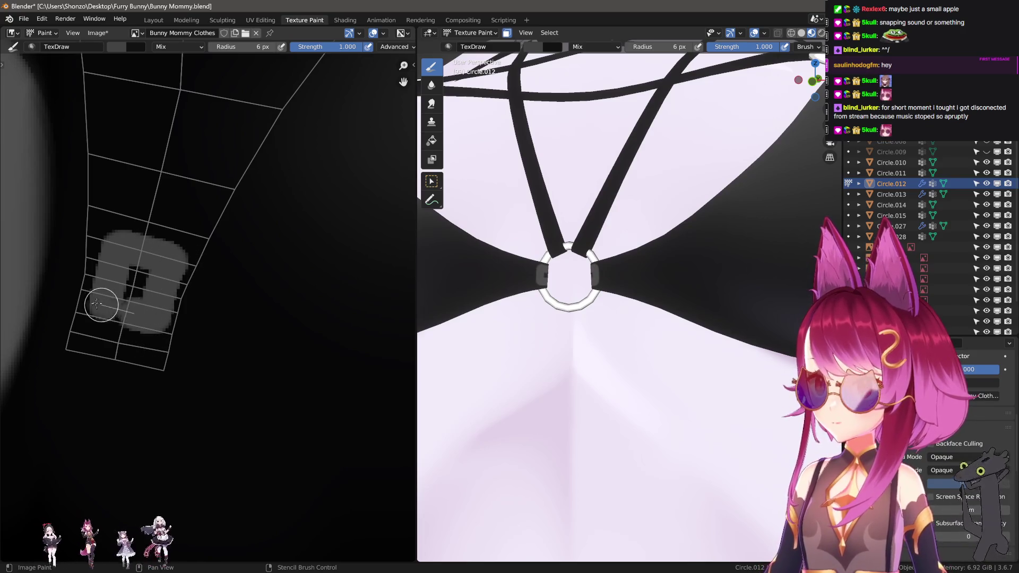
- Smear the grey patch upward to soften it, adjusting the smear brush size several times
key(f)
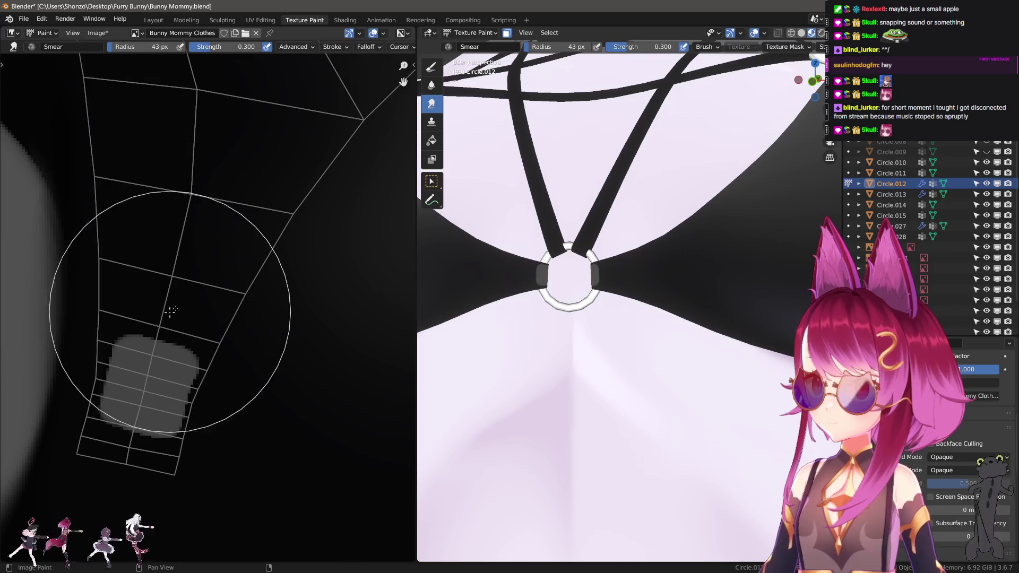
click(165, 323)
mouse_move(164, 327)
mouse_down()
mouse_move(154, 311)
mouse_move(150, 345)
mouse_move(175, 276)
mouse_move(147, 308)
mouse_up()
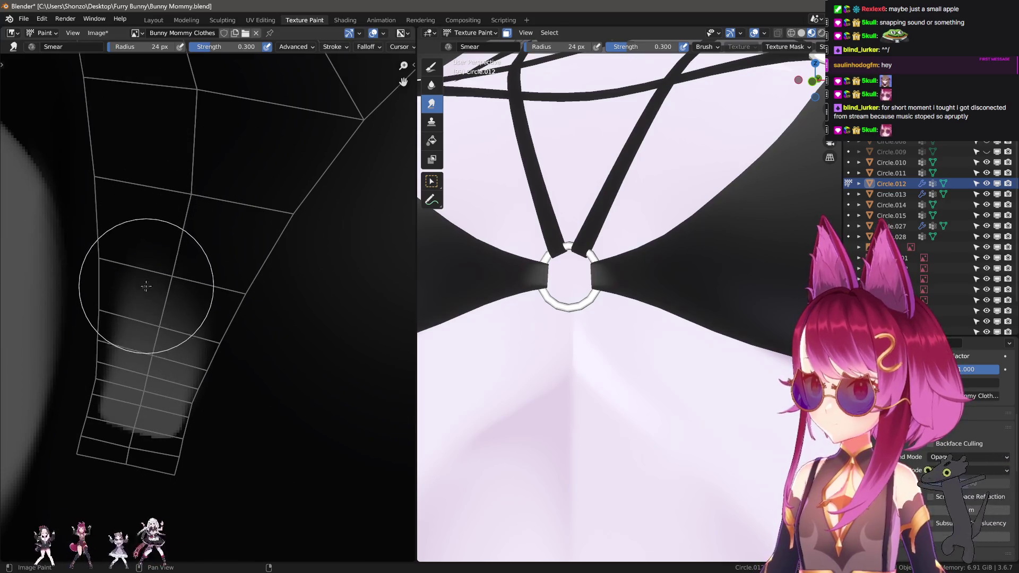
key(f)
click(185, 313)
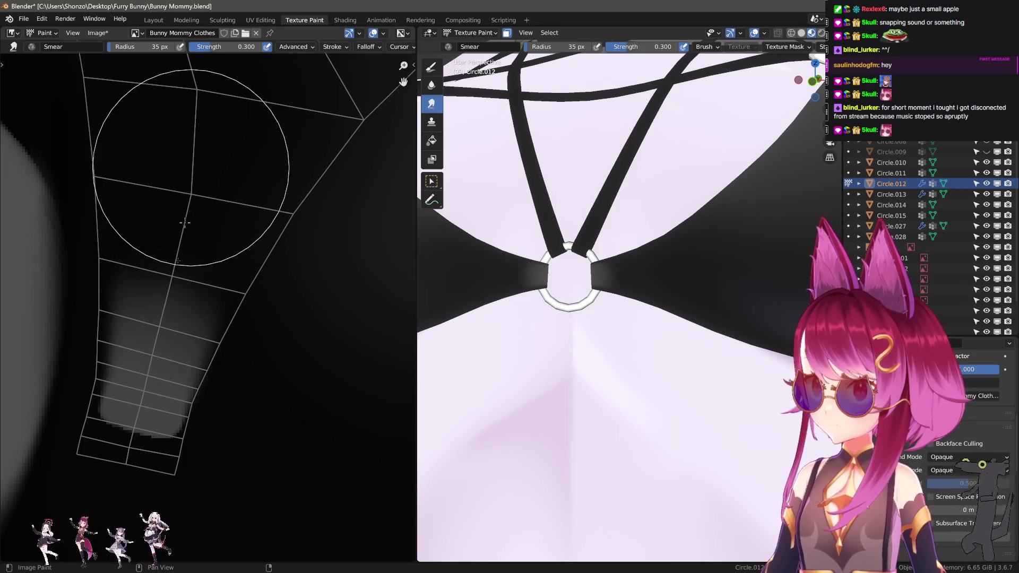
key(f)
click(200, 209)
key(f)
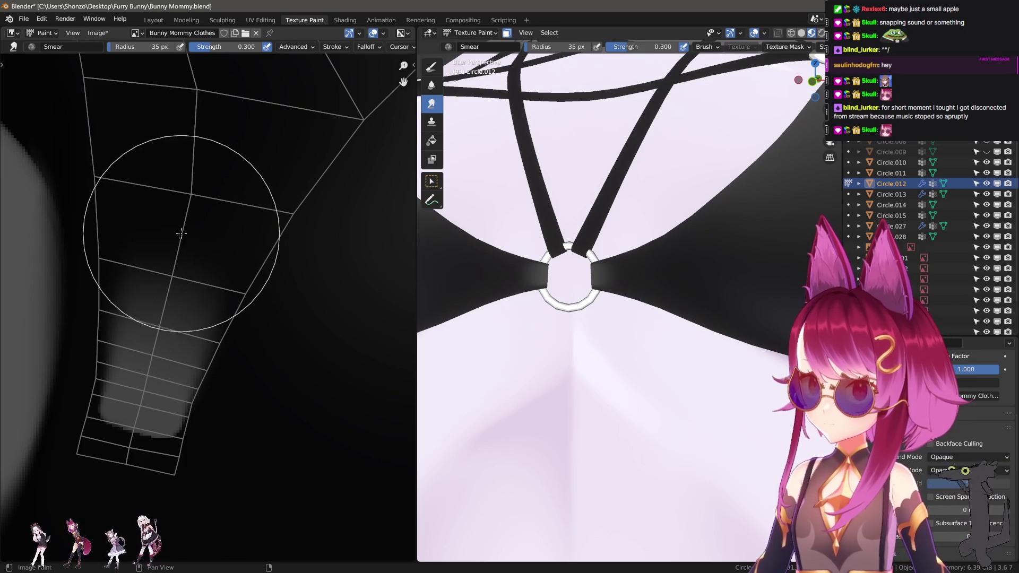
click(126, 188)
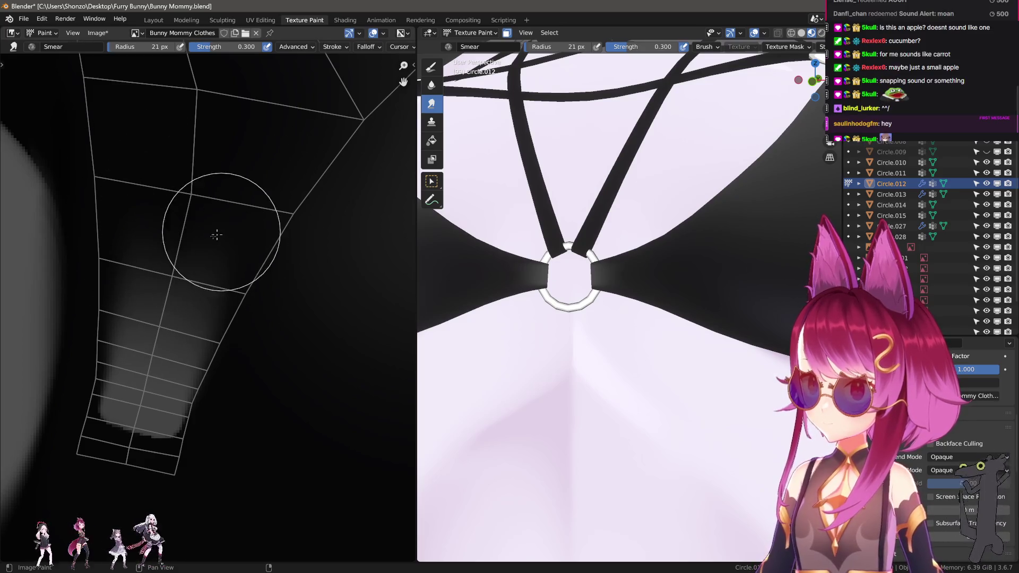
- Smear the grey paint along the island's lower edge to blend it in
key(2)
middle_drag(220, 386, 235, 246)
key(3)
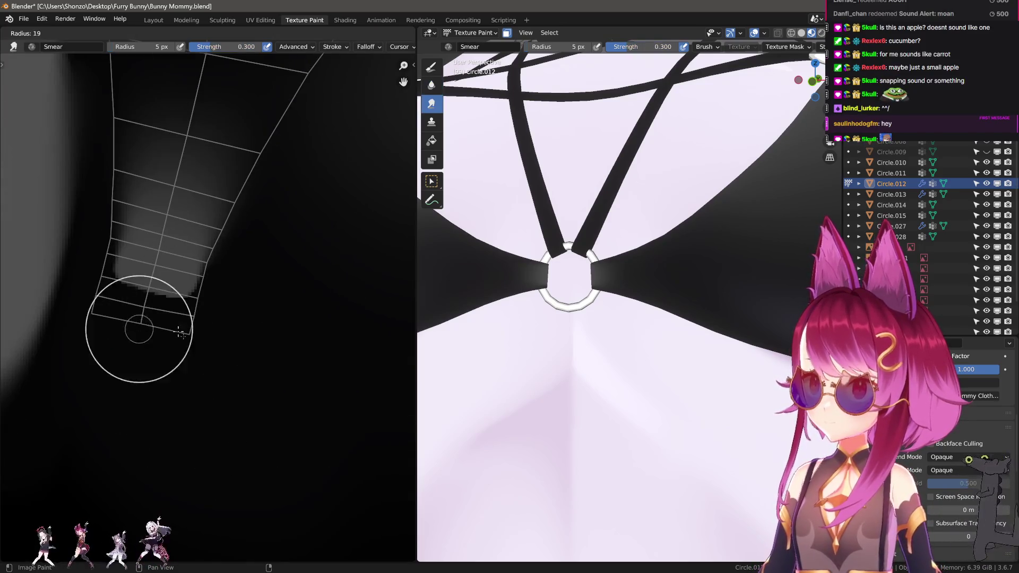
mouse_move(128, 369)
mouse_down()
mouse_move(141, 321)
mouse_move(205, 318)
mouse_move(279, 278)
mouse_up()
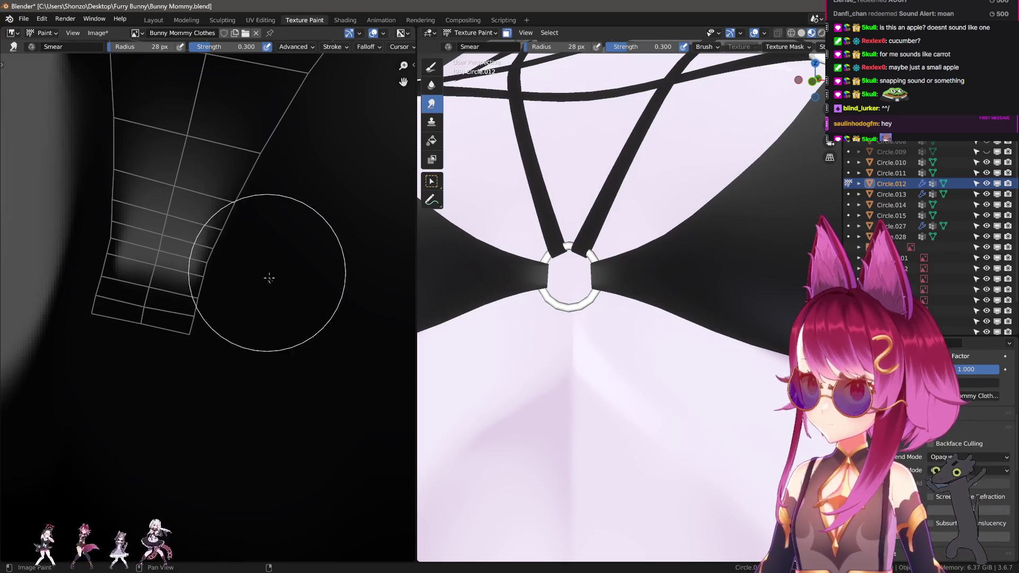
key(bracketright)
scroll(631, 326, up, 8)
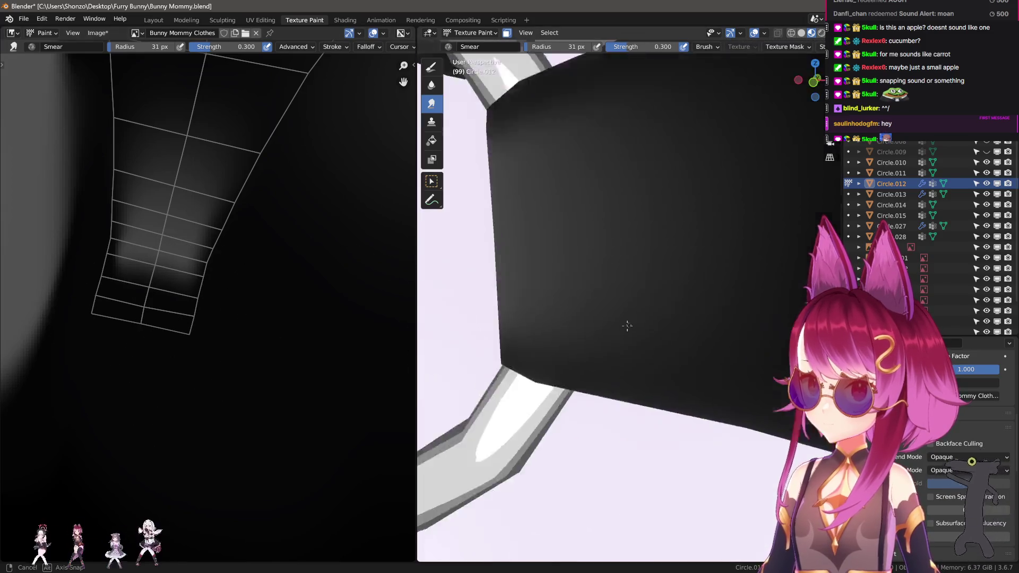
scroll(630, 326, down, 3)
key(f)
key(Escape)
mouse_move(136, 330)
mouse_down()
mouse_move(125, 307)
mouse_move(154, 283)
mouse_up()
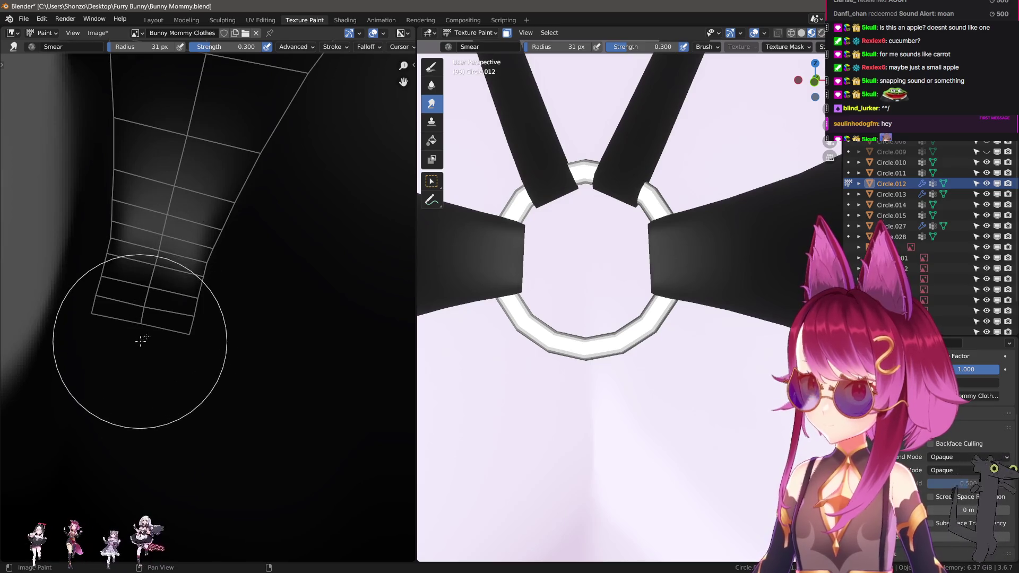
- Switch back to the draw brush at 12 px with the whole lower island in view
scroll(701, 348, down, 10)
scroll(669, 347, up, 5)
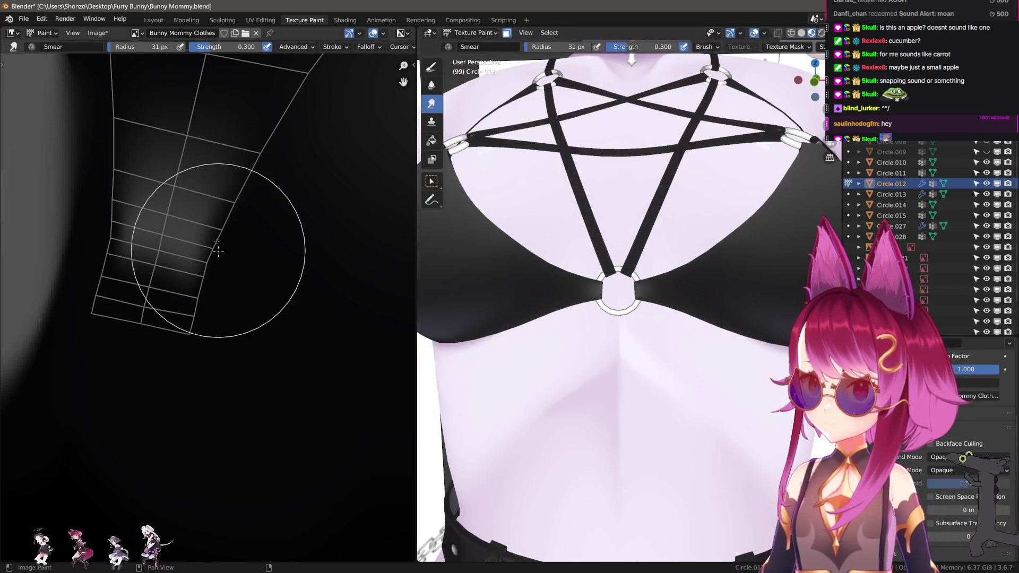
scroll(218, 251, up, 2)
key(d)
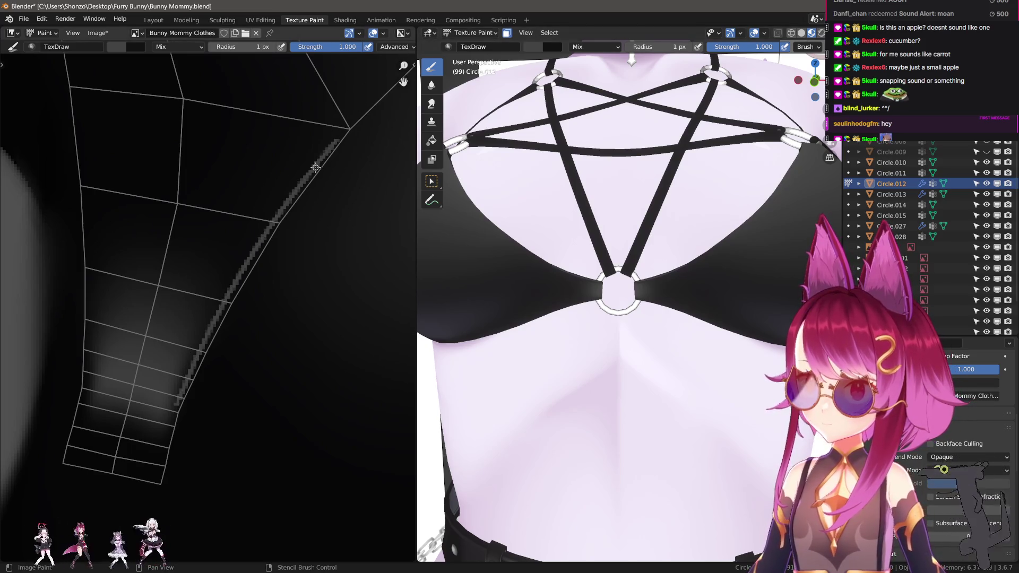
scroll(176, 339, up, 3)
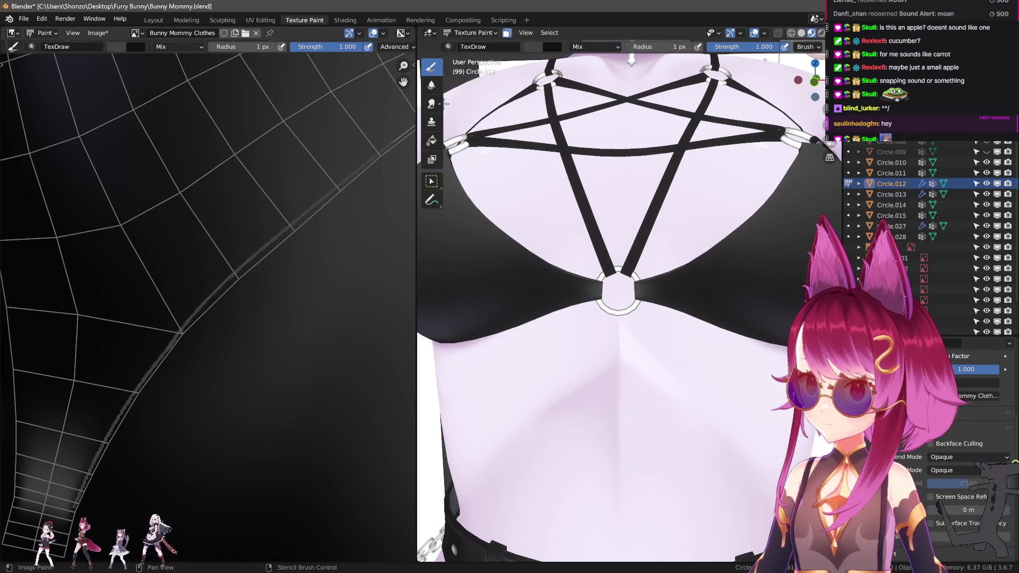
scroll(577, 330, up, 2)
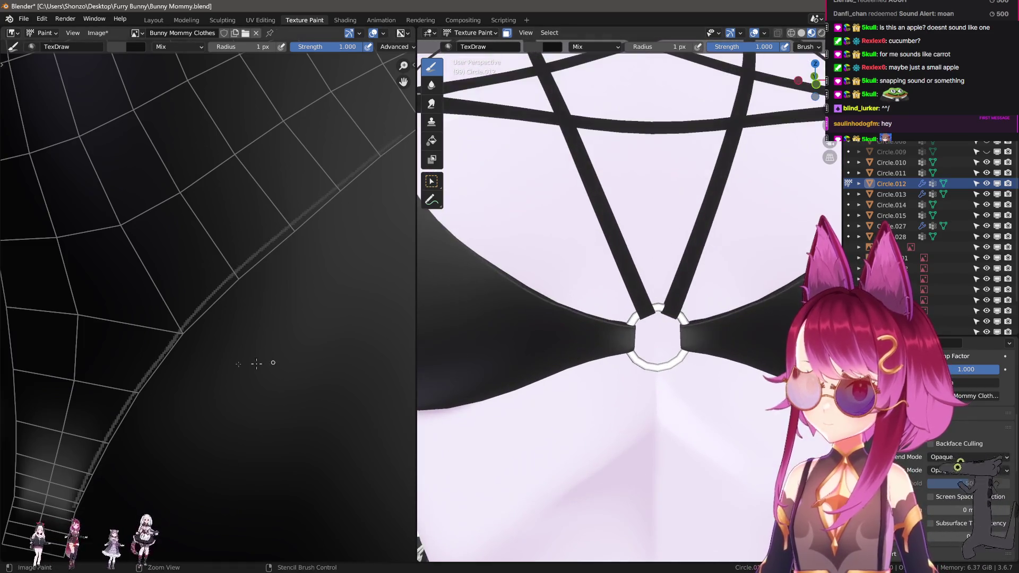
ctrl+middle_drag(130, 391, 129, 371)
key(f)
click(105, 409)
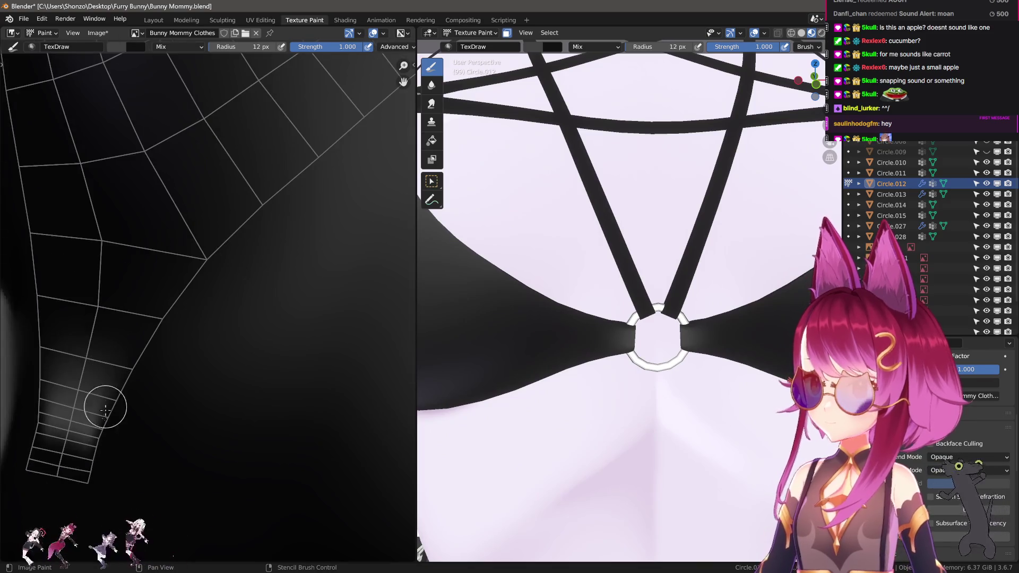
- Paint a long grey highlight up along the bra's curved seam edge and fill it in
mouse_move(114, 452)
mouse_down()
mouse_move(170, 318)
mouse_move(160, 341)
mouse_up()
key(ctrl+z)
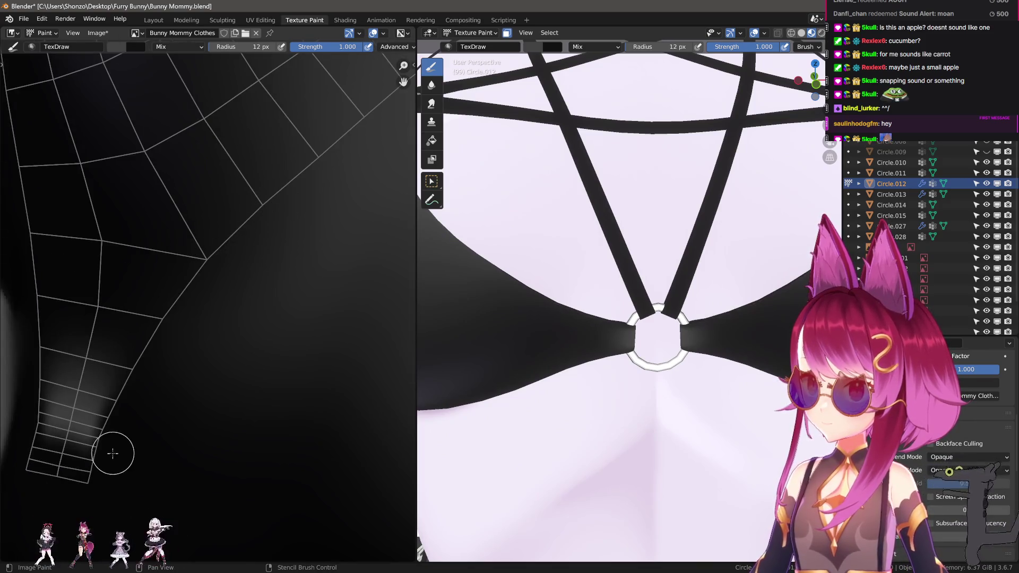
drag(109, 451, 172, 345)
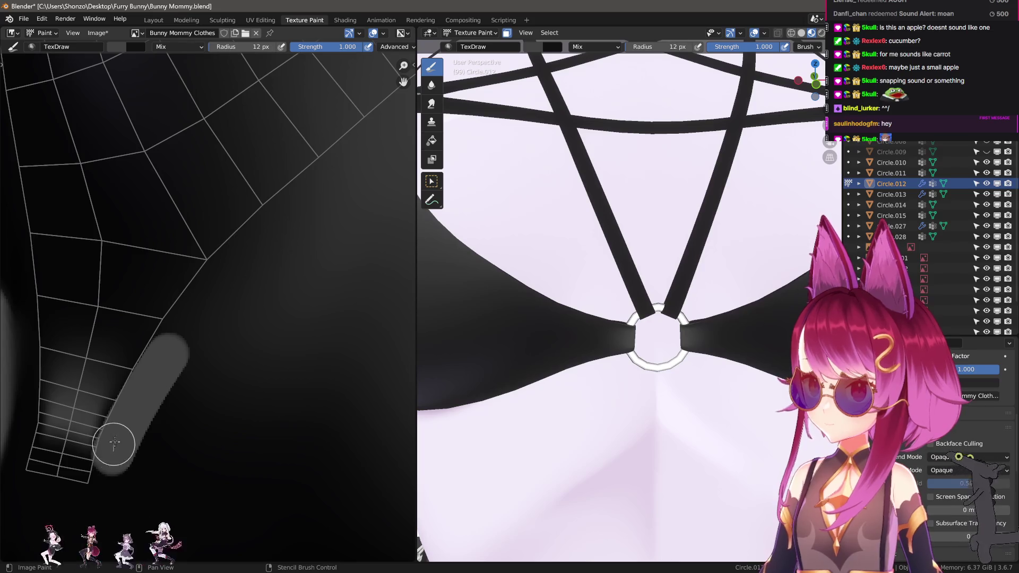
mouse_move(218, 267)
mouse_down()
mouse_move(207, 289)
mouse_move(353, 151)
mouse_up()
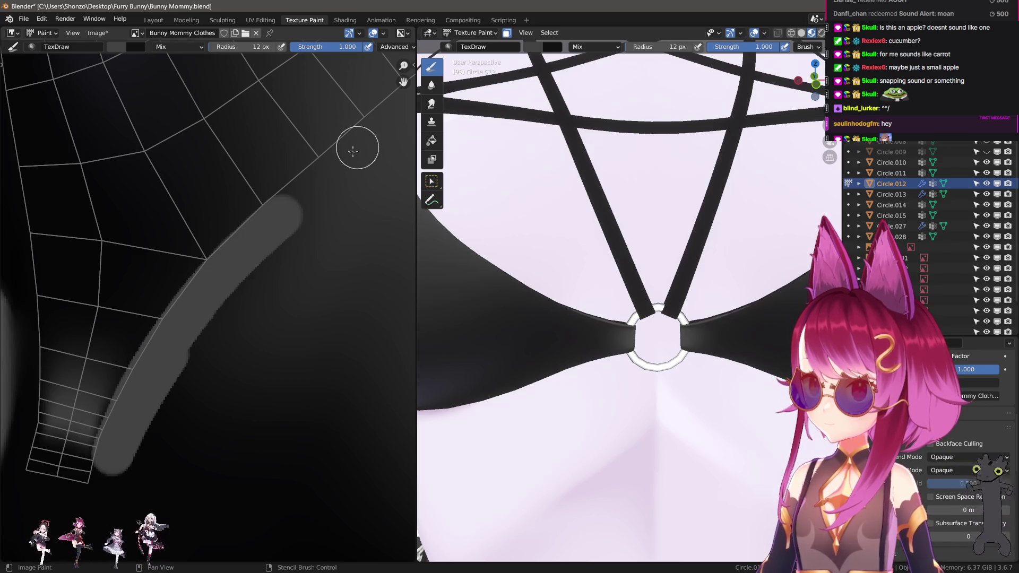
drag(237, 250, 287, 213)
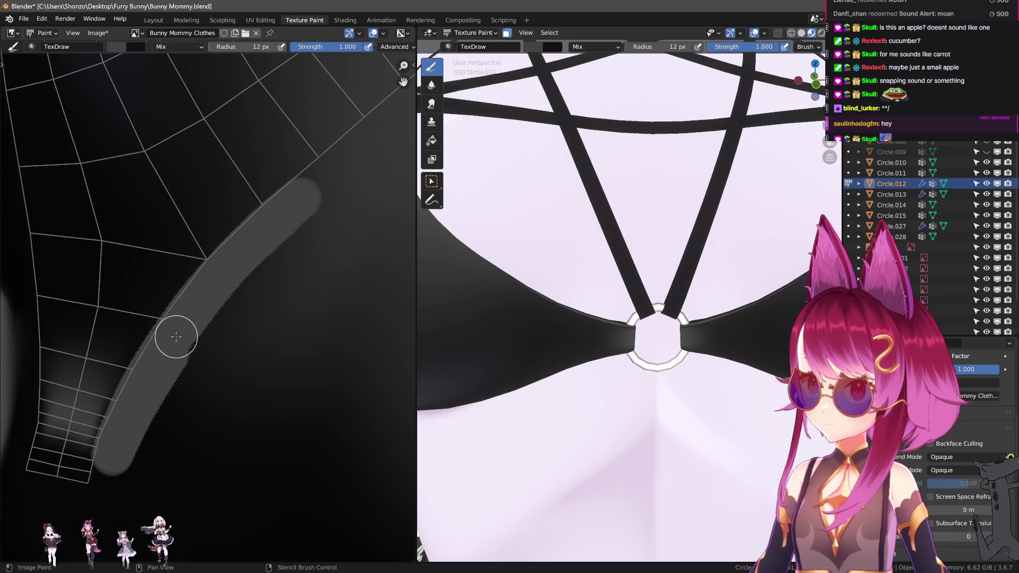
drag(243, 243, 175, 332)
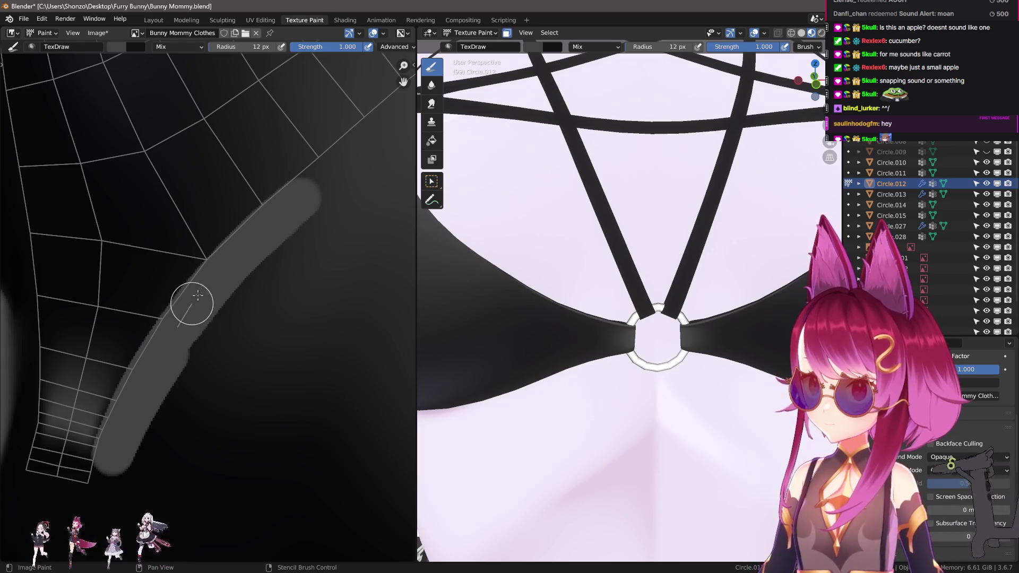
drag(405, 83, 138, 355)
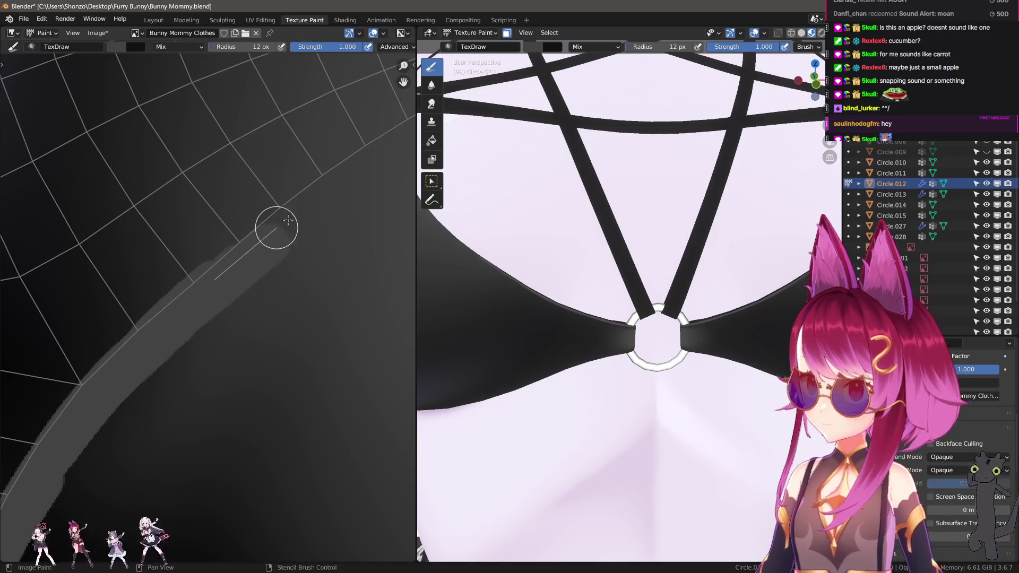
drag(288, 219, 142, 349)
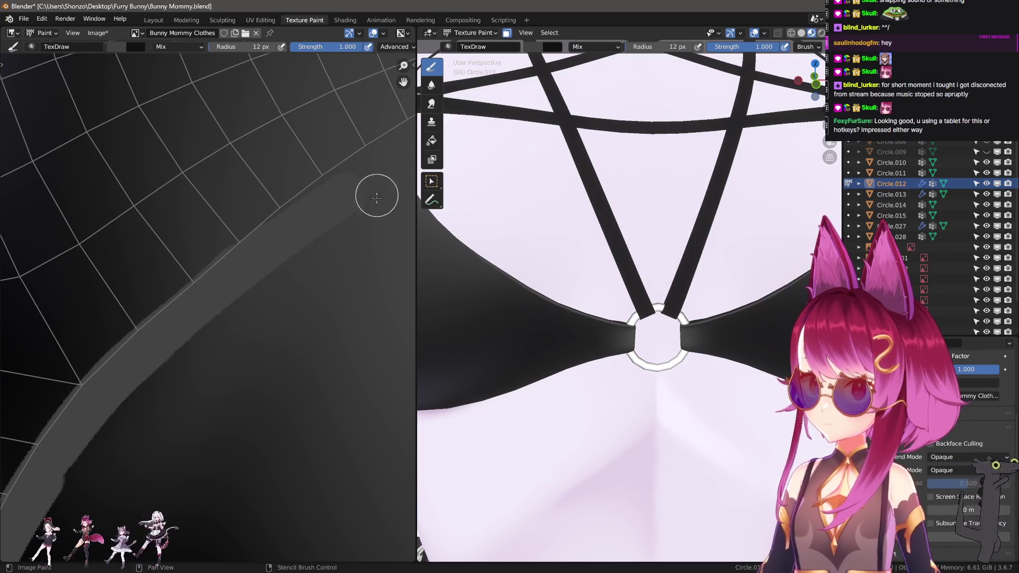
scroll(531, 336, down, 6)
middle_drag(525, 331, 533, 338)
scroll(75, 410, up, 4)
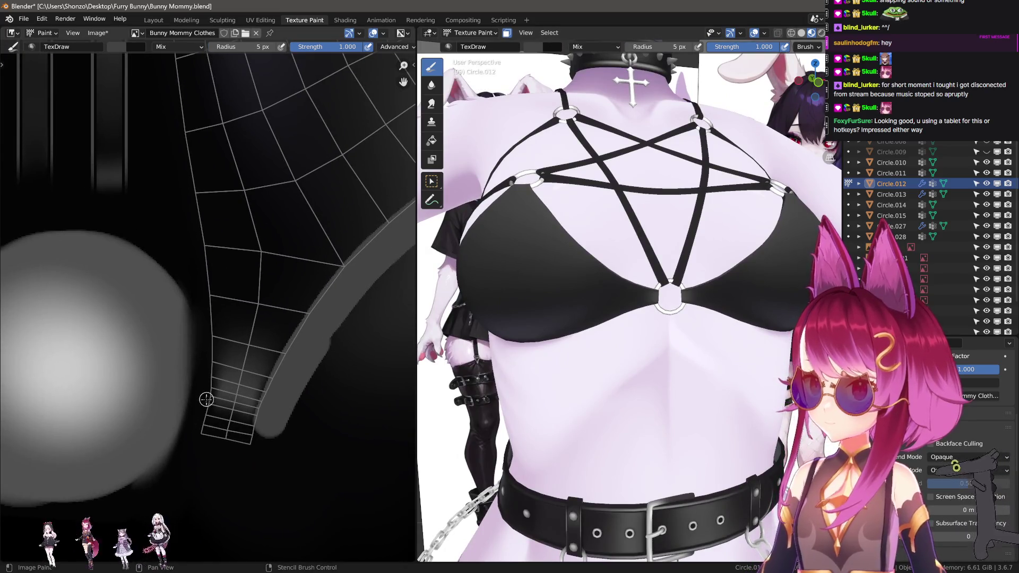
- Draw a straight grey highlight line down the seam edge with the 7 px draw brush
mouse_move(207, 402)
mouse_down()
mouse_move(193, 138)
mouse_move(175, 85)
mouse_up()
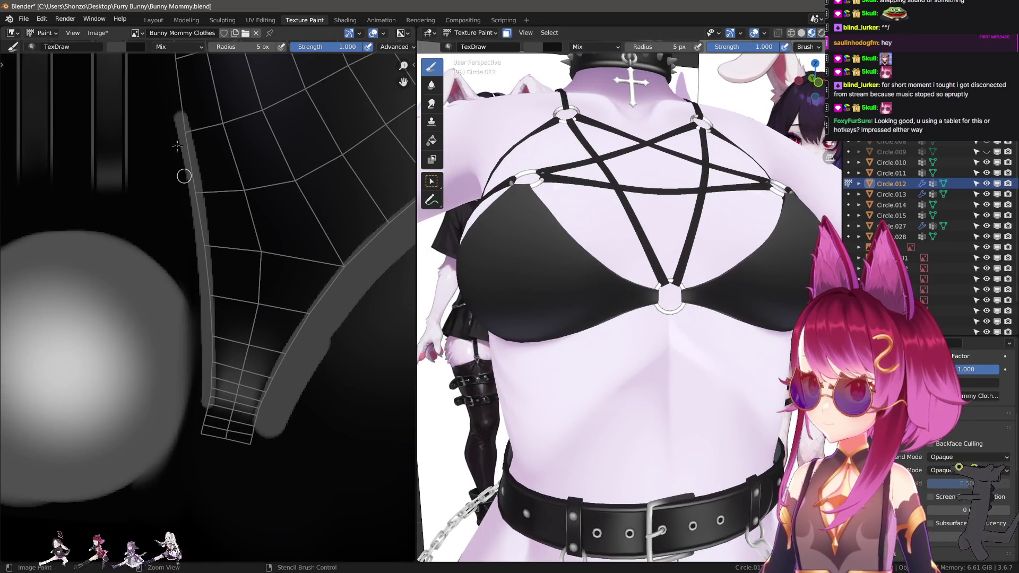
key(ctrl+z)
drag(198, 258, 199, 260)
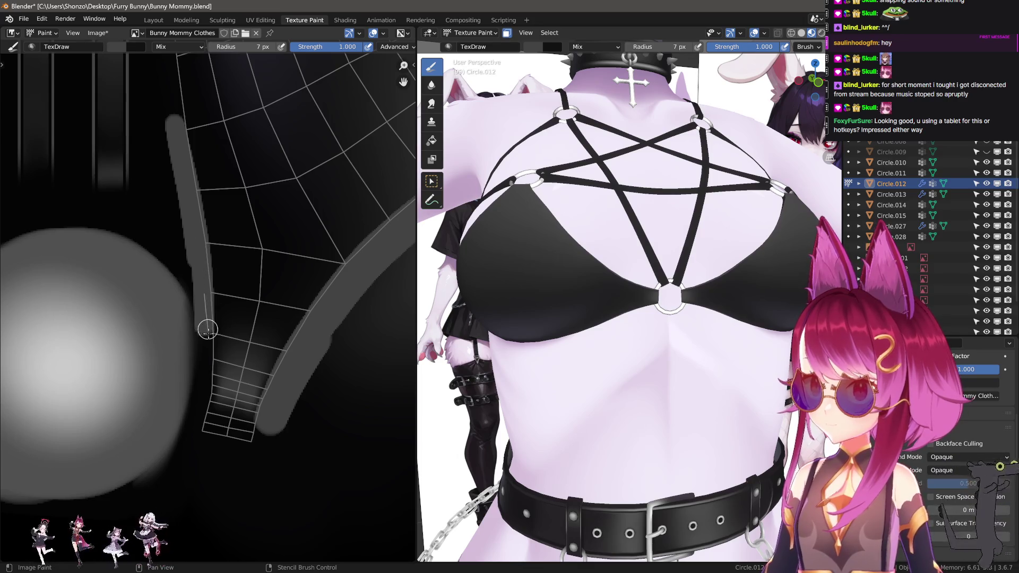
mouse_move(208, 392)
middle_down()
mouse_move(210, 405)
mouse_move(209, 173)
mouse_move(201, 209)
middle_up()
scroll(209, 405, up, 3)
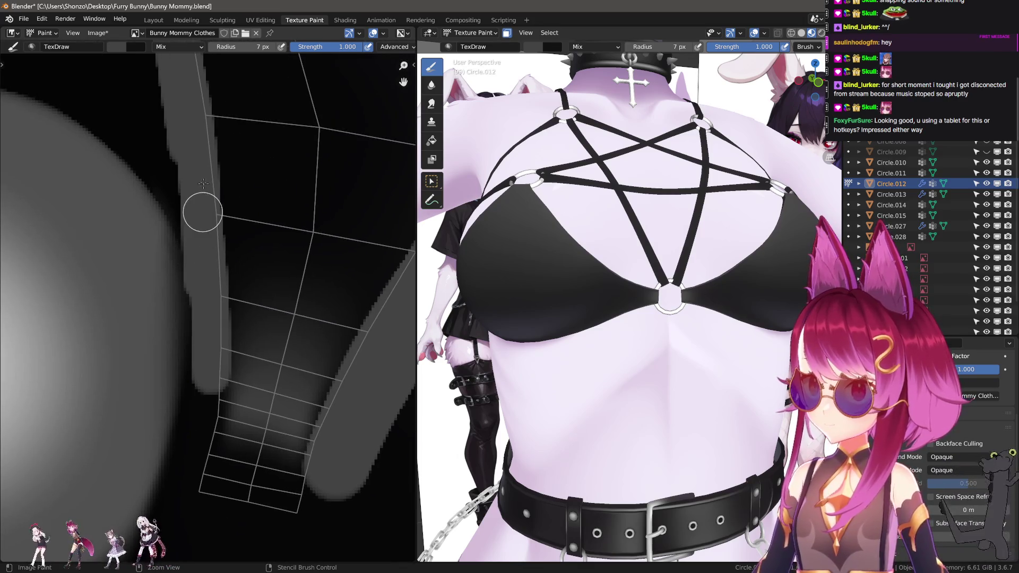
mouse_move(209, 264)
mouse_down()
mouse_move(209, 359)
mouse_move(209, 236)
mouse_up()
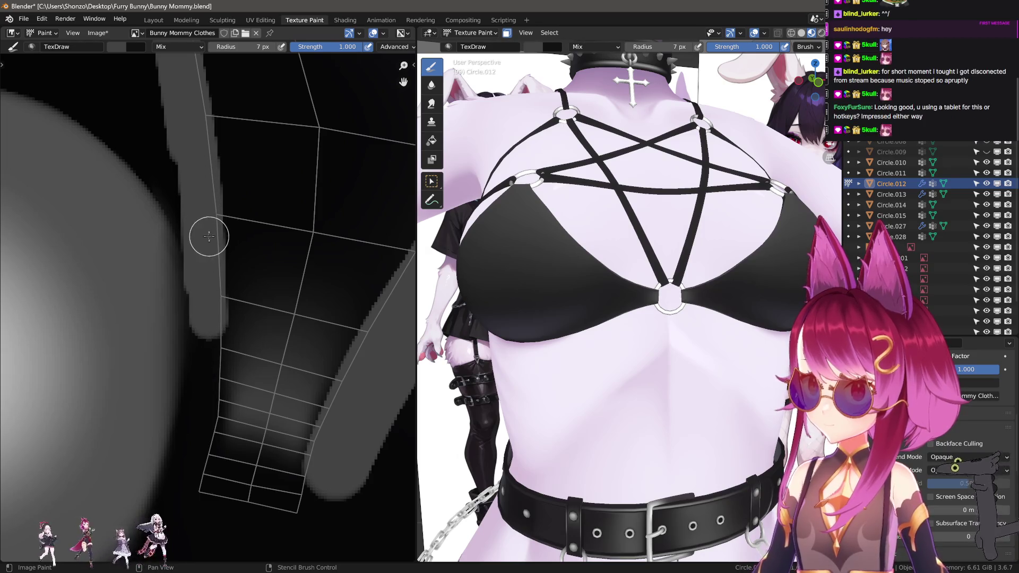
mouse_move(210, 316)
mouse_down()
mouse_move(199, 438)
mouse_move(230, 410)
mouse_move(232, 376)
mouse_up()
- Switch to the Smear brush and soften the end of the grey stroke
key(shift+space)
shift+scroll(211, 433, down, 5)
scroll(557, 366, up, 5)
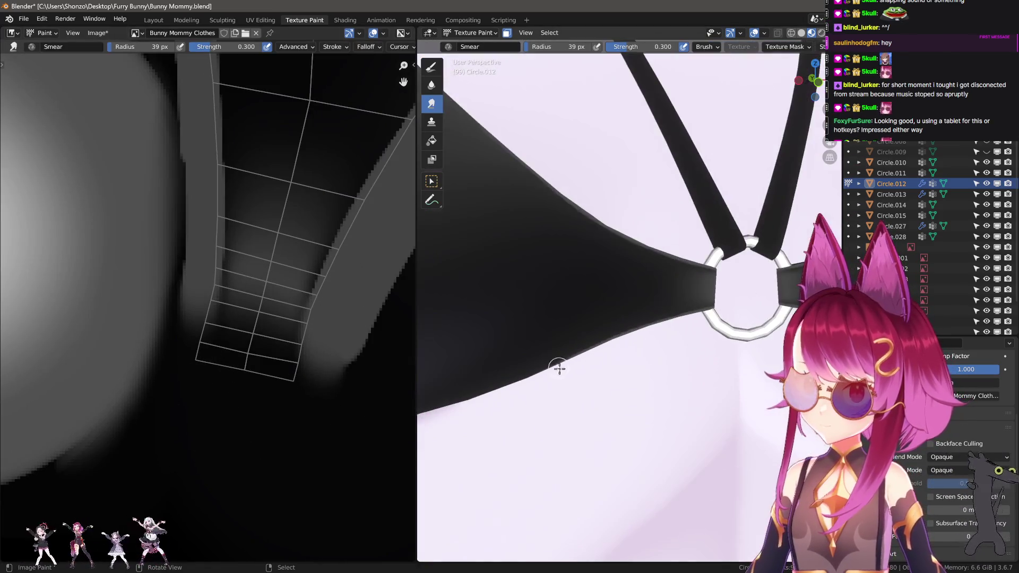
scroll(558, 375, down, 5)
scroll(558, 375, up, 4)
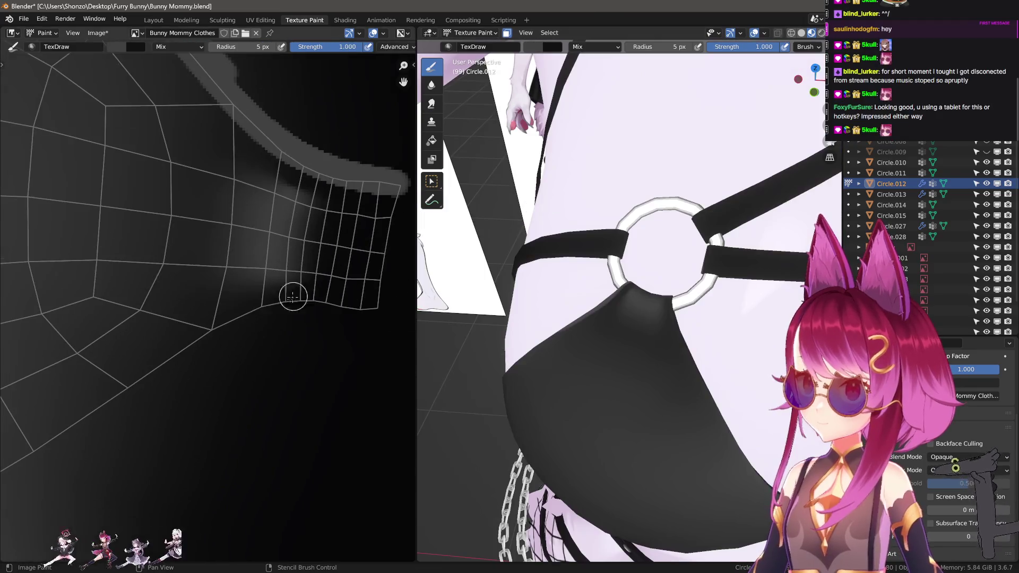
- Paint grey highlight strokes along the lower band of the bra cup's narrow end
drag(99, 421, 281, 306)
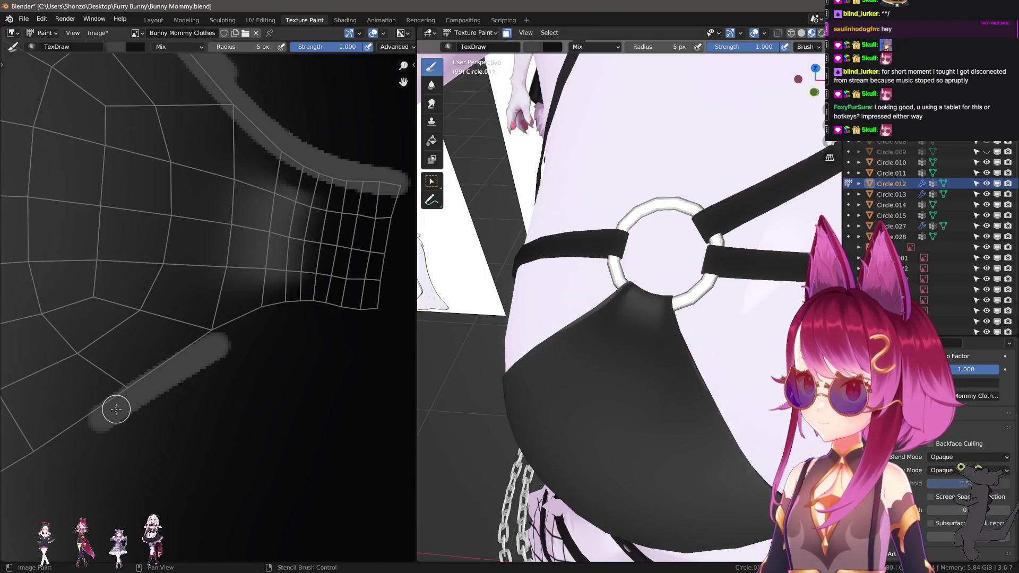
key(ctrl+z)
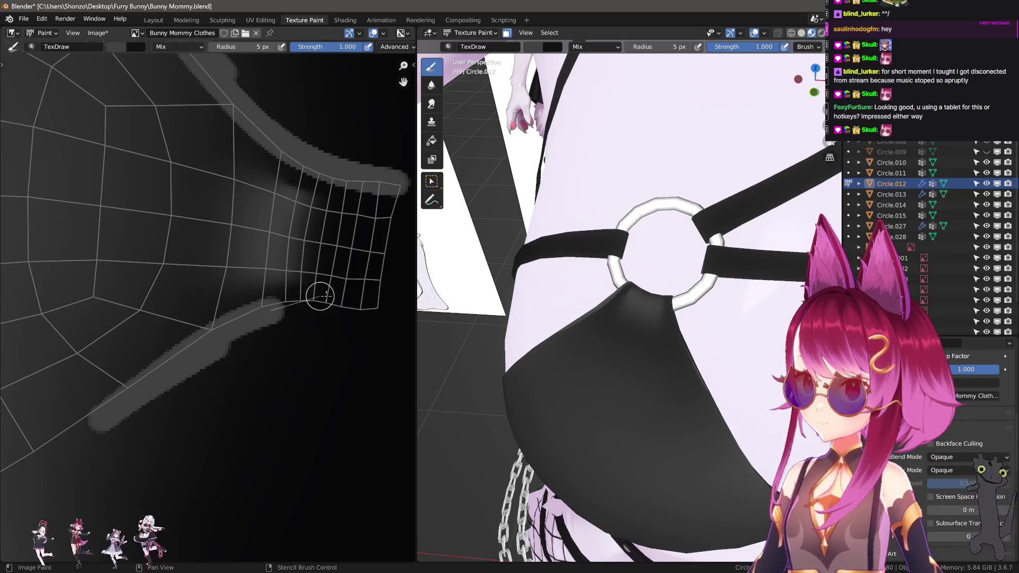
drag(320, 296, 403, 321)
middle_drag(318, 310, 244, 341)
- Set the Smear brush to a 45 px radius and turn the model to view the ring, strap and left side
key(3)
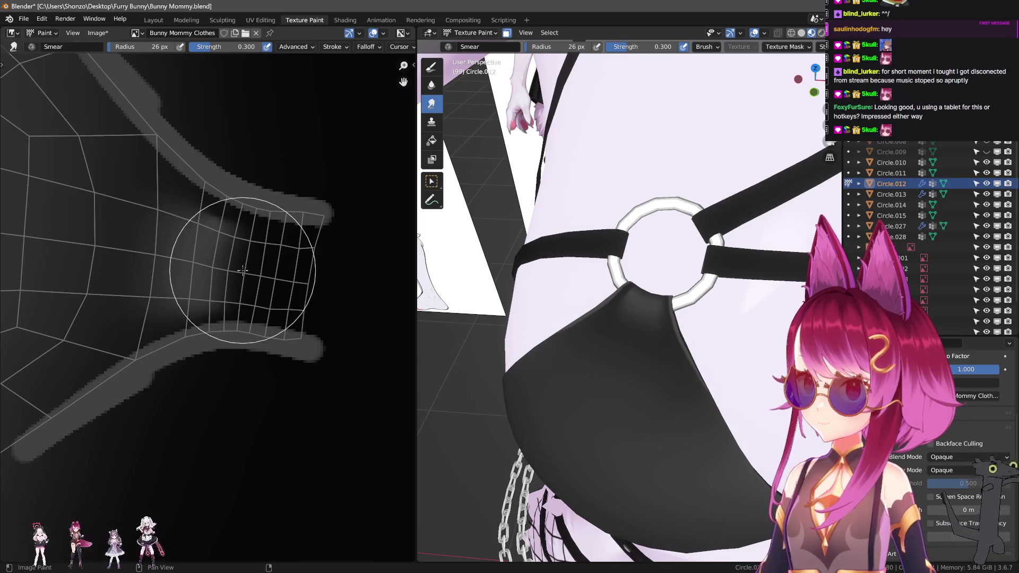
key(bracketright)
key(bracketright)
key(bracketright)
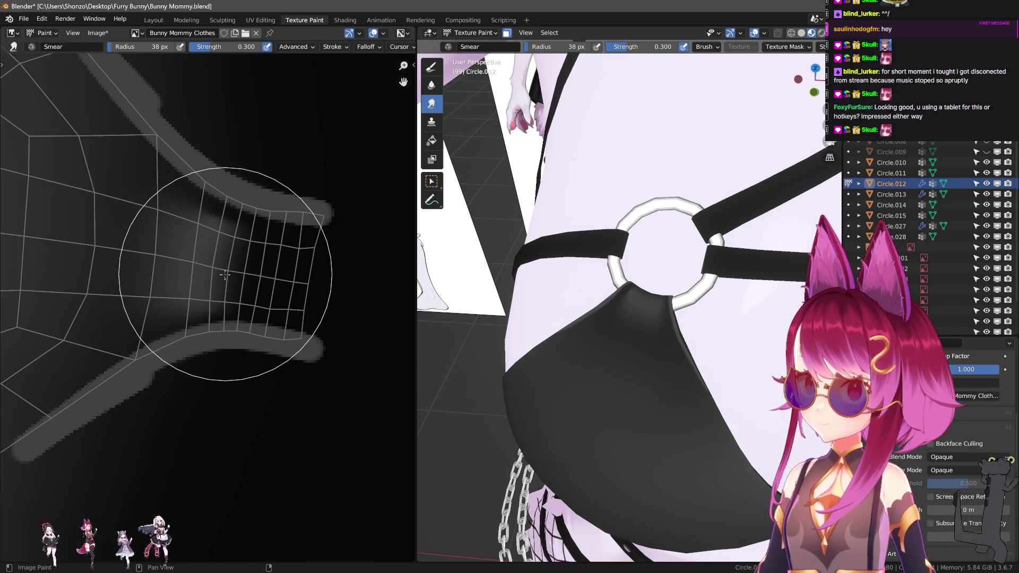
scroll(160, 329, up, 2)
key(f)
mouse_move(87, 408)
middle_down()
mouse_move(200, 216)
mouse_move(227, 296)
middle_up()
mouse_move(562, 310)
middle_down()
mouse_move(606, 342)
mouse_move(576, 356)
middle_up()
scroll(663, 353, down, 10)
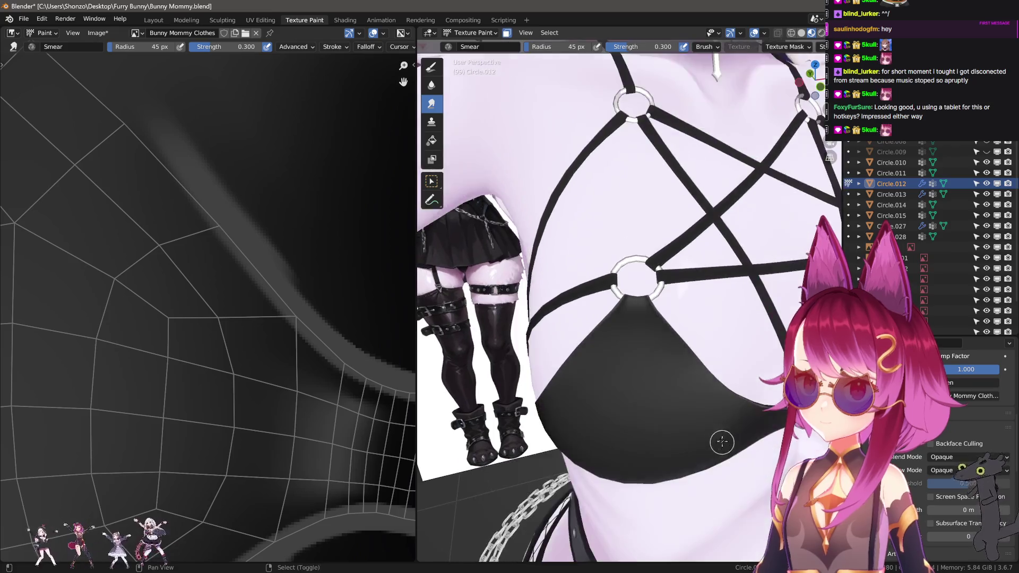
mouse_move(668, 361)
middle_down()
mouse_move(670, 345)
mouse_move(676, 397)
mouse_move(612, 400)
middle_up()
key(ctrl+Tab)
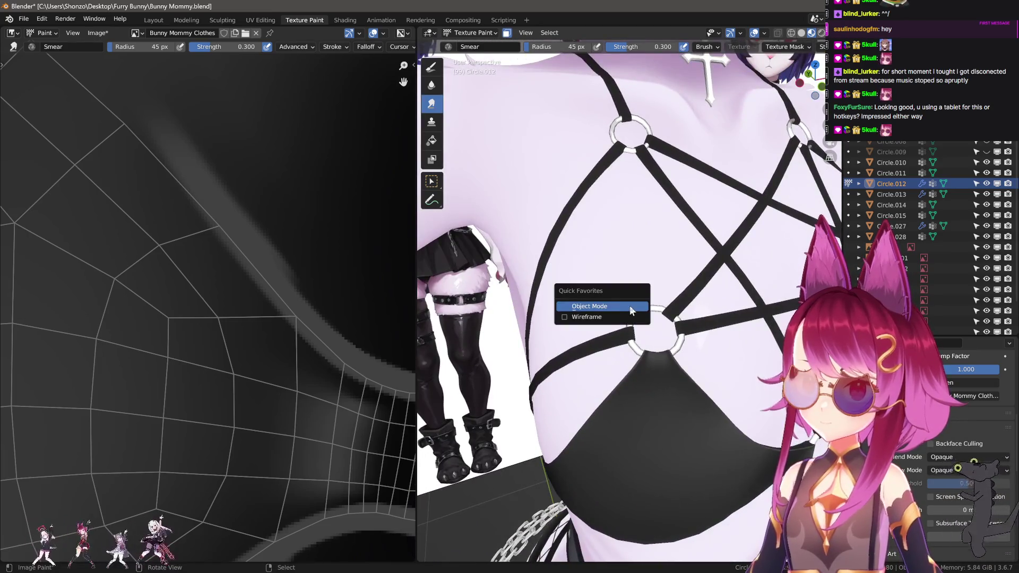
- Switch the harness to Object Mode, then check its UVs in Edit Mode by selecting and deselecting all
click(632, 314)
mouse_move(631, 314)
middle_down()
mouse_move(646, 327)
mouse_move(609, 318)
mouse_move(723, 342)
mouse_move(773, 333)
middle_up()
scroll(626, 318, up, 2)
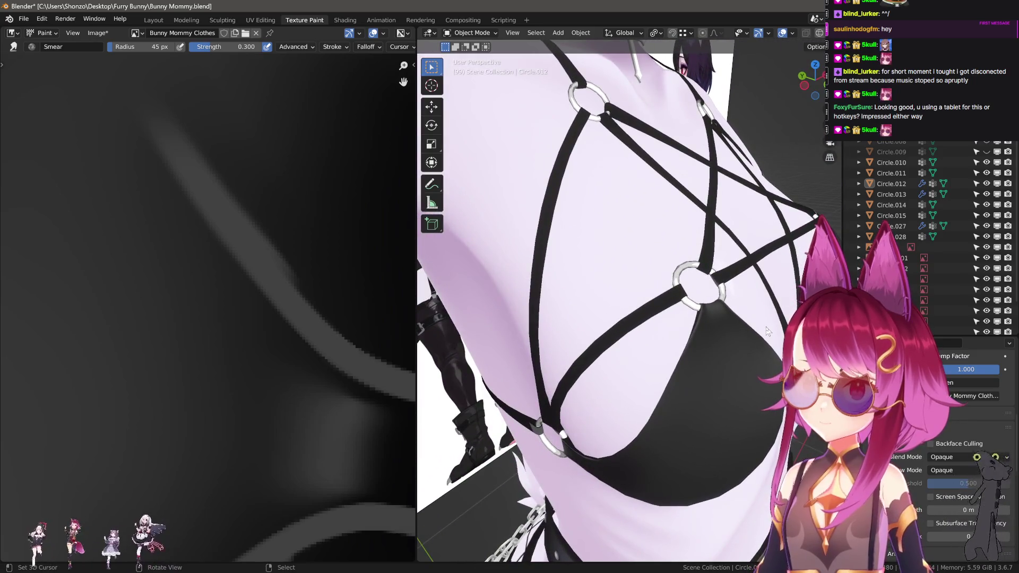
key(Tab)
key(KP_Decimal)
key(alt+a)
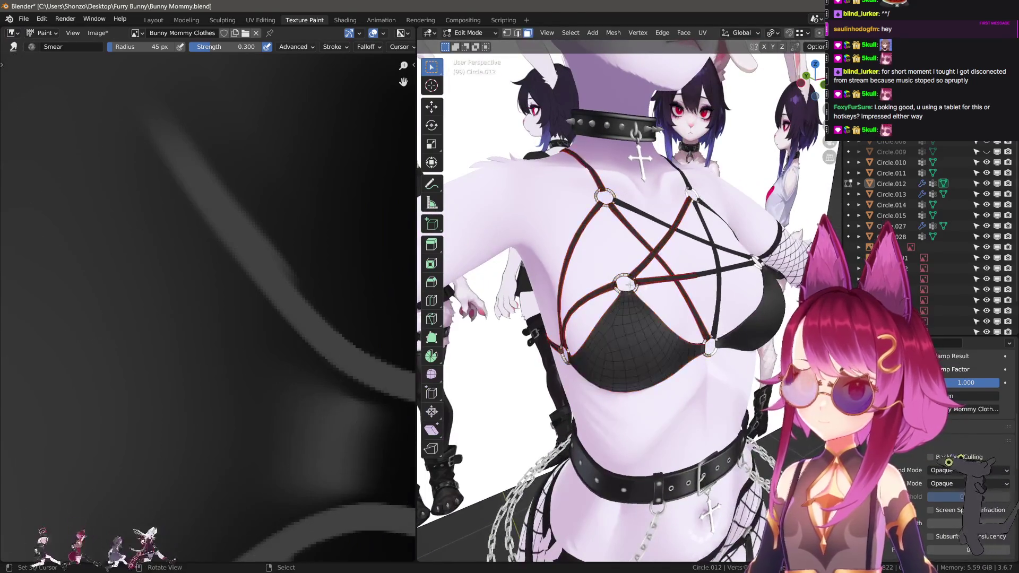
key(Tab)
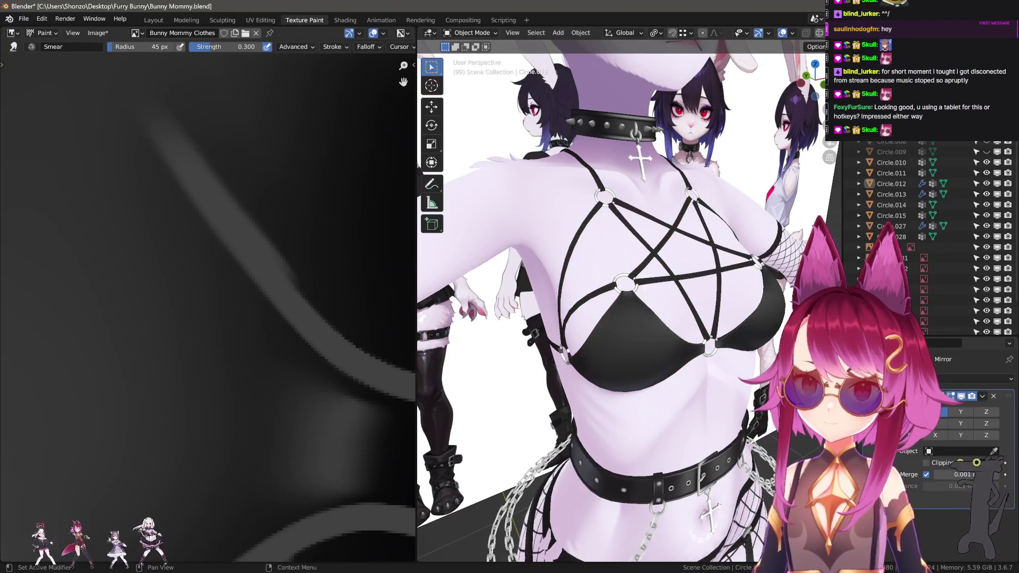
- Re-enter Edit Mode to show the harness UVs again, clear the selection, and return to Object Mode
key(Tab)
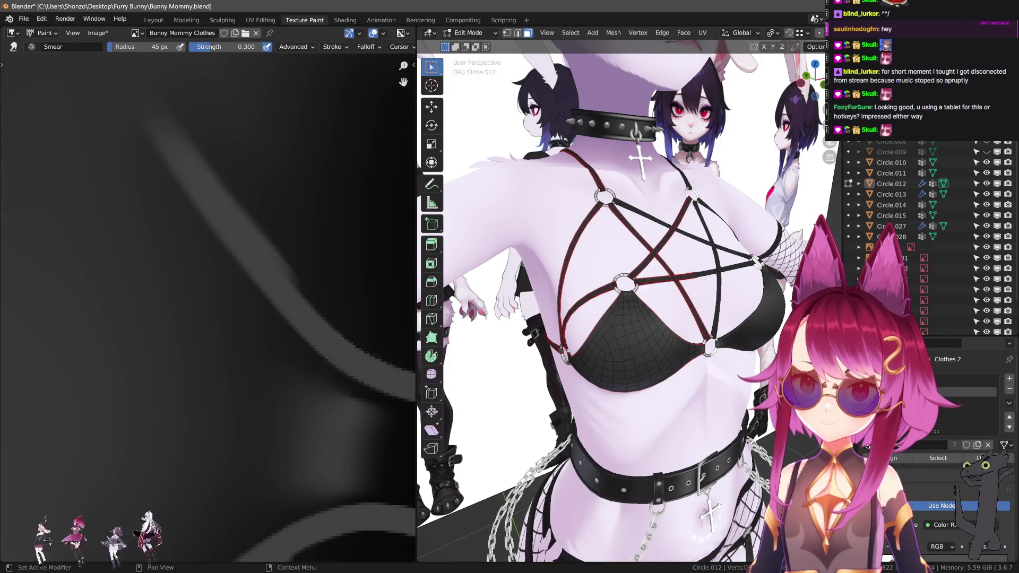
click(937, 458)
click(987, 458)
middle_drag(629, 308, 594, 313)
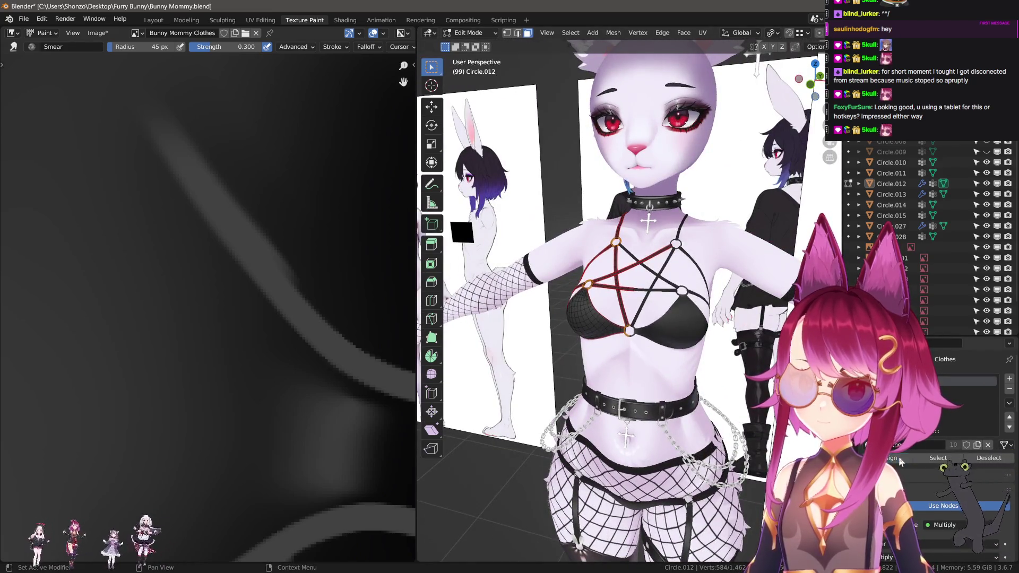
key(Tab)
scroll(624, 362, up, 5)
key(alt+a)
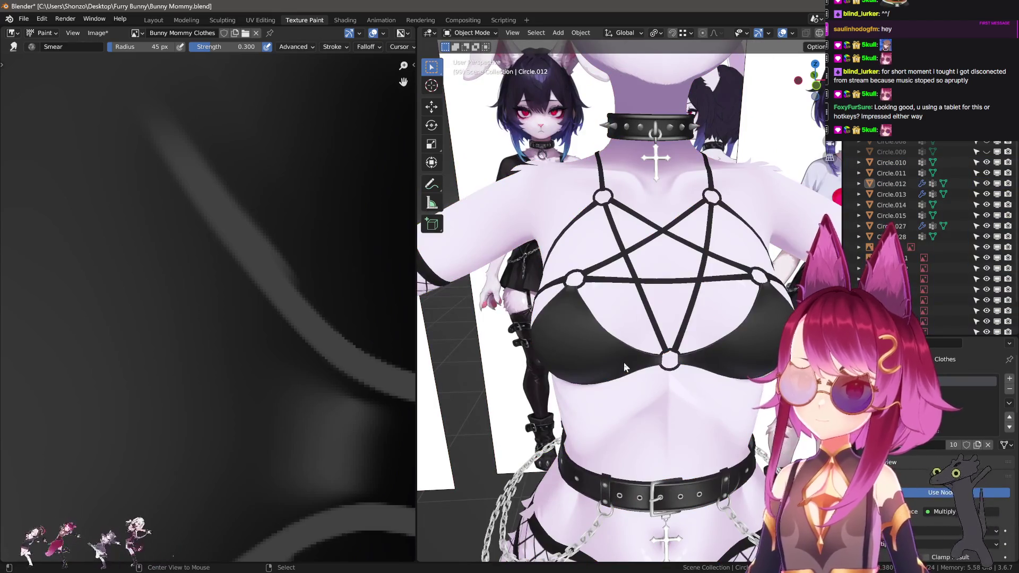
- Briefly switch the harness to Sculpt Mode via Quick Favorites, then back to Object Mode
key(q)
click(547, 407)
key(q)
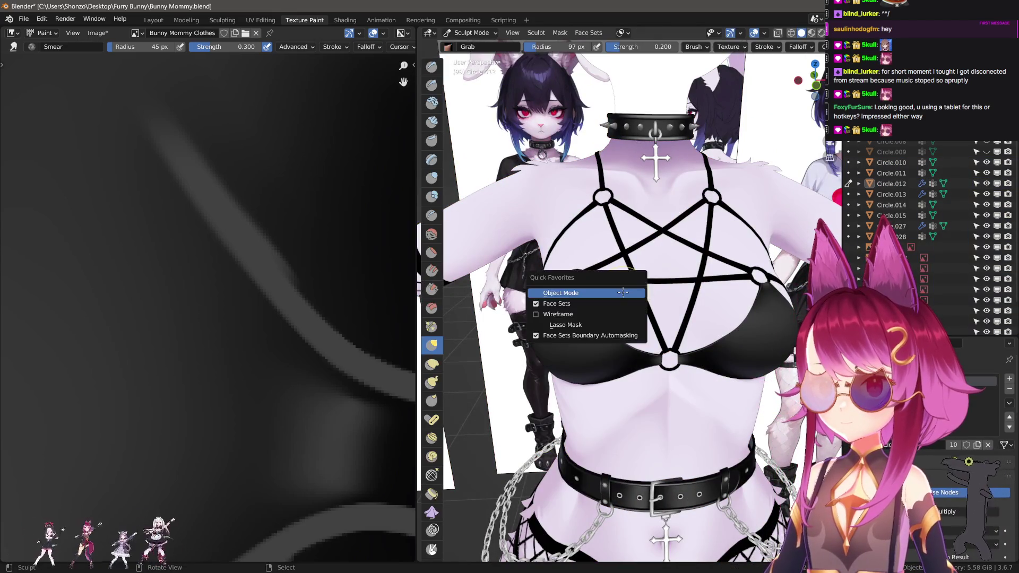
click(546, 285)
mouse_move(668, 264)
middle_down()
mouse_move(617, 300)
mouse_move(552, 321)
mouse_move(765, 181)
mouse_move(690, 211)
mouse_move(737, 295)
mouse_move(748, 294)
mouse_move(598, 303)
mouse_move(622, 302)
mouse_move(632, 354)
mouse_move(601, 326)
mouse_move(593, 356)
middle_up()
- Hide the body in the Outliner, select the Circle.012 harness, and switch it to Texture Paint mode
click(765, 180)
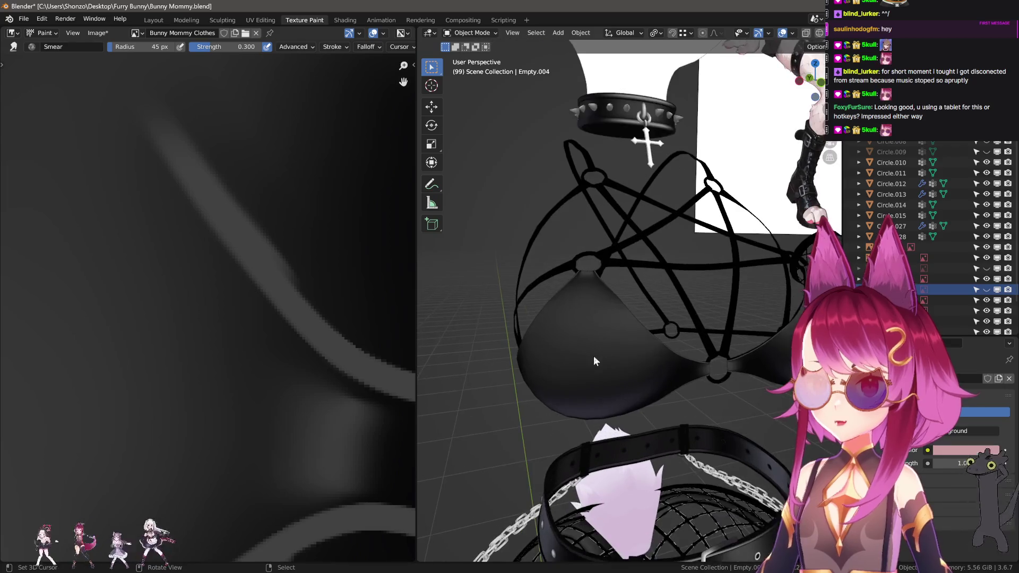
mouse_move(639, 332)
middle_down()
mouse_move(612, 356)
mouse_move(635, 351)
middle_up()
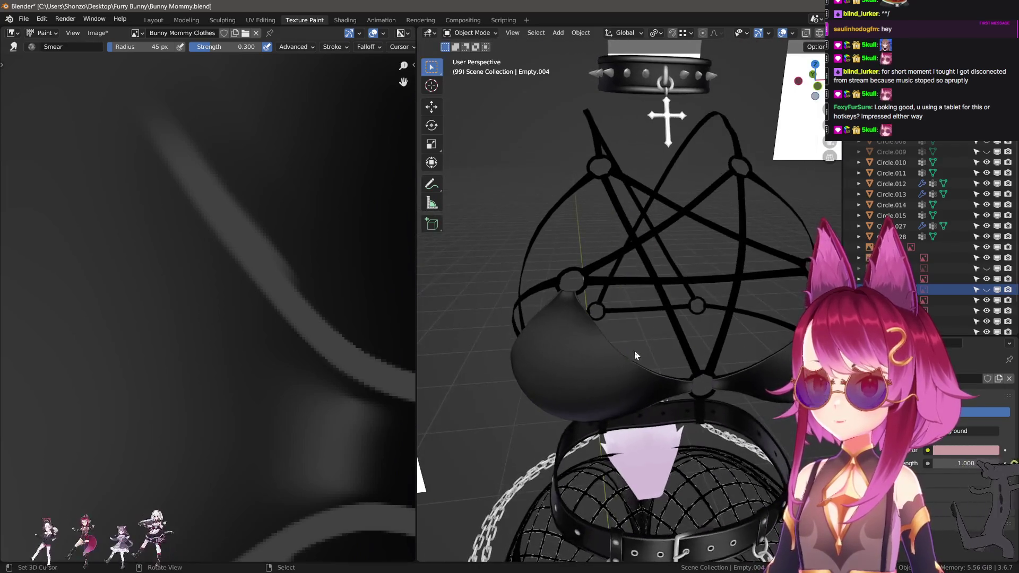
scroll(182, 352, down, 3)
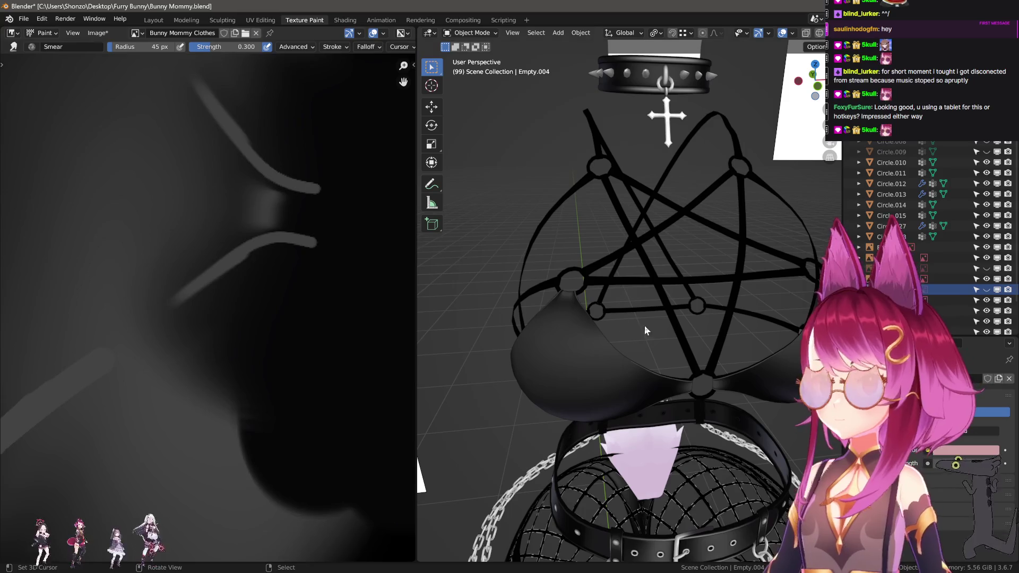
click(606, 357)
middle_drag(560, 358, 631, 353)
click(479, 34)
click(472, 104)
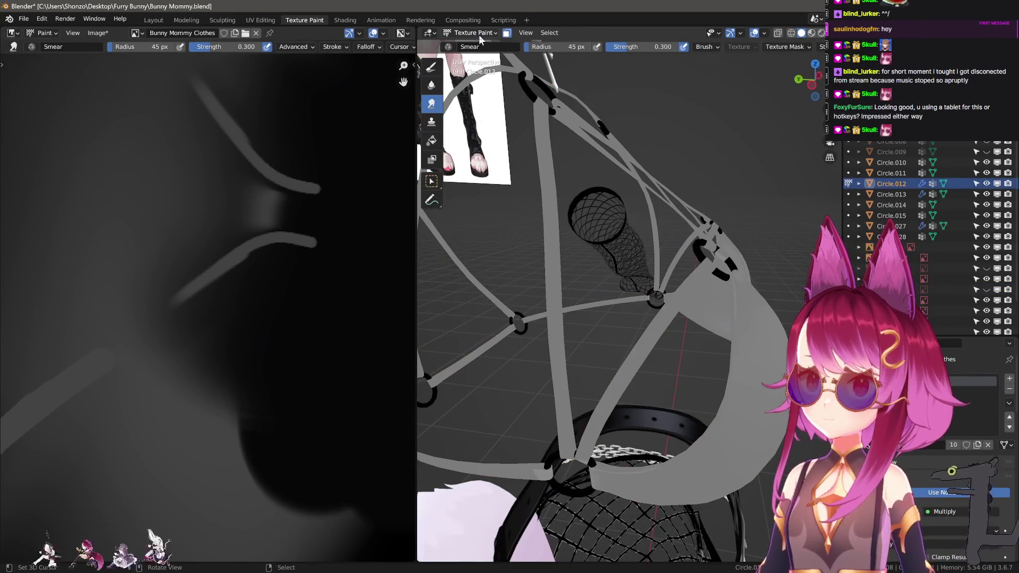
- Review the harness texture, return to Object Mode with Q, and unhide all hidden objects
middle_drag(553, 276, 610, 290)
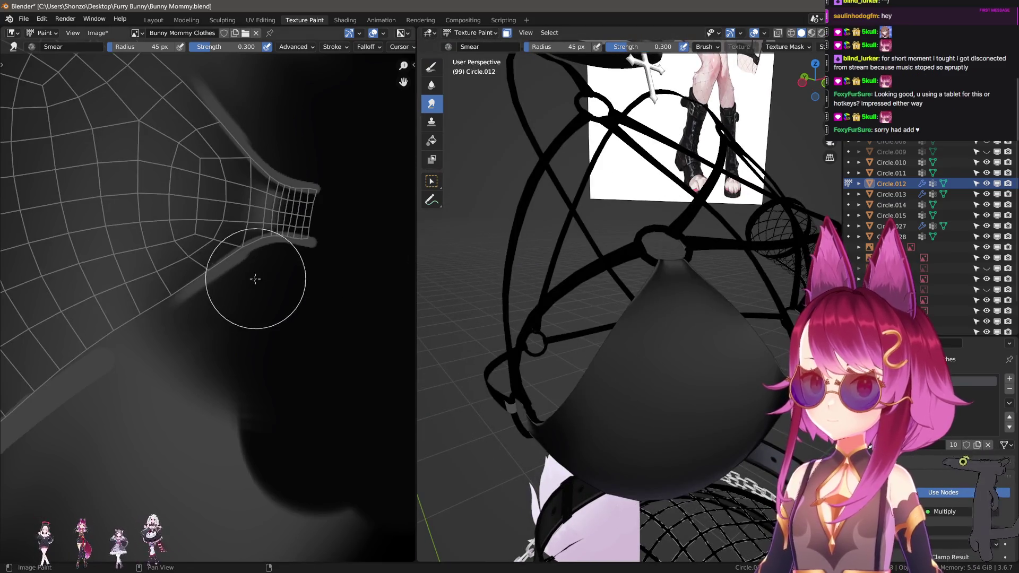
scroll(244, 292, down, 2)
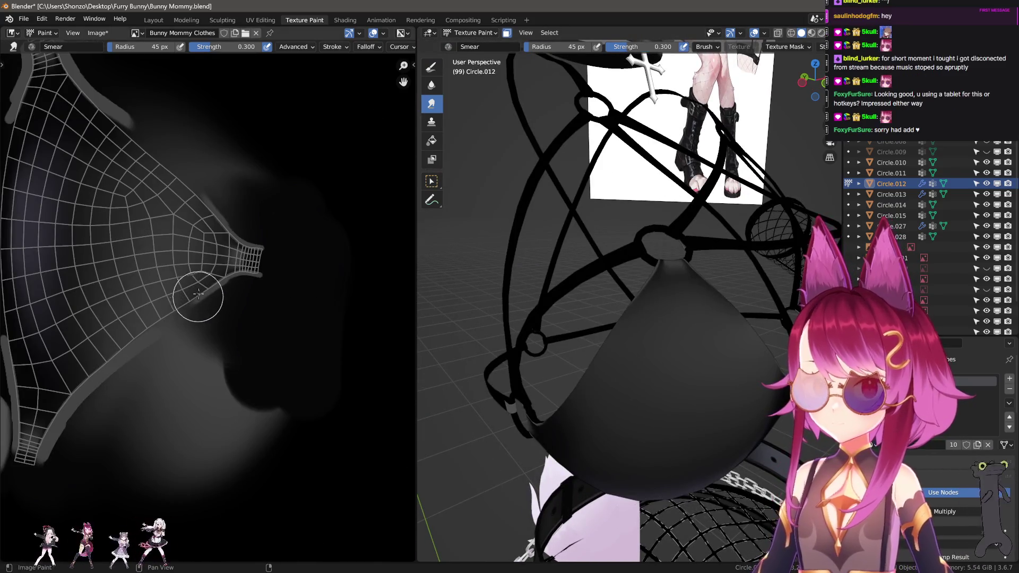
scroll(197, 295, down, 4)
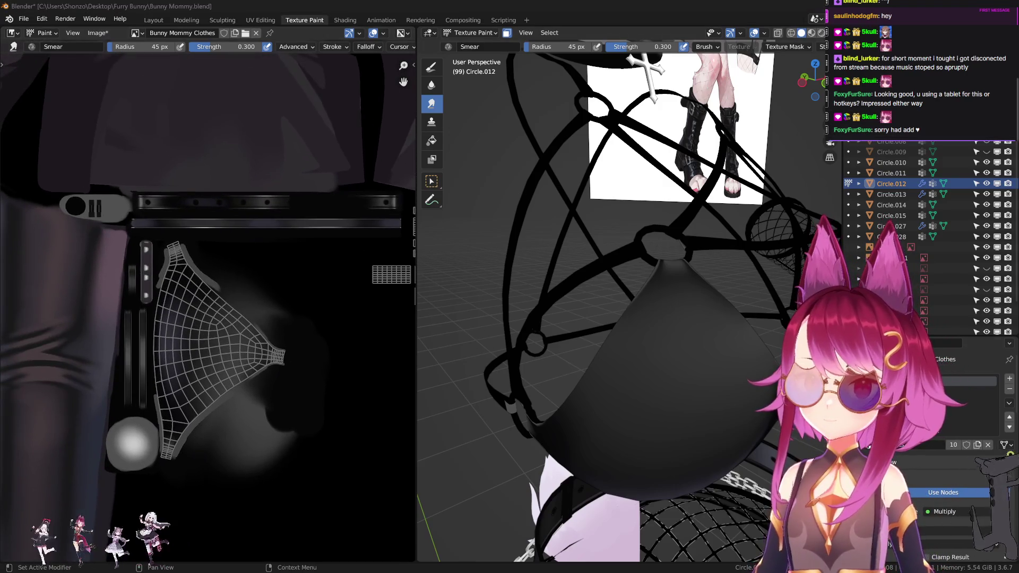
scroll(222, 317, up, 2)
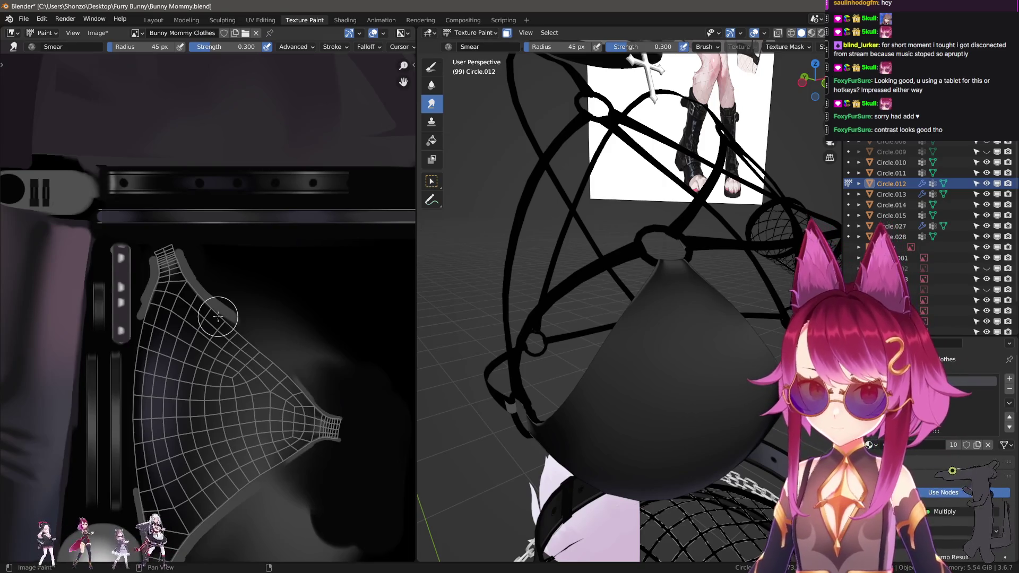
key(q)
click(494, 273)
key(slash)
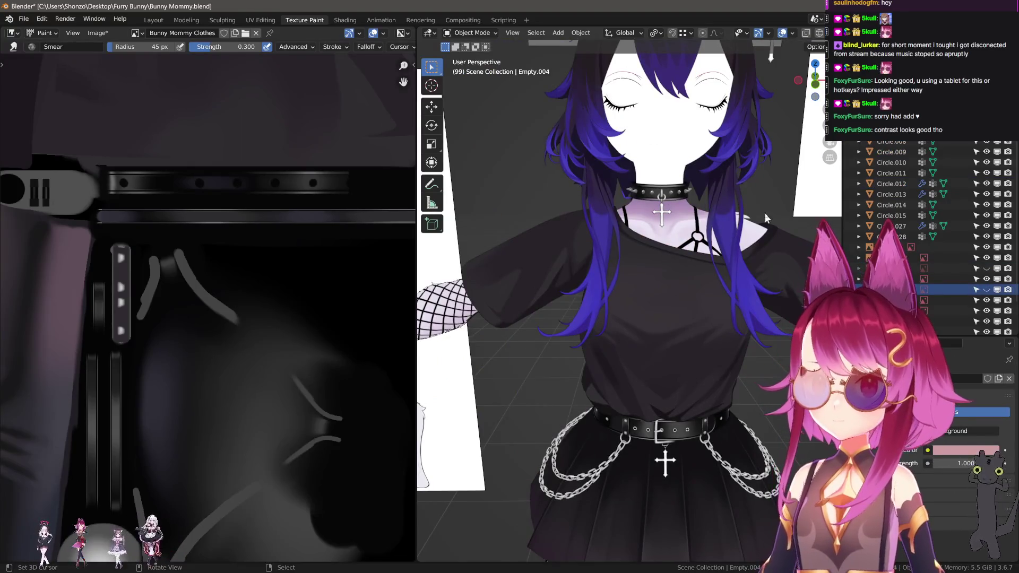
- Hide the reference image planes and the shirt in the full-character view
key(slash)
click(689, 66)
key(h)
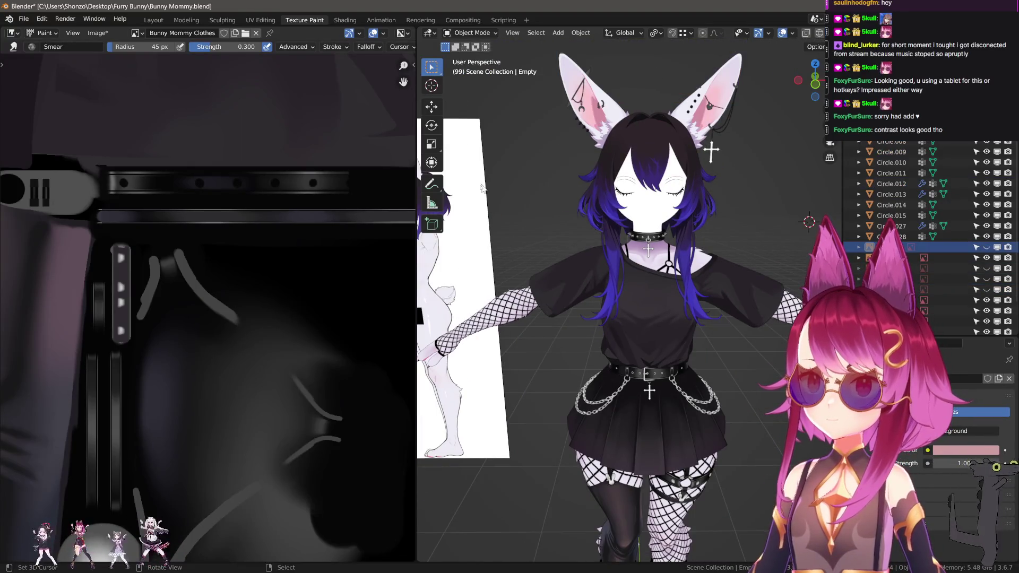
key(h)
scroll(572, 310, up, 3)
click(648, 317)
key(h)
- Hide the avatar's body mesh, briefly unhide it with Alt+H, then hide it again
scroll(703, 322, up, 2)
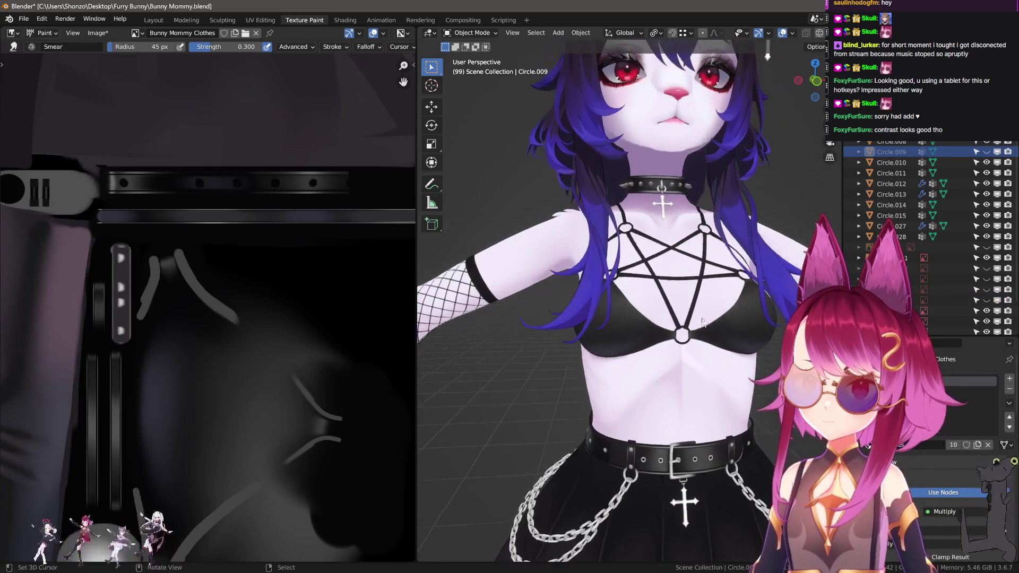
scroll(703, 322, down, 4)
mouse_move(702, 322)
middle_down()
mouse_move(743, 314)
mouse_move(729, 366)
mouse_move(722, 363)
middle_up()
scroll(717, 357, up, 2)
mouse_move(720, 310)
middle_down()
mouse_move(660, 328)
mouse_move(776, 328)
mouse_move(715, 329)
mouse_move(754, 351)
mouse_move(740, 358)
mouse_move(682, 341)
middle_up()
scroll(682, 341, up, 2)
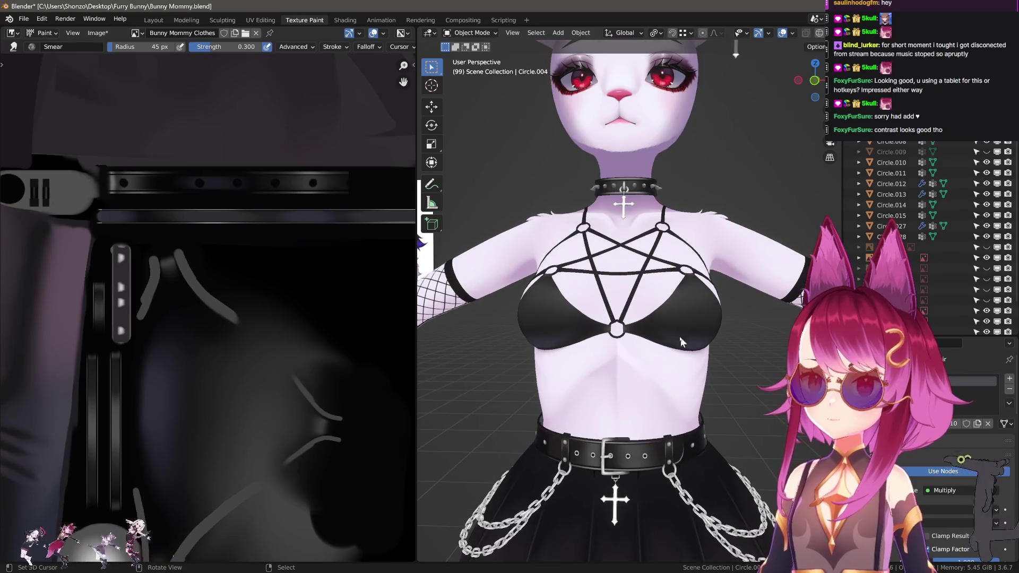
click(656, 296)
key(h)
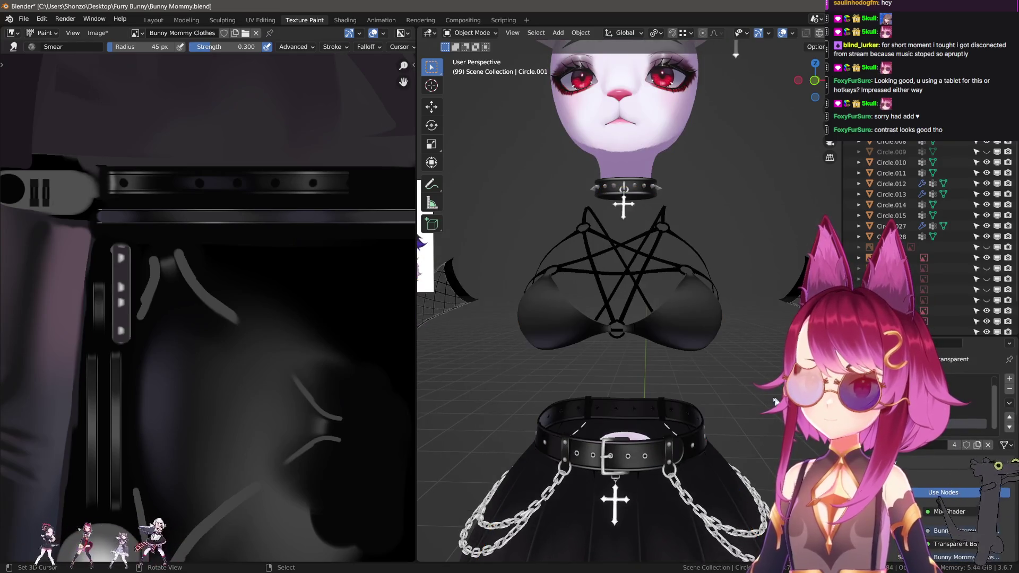
mouse_move(659, 297)
middle_down()
mouse_move(573, 281)
mouse_move(699, 390)
mouse_move(687, 389)
mouse_move(775, 397)
mouse_move(760, 393)
middle_up()
key(alt+h)
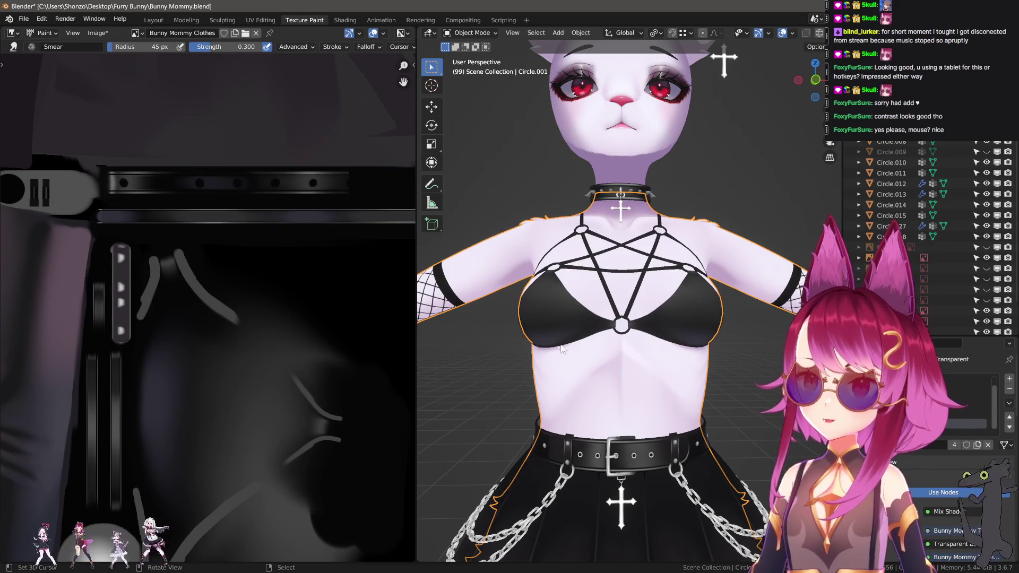
mouse_move(562, 349)
middle_down()
mouse_move(650, 378)
mouse_move(525, 376)
mouse_move(626, 300)
mouse_move(687, 348)
mouse_move(637, 340)
mouse_move(605, 349)
middle_up()
key(h)
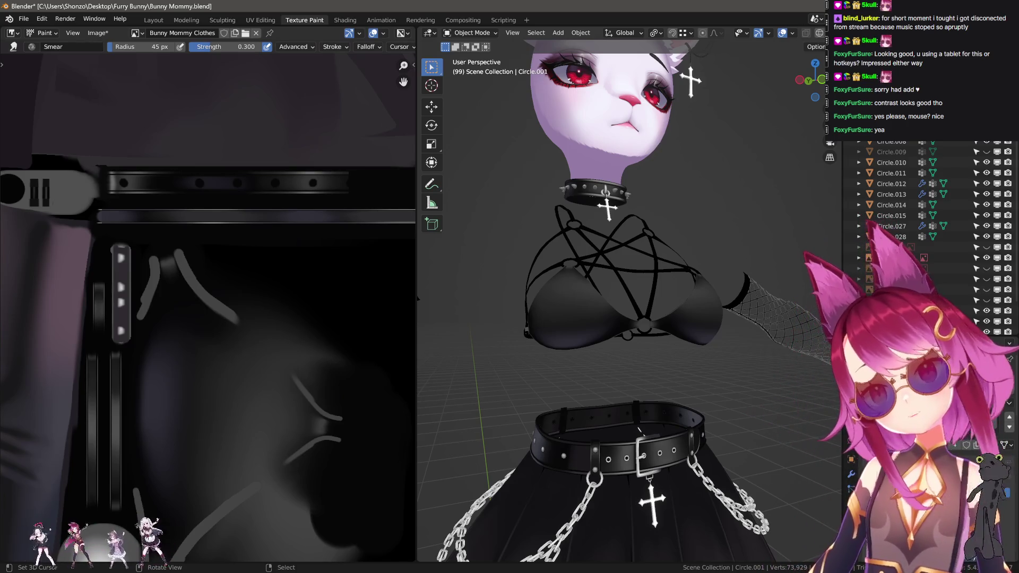
- Hide the stockings and belt strap, then reveal all hidden clothing pieces again
mouse_move(590, 323)
middle_down()
mouse_move(684, 382)
mouse_move(680, 260)
middle_up()
scroll(684, 382, down, 3)
click(684, 370)
key(h)
scroll(684, 370, down, 3)
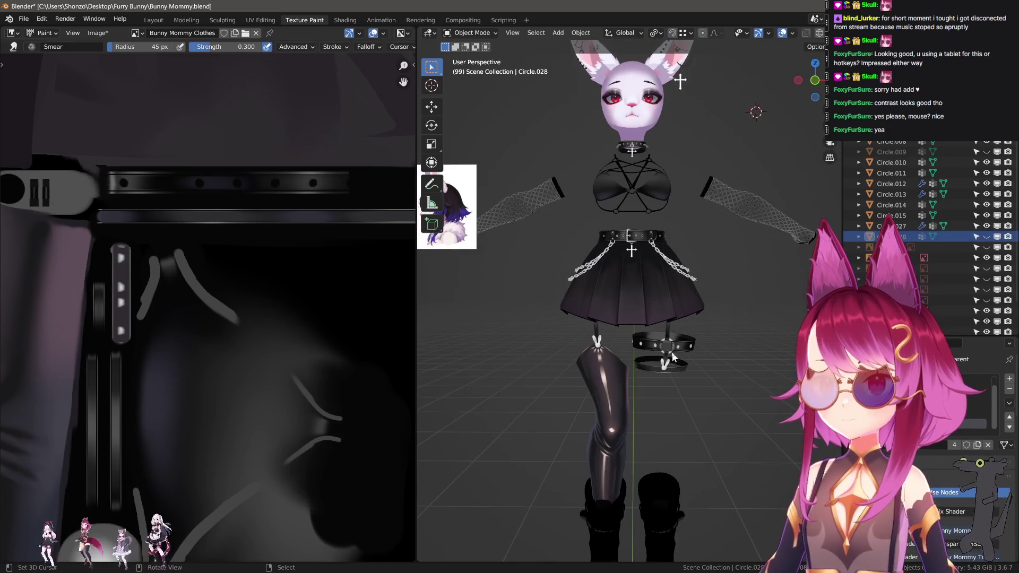
click(667, 345)
key(h)
key(alt+h)
- Clear the selection and select the black leg stocking, Circle.010
mouse_move(721, 357)
middle_down()
mouse_move(719, 371)
mouse_move(747, 384)
middle_up()
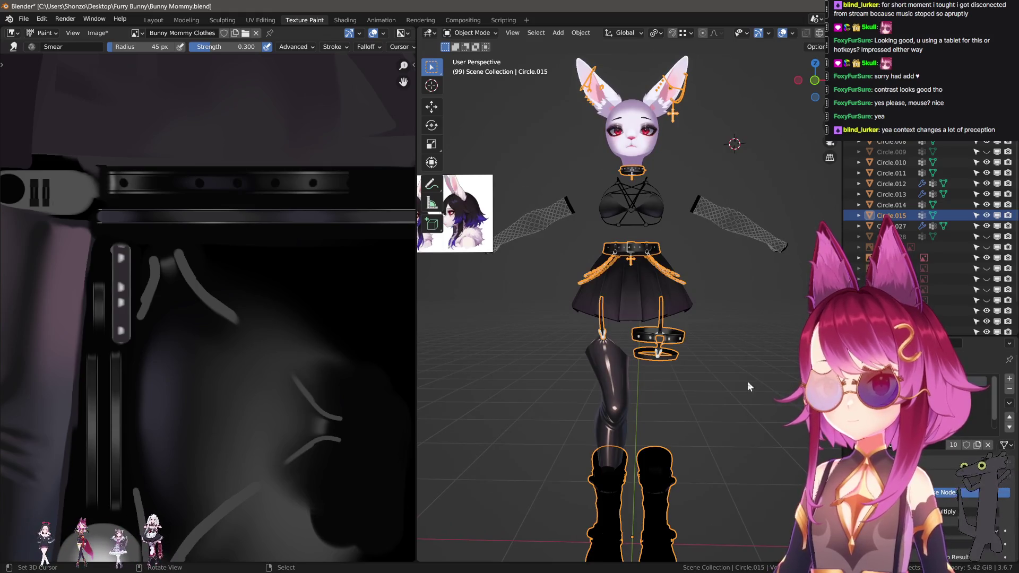
click(748, 382)
scroll(679, 396, up, 5)
scroll(663, 311, up, 3)
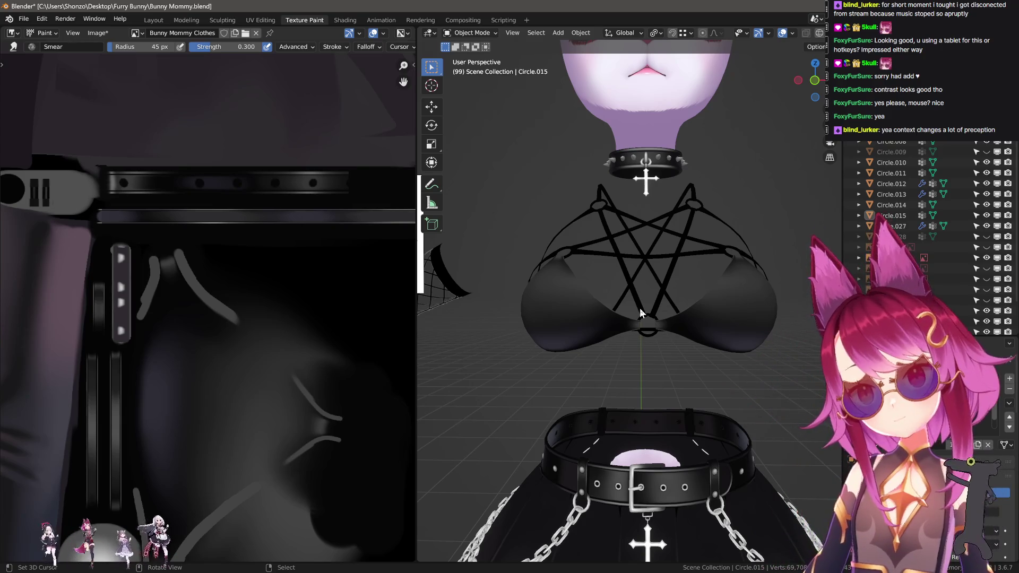
scroll(640, 312, down, 5)
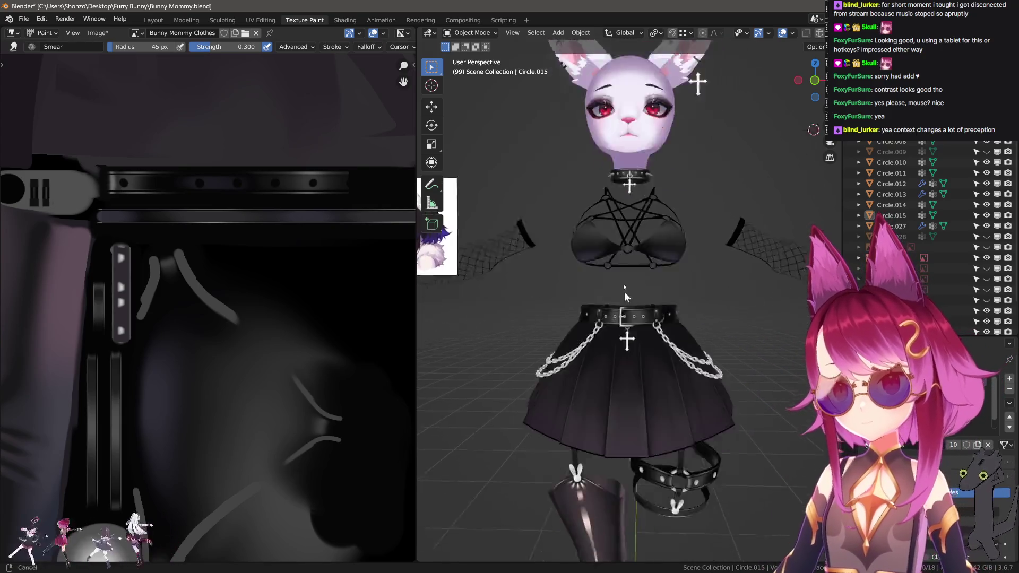
scroll(624, 291, up, 3)
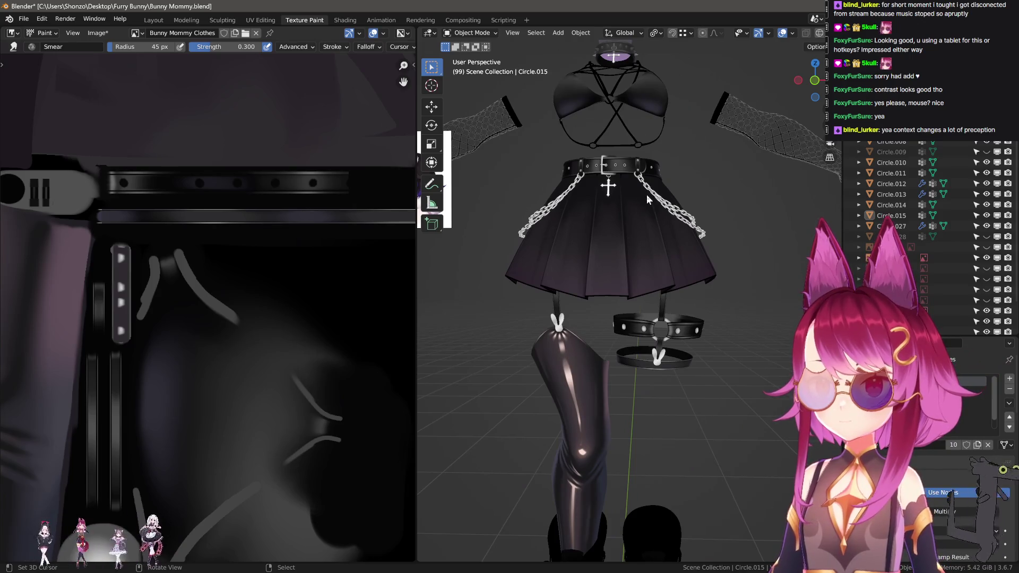
scroll(616, 345, down, 2)
click(609, 365)
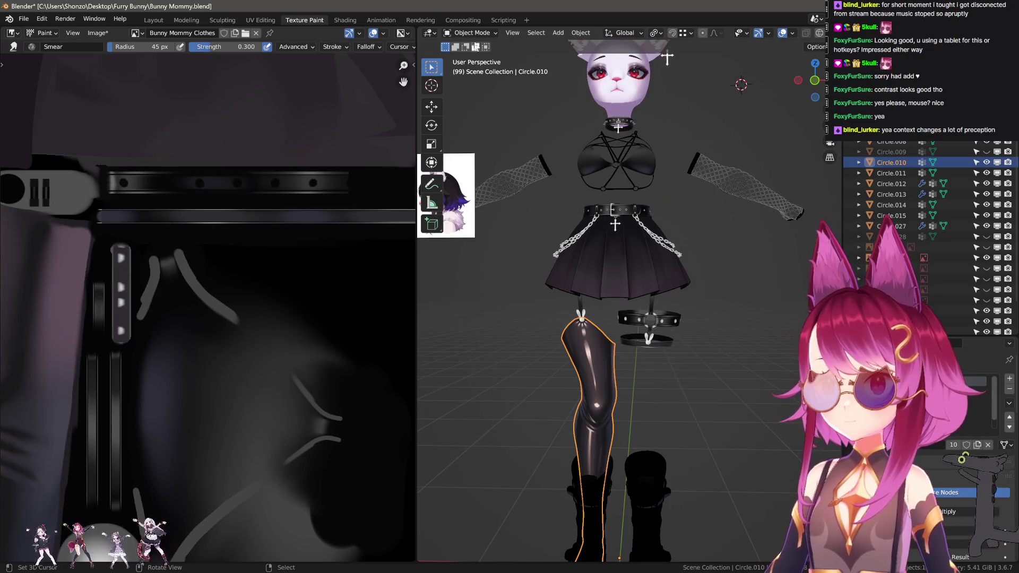
- Enter Texture Paint on the stocking and frame its UV layout in the image editor
key(ctrl+Tab)
scroll(223, 270, down, 3)
scroll(226, 269, up, 5)
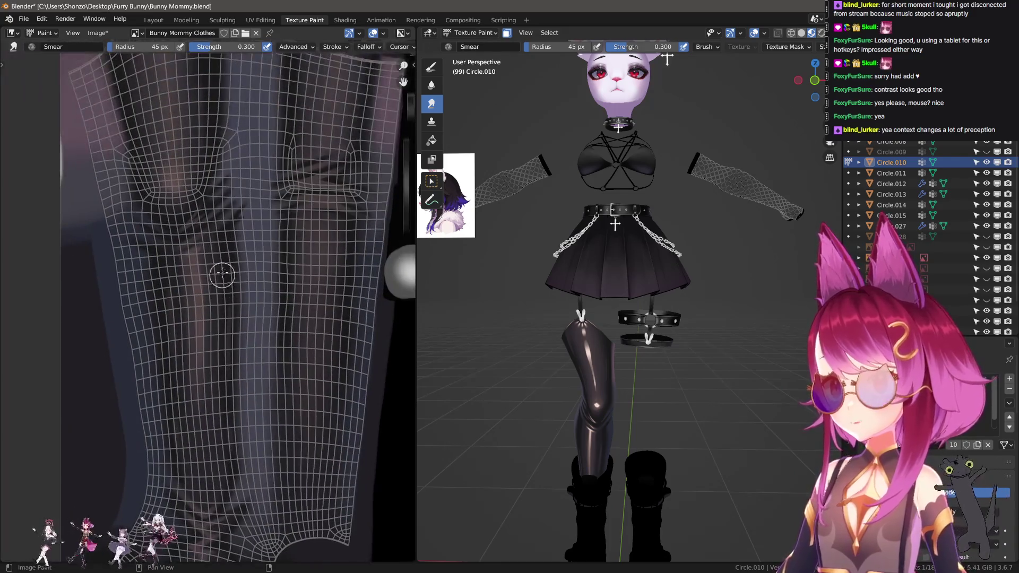
scroll(223, 287, down, 1)
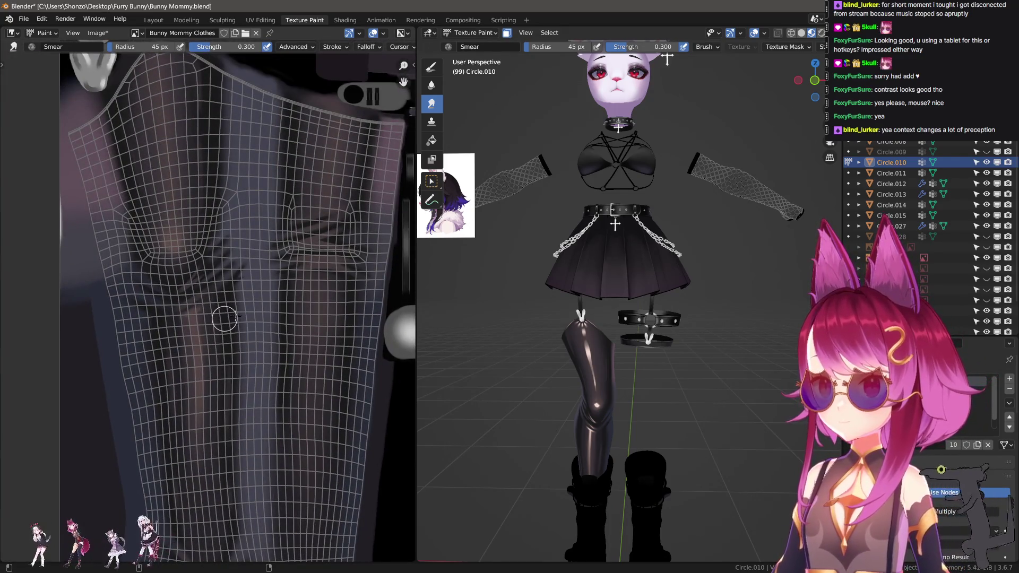
scroll(235, 316, up, 2)
scroll(214, 257, down, 3)
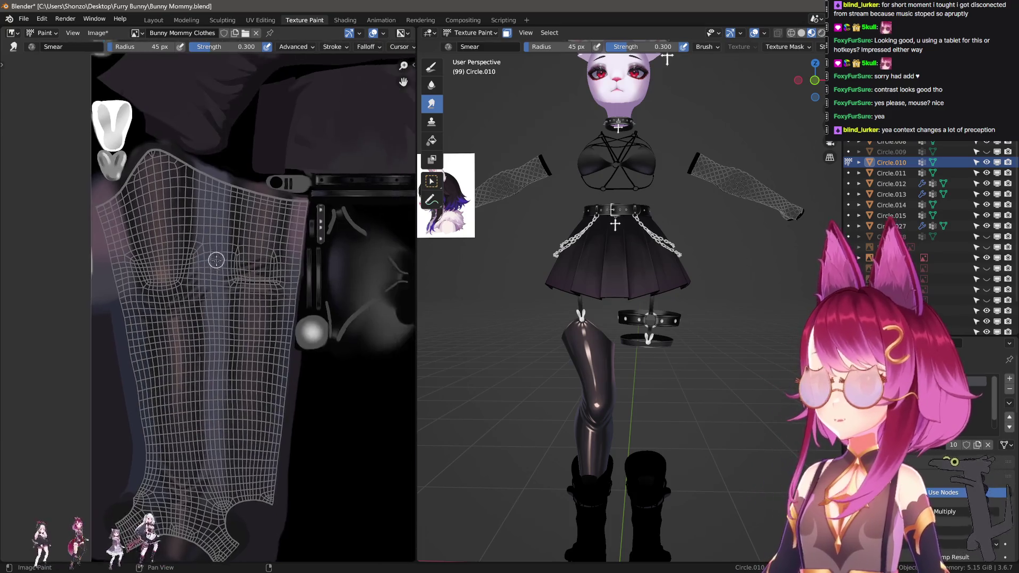
scroll(141, 146, up, 2)
middle_drag(168, 218, 163, 204)
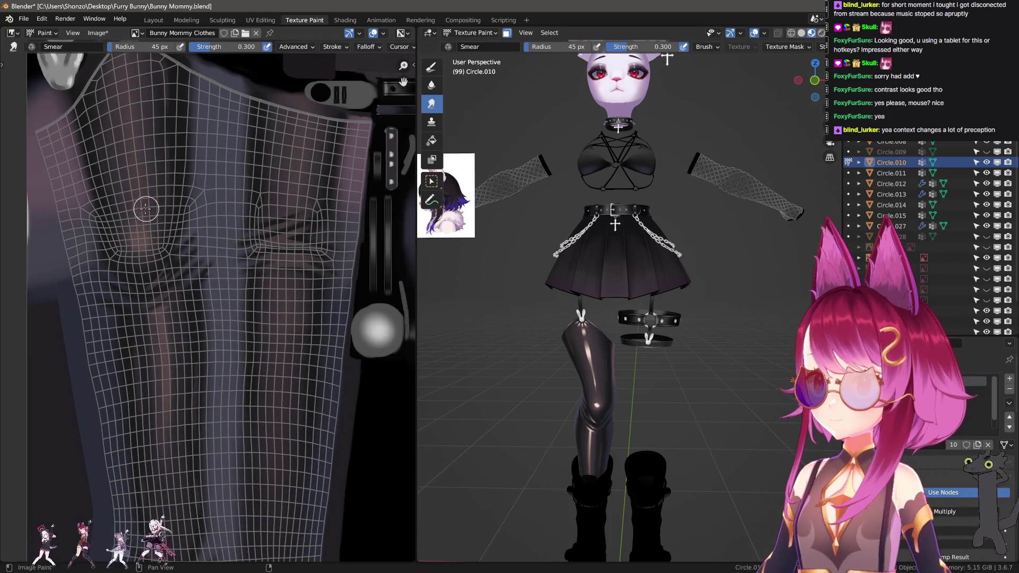
scroll(138, 197, down, 2)
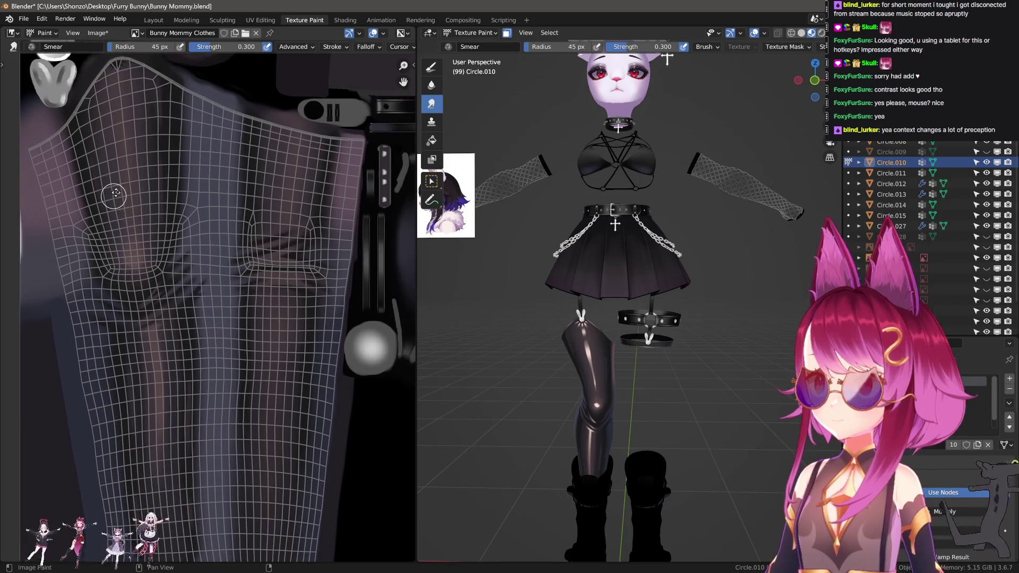
scroll(182, 295, up, 5)
- Switch from the Smear brush to the 65 px Soften brush and check its settings
key(2)
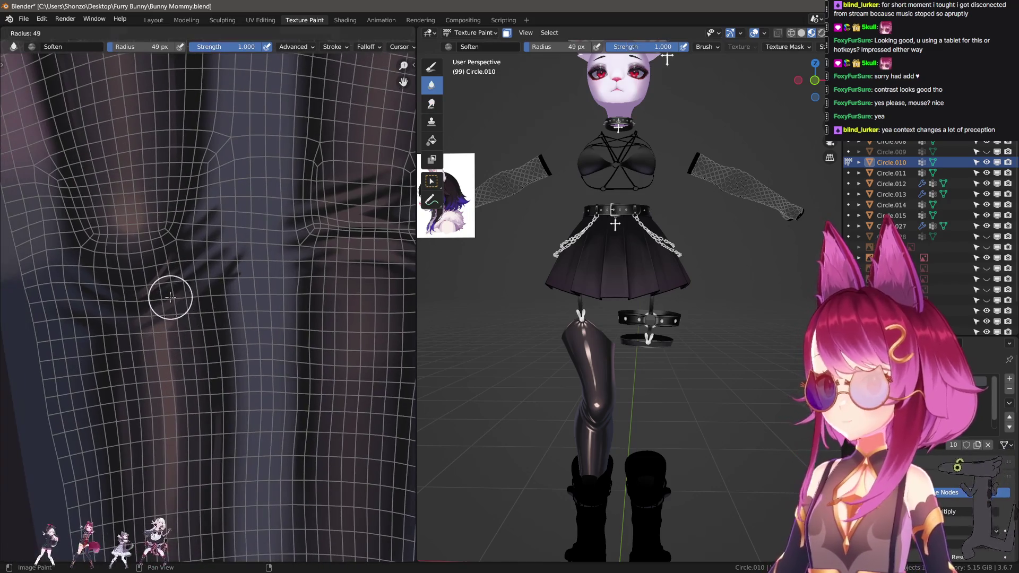
scroll(178, 297, down, 2)
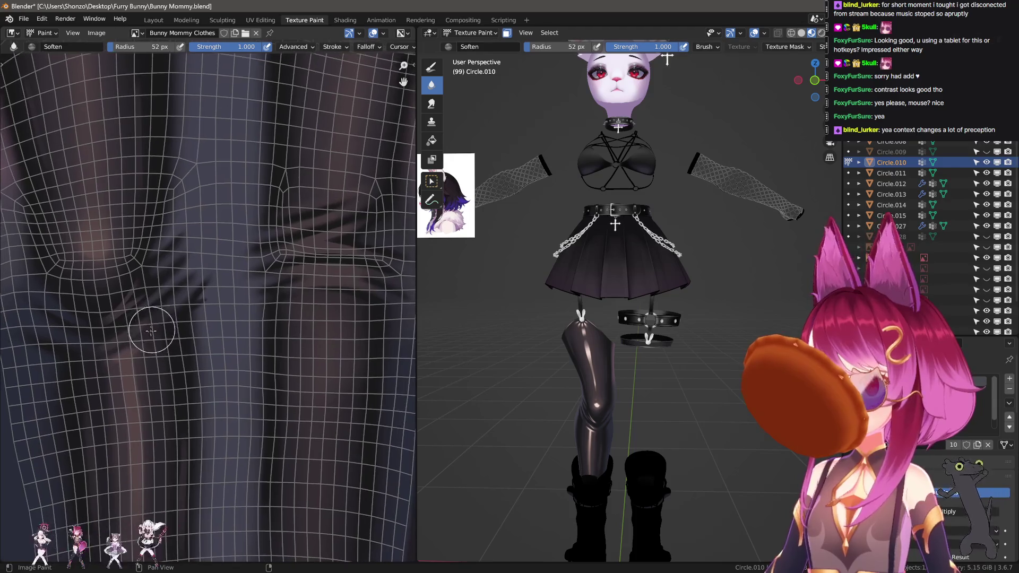
key(n)
middle_drag(181, 340, 207, 289)
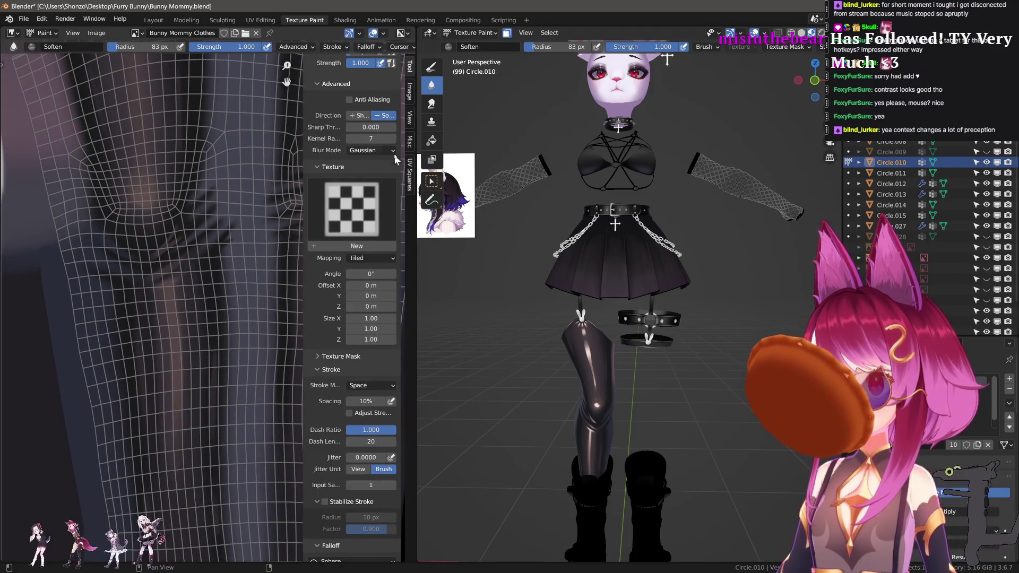
key(n)
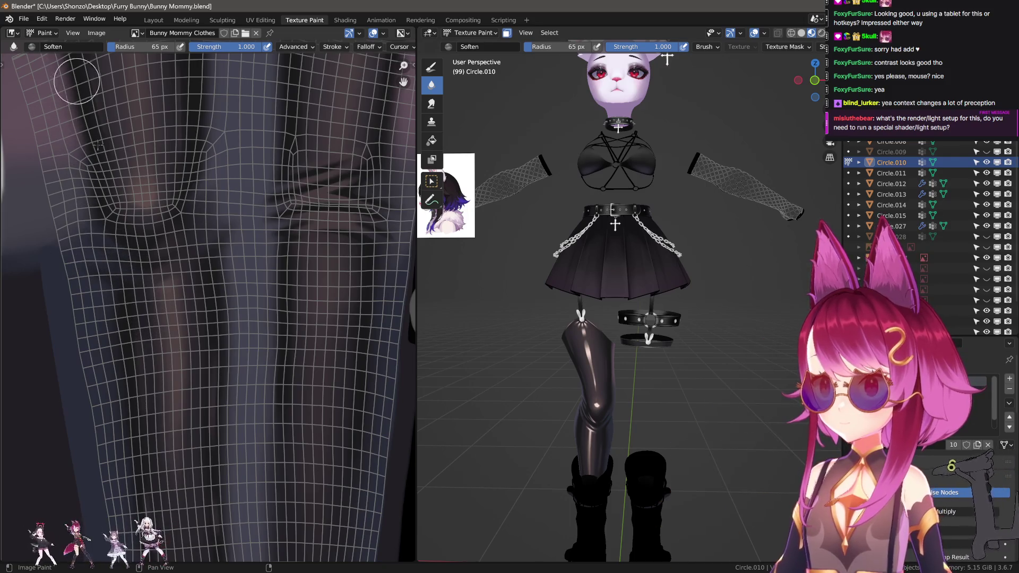
- Soften the stocking texture's shading with two strokes, then inspect the glossy leg
mouse_move(98, 221)
middle_down()
mouse_move(91, 171)
mouse_move(158, 290)
middle_up()
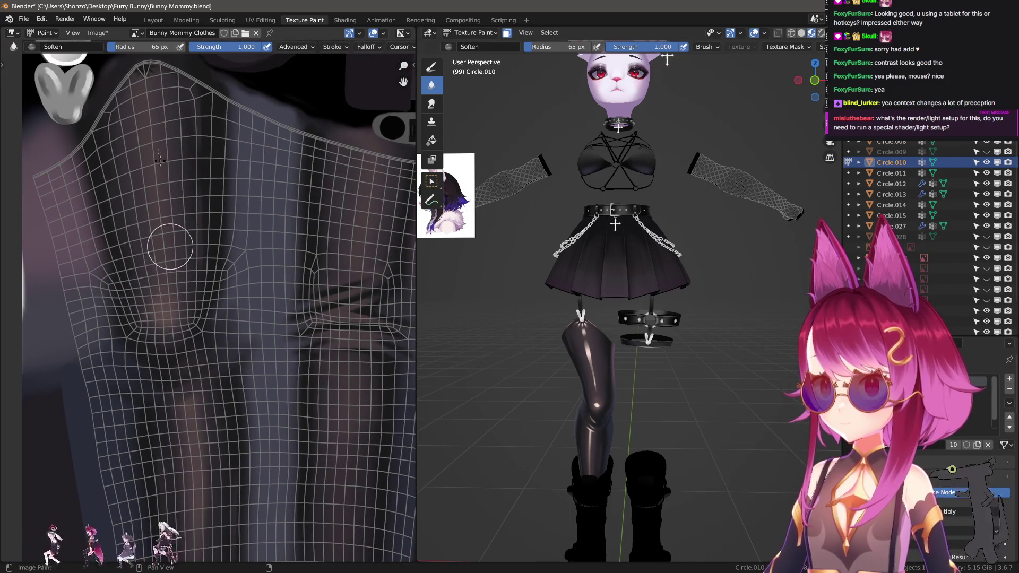
mouse_move(112, 353)
middle_down()
mouse_move(303, 342)
mouse_move(237, 269)
middle_up()
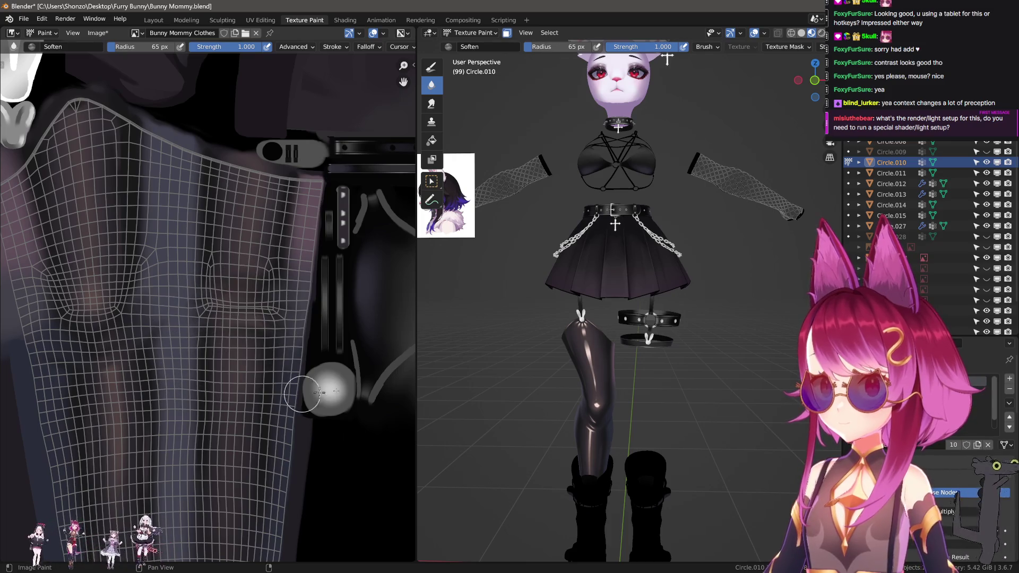
scroll(587, 483, up, 6)
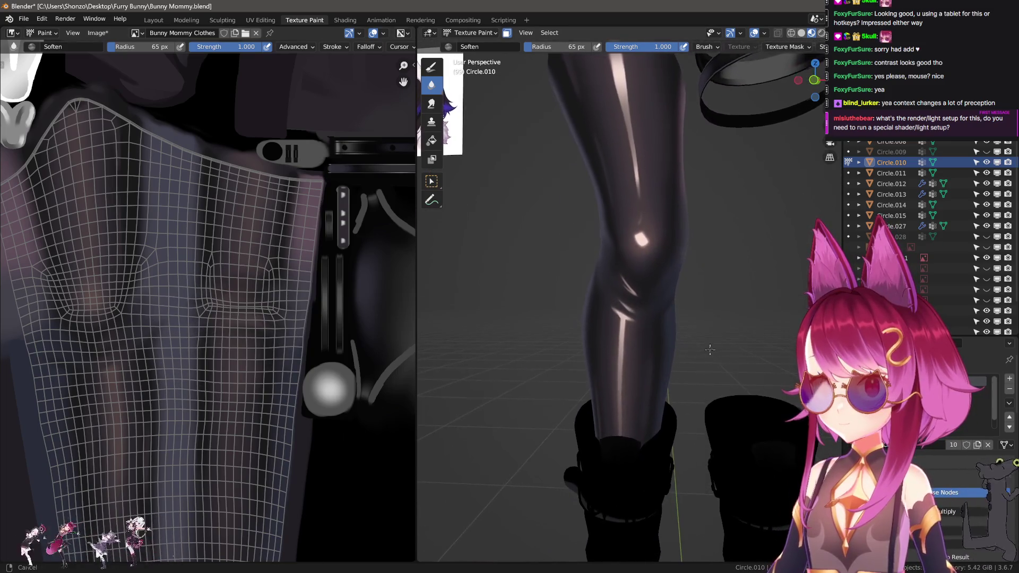
mouse_move(710, 349)
middle_down()
mouse_move(485, 351)
mouse_move(513, 355)
middle_up()
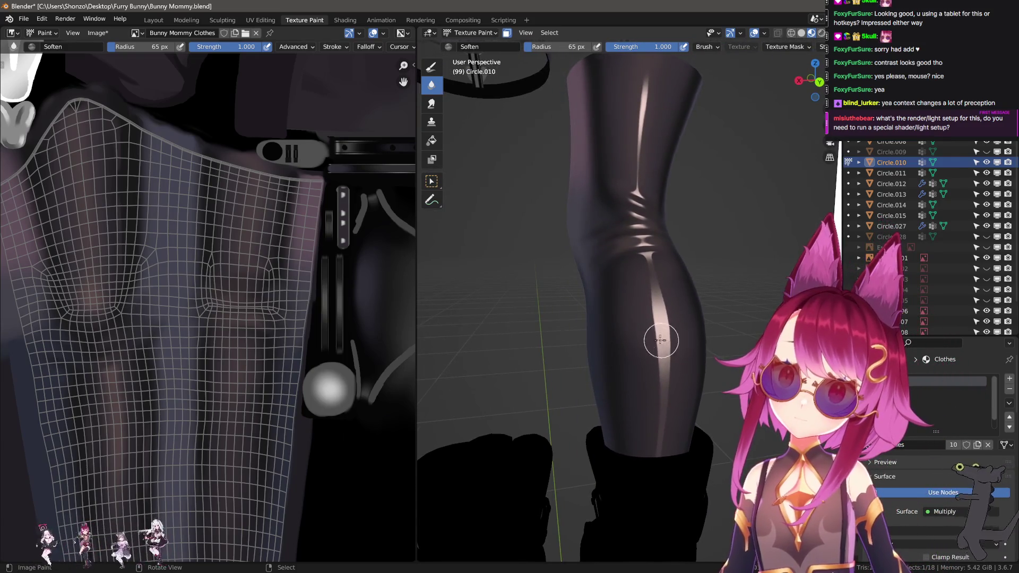
mouse_move(661, 341)
middle_down()
mouse_move(629, 350)
mouse_move(723, 362)
middle_up()
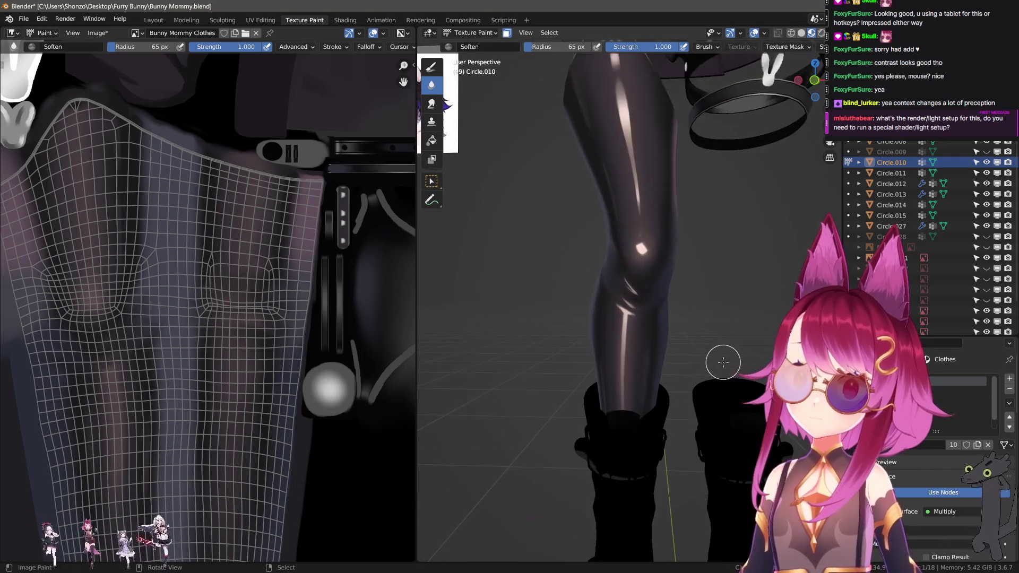
scroll(205, 364, down, 1)
scroll(227, 312, up, 2)
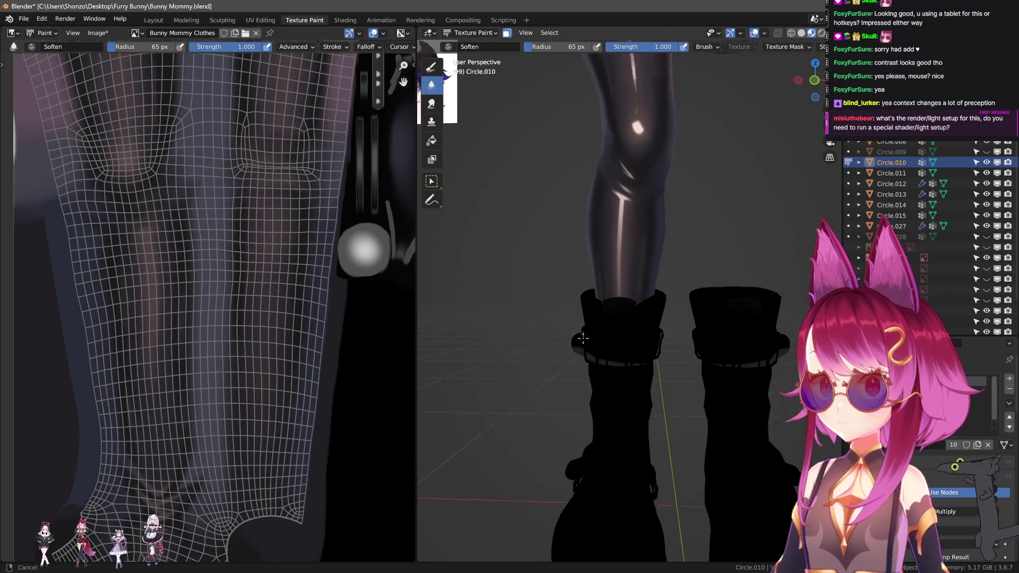
- Hide the boots in Object Mode, reselect the stocking, and return to Texture Paint
key(ctrl+Tab)
key(h)
click(637, 427)
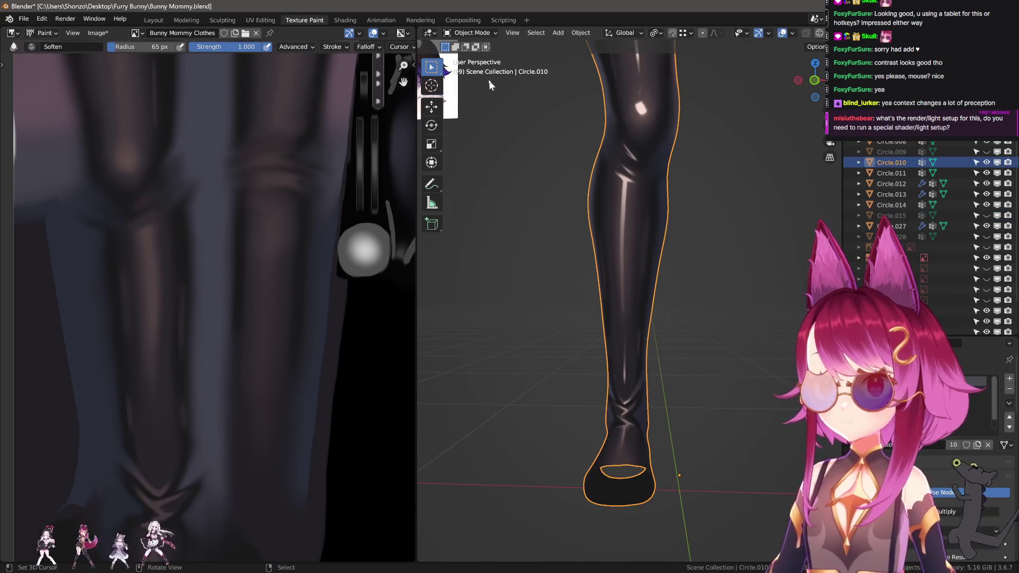
click(471, 32)
click(480, 108)
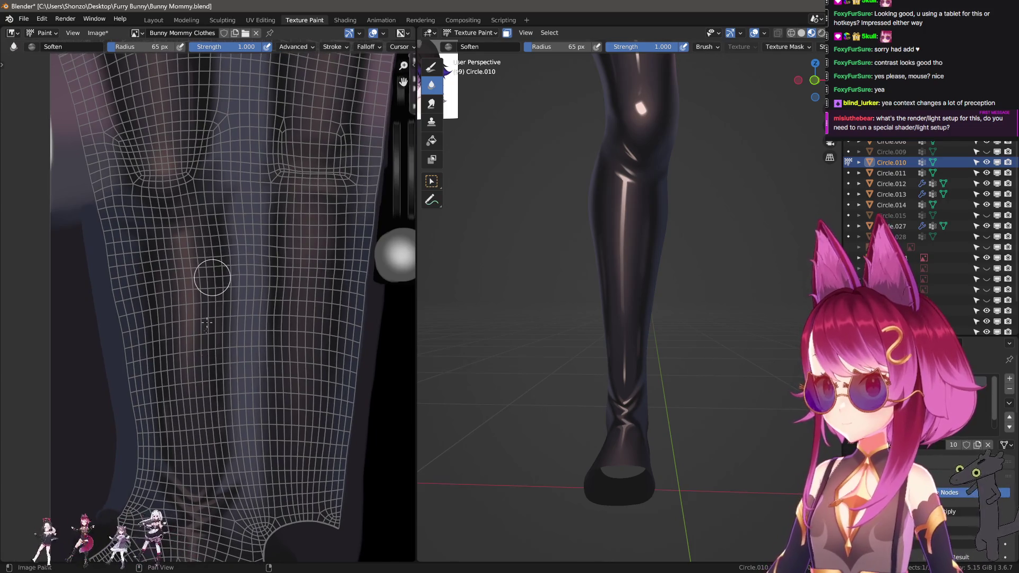
- Frame the stocking's UV island from top to foot and move closer to the leg
middle_drag(217, 188, 224, 346)
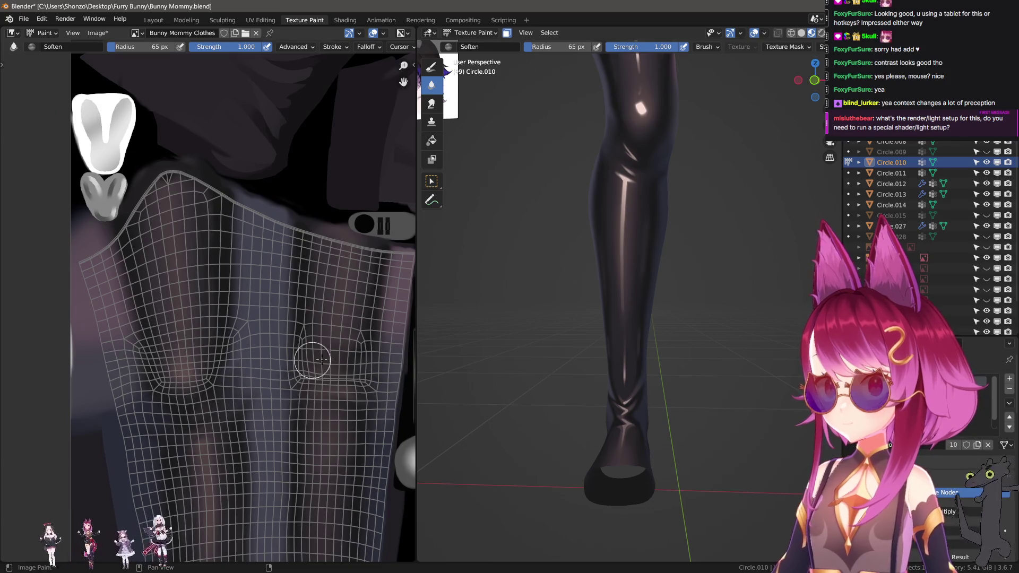
mouse_move(194, 486)
middle_down()
mouse_move(227, 410)
mouse_move(180, 324)
middle_up()
scroll(264, 245, up, 2)
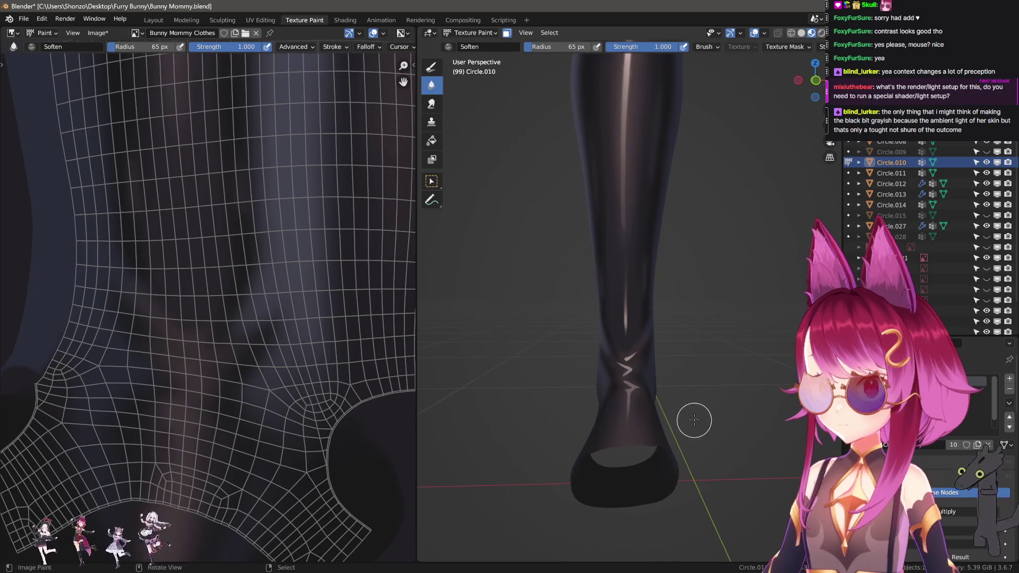
mouse_move(694, 482)
ctrl+middle_down()
mouse_move(677, 416)
mouse_move(689, 302)
mouse_move(667, 409)
mouse_move(720, 409)
mouse_move(709, 407)
ctrl+middle_up()
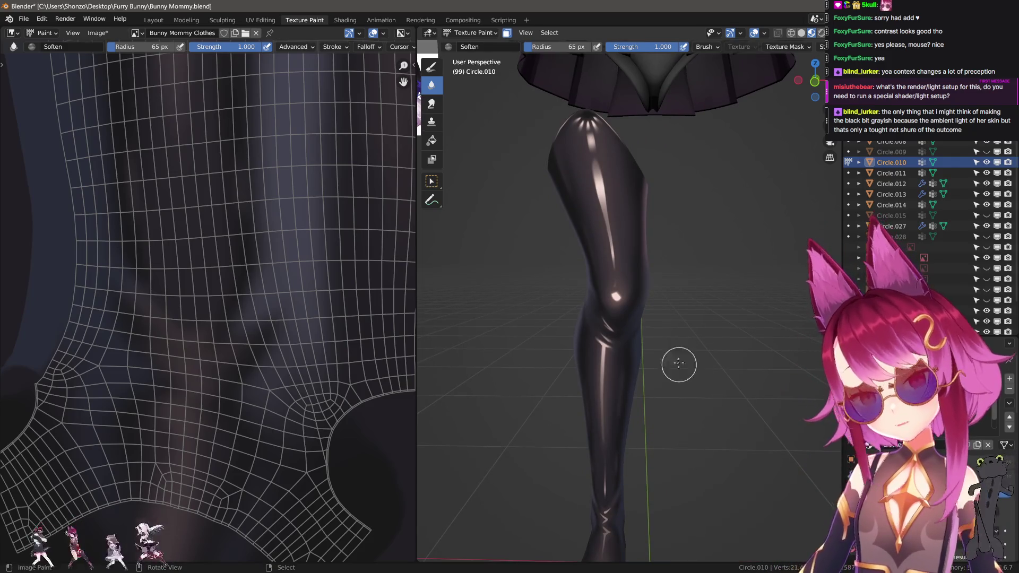
- Switch to Solid shading and undo the last softening stroke on the stocking
key(z)
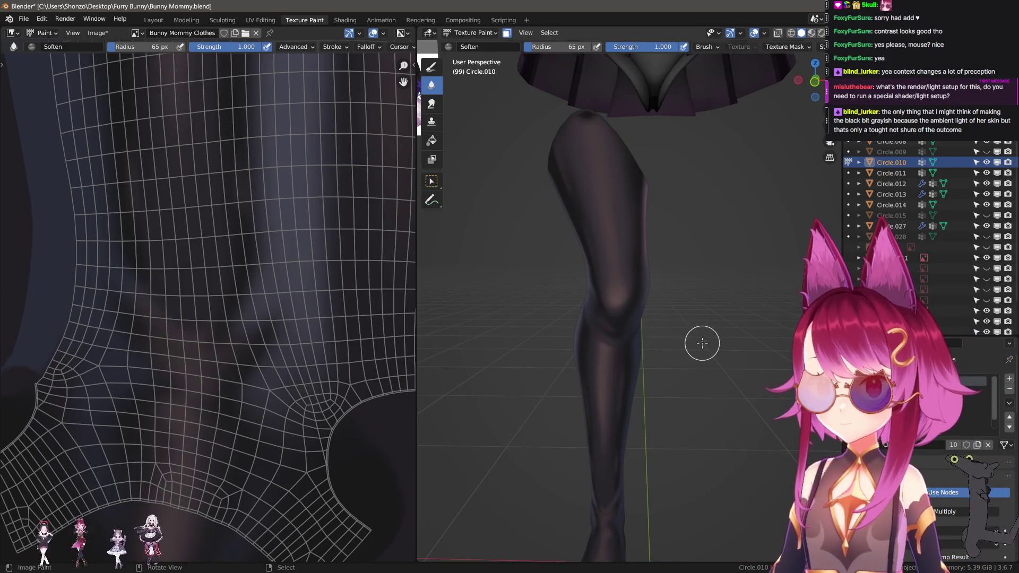
mouse_move(703, 343)
middle_down()
mouse_move(705, 382)
mouse_move(714, 335)
mouse_move(683, 333)
mouse_move(670, 419)
mouse_move(727, 425)
mouse_move(680, 357)
mouse_move(680, 389)
middle_up()
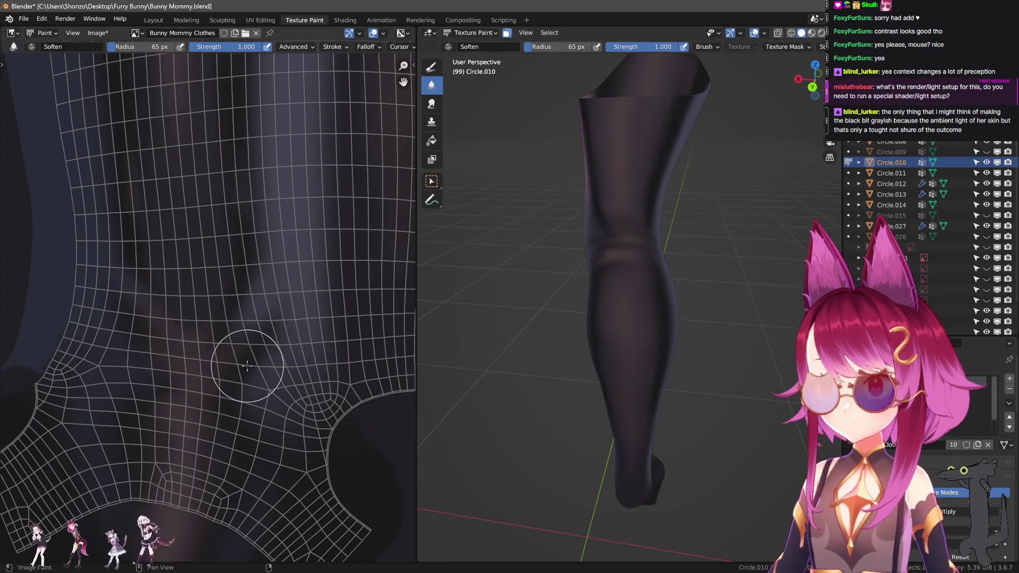
middle_drag(247, 366, 272, 388)
key(ctrl+z)
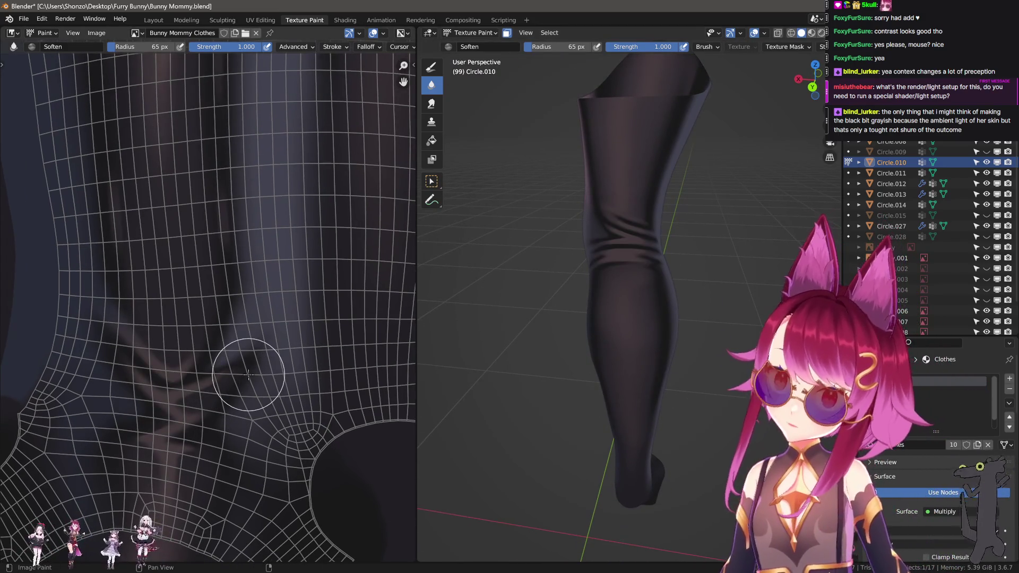
scroll(291, 271, down, 3)
key(n)
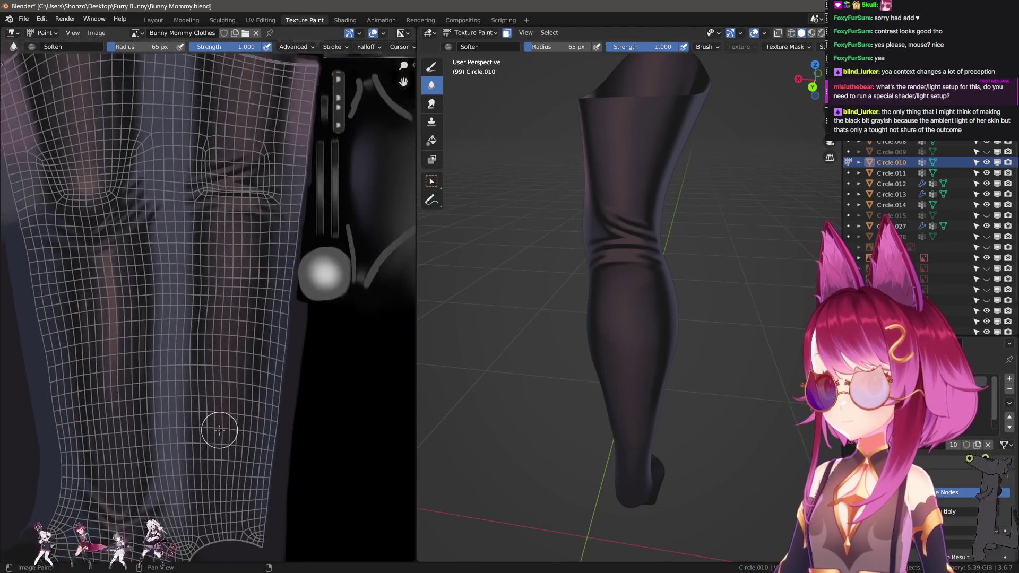
key(n)
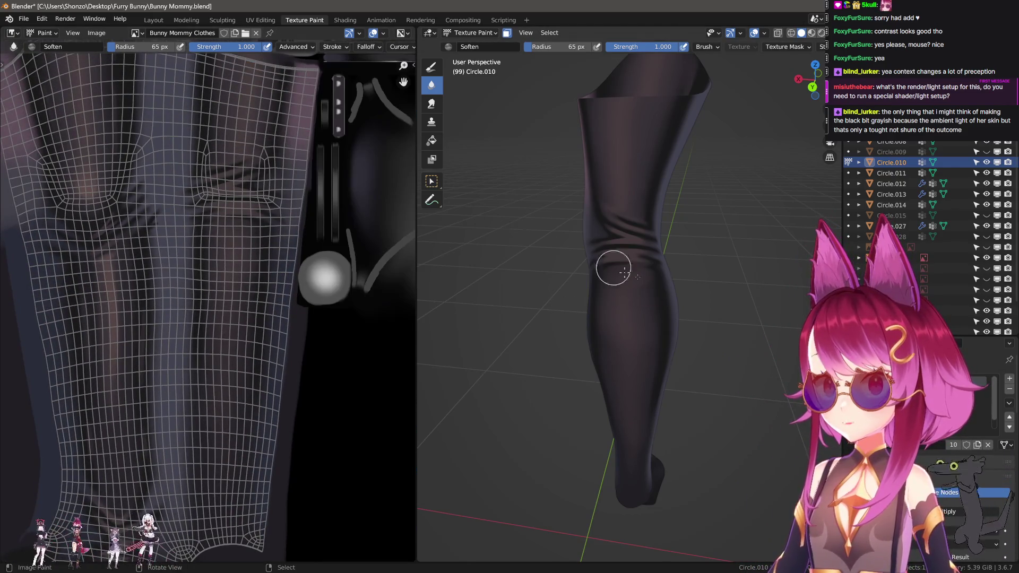
scroll(609, 266, up, 3)
- Set the Soften brush radius to 84 px, after trying 111 and 92 px
mouse_move(542, 276)
middle_down()
mouse_move(564, 331)
mouse_move(598, 291)
mouse_move(660, 296)
middle_up()
mouse_move(645, 336)
middle_down()
mouse_move(596, 345)
mouse_move(630, 301)
middle_up()
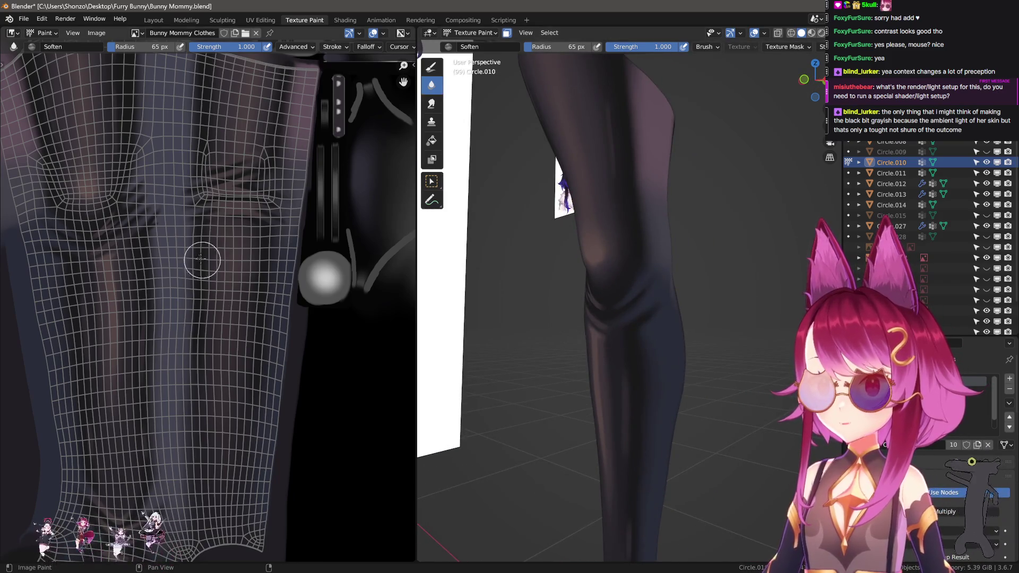
scroll(201, 260, up, 3)
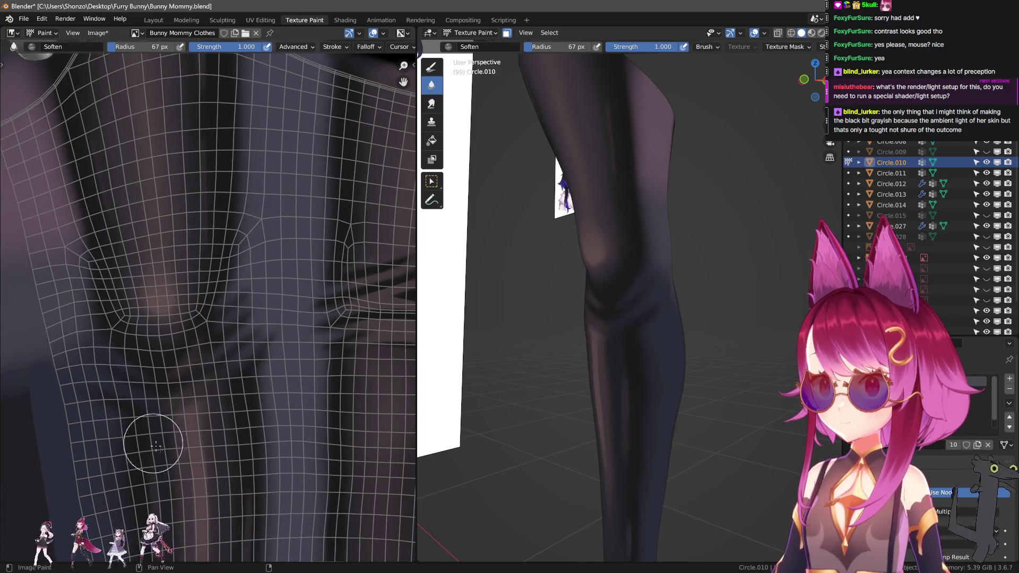
scroll(164, 282, down, 3)
key(f)
click(179, 281)
scroll(227, 379, down, 2)
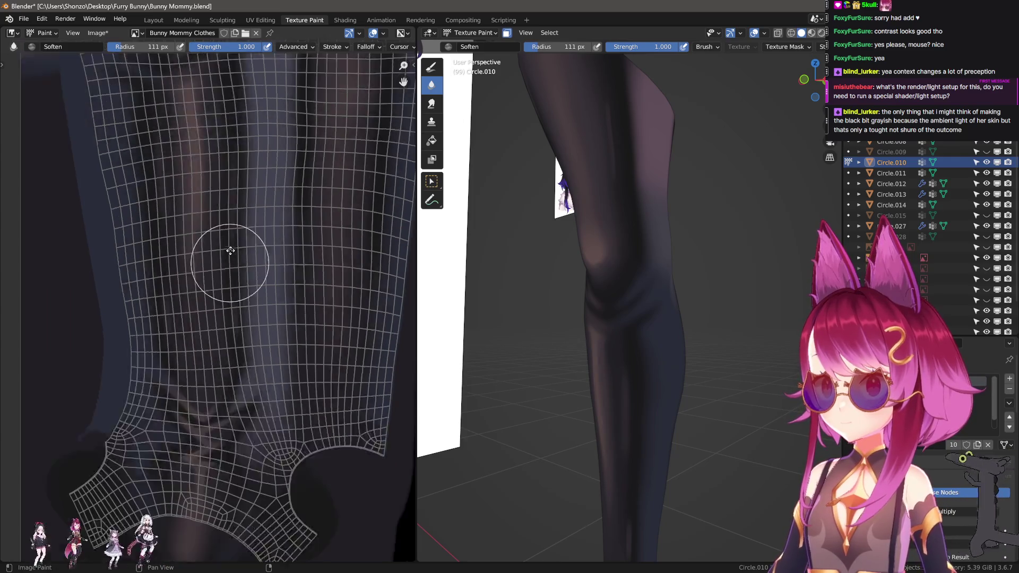
key(f)
click(228, 380)
scroll(265, 379, up, 4)
key(f)
click(240, 319)
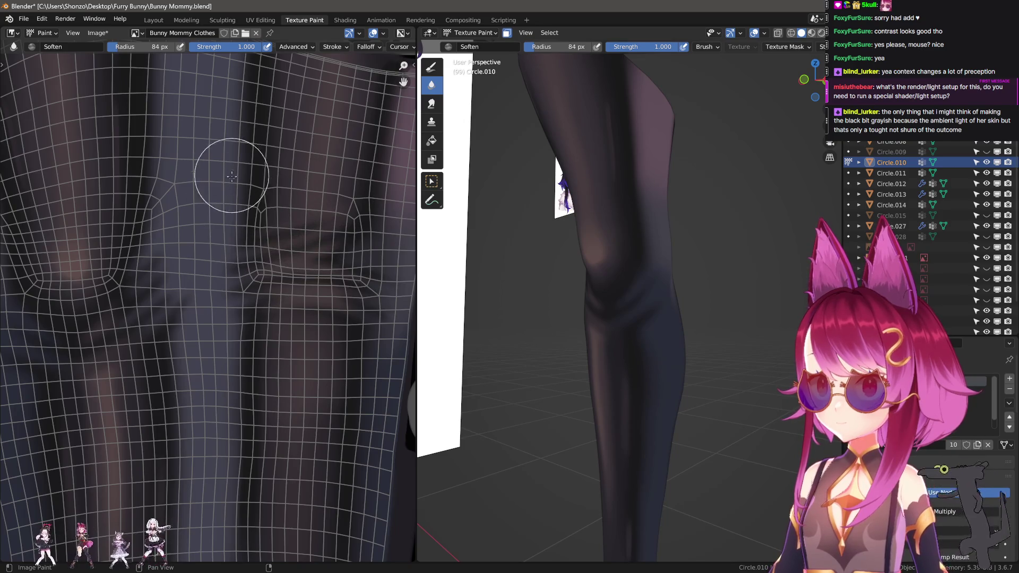
- Orbit the leg and switch to Material Preview to check the glossy stocking
scroll(118, 258, down, 4)
scroll(246, 276, up, 3)
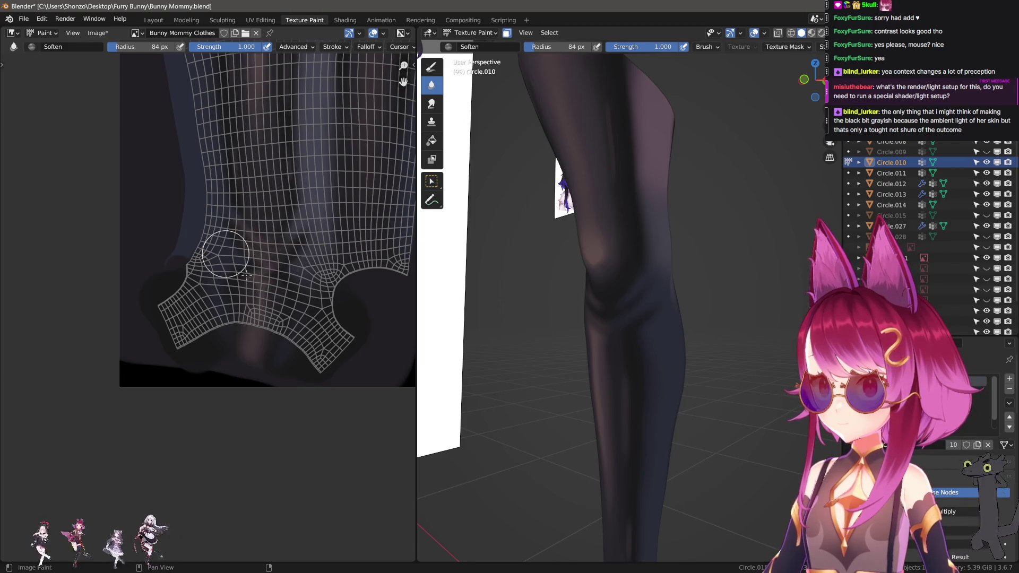
mouse_move(493, 329)
middle_down()
mouse_move(600, 387)
mouse_move(597, 335)
mouse_move(623, 384)
mouse_move(575, 387)
mouse_move(573, 377)
mouse_move(675, 421)
mouse_move(539, 410)
mouse_move(705, 433)
mouse_move(690, 425)
mouse_move(711, 419)
middle_up()
key(z)
scroll(713, 418, up, 4)
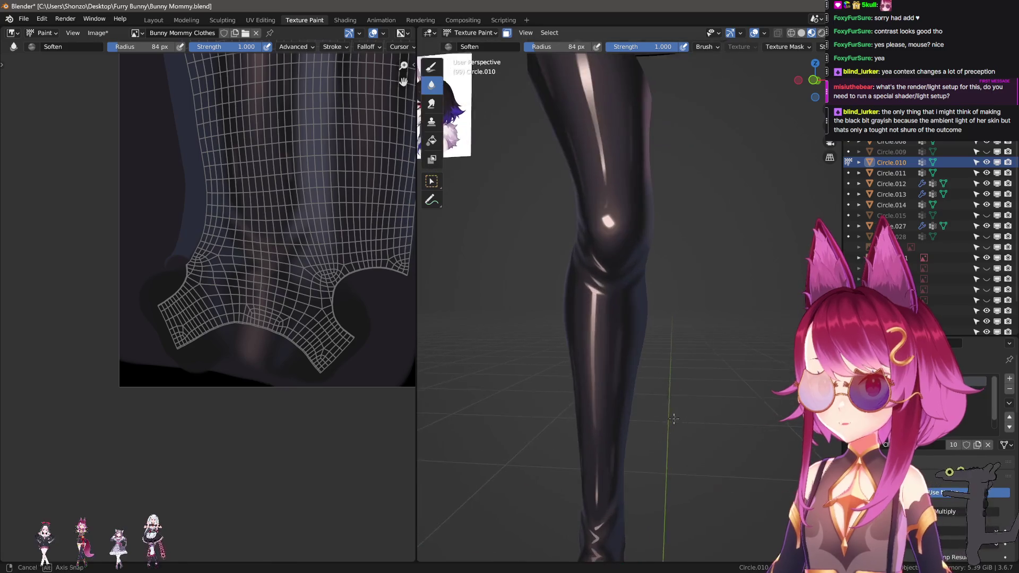
- Return to Solid shading and select the Smear brush with an 86 px radius
key(z)
key(z)
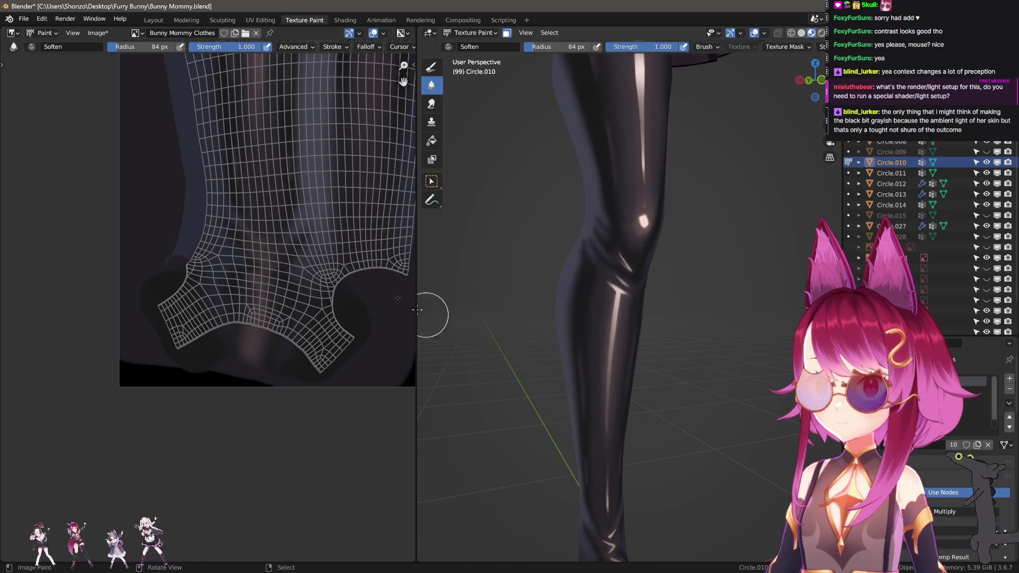
scroll(229, 393, up, 8)
middle_drag(248, 349, 229, 298)
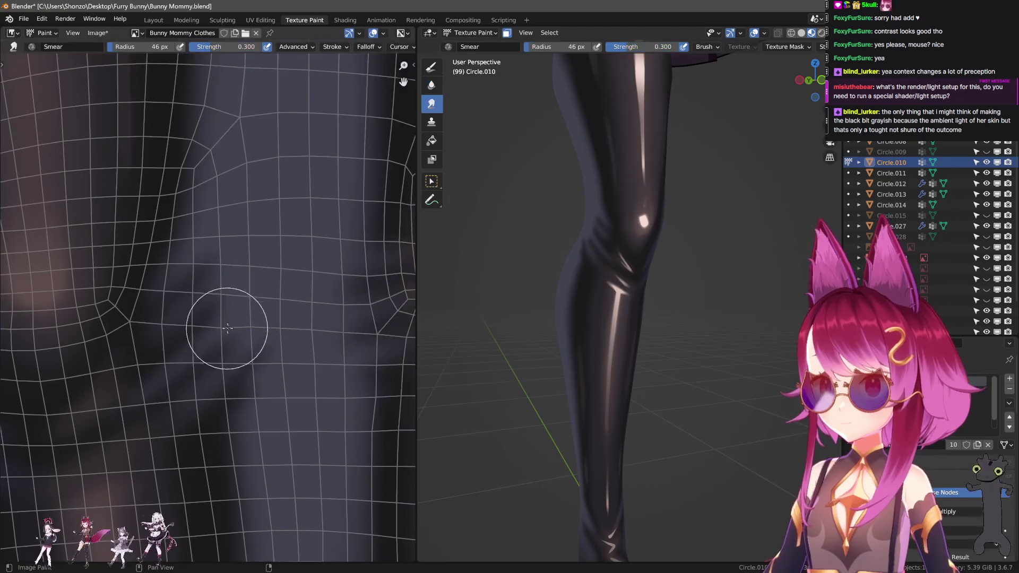
click(431, 104)
key(f)
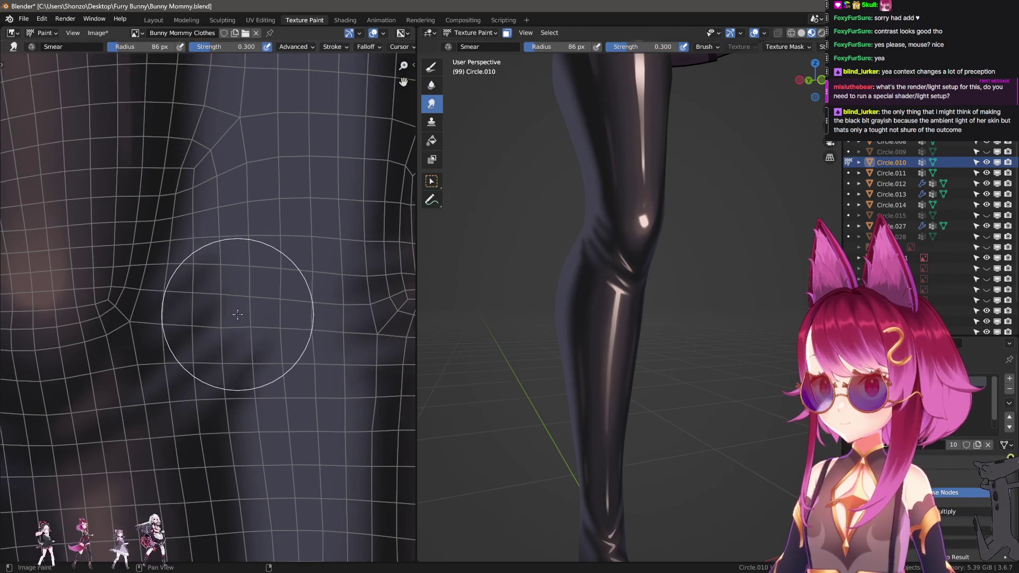
click(249, 303)
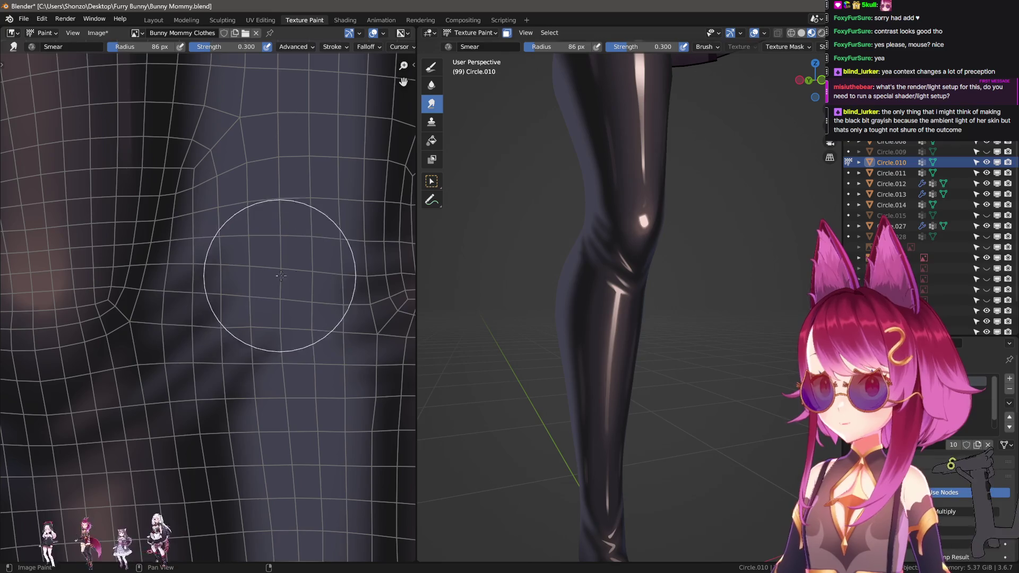
- Orbit around the knee and lower leg, comparing Solid and Material Preview shading
middle_drag(631, 340, 593, 343)
middle_drag(653, 357, 640, 367)
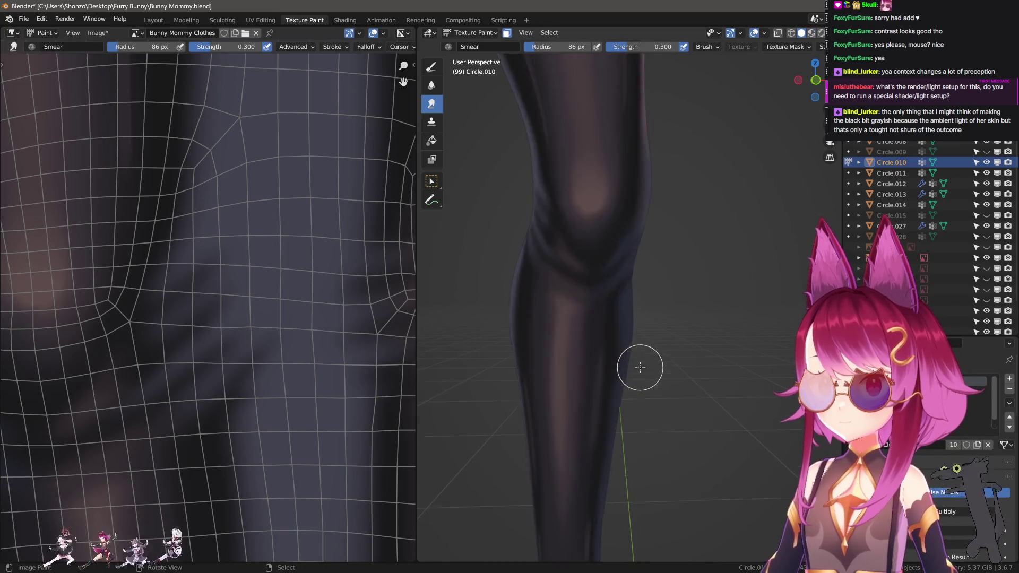
scroll(642, 212, down, 5)
mouse_move(549, 353)
middle_down()
mouse_move(628, 353)
mouse_move(709, 385)
mouse_move(709, 363)
middle_up()
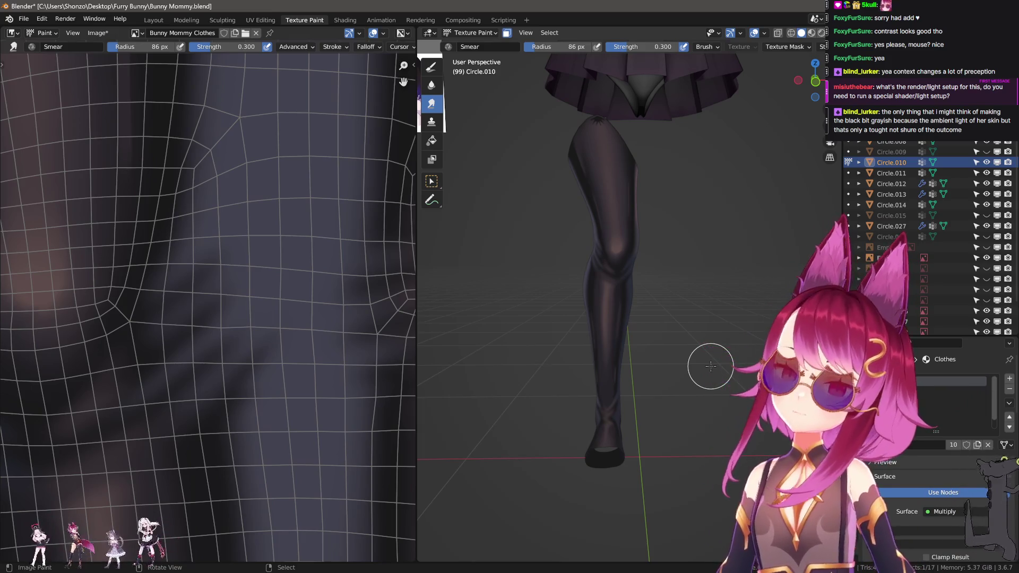
scroll(710, 367, up, 3)
middle_drag(712, 364, 703, 407)
key(z)
middle_drag(727, 365, 743, 381)
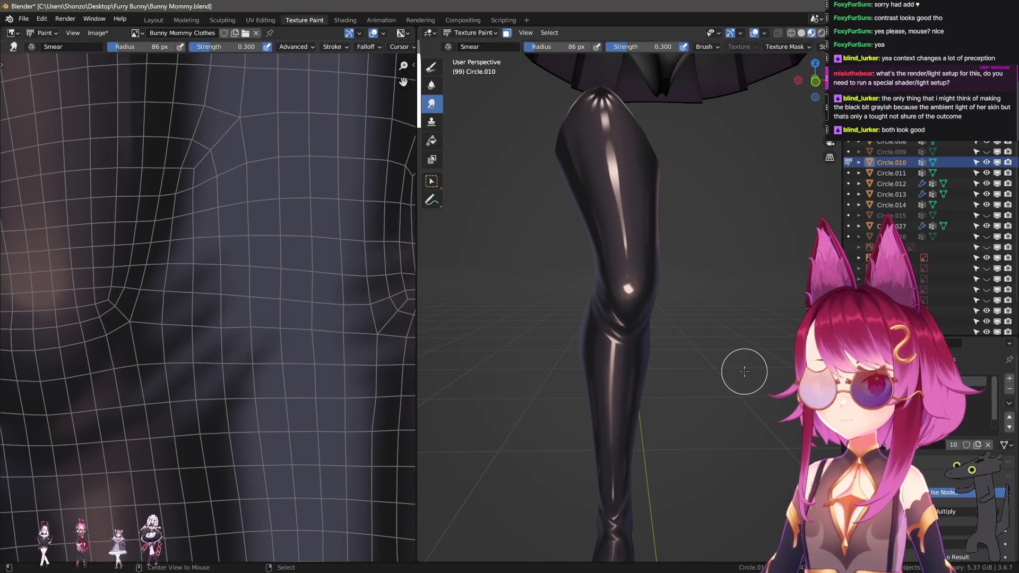
key(z)
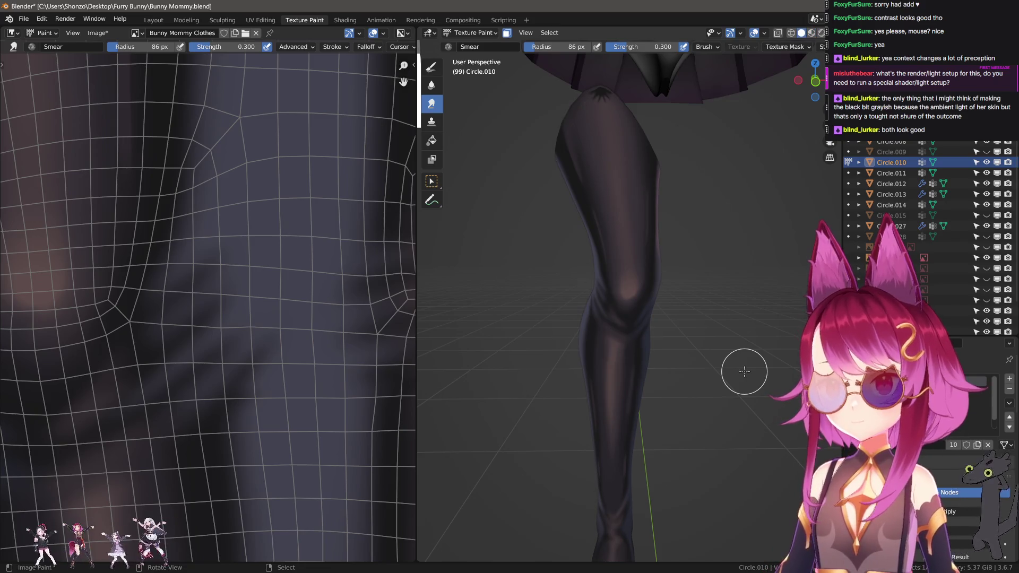
scroll(744, 371, down, 6)
mouse_move(637, 163)
middle_down()
mouse_move(735, 280)
mouse_move(639, 357)
mouse_move(599, 371)
middle_up()
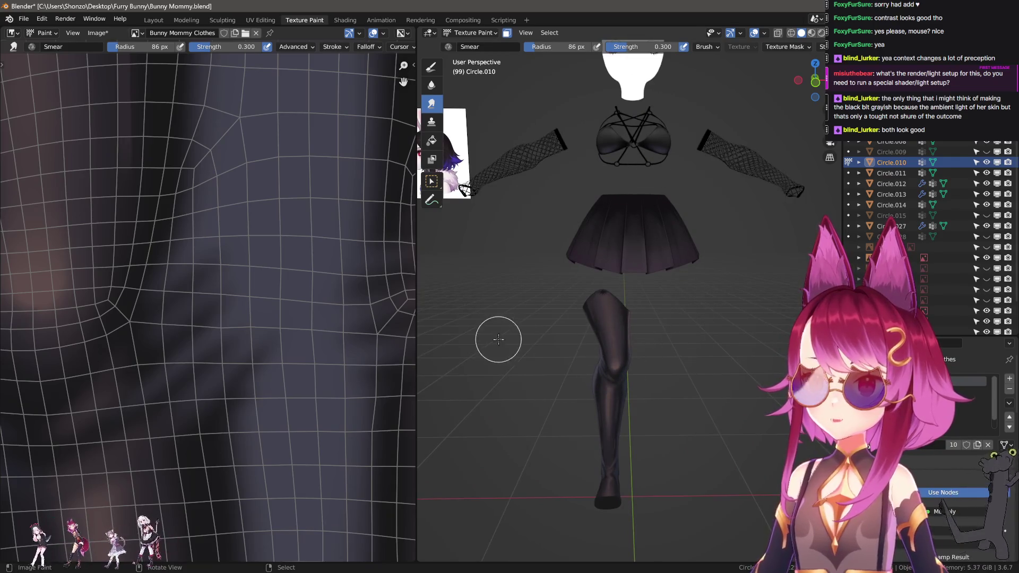
middle_drag(498, 339, 734, 344)
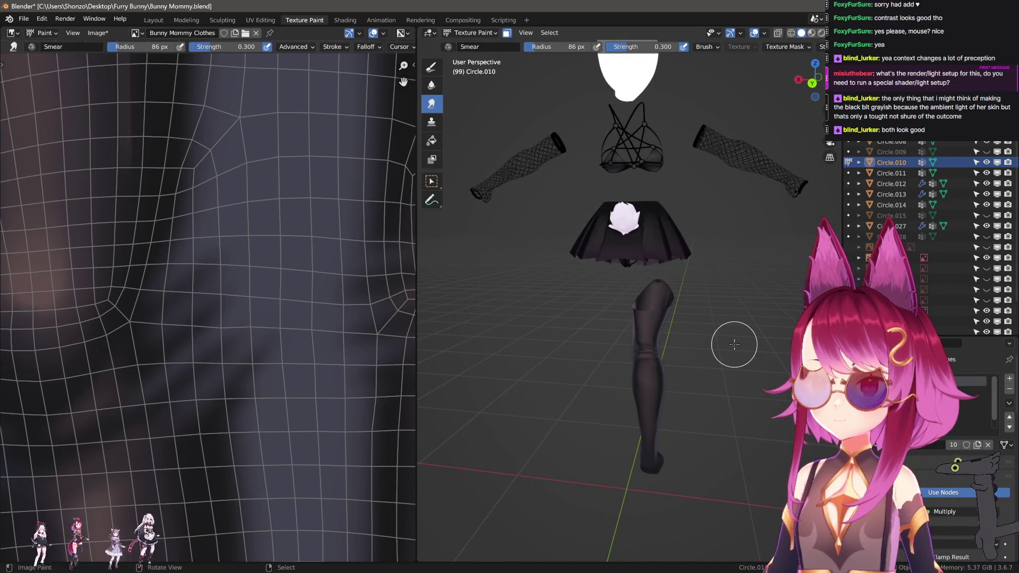
scroll(687, 291, up, 2)
middle_drag(731, 259, 658, 314)
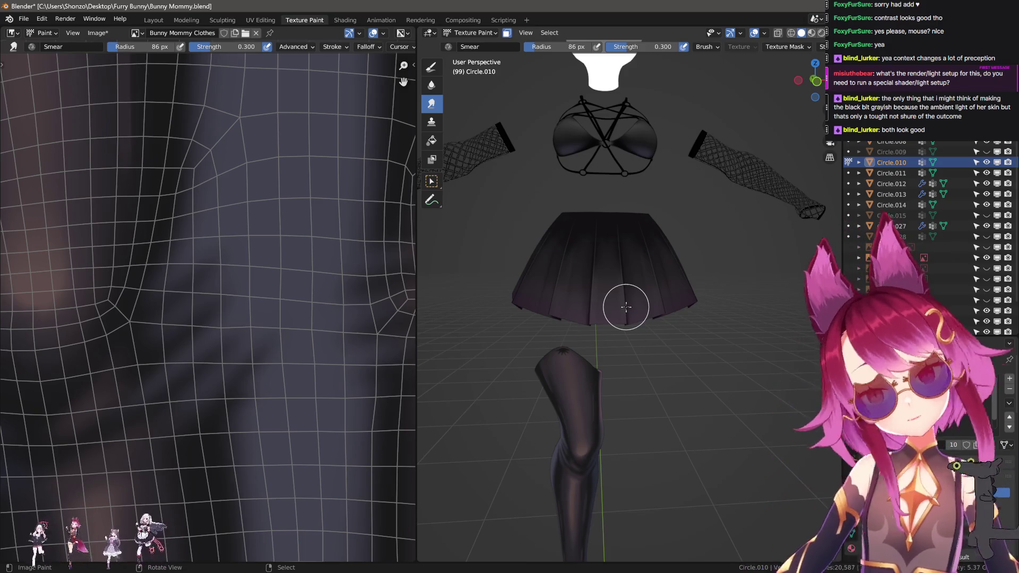
scroll(665, 402, up, 5)
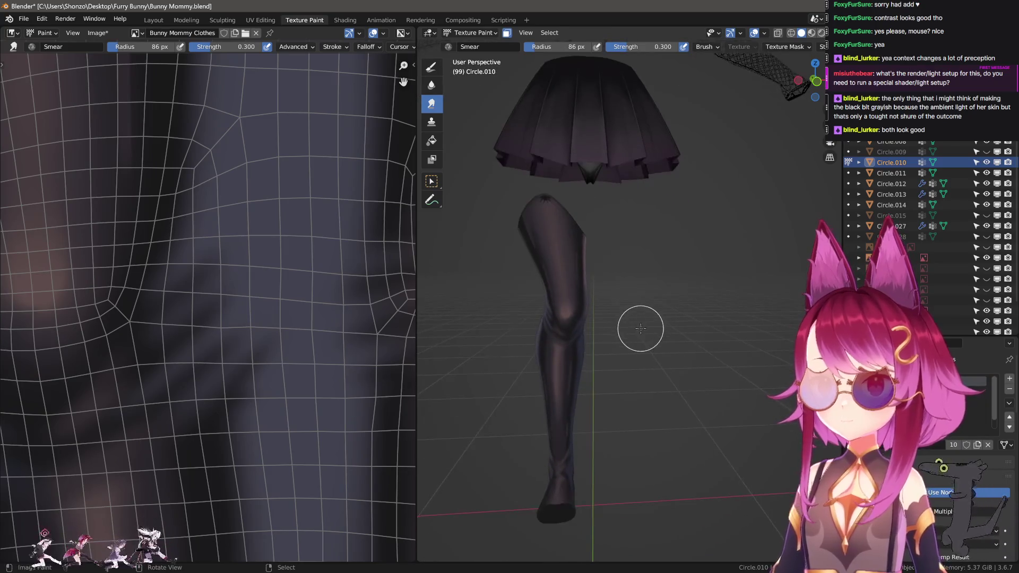
scroll(590, 280, down, 2)
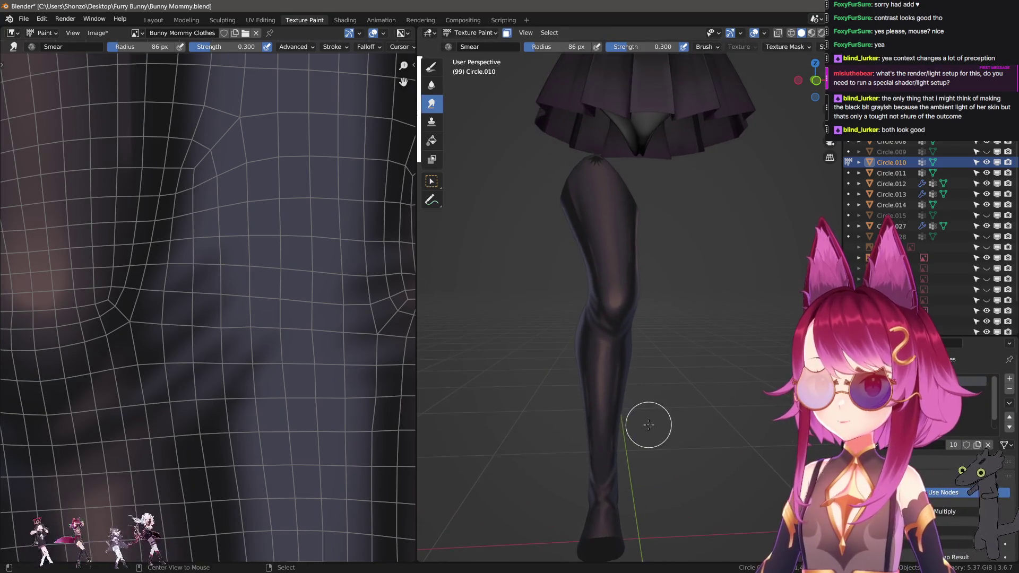
- Frame the stocking leg and skirt up close, toggling Material Preview and Solid shading
key(z)
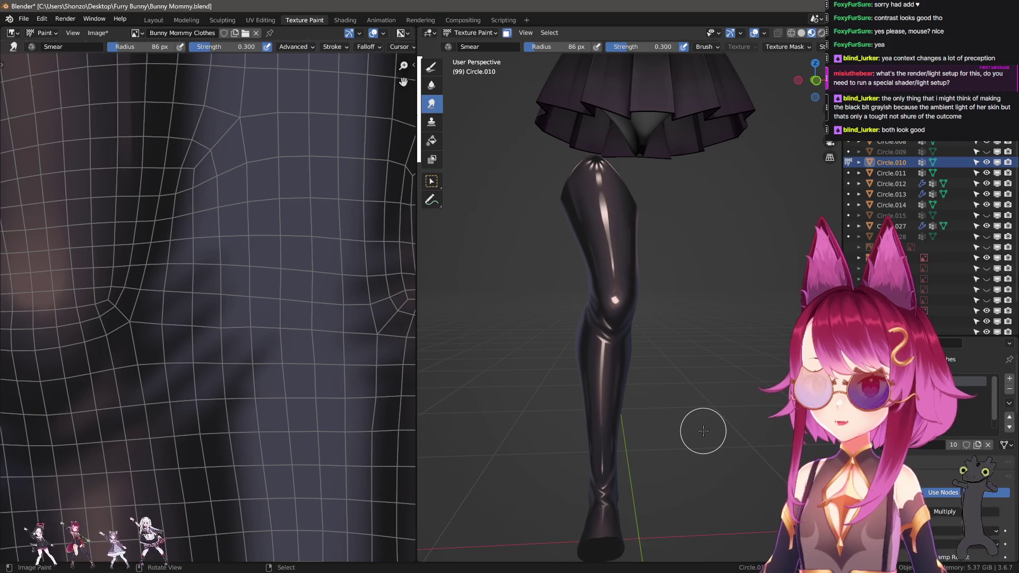
mouse_move(583, 446)
middle_down()
mouse_move(659, 479)
mouse_move(509, 470)
middle_up()
scroll(552, 425, up, 4)
middle_drag(552, 425, 562, 438)
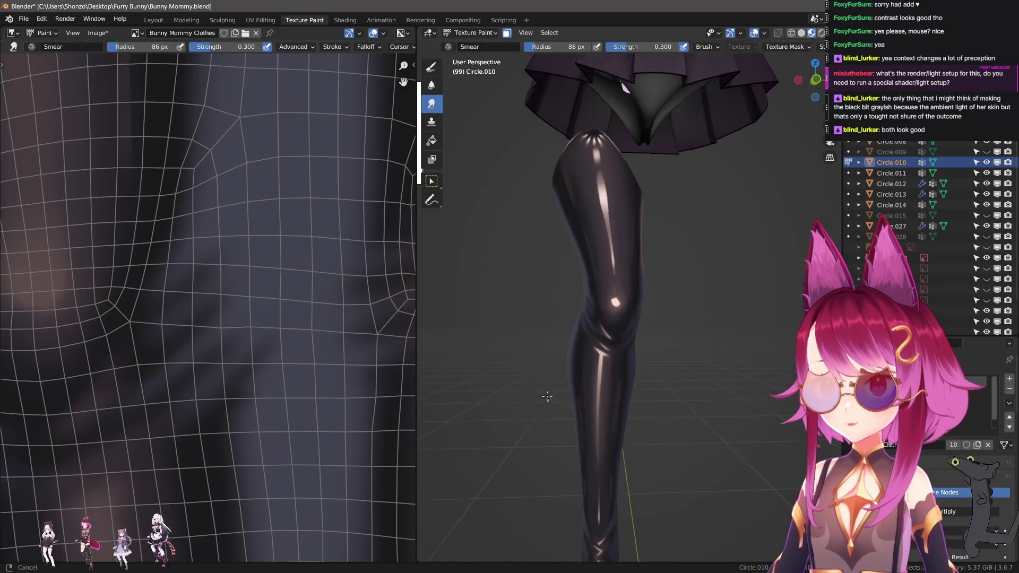
scroll(569, 444, up, 2)
key(z)
click(626, 458)
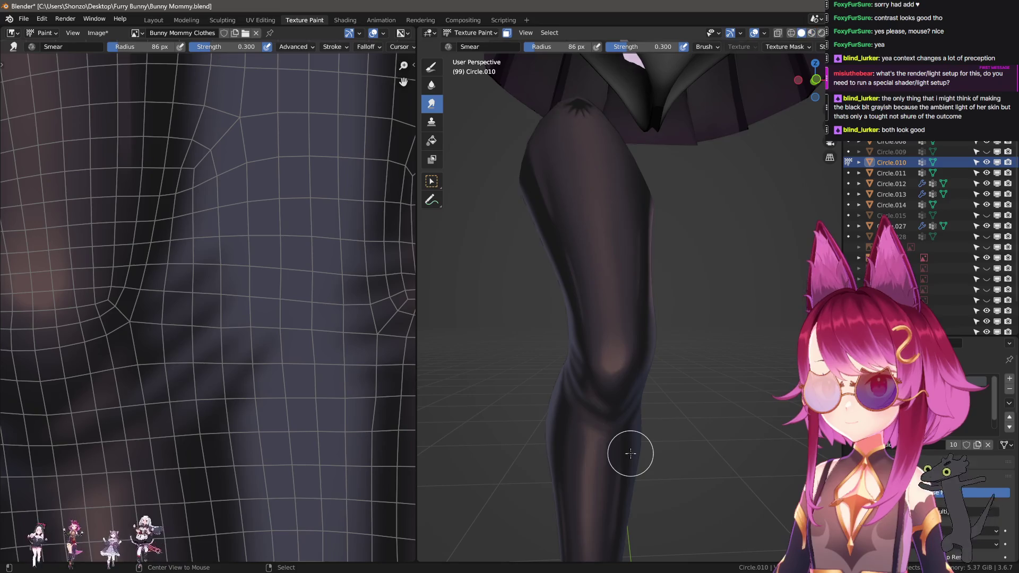
shift+middle_drag(631, 453, 626, 443)
scroll(246, 440, down, 4)
scroll(213, 397, up, 1)
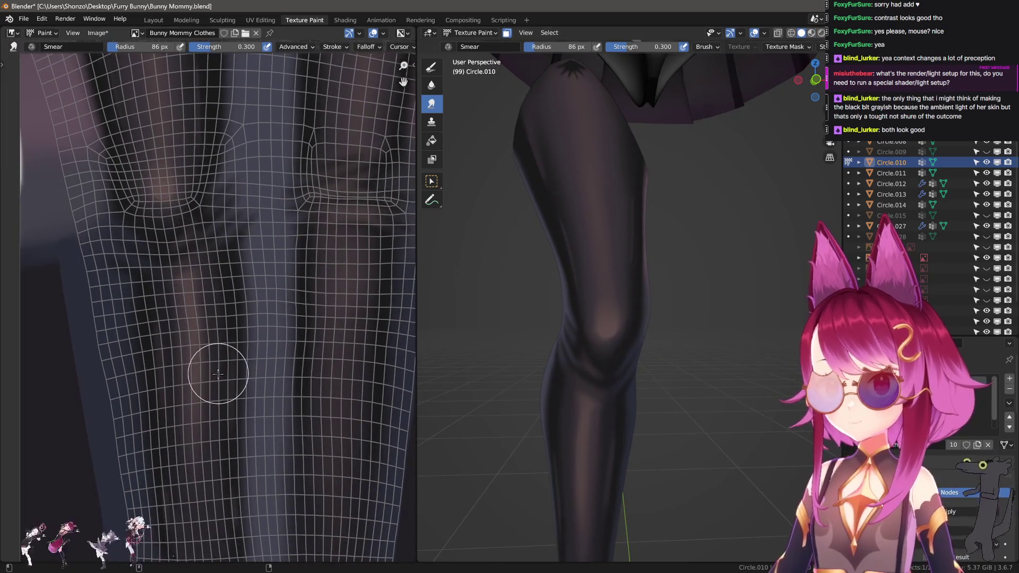
scroll(239, 352, up, 1)
scroll(653, 471, down, 2)
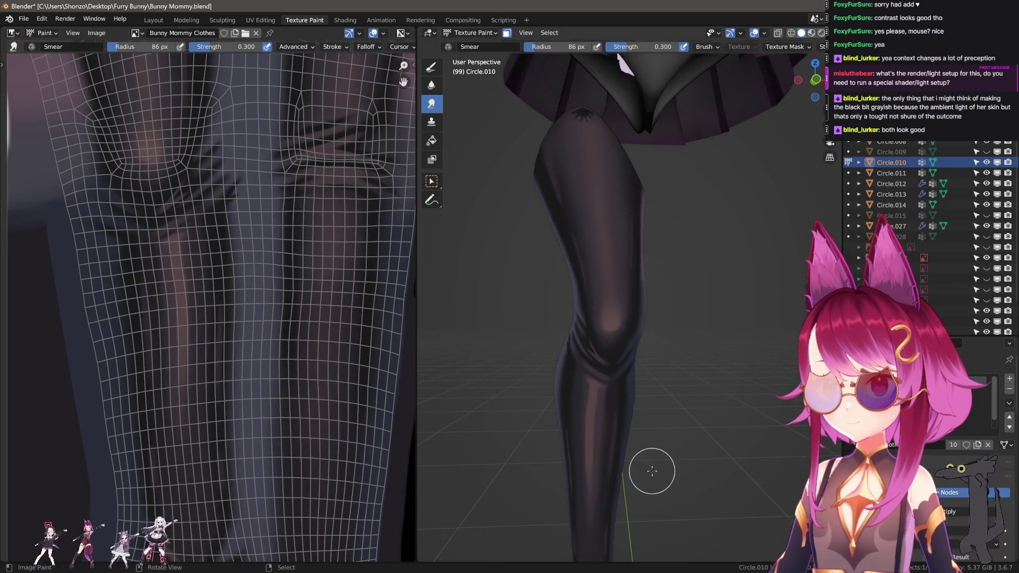
middle_drag(652, 471, 646, 445)
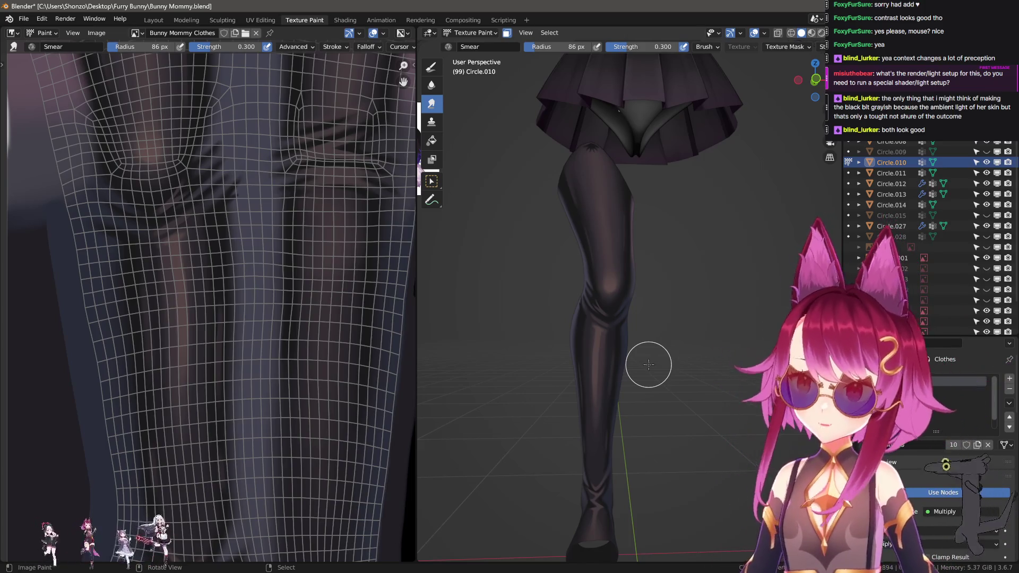
- Smear a stroke across the leg UVs on the stocking texture
middle_drag(281, 385, 245, 392)
drag(246, 391, 212, 405)
scroll(212, 406, up, 1)
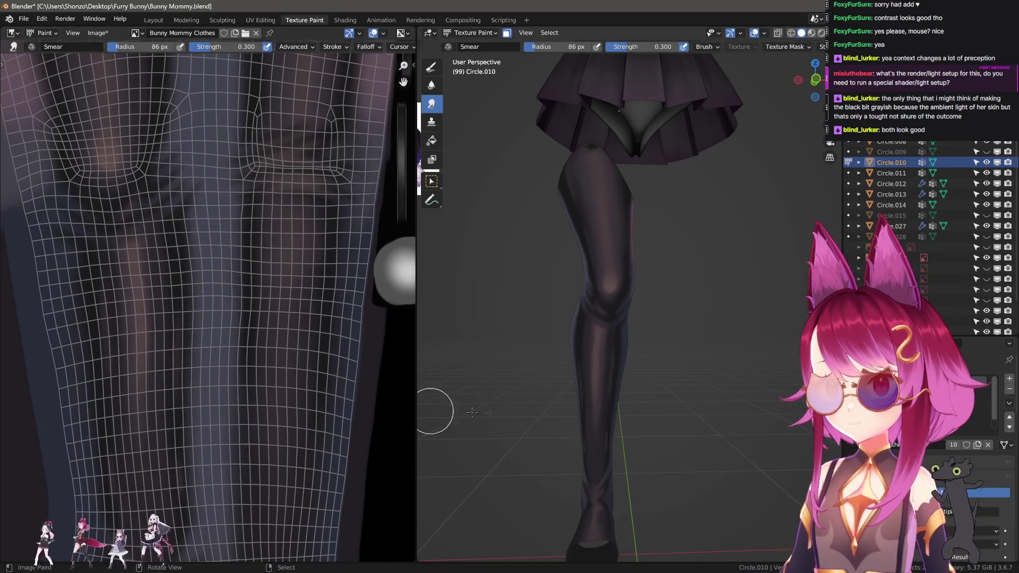
scroll(430, 410, up, 3)
mouse_move(430, 410)
middle_down()
mouse_move(608, 411)
mouse_move(579, 413)
middle_up()
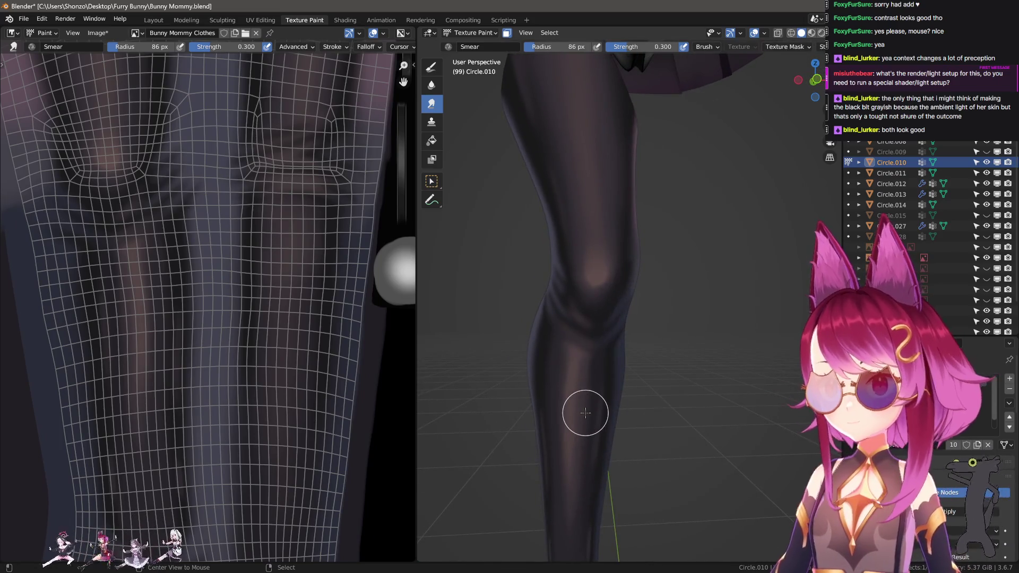
- Switch to Material Preview and orbit to reframe the glossy leg and skirt
key(z)
middle_drag(200, 396, 202, 391)
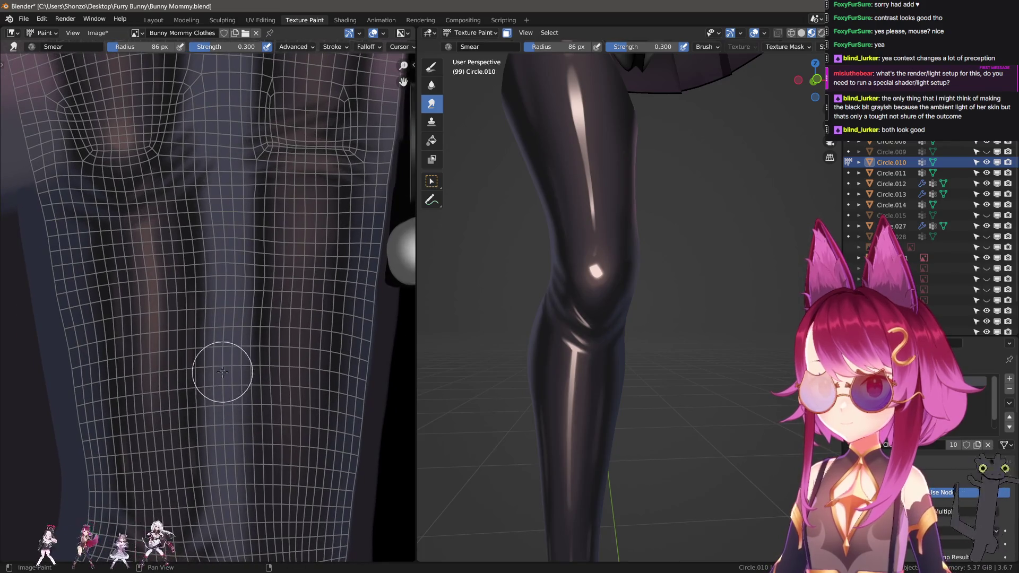
scroll(466, 364, down, 5)
mouse_move(505, 372)
middle_down()
mouse_move(596, 407)
mouse_move(623, 333)
middle_up()
scroll(250, 336, down, 3)
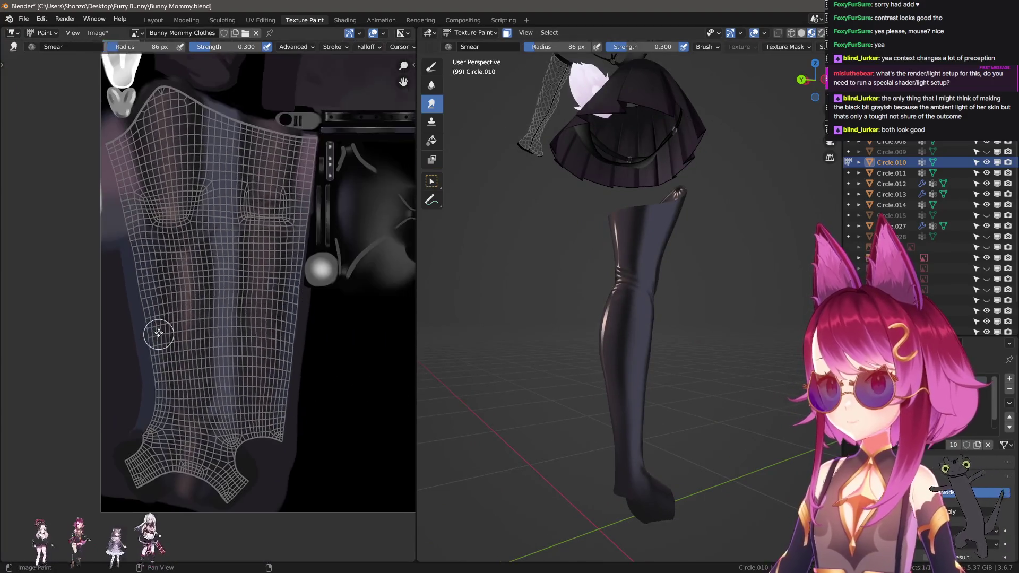
scroll(159, 332, up, 3)
scroll(553, 391, up, 4)
mouse_move(553, 391)
middle_down()
mouse_move(542, 417)
mouse_move(564, 432)
mouse_move(530, 387)
mouse_move(560, 417)
mouse_move(554, 358)
middle_up()
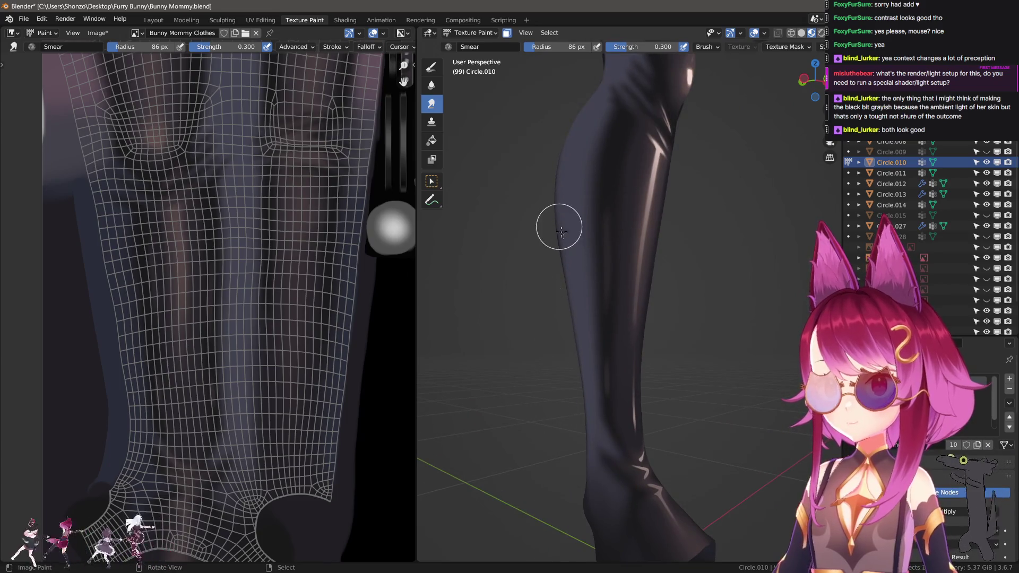
mouse_move(568, 290)
middle_down()
mouse_move(621, 222)
mouse_move(614, 405)
mouse_move(562, 405)
mouse_move(671, 405)
middle_up()
scroll(671, 405, up, 3)
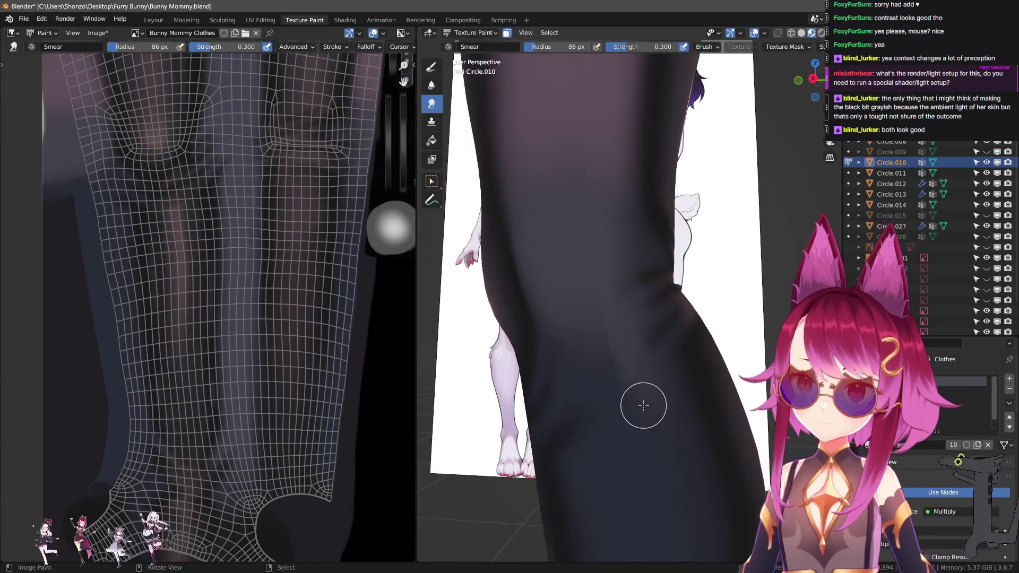
- Hide the brush sidebar and enlarge the Smear brush to about 368 px
key(n)
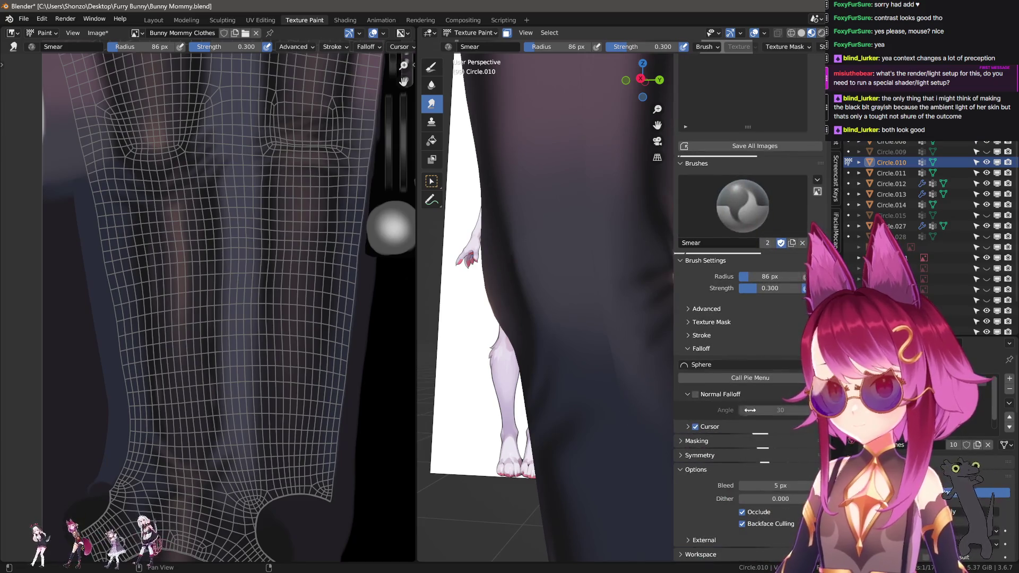
key(n)
middle_drag(652, 433, 547, 426)
key(f)
click(592, 448)
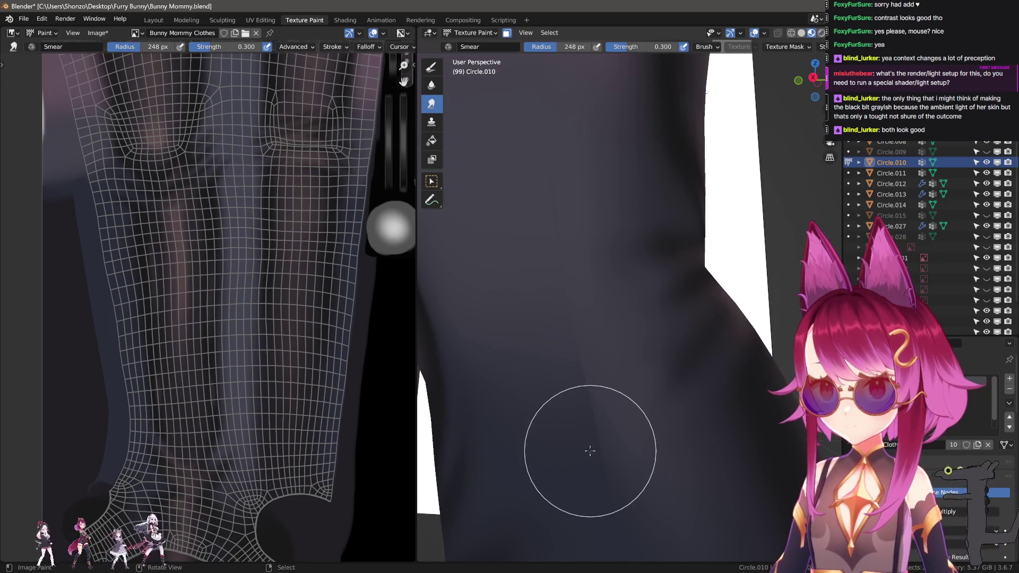
middle_drag(601, 457, 586, 406)
key(f)
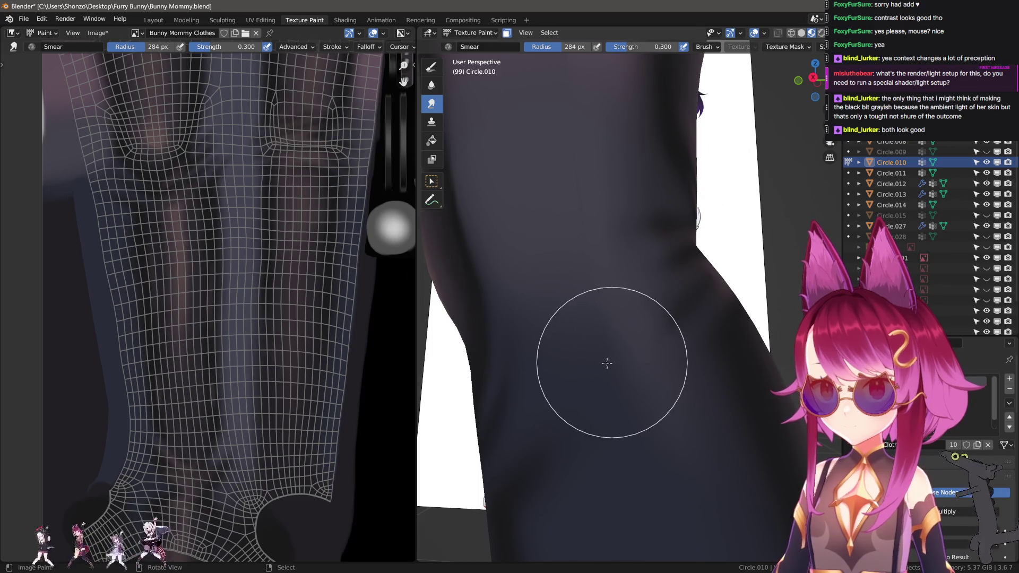
click(623, 369)
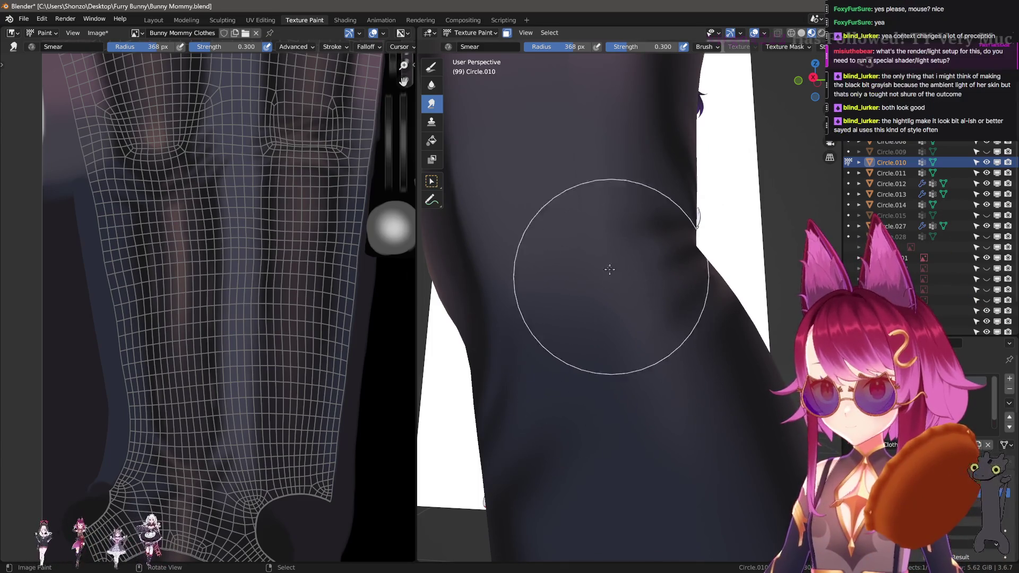
- Orbit to the top of the stocking and shrink the Smear brush to 289 px
middle_drag(607, 266, 563, 389)
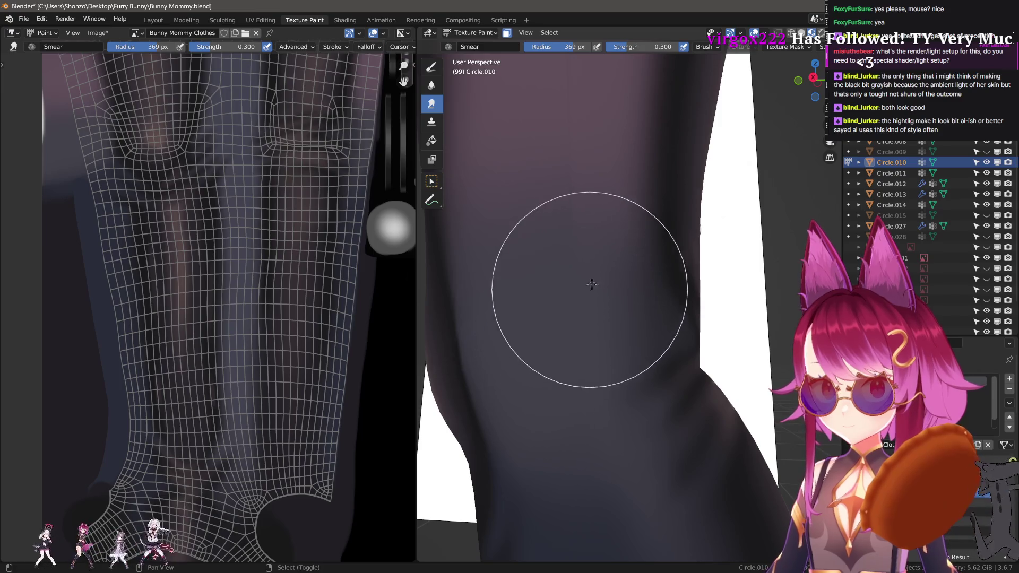
mouse_move(587, 295)
middle_down()
mouse_move(603, 350)
mouse_move(580, 239)
mouse_move(580, 318)
middle_up()
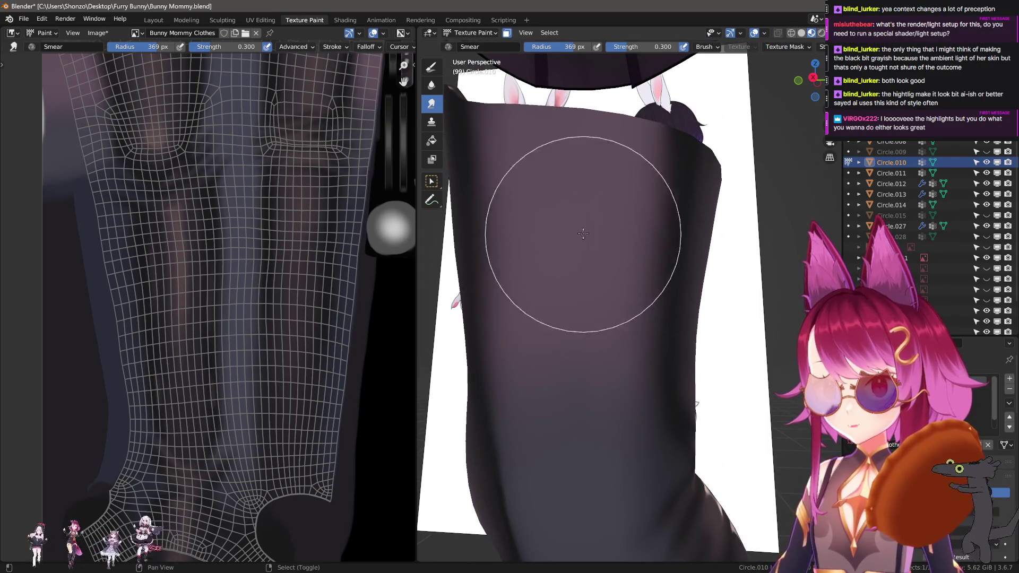
middle_drag(539, 202, 568, 253)
key(f)
click(541, 405)
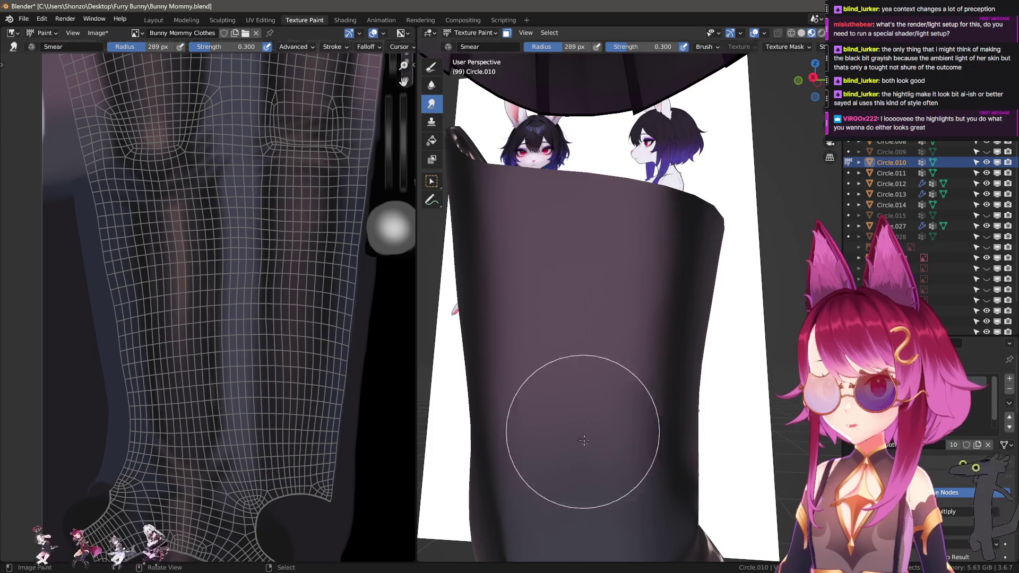
mouse_move(542, 405)
middle_down()
mouse_move(672, 416)
mouse_move(628, 302)
mouse_move(577, 300)
middle_up()
scroll(291, 436, up, 6)
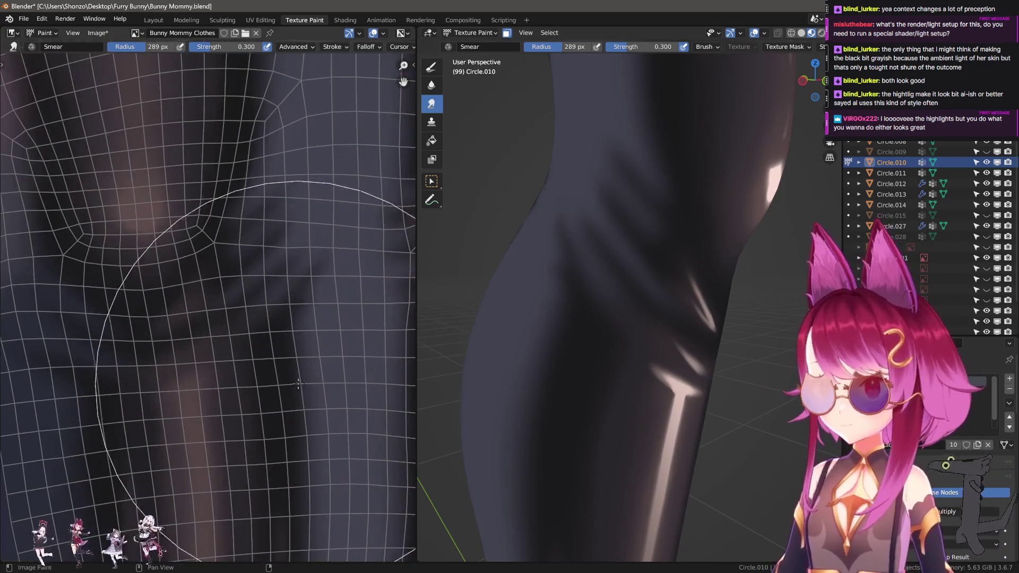
- Shrink the Smear brush to 50 px, then set the Soften brush to 55 px
key(f)
click(160, 403)
scroll(202, 372, up, 3)
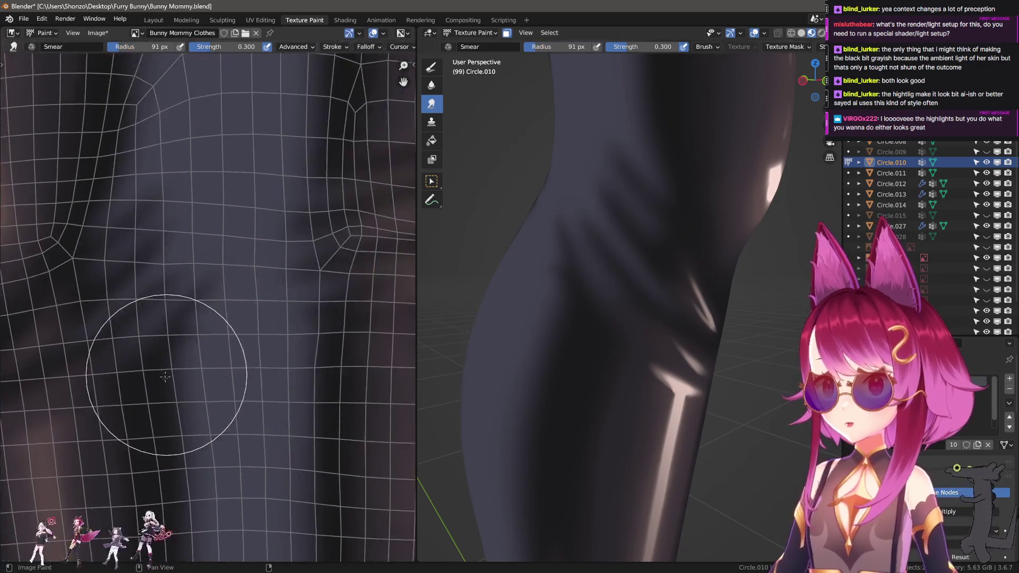
key(f)
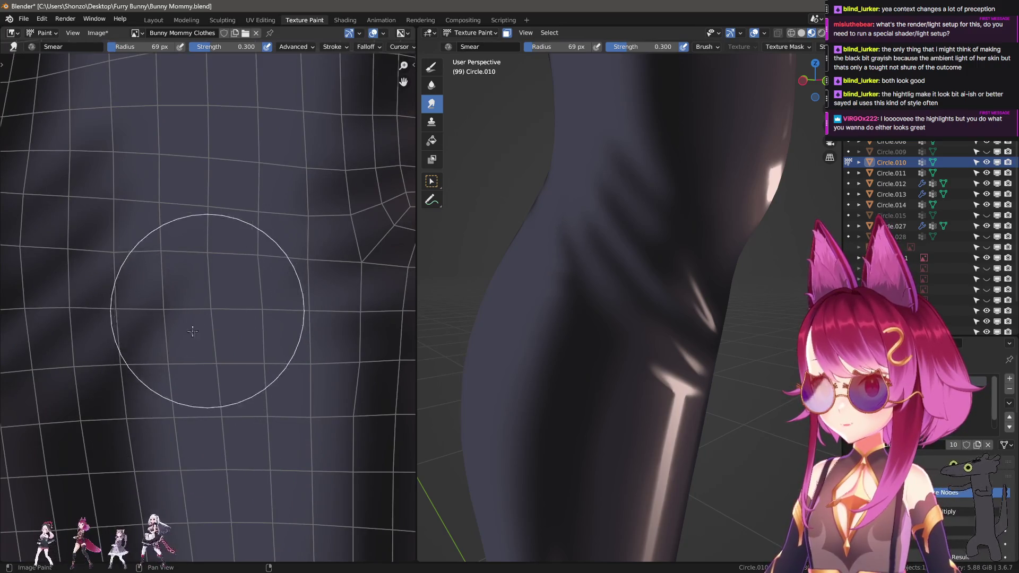
click(175, 401)
key(shift+space)
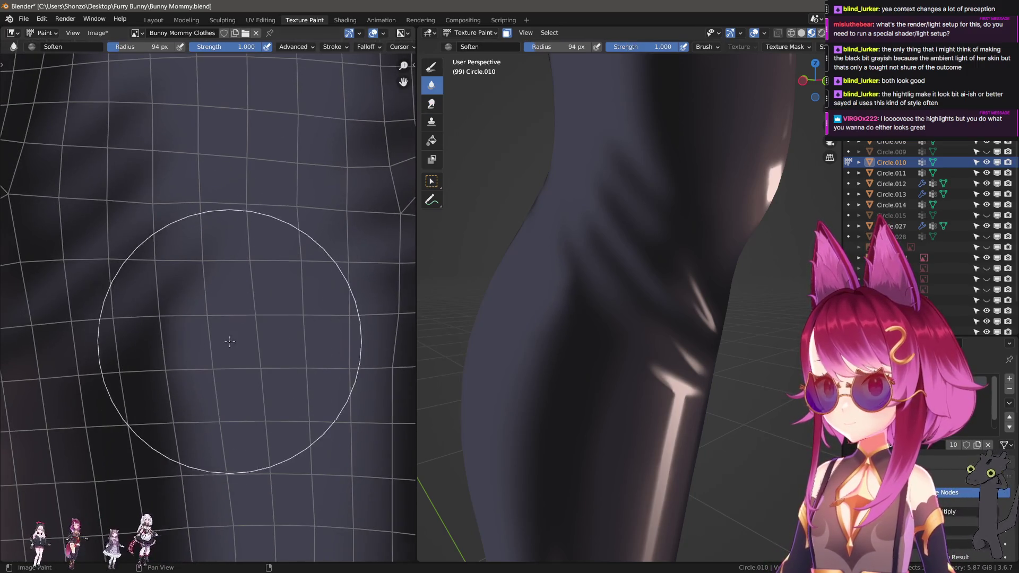
key(f)
click(189, 317)
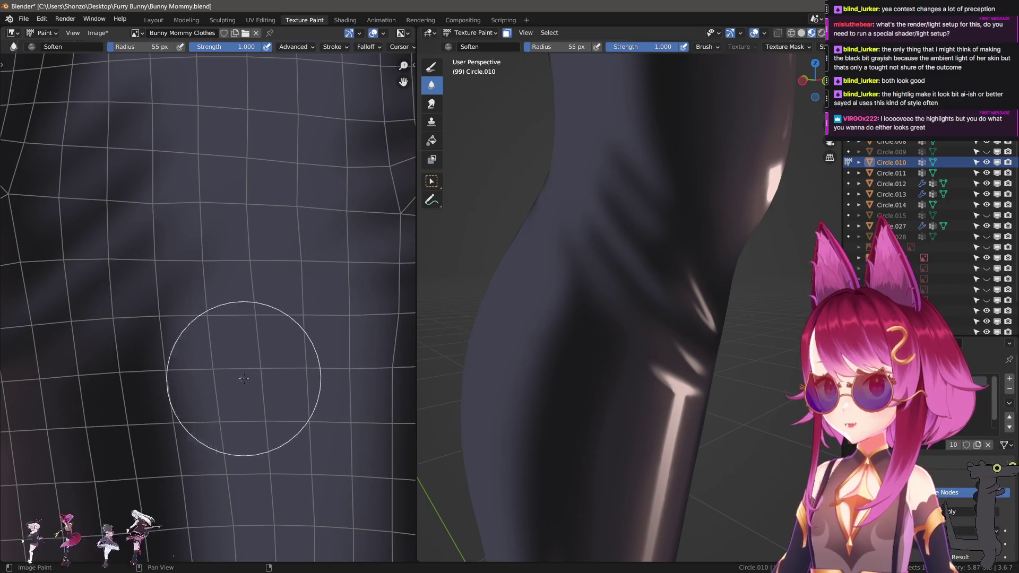
- Switch back to Smear and resize it to 57 px, then 53 px
middle_drag(566, 370, 516, 366)
scroll(516, 366, down, 3)
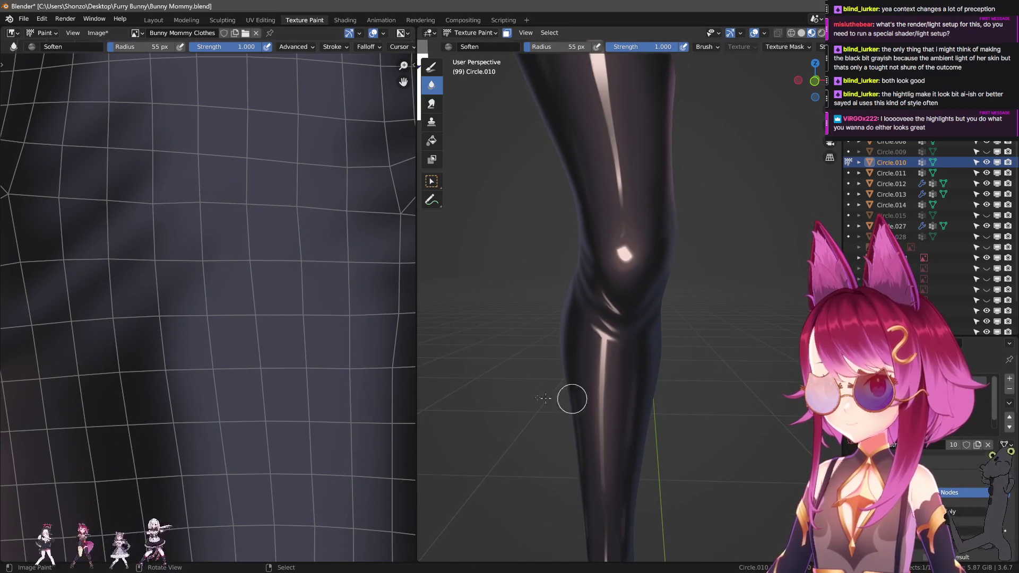
key(shift+space)
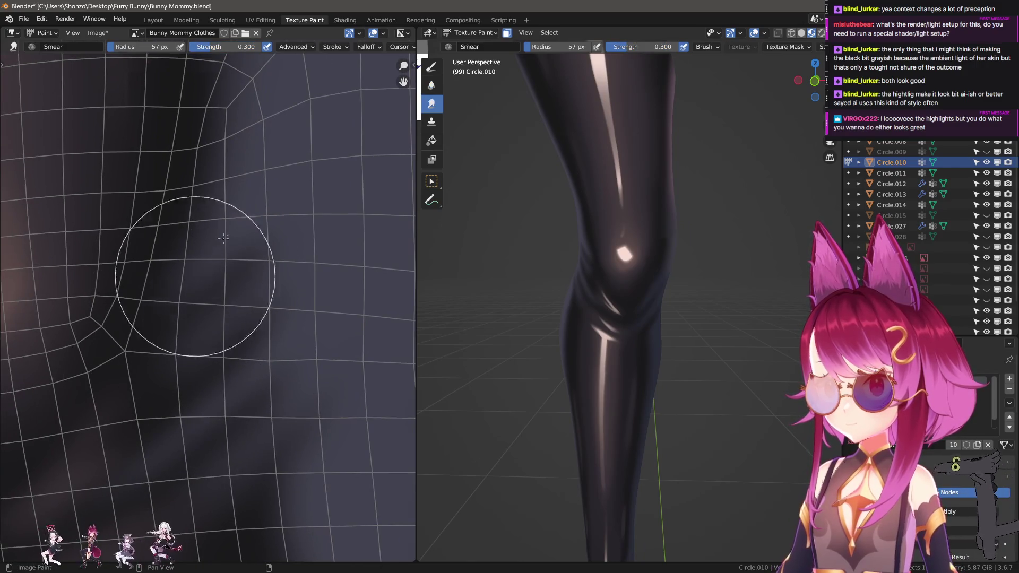
key(f)
click(211, 324)
middle_drag(526, 268, 594, 339)
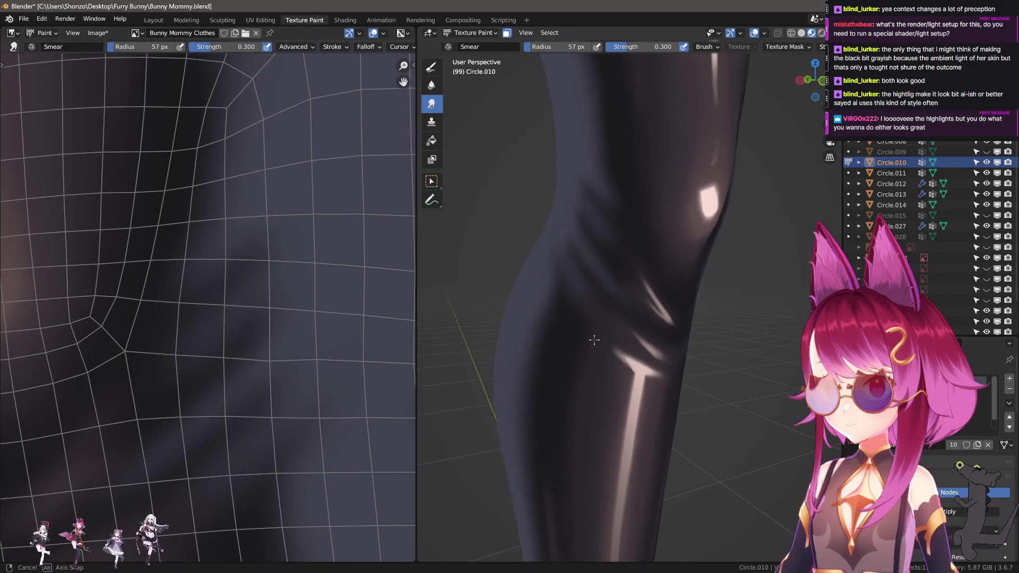
key(f)
click(230, 206)
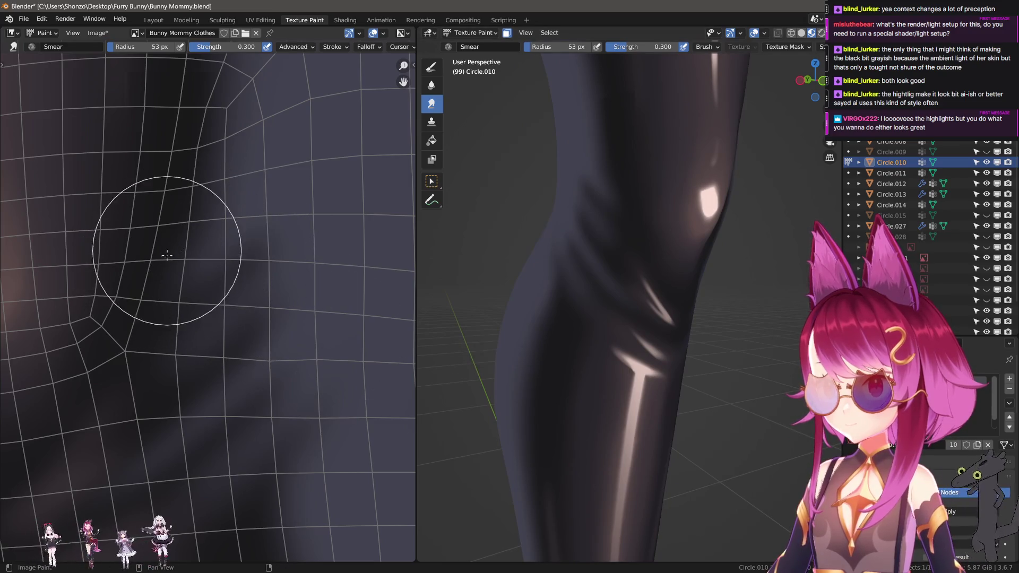
- Alternate Soften and Smear brushes while panning across the knee area of the texture
key(shift+space)
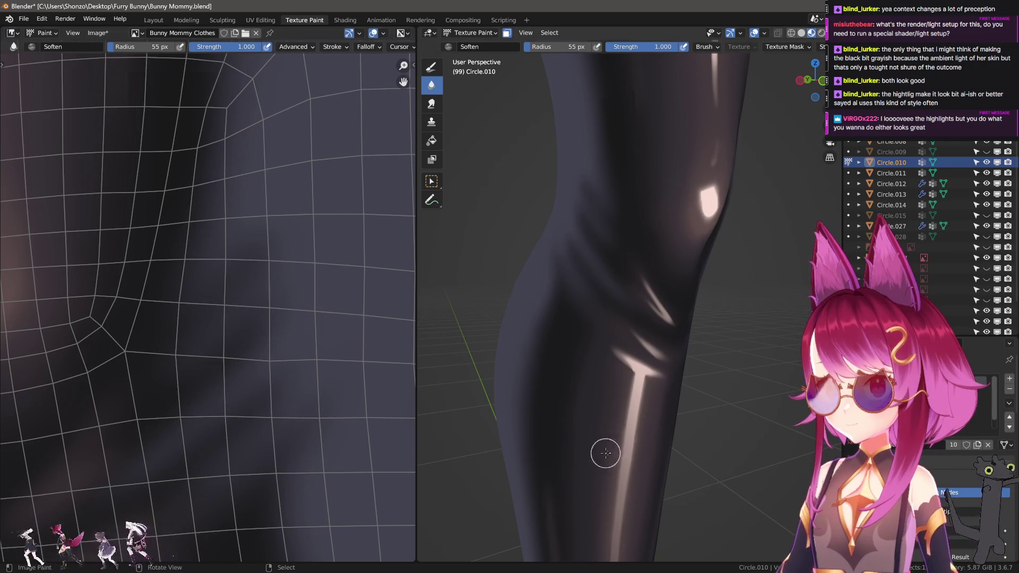
mouse_move(713, 438)
middle_down()
mouse_move(531, 446)
mouse_move(589, 439)
middle_up()
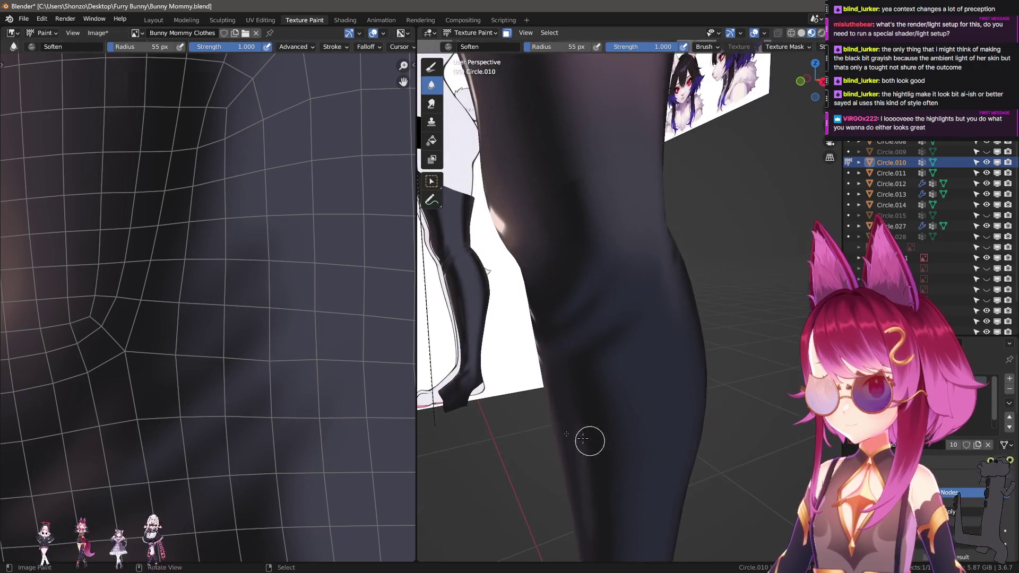
middle_drag(204, 367, 265, 558)
middle_drag(193, 523, 200, 560)
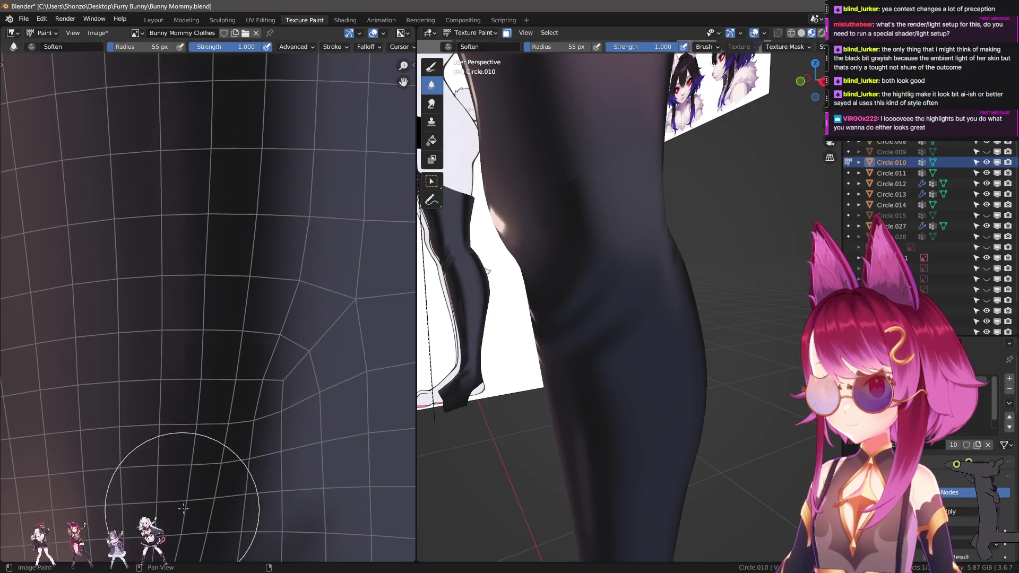
key(shift+space)
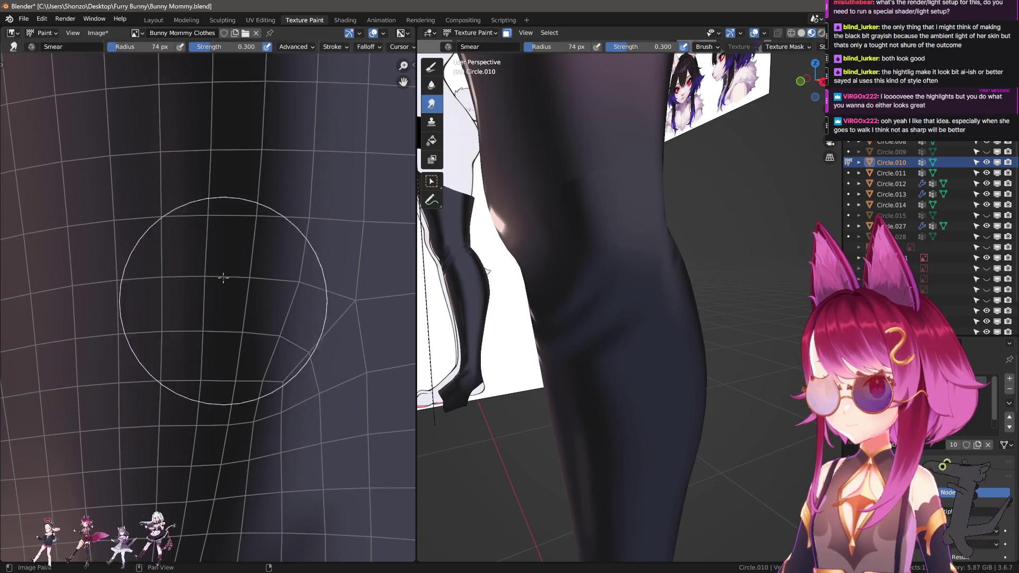
mouse_move(224, 294)
middle_down()
mouse_move(152, 493)
mouse_move(183, 390)
middle_up()
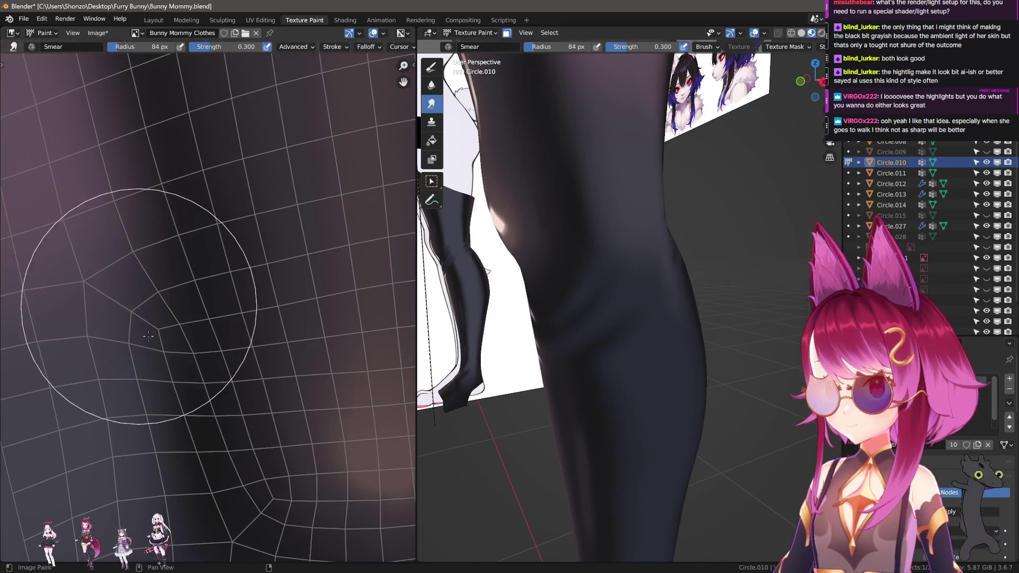
mouse_move(681, 304)
middle_down()
mouse_move(678, 393)
mouse_move(685, 386)
middle_up()
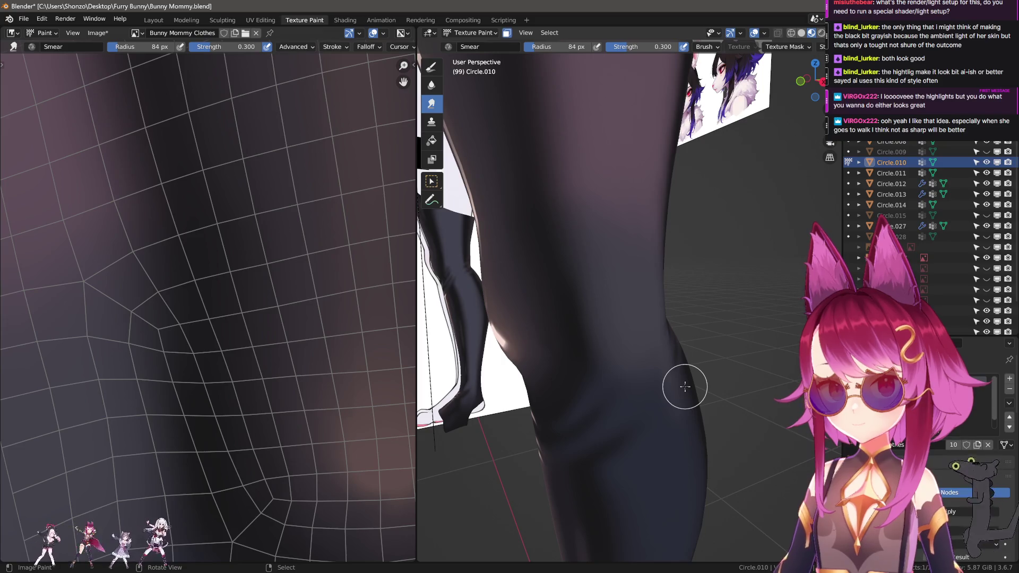
mouse_move(683, 386)
middle_down()
mouse_move(587, 334)
mouse_move(600, 387)
mouse_move(637, 382)
mouse_move(671, 451)
mouse_move(720, 359)
mouse_move(637, 374)
middle_up()
- Resize the brush to 94 px, then switch to the TexDraw brush
scroll(318, 371, down, 5)
scroll(592, 296, up, 3)
key(bracketright)
key(bracketright)
key(bracketright)
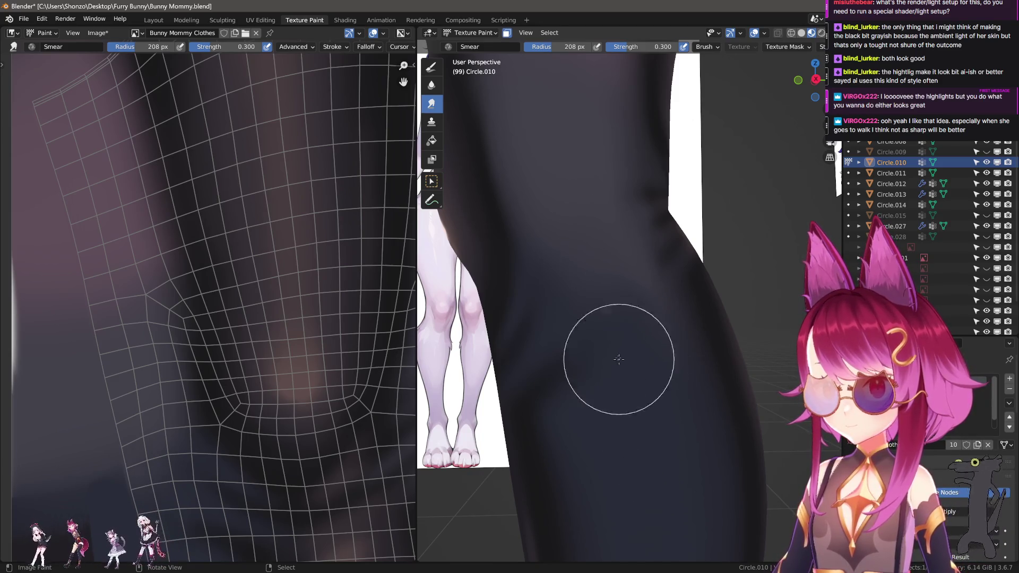
key(f)
click(629, 399)
scroll(651, 465, down, 10)
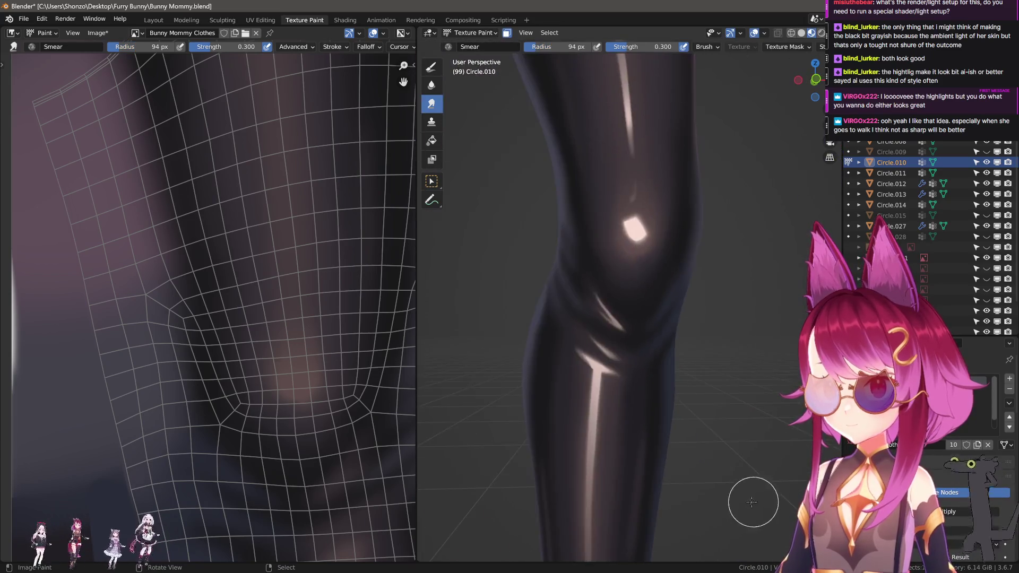
mouse_move(644, 496)
middle_down()
mouse_move(648, 401)
mouse_move(580, 405)
mouse_move(623, 429)
middle_up()
key(s)
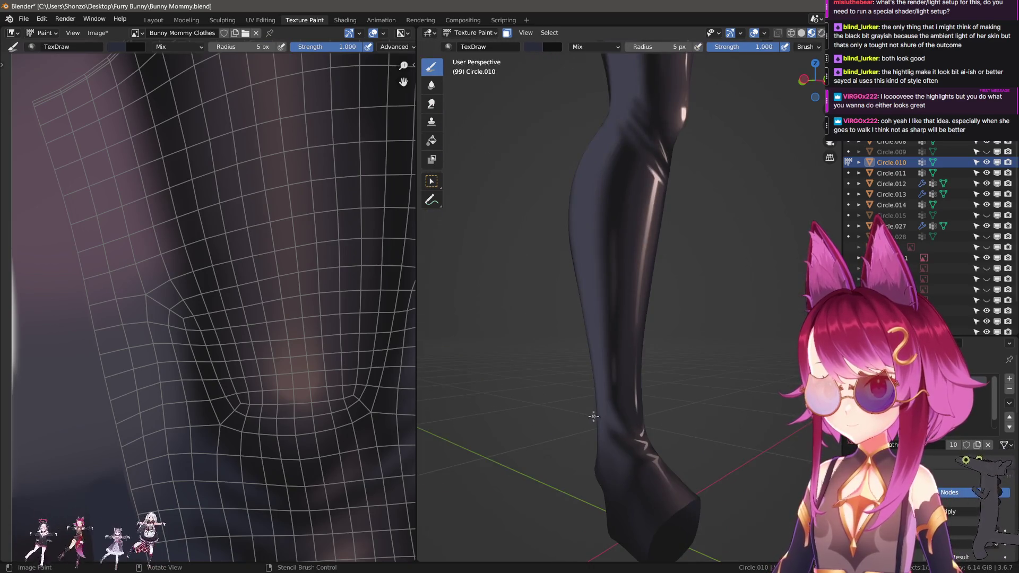
key(alt+f)
click(645, 451)
key(grave)
click(520, 423)
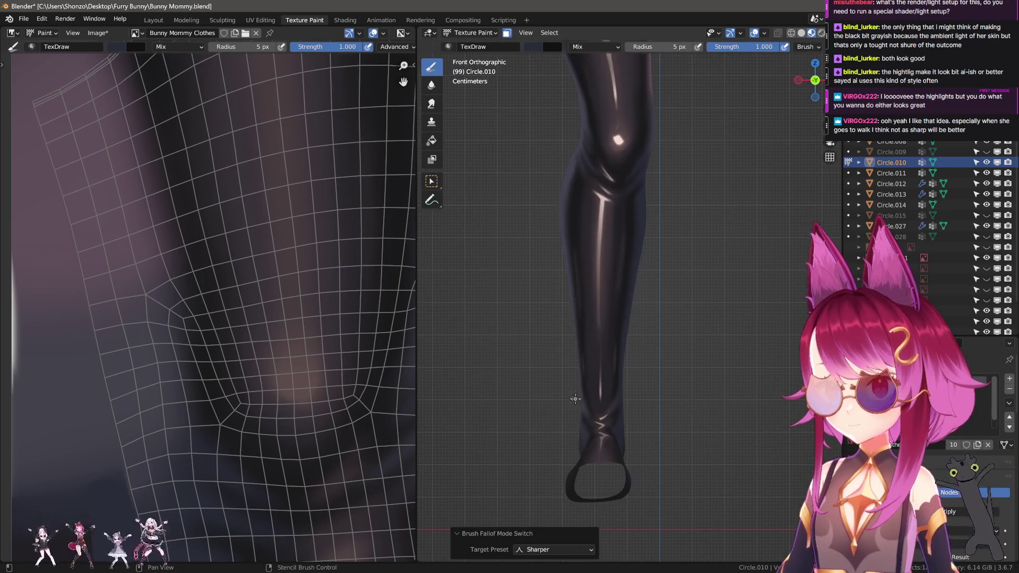
right_click(496, 386)
click(484, 369)
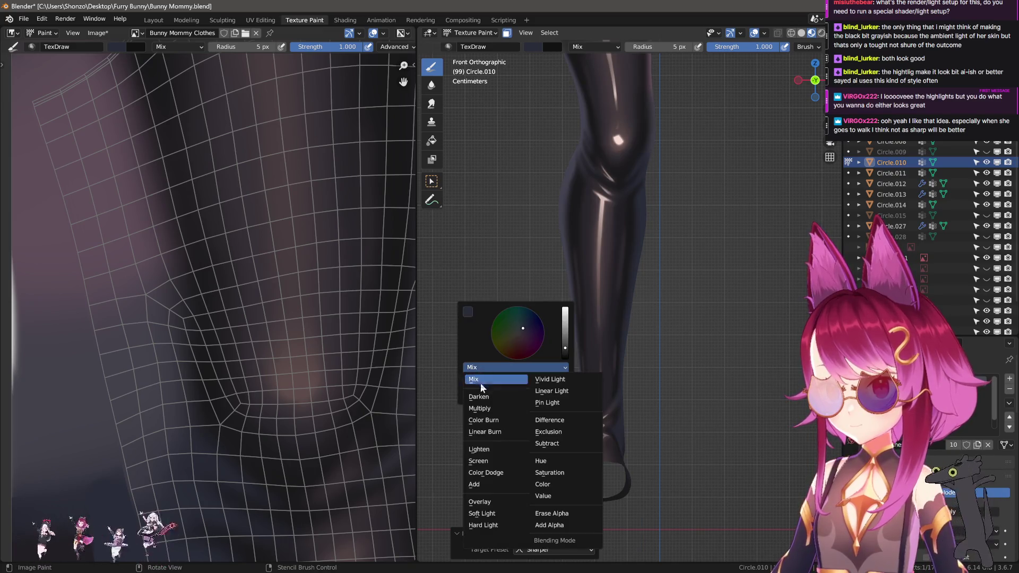
click(486, 397)
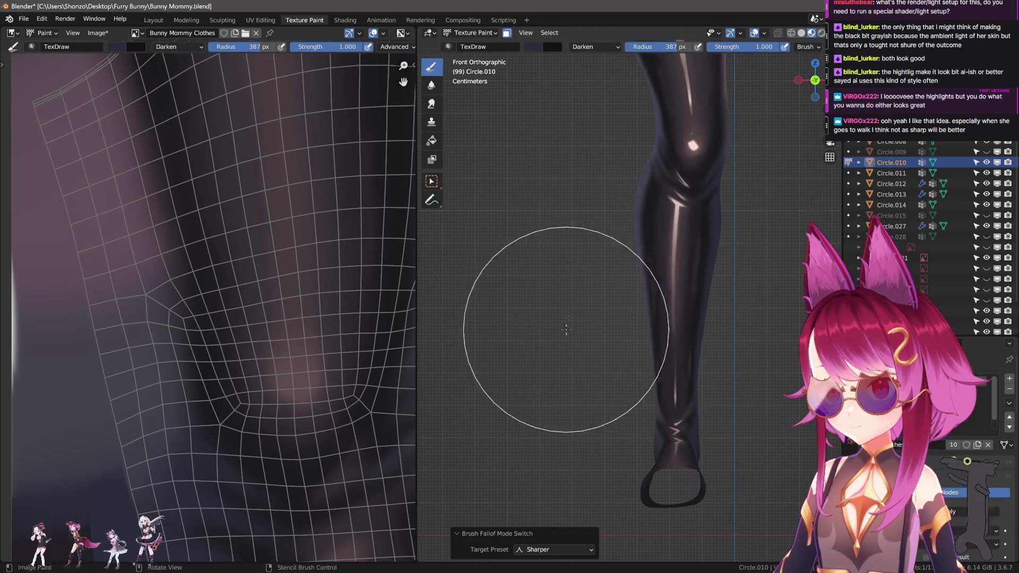
scroll(614, 444, up, 2)
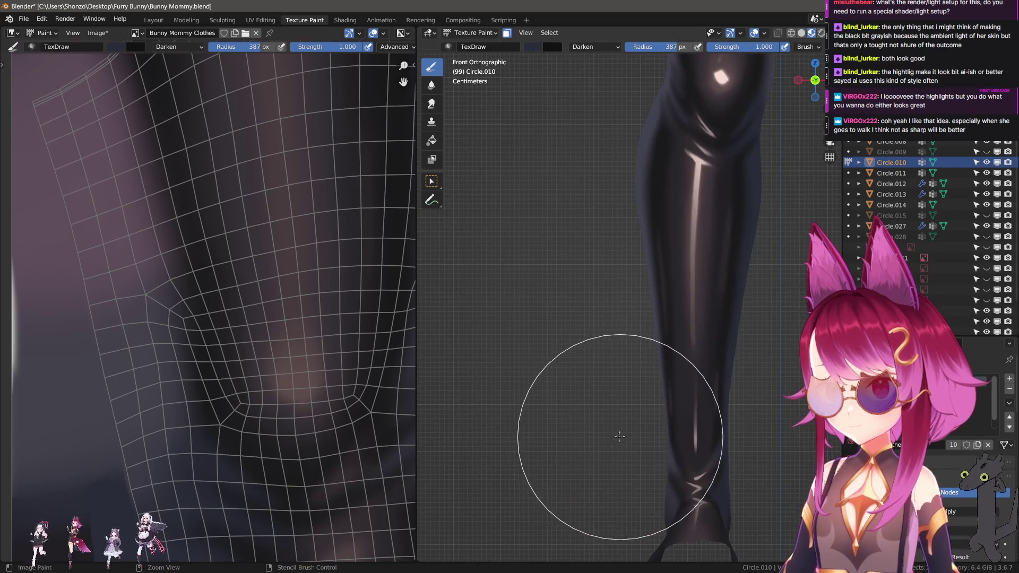
key(n)
scroll(768, 494, down, 5)
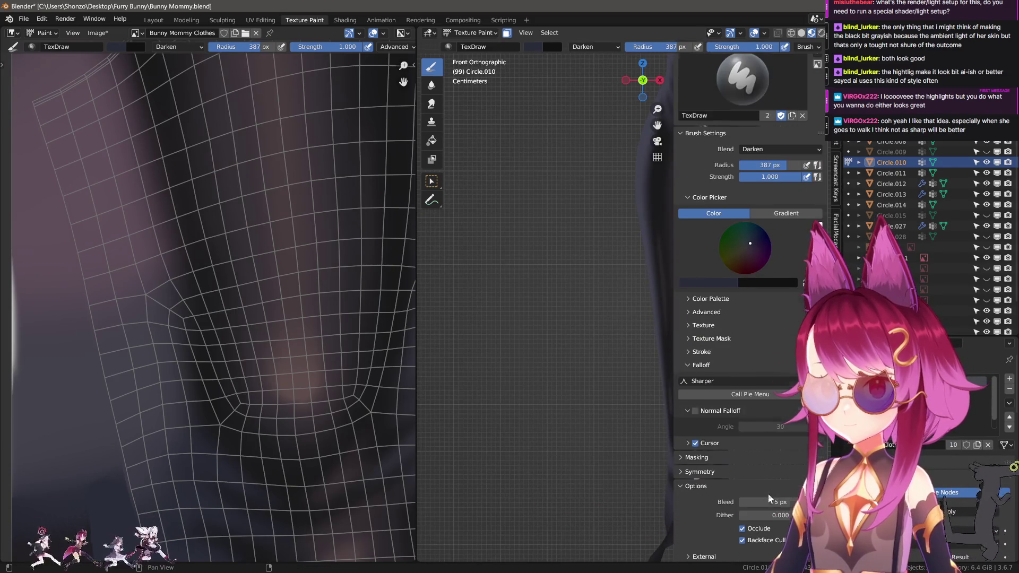
key(n)
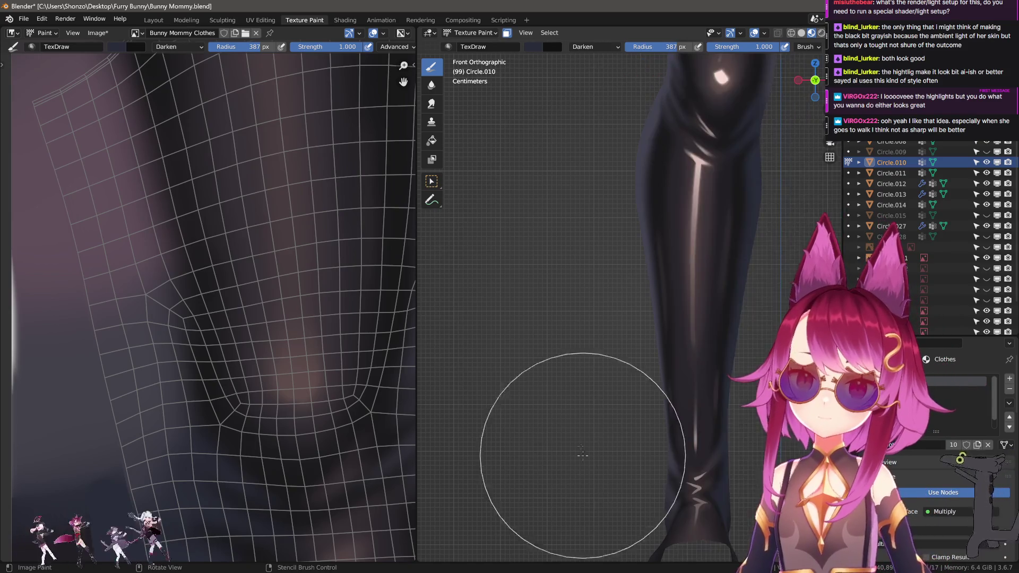
key(bracketright)
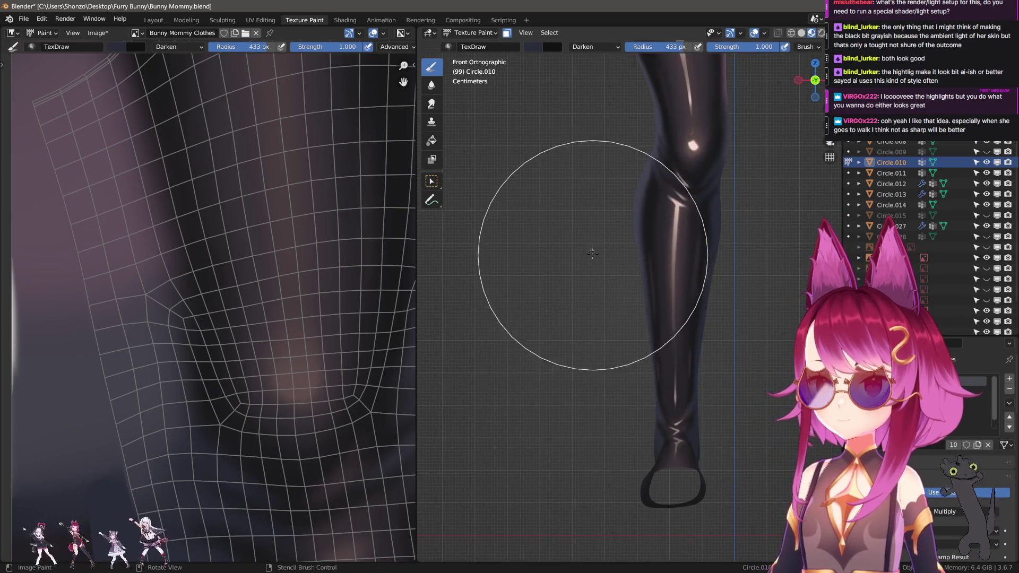
key(bracketright)
key(bracketright)
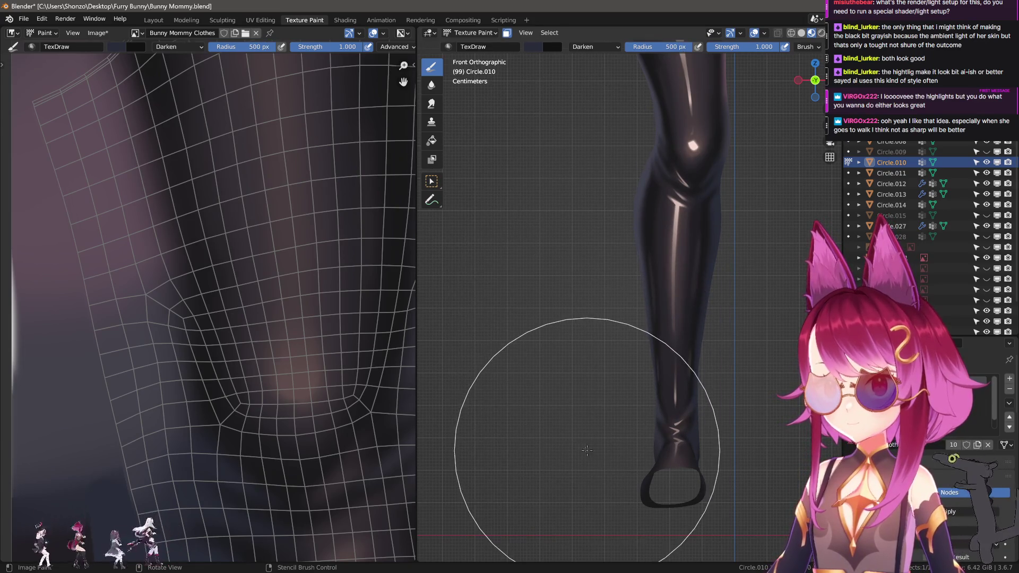
mouse_move(584, 491)
shift+middle_down()
mouse_move(546, 449)
mouse_move(588, 284)
shift+middle_up()
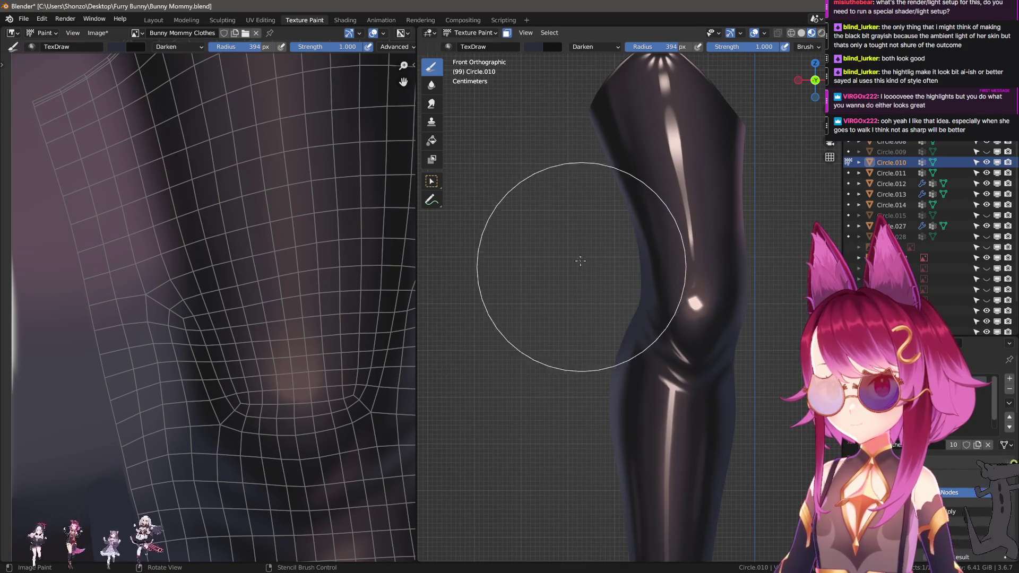
mouse_move(492, 232)
middle_down()
mouse_move(660, 319)
mouse_move(626, 417)
mouse_move(603, 375)
middle_up()
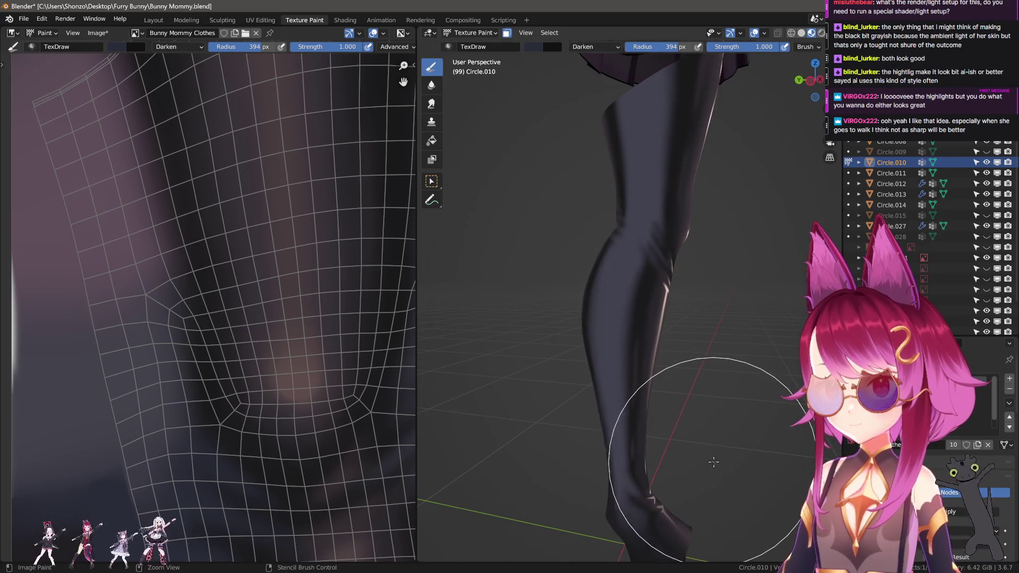
mouse_move(714, 462)
middle_down()
mouse_move(547, 287)
mouse_move(521, 350)
middle_up()
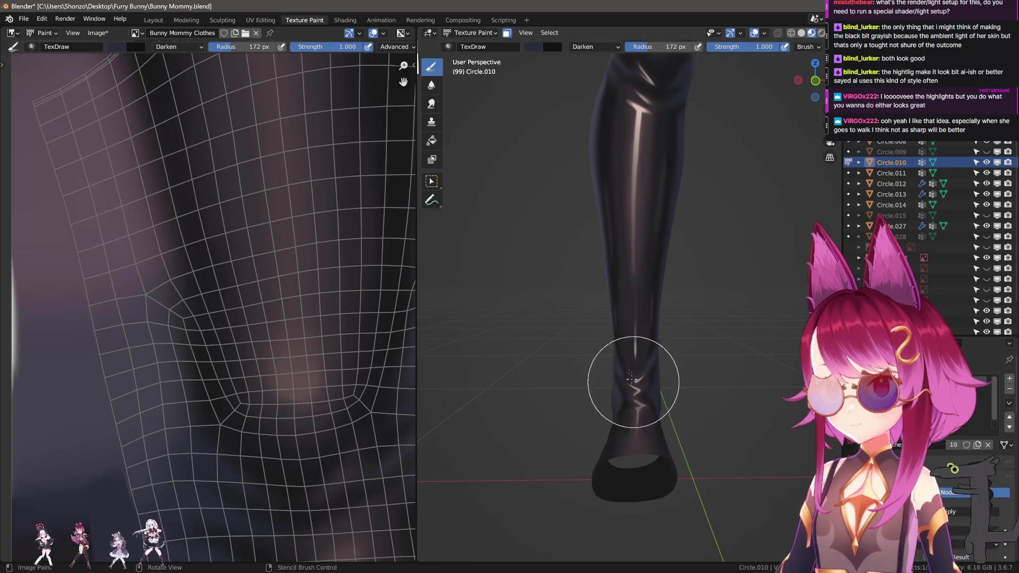
key(KP_1)
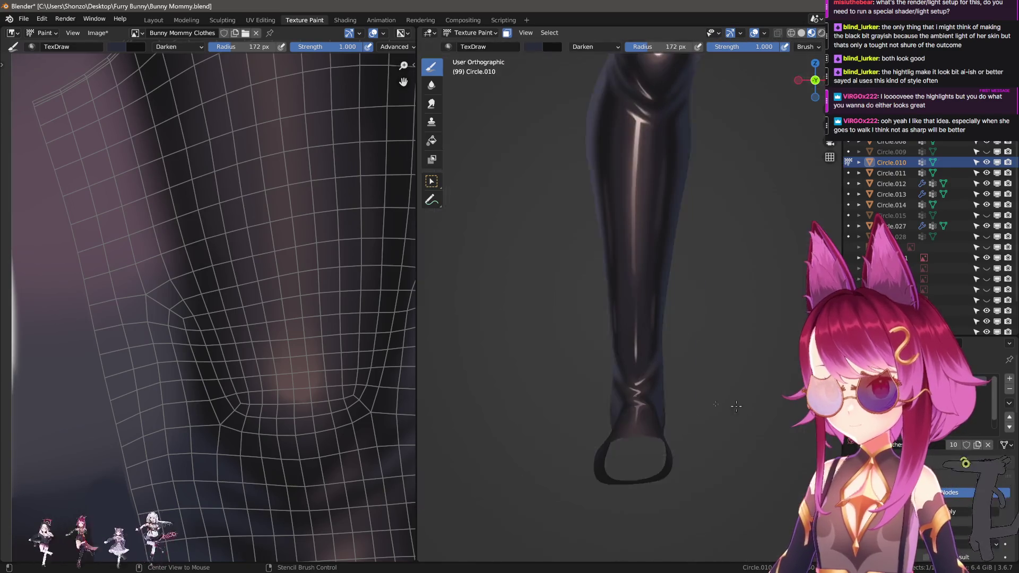
key(f)
click(541, 353)
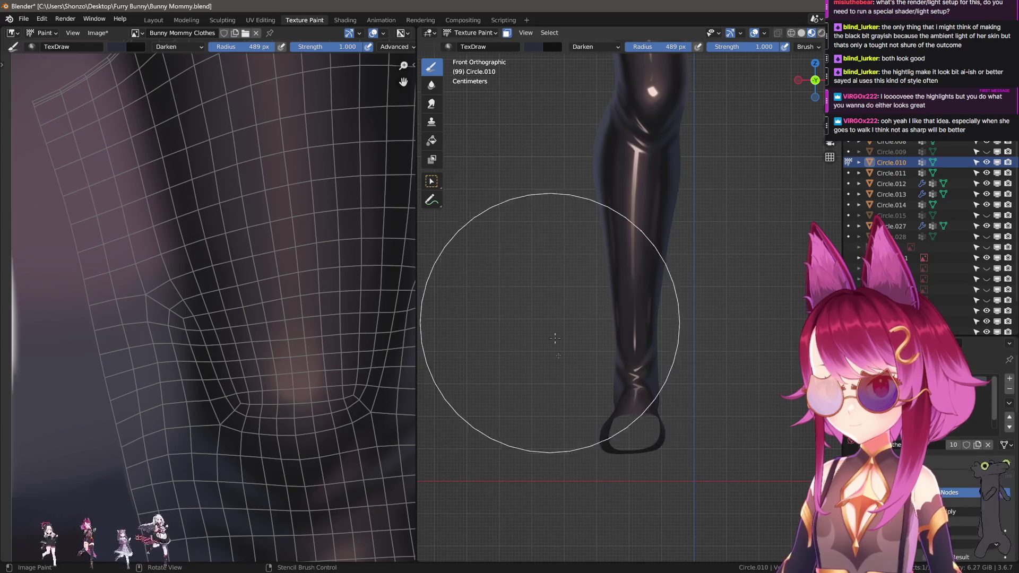
mouse_move(554, 339)
middle_down()
mouse_move(688, 341)
mouse_move(584, 451)
mouse_move(683, 243)
mouse_move(697, 242)
mouse_move(740, 193)
mouse_move(767, 302)
mouse_move(778, 292)
middle_up()
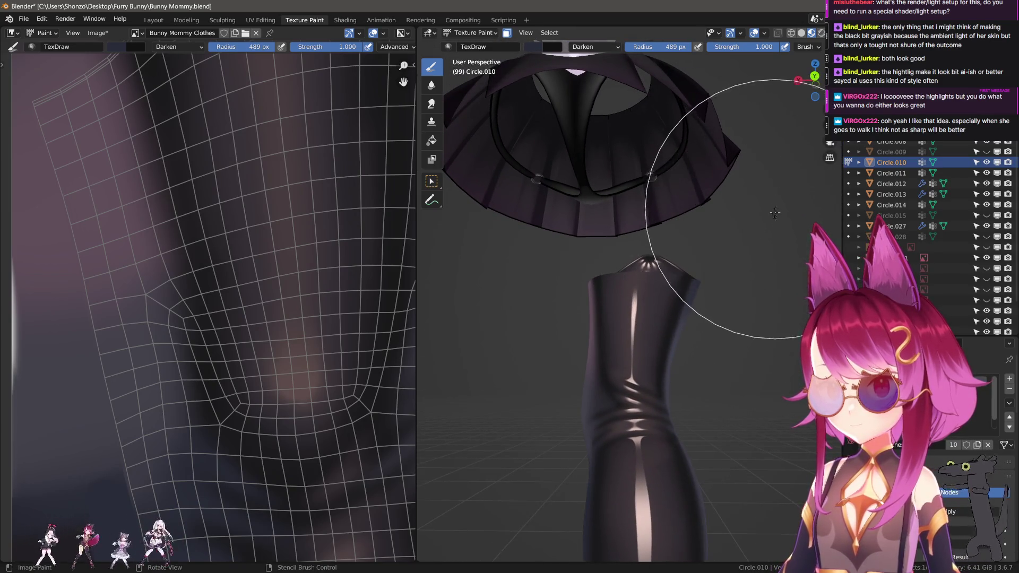
mouse_move(775, 213)
middle_down()
mouse_move(547, 286)
mouse_move(752, 253)
mouse_move(750, 239)
mouse_move(722, 228)
middle_up()
key(f)
click(703, 279)
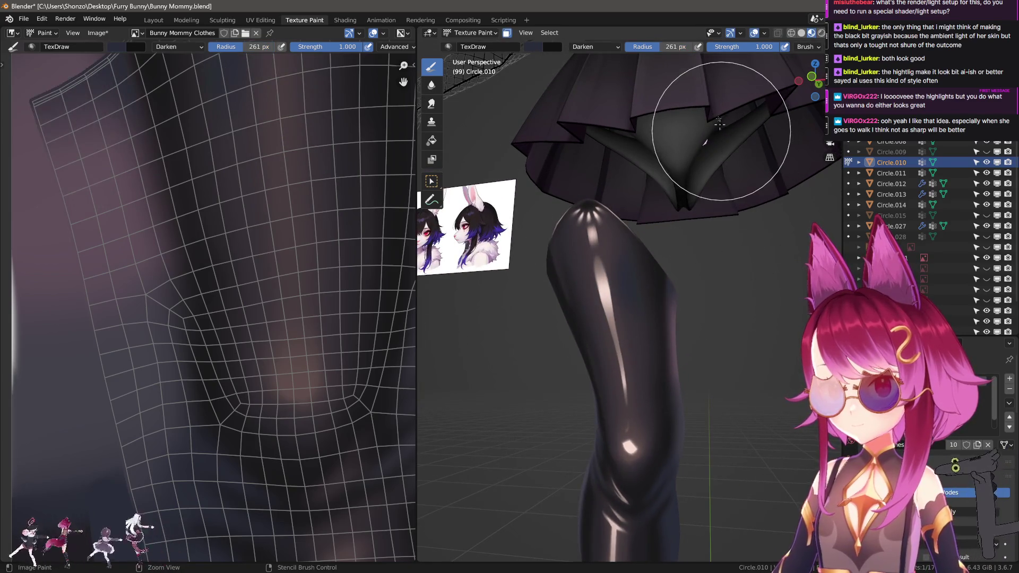
scroll(740, 47, down, 5)
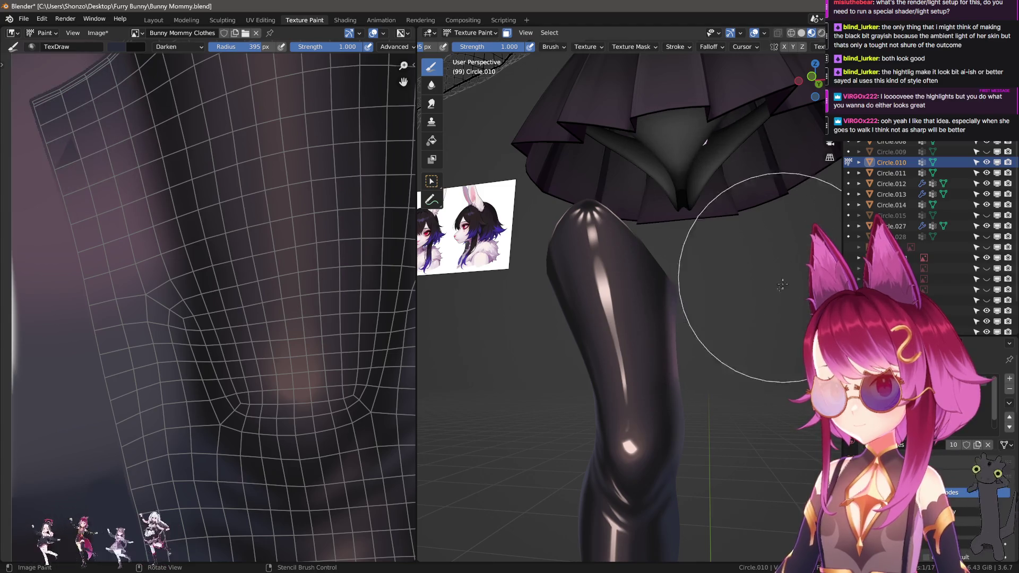
mouse_move(743, 239)
middle_down()
mouse_move(723, 294)
mouse_move(747, 289)
mouse_move(678, 285)
mouse_move(503, 314)
mouse_move(528, 432)
mouse_move(531, 372)
middle_up()
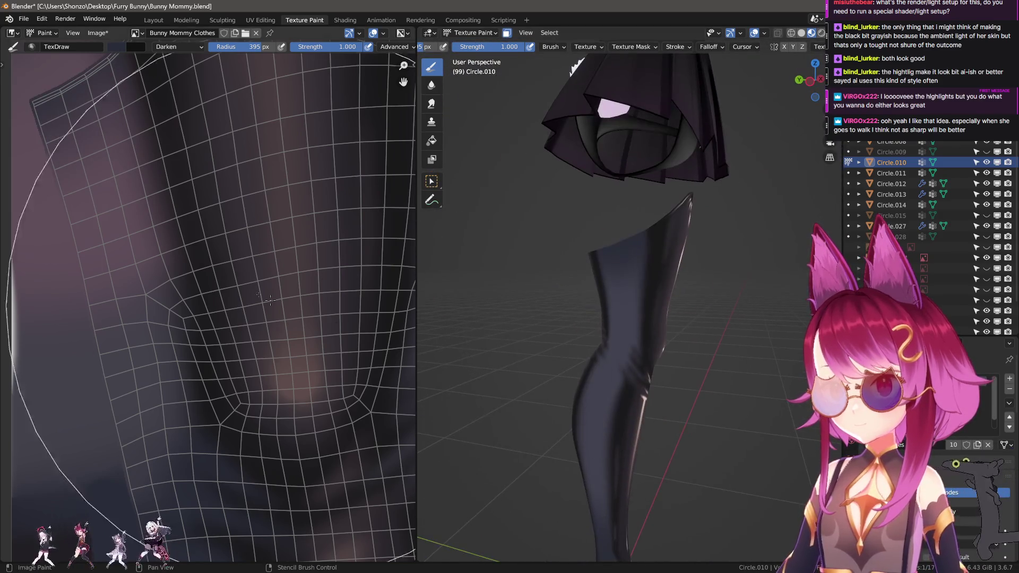
scroll(223, 318, down, 2)
scroll(288, 351, up, 4)
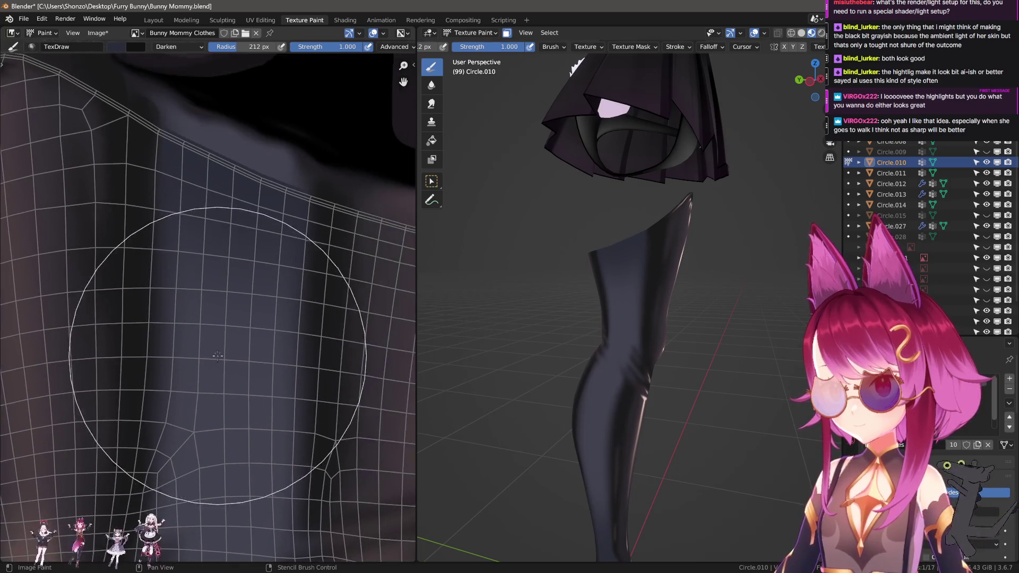
- Select the Smear brush and resize it from 198 px down to 110 px
click(431, 103)
key(f)
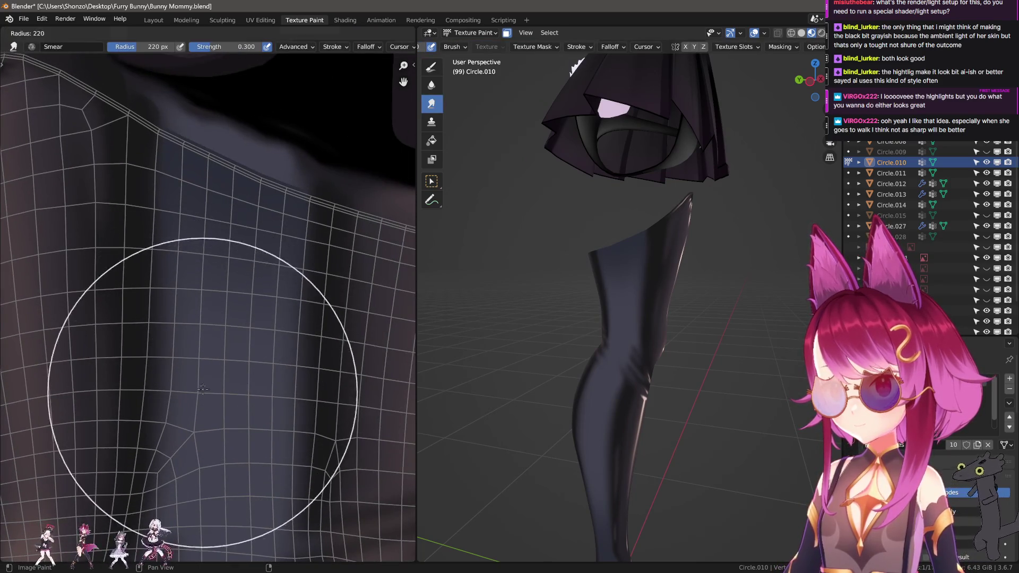
click(184, 362)
scroll(228, 351, up, 2)
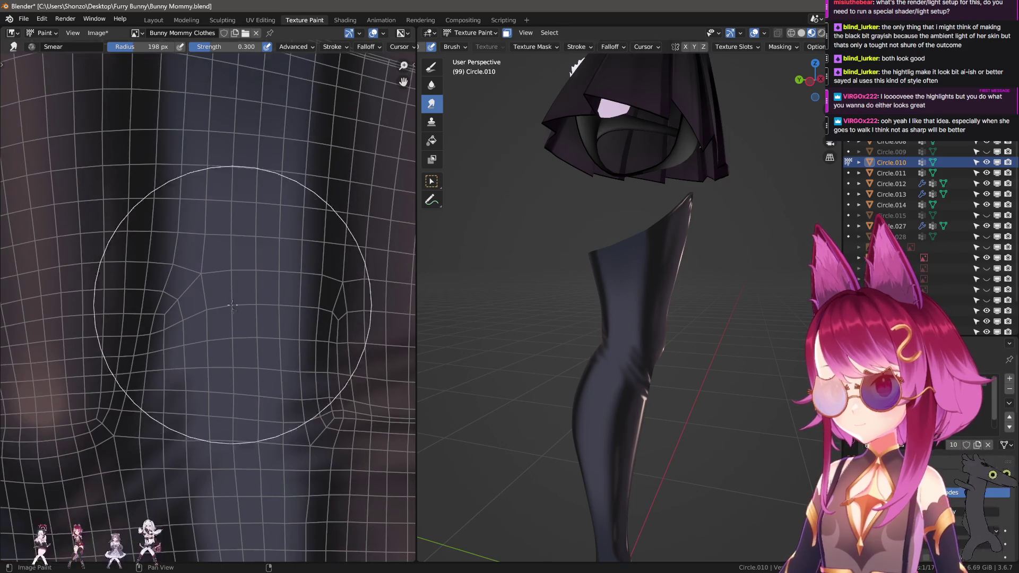
key(f)
click(244, 454)
- Orbit to view the skirt and leg, returning to Object Mode
scroll(227, 170, up, 3)
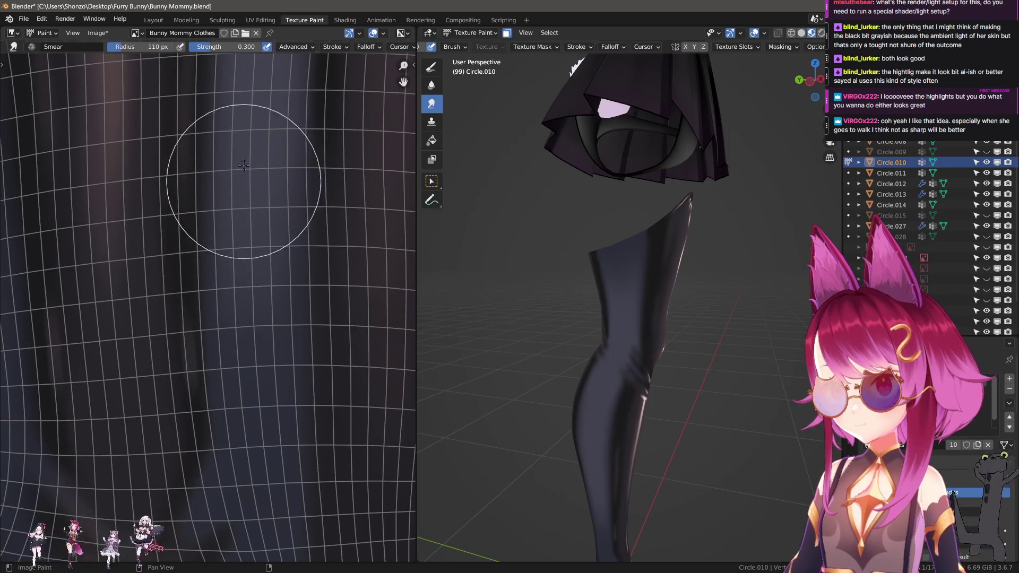
middle_drag(558, 269, 586, 320)
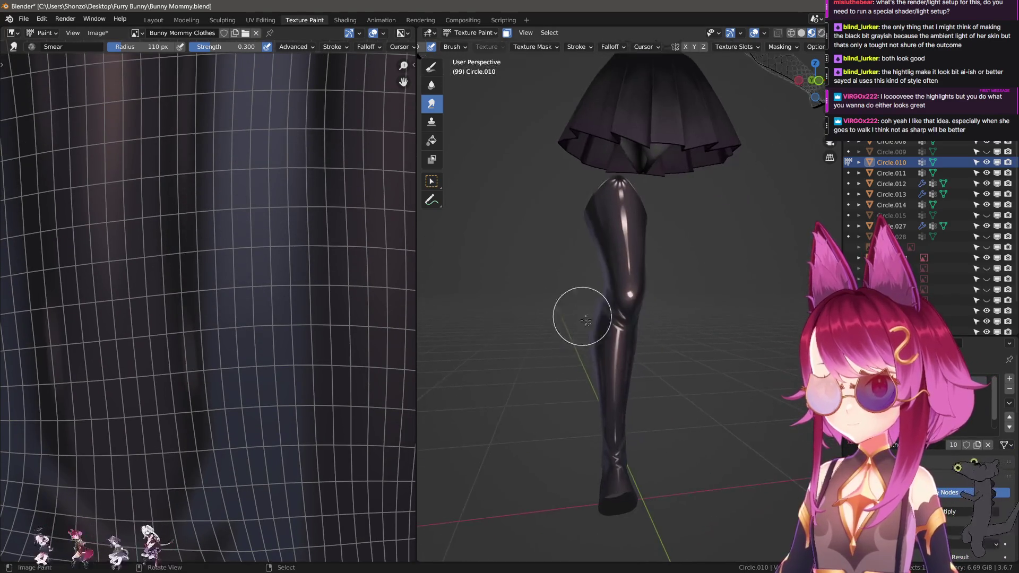
key(ctrl+z)
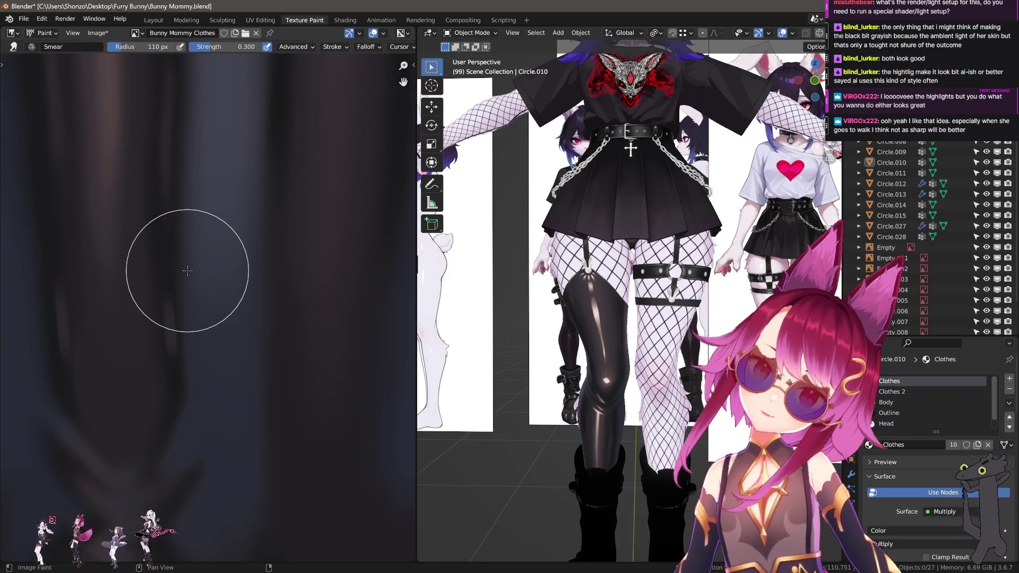
- Select Circle.010, zoom onto the bunny-tail texture area, and smear the dark shadow blob
scroll(642, 263, up, 3)
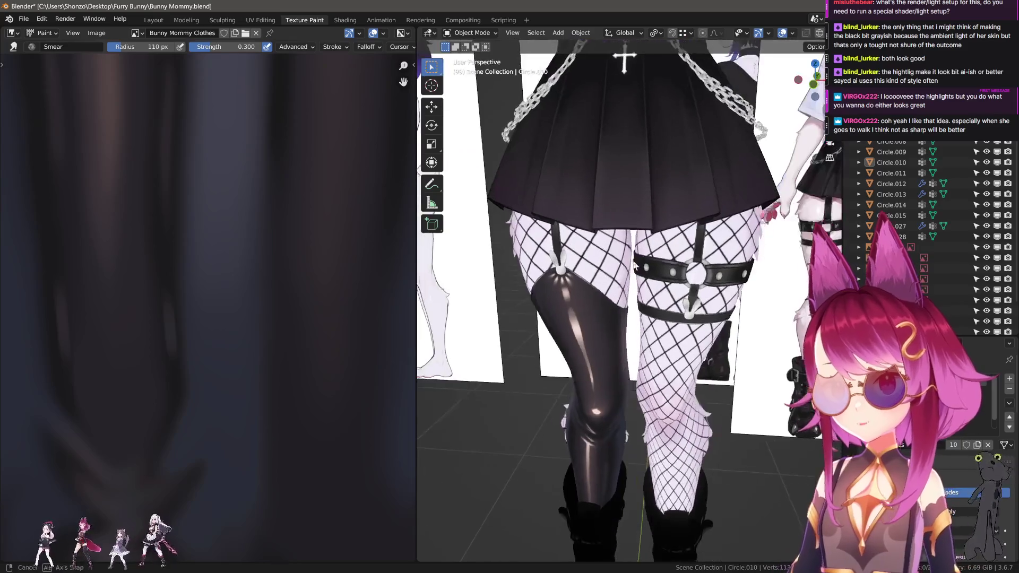
key(q)
key(Escape)
scroll(631, 271, up, 10)
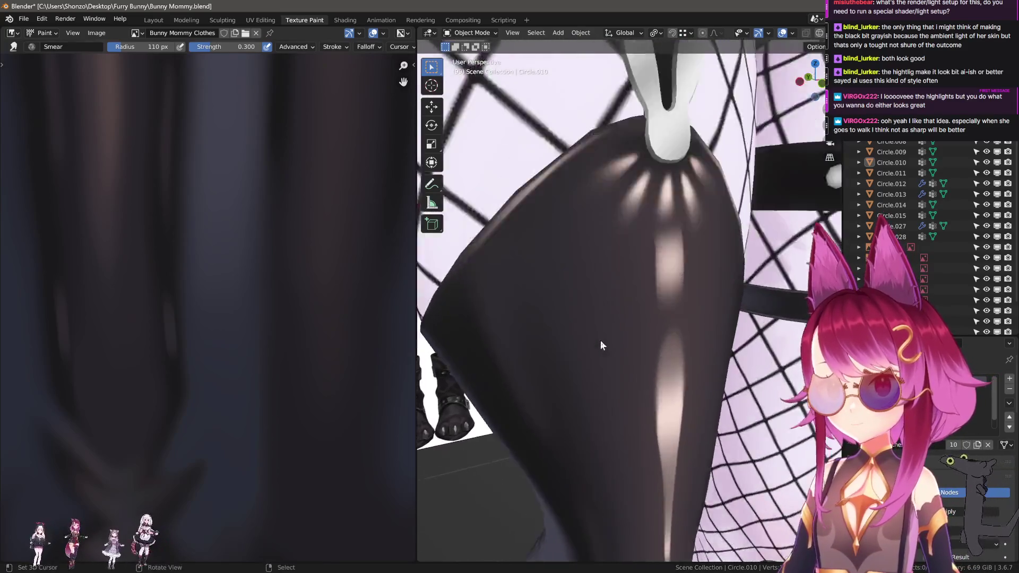
scroll(561, 240, down, 5)
click(605, 298)
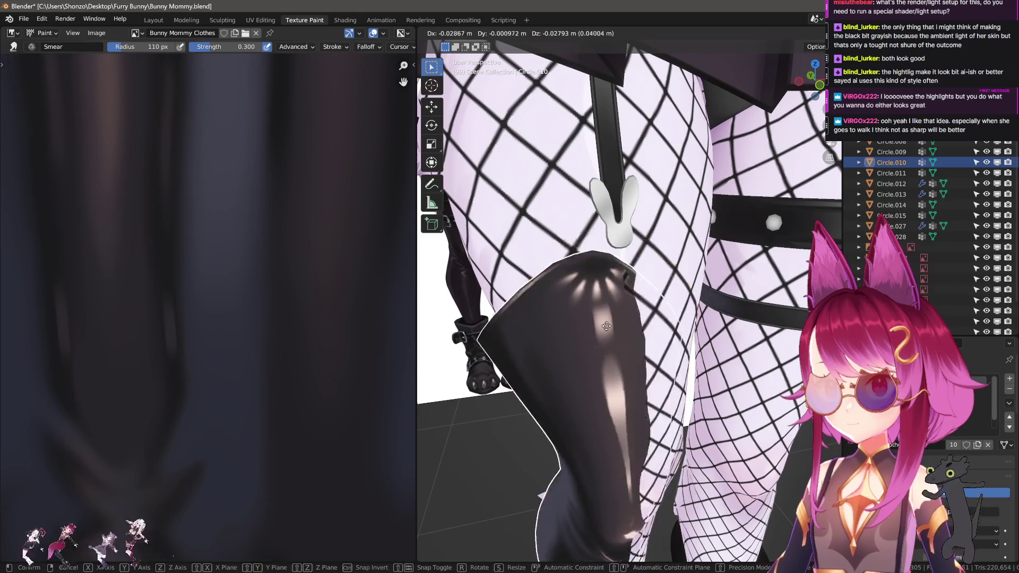
scroll(218, 218, down, 3)
scroll(228, 232, up, 6)
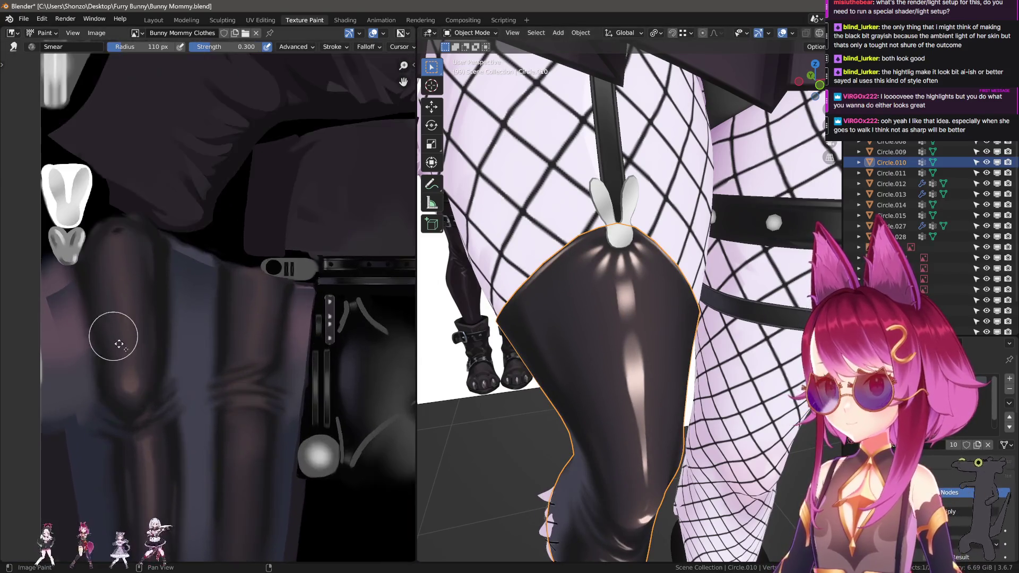
scroll(196, 346, up, 6)
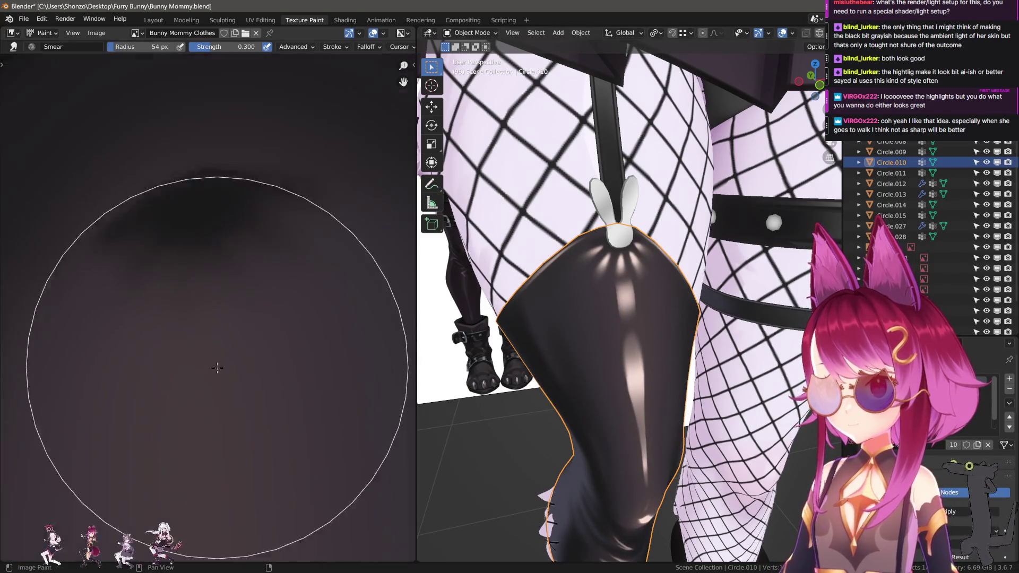
scroll(613, 308, up, 6)
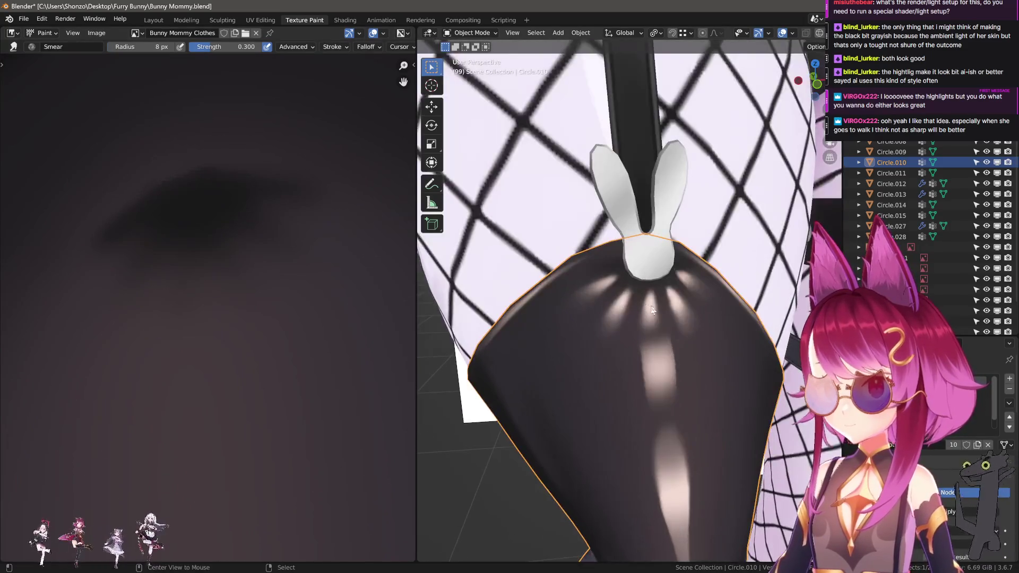
mouse_move(340, 274)
mouse_down()
mouse_move(182, 266)
mouse_move(159, 290)
mouse_move(230, 268)
mouse_up()
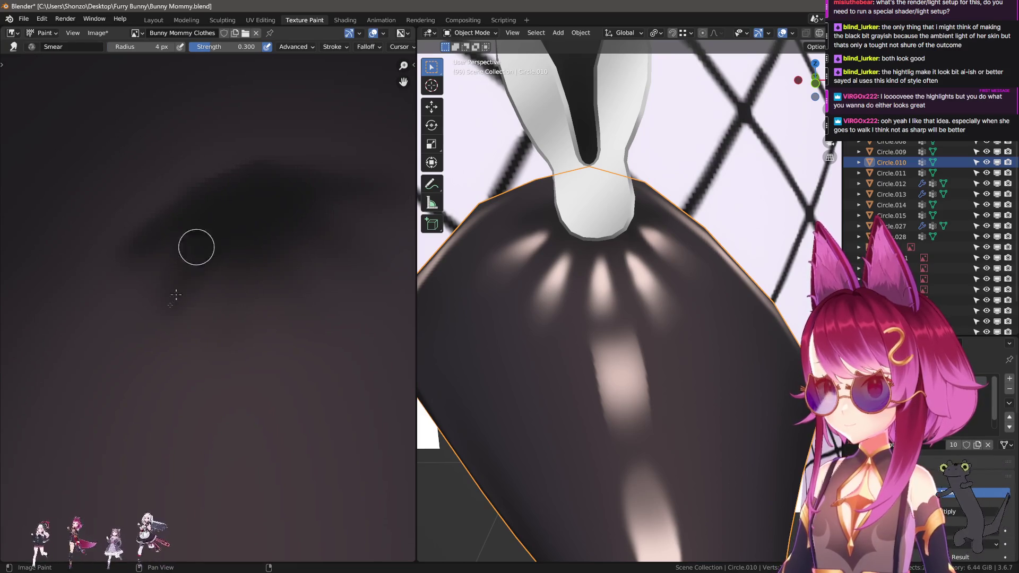
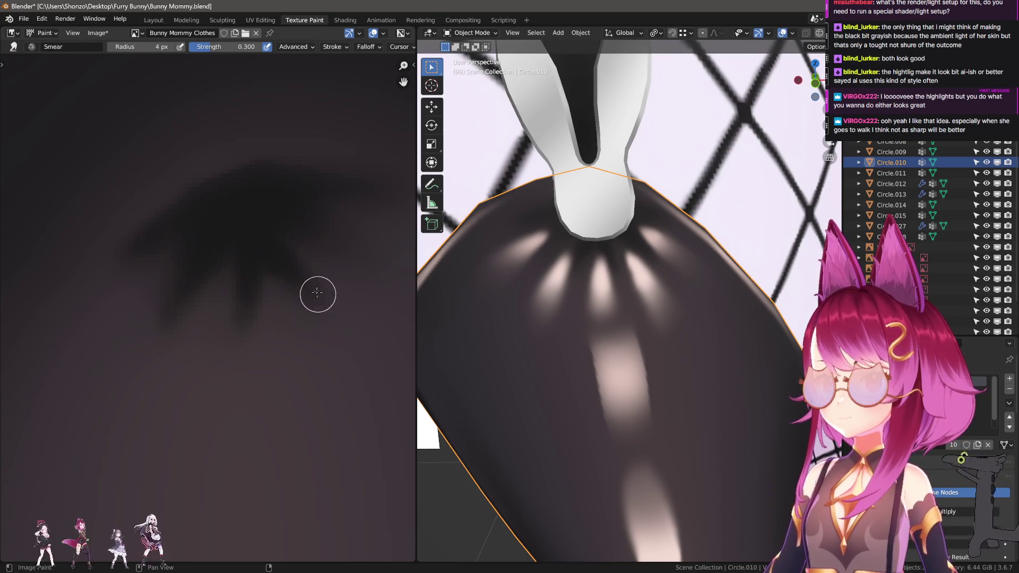
- Smear the dark spiky rays with a 4 px Smear brush at strength 0.3 to blend the strands
drag(276, 259, 219, 344)
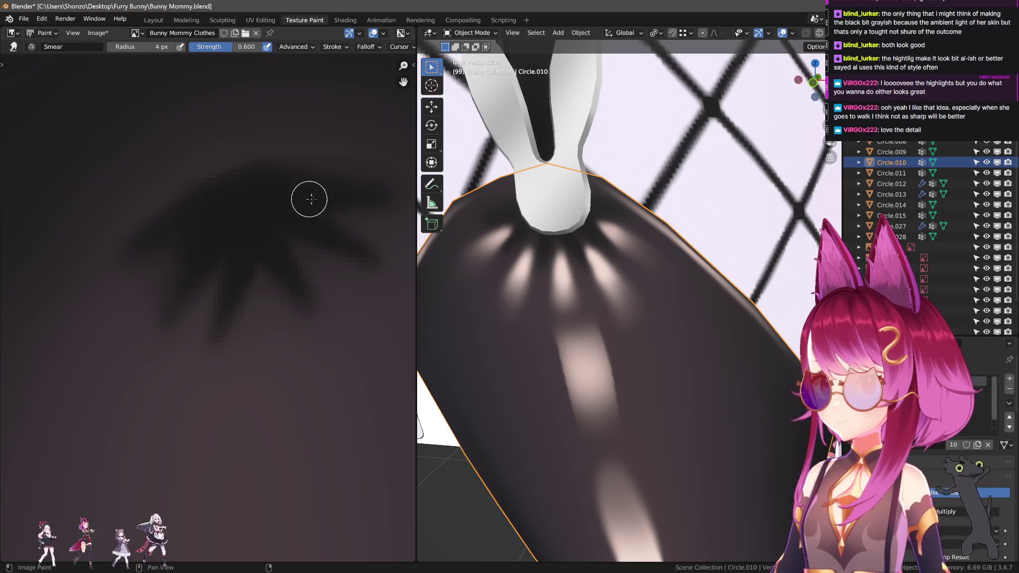
click(311, 307)
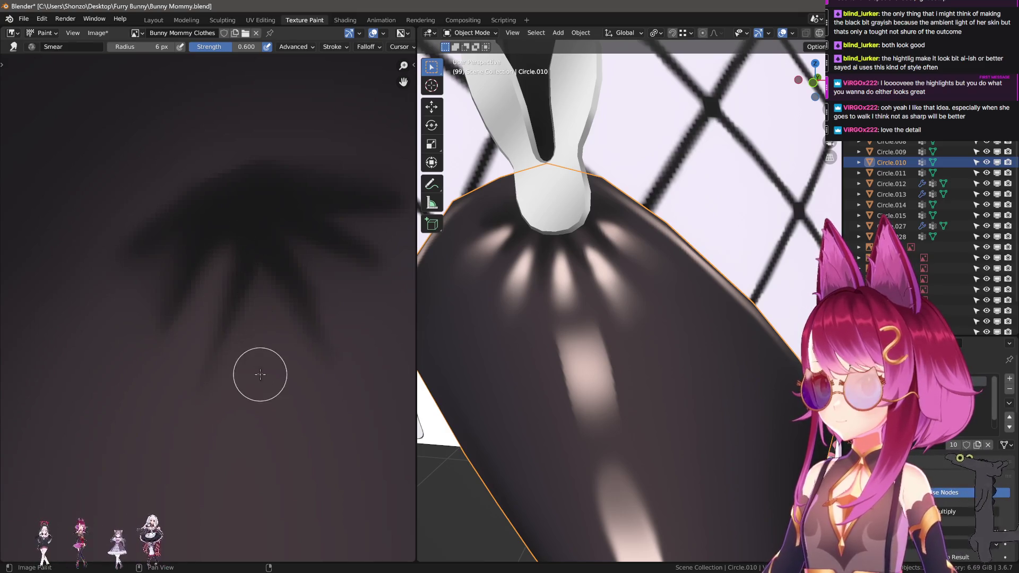
drag(260, 374, 252, 223)
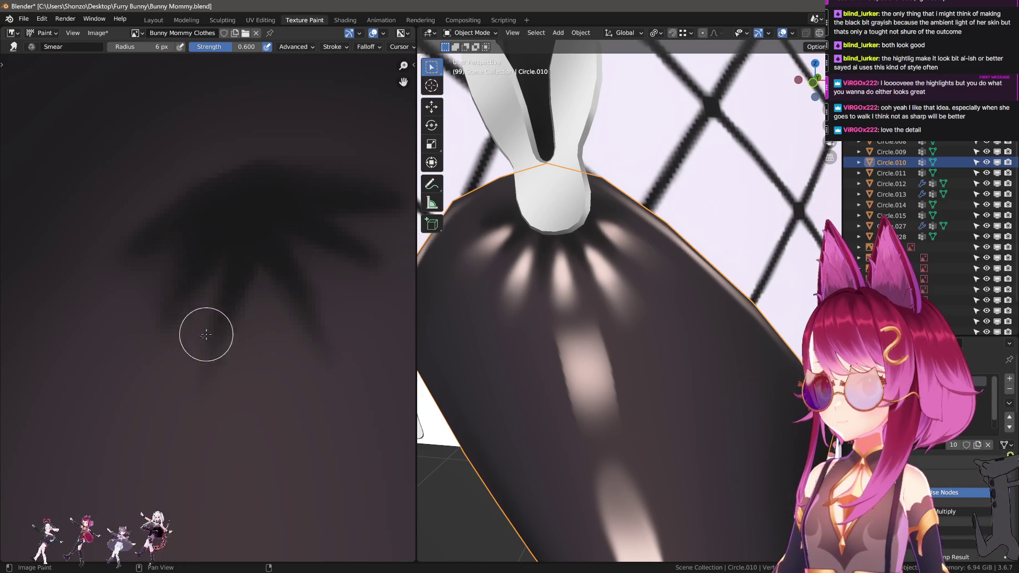
key(shift+f)
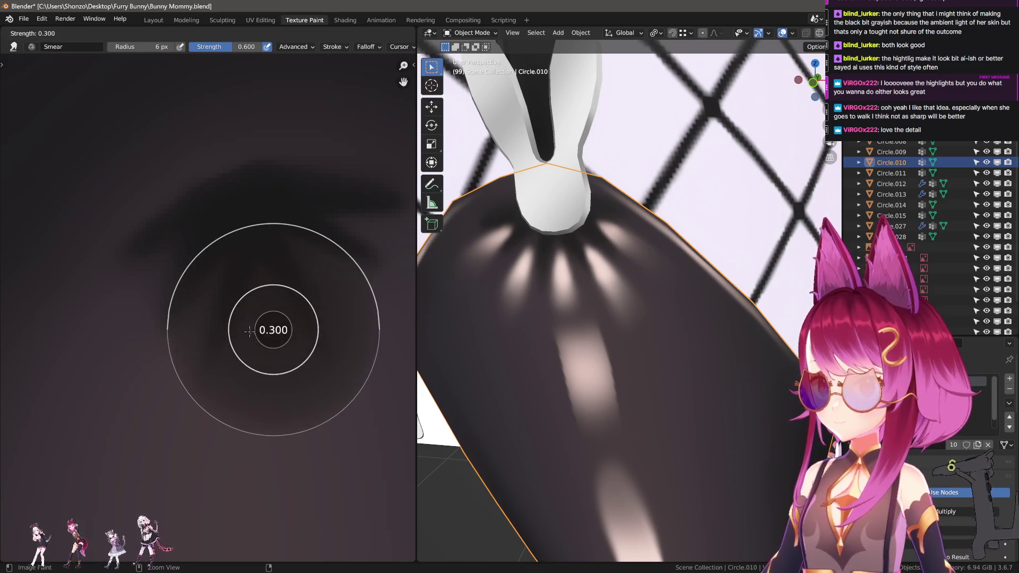
click(263, 333)
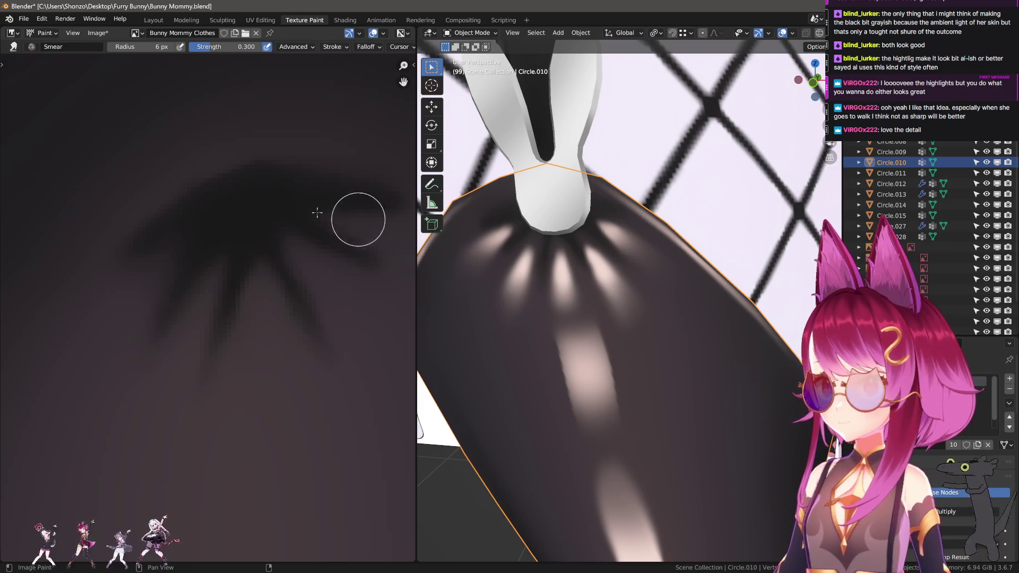
mouse_move(393, 275)
middle_down()
mouse_move(311, 264)
mouse_move(335, 242)
middle_up()
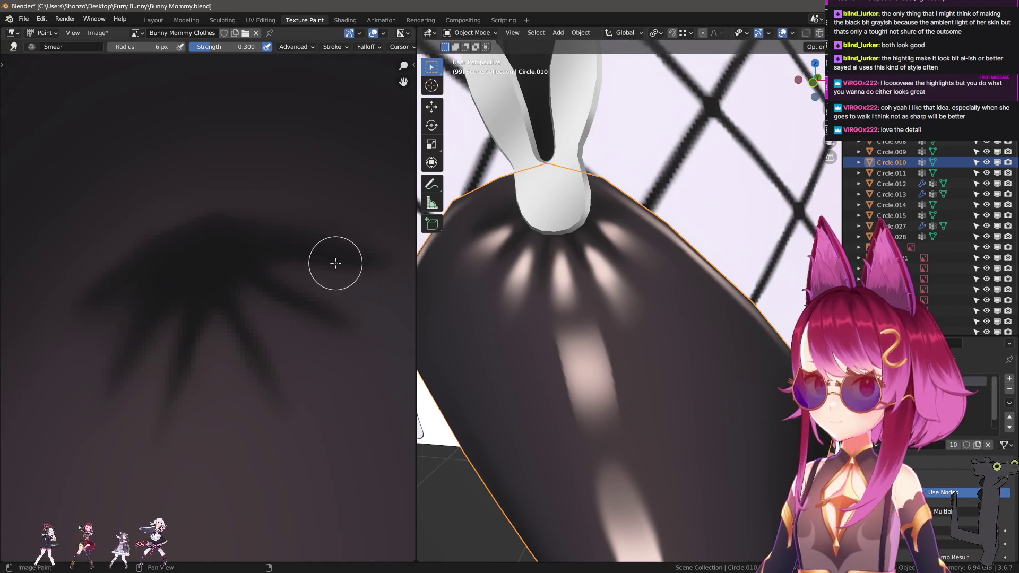
scroll(692, 366, down, 10)
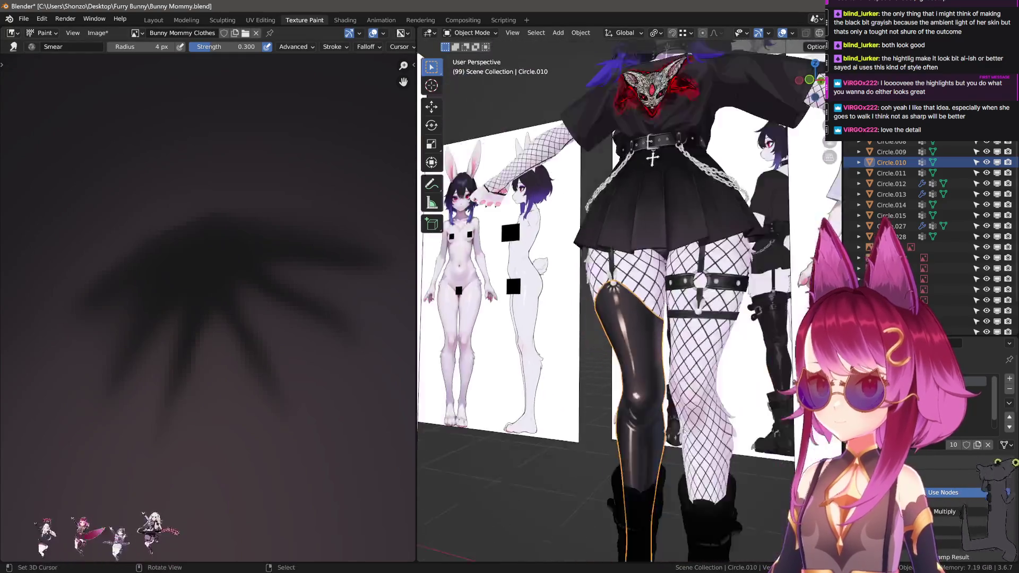
- Orbit toward the torso and hide the fishnet stocking Circle.028
mouse_move(687, 313)
middle_down()
mouse_move(626, 399)
mouse_move(585, 395)
mouse_move(603, 279)
mouse_move(588, 299)
middle_up()
scroll(587, 297, down, 3)
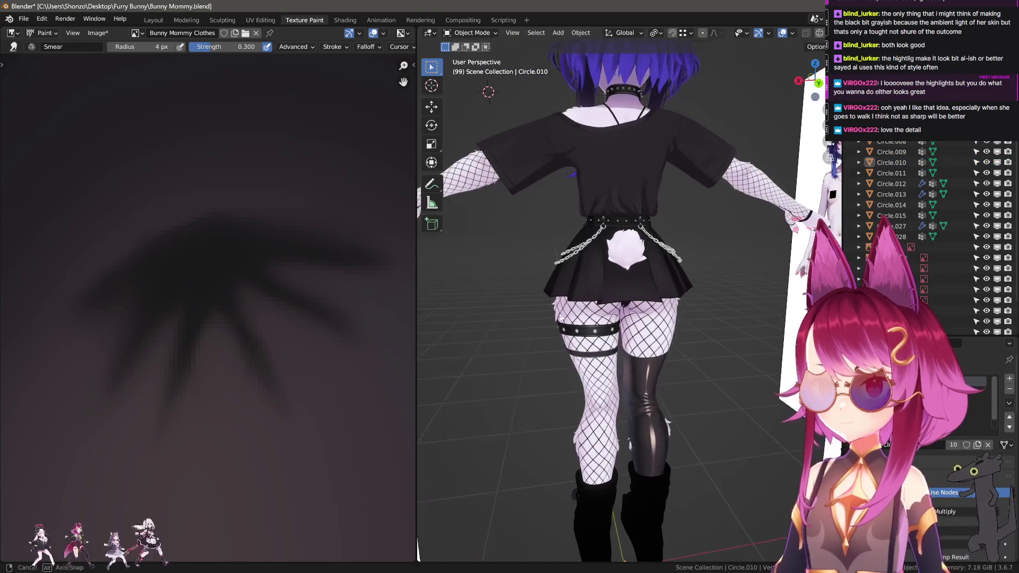
scroll(681, 354, up, 3)
scroll(682, 354, up, 6)
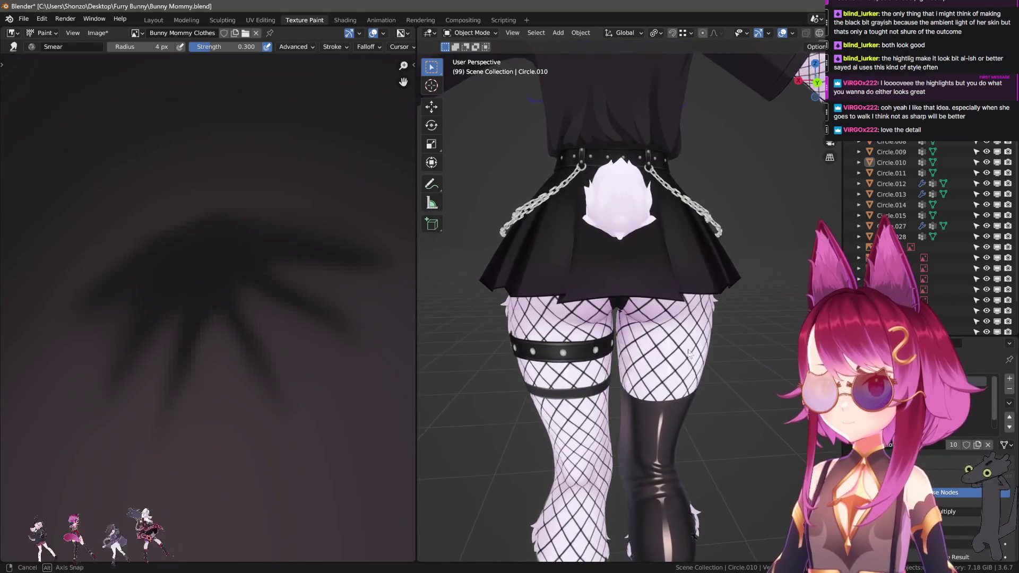
scroll(672, 353, down, 6)
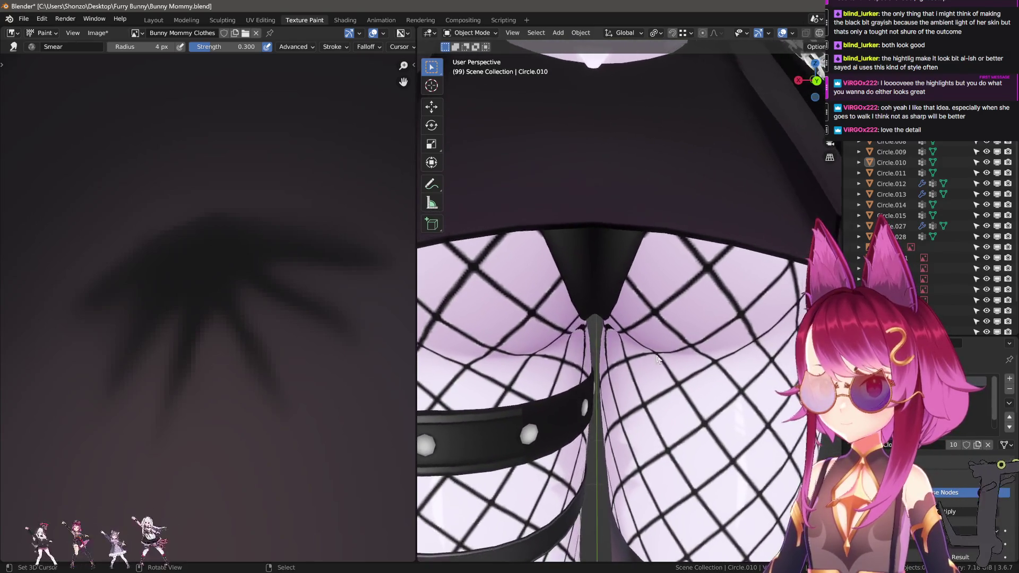
scroll(672, 384, up, 4)
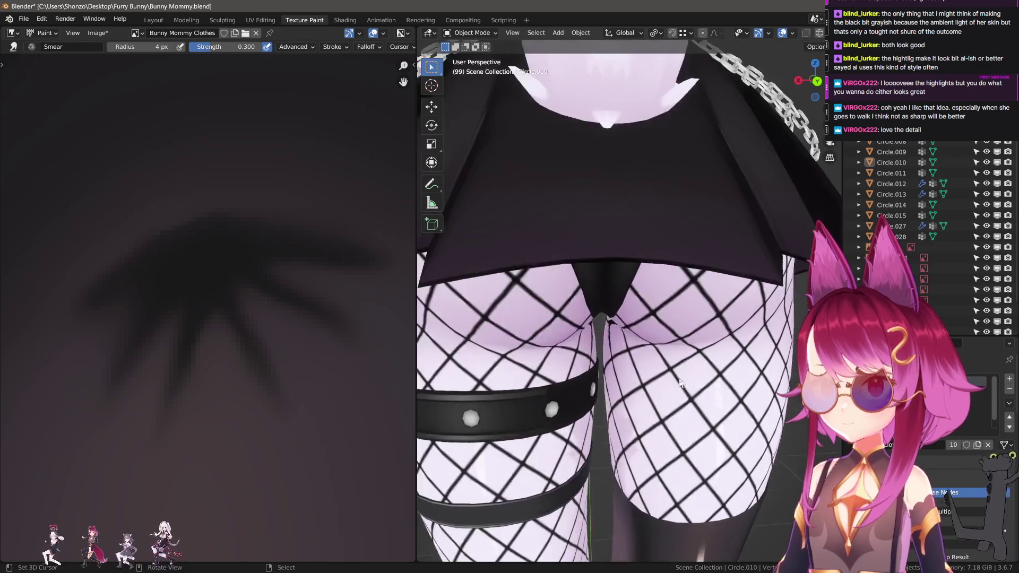
scroll(663, 385, down, 4)
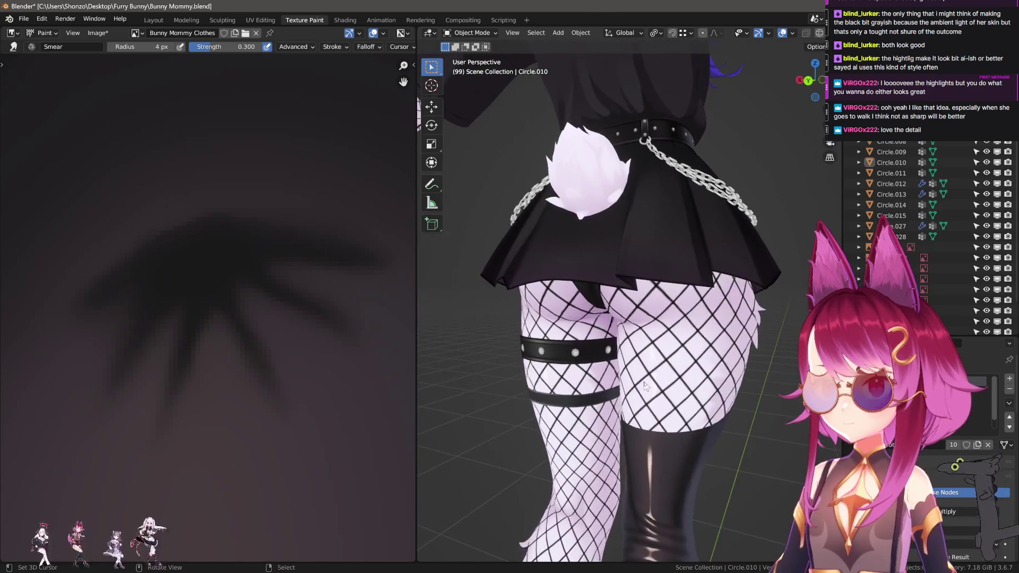
click(664, 385)
key(h)
- Raise the view of the skirt and legs, briefly reveal the stocking, then hide it again
scroll(684, 387, down, 2)
mouse_move(692, 395)
middle_down()
mouse_move(683, 372)
mouse_move(626, 376)
mouse_move(669, 391)
mouse_move(584, 367)
mouse_move(691, 372)
middle_up()
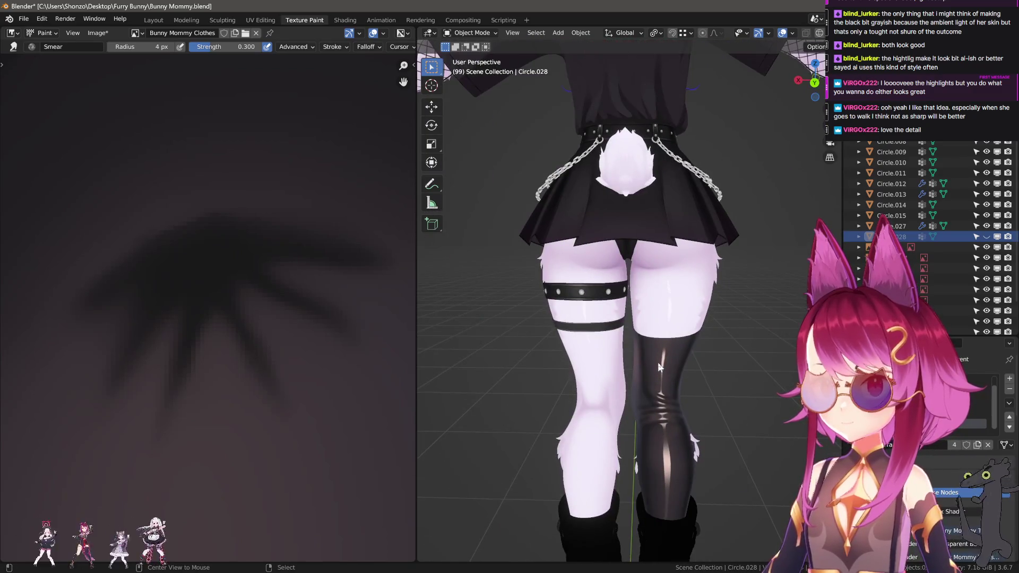
scroll(684, 367, up, 4)
key(alt+h)
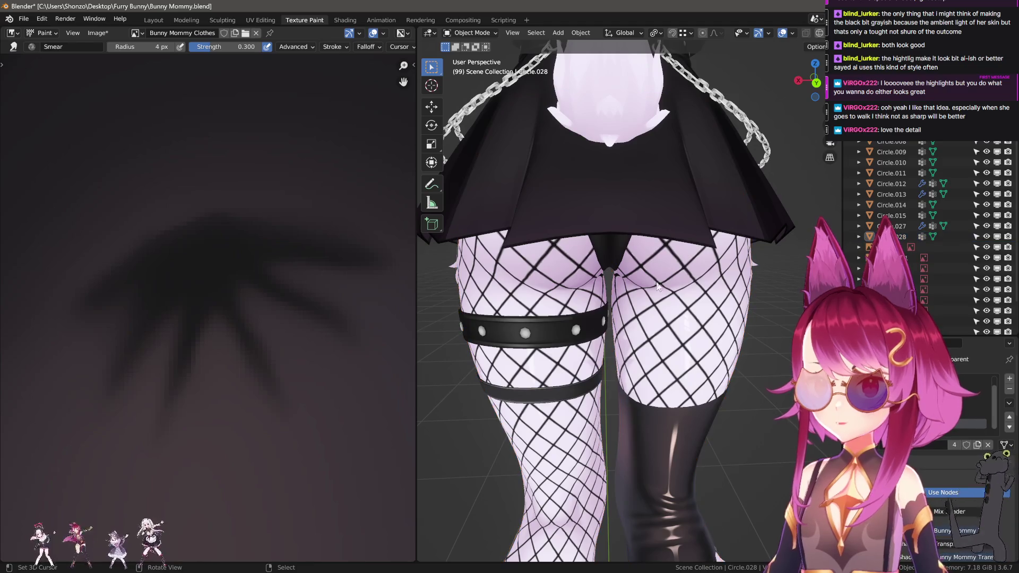
scroll(685, 276, down, 4)
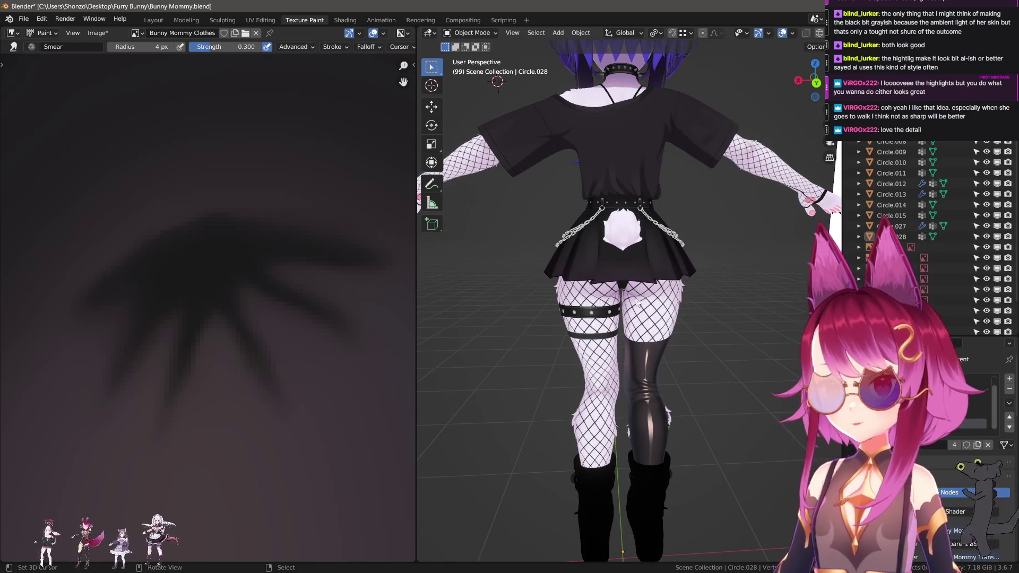
scroll(639, 301, up, 3)
key(h)
scroll(685, 367, up, 3)
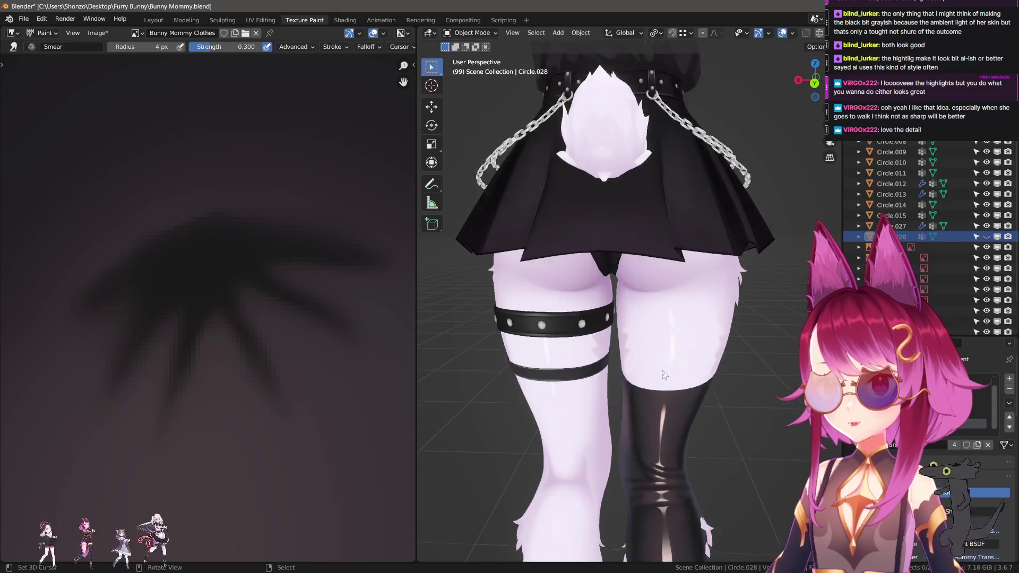
- Orbit around the legs and hips, then hide the shirt, belt and chains
mouse_move(611, 277)
middle_down()
mouse_move(692, 315)
mouse_move(683, 325)
mouse_move(608, 333)
mouse_move(619, 218)
mouse_move(613, 300)
mouse_move(646, 413)
mouse_move(657, 373)
middle_up()
click(619, 218)
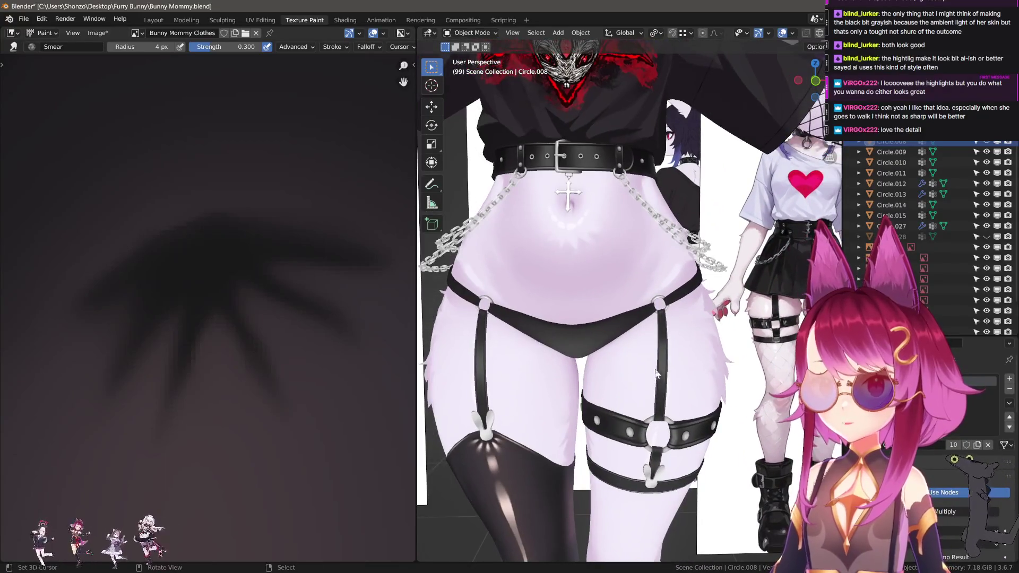
mouse_move(611, 334)
middle_down()
mouse_move(637, 248)
mouse_move(690, 295)
mouse_move(662, 318)
middle_up()
click(638, 253)
key(h)
scroll(588, 322, down, 3)
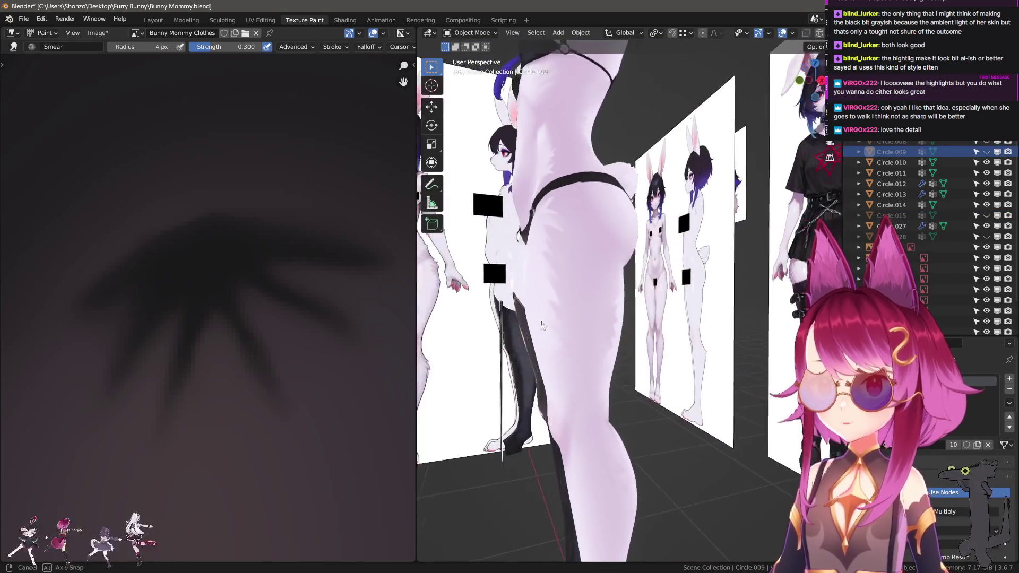
scroll(637, 276, up, 5)
- Orbit around the body and hide the fishnet arm sleeves Circle.027 together with the stocking
mouse_move(639, 264)
shift+middle_down()
mouse_move(669, 250)
mouse_move(699, 307)
mouse_move(643, 361)
mouse_move(556, 354)
shift+middle_up()
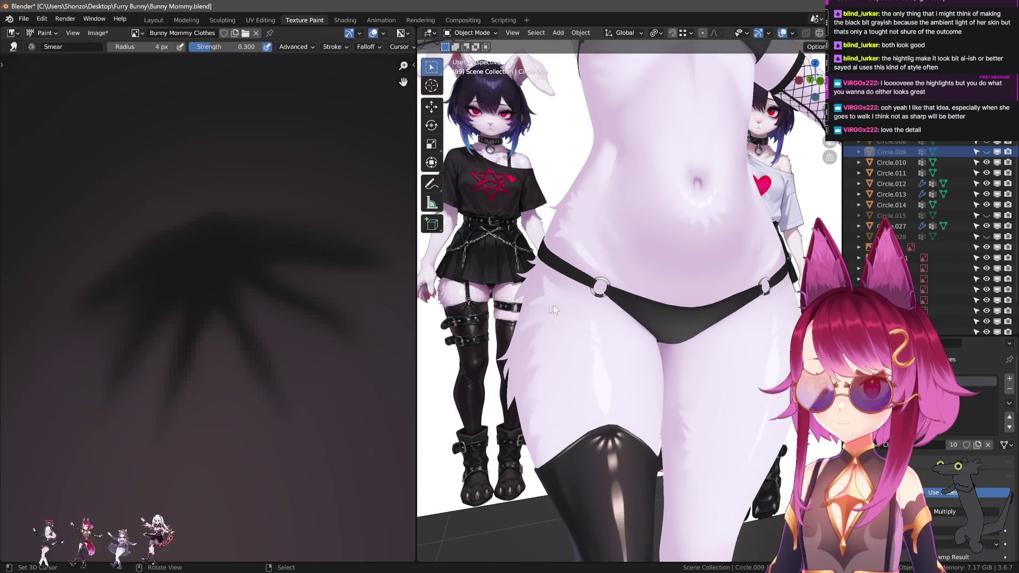
mouse_move(555, 297)
middle_down()
mouse_move(611, 359)
mouse_move(601, 365)
middle_up()
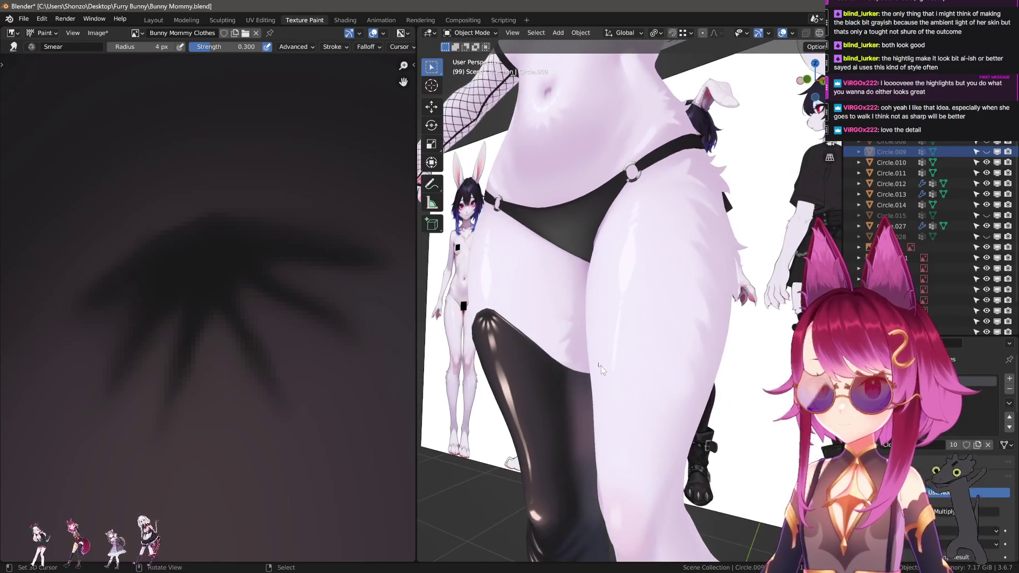
mouse_move(674, 319)
middle_down()
mouse_move(680, 273)
mouse_move(671, 274)
mouse_move(633, 409)
mouse_move(613, 303)
mouse_move(655, 361)
mouse_move(655, 347)
mouse_move(638, 327)
mouse_move(671, 387)
mouse_move(626, 359)
mouse_move(642, 382)
mouse_move(731, 380)
mouse_move(718, 407)
mouse_move(635, 400)
middle_up()
scroll(651, 384, down, 3)
click(489, 263)
middle_drag(489, 262, 687, 378)
scroll(688, 378, up, 3)
scroll(688, 378, down, 2)
key(alt+h)
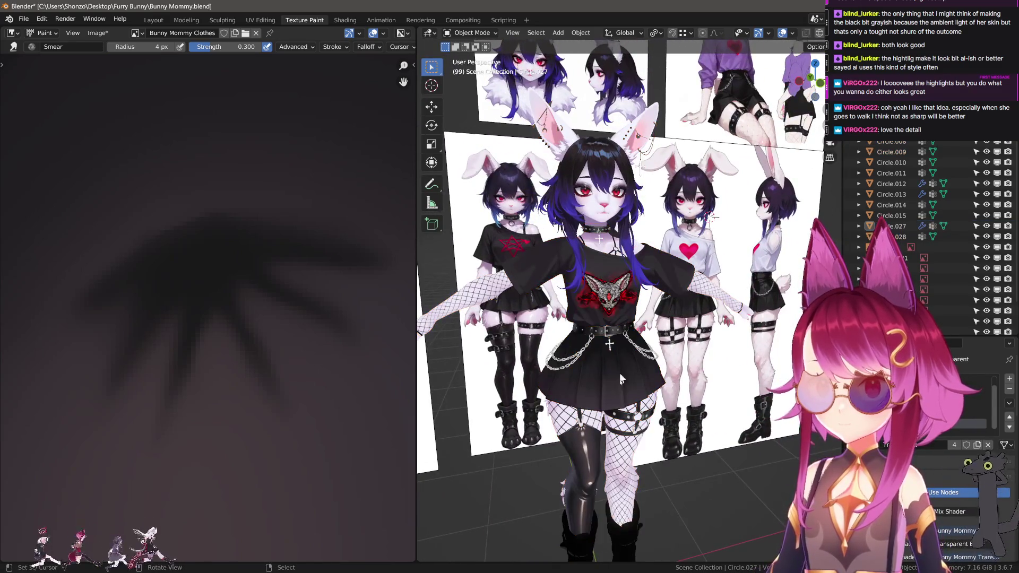
key(h)
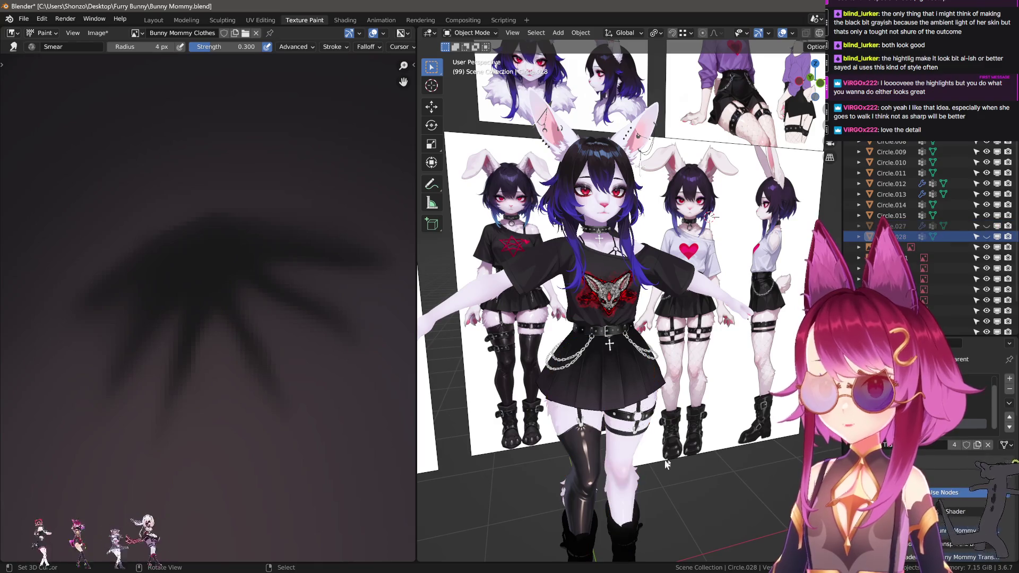
middle_drag(471, 306, 626, 340)
click(626, 340)
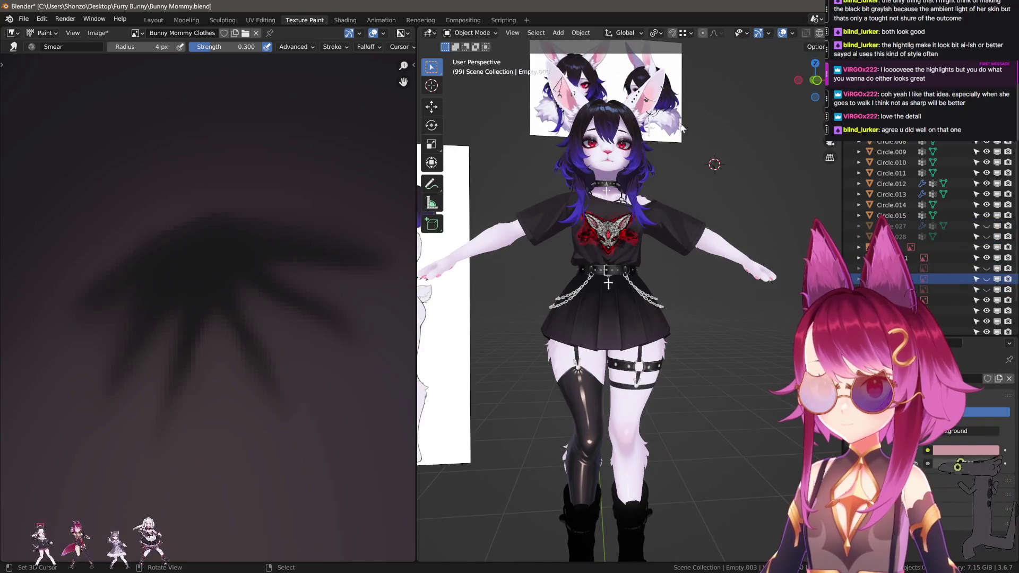
- From a three-quarter side view, hide the skirt Circle.008 and the fishnets Circle.028
click(688, 249)
mouse_move(688, 249)
middle_down()
mouse_move(582, 296)
mouse_move(735, 281)
middle_up()
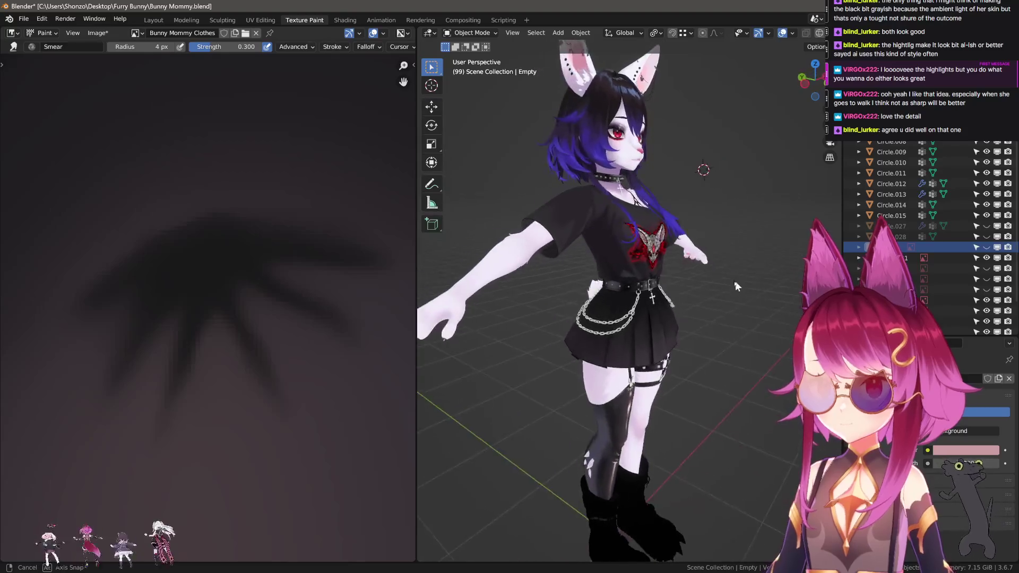
scroll(735, 281, up, 3)
scroll(676, 343, up, 3)
click(648, 362)
key(h)
scroll(631, 317, up, 3)
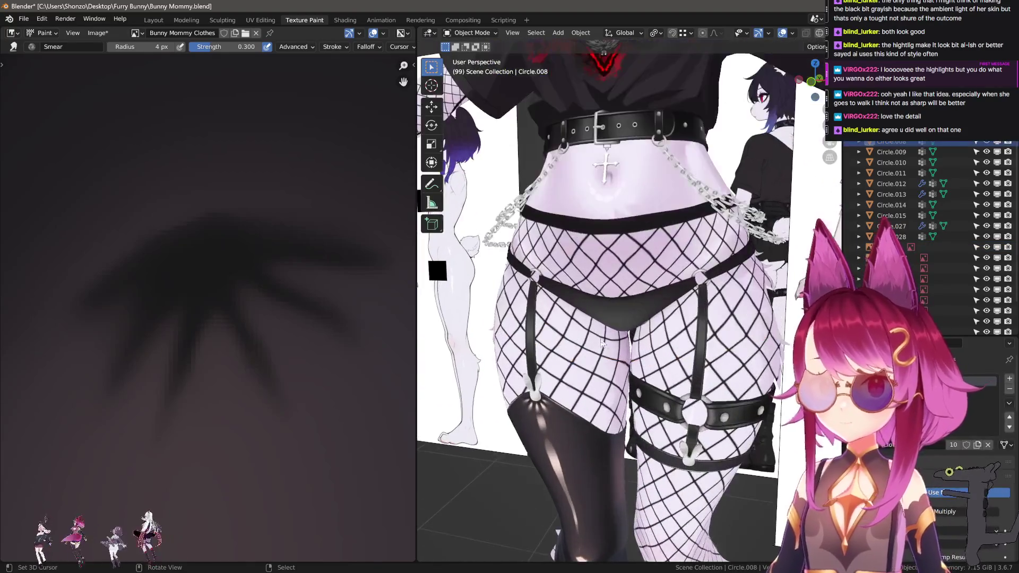
scroll(616, 361, down, 1)
scroll(608, 386, up, 2)
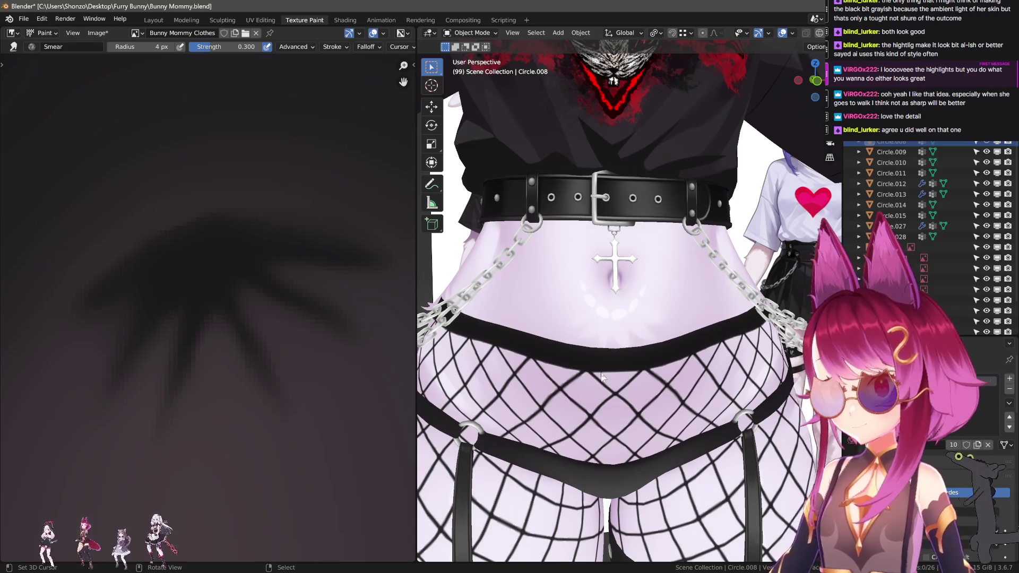
click(589, 361)
key(h)
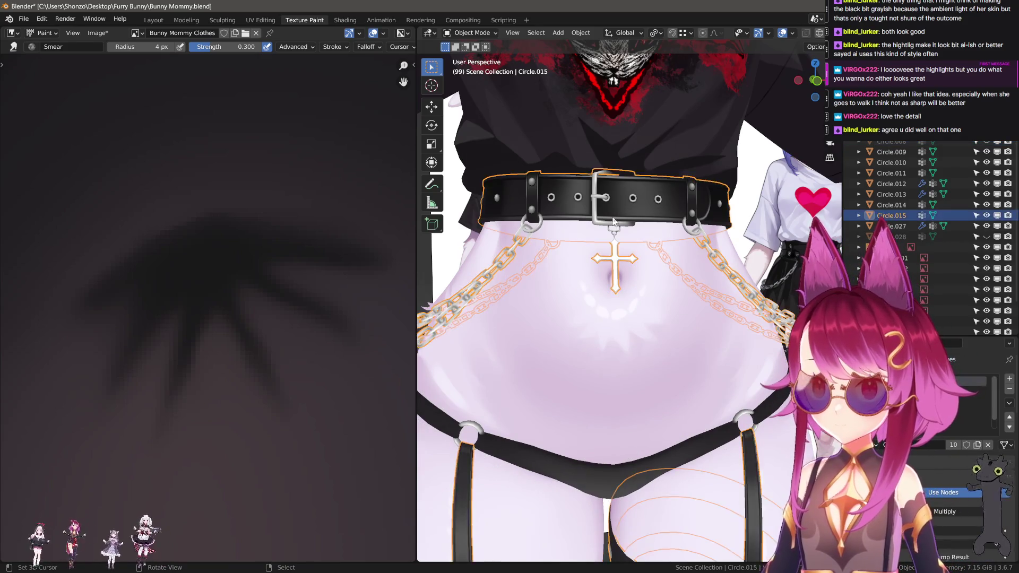
- Hide the belt Circle.015, shirt Circle.009 and blue hair, then isolate the bra harness Circle.012
click(611, 117)
key(h)
scroll(611, 212, down, 3)
click(642, 122)
key(h)
scroll(644, 348, up, 2)
click(737, 211)
key(h)
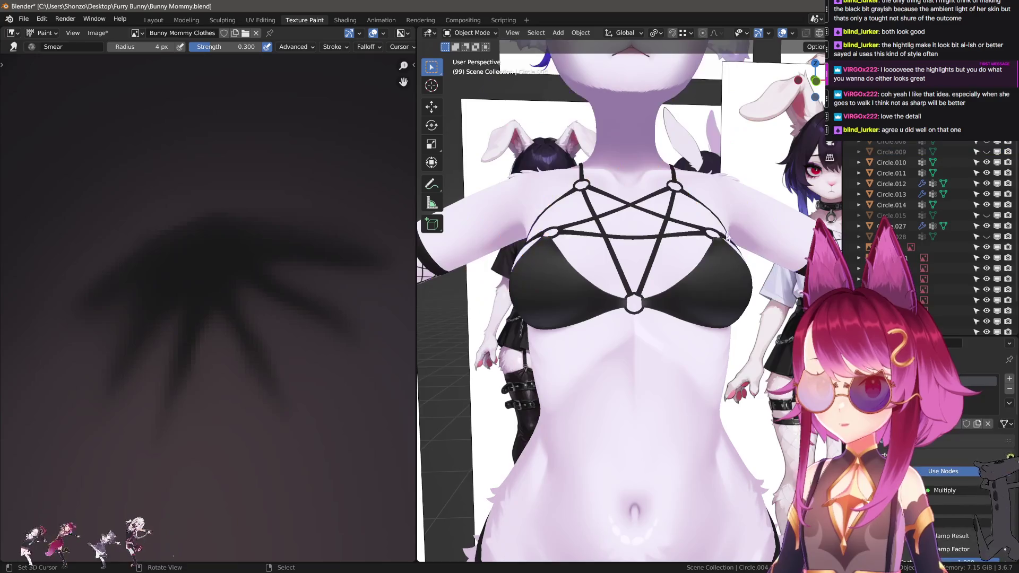
scroll(663, 308, up, 3)
click(662, 308)
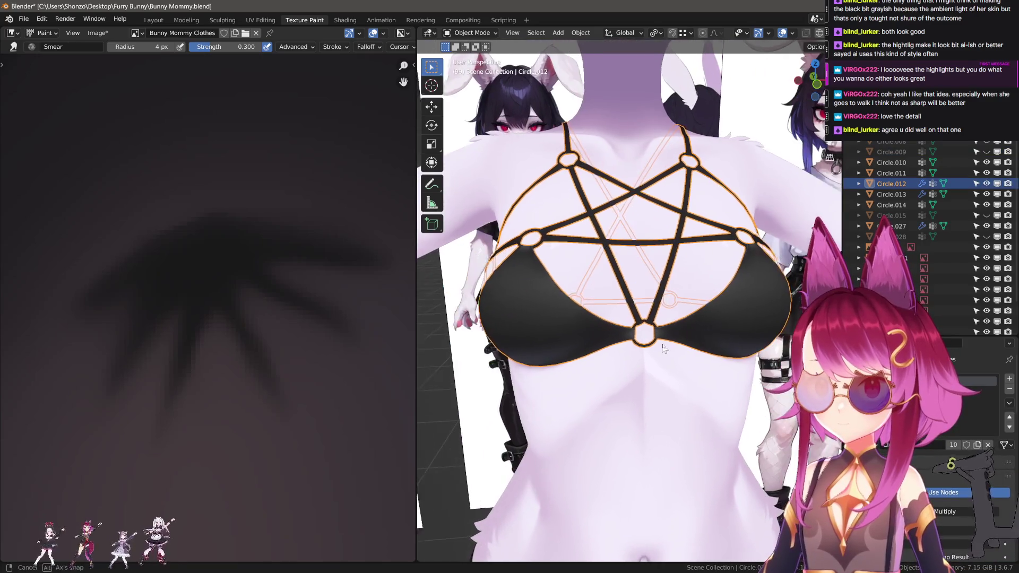
key(shift+h)
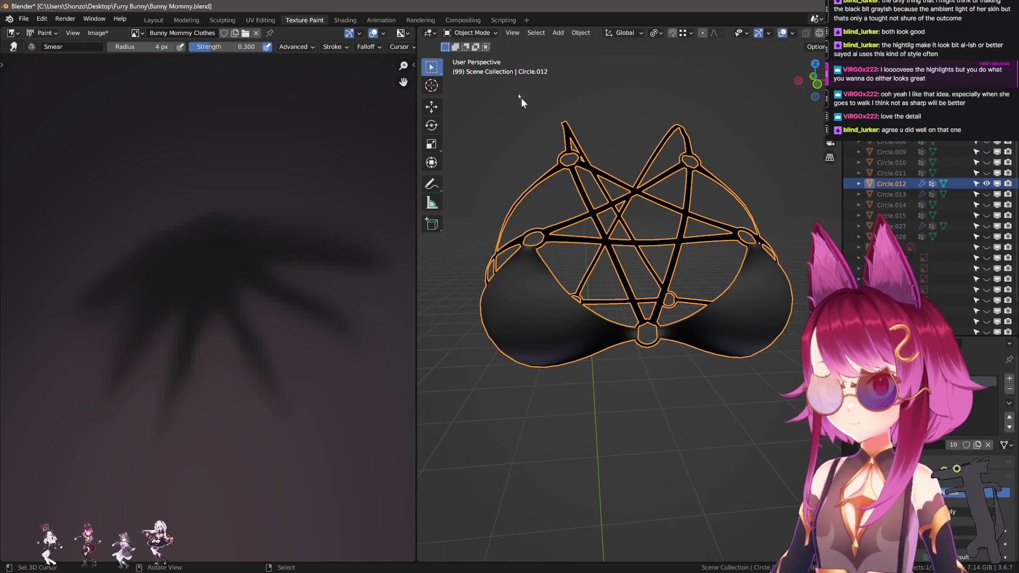
- Put the bra Circle.012 into Texture Paint mode, checking its UV island in Edit Mode
click(471, 32)
click(468, 102)
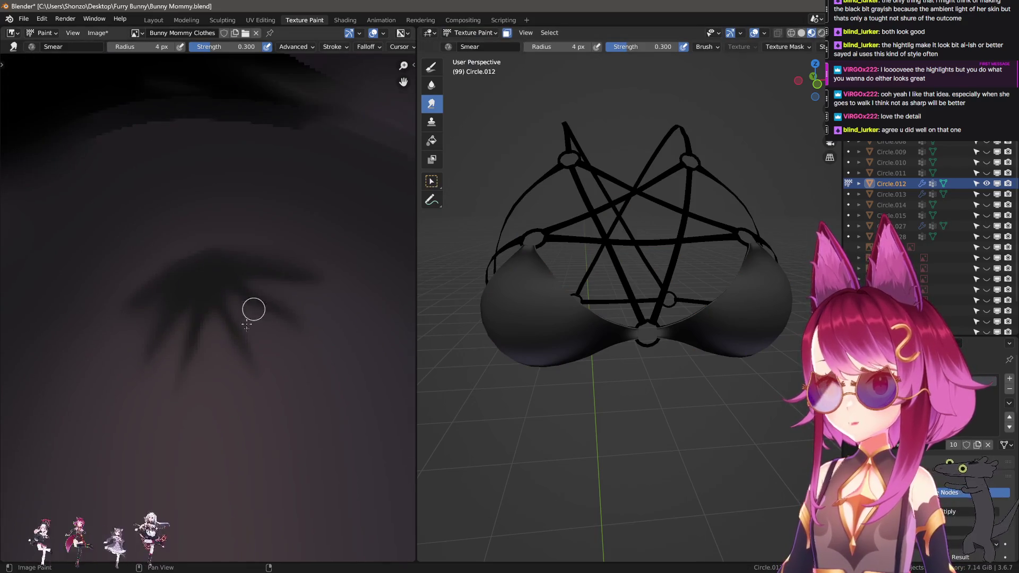
scroll(247, 324, down, 8)
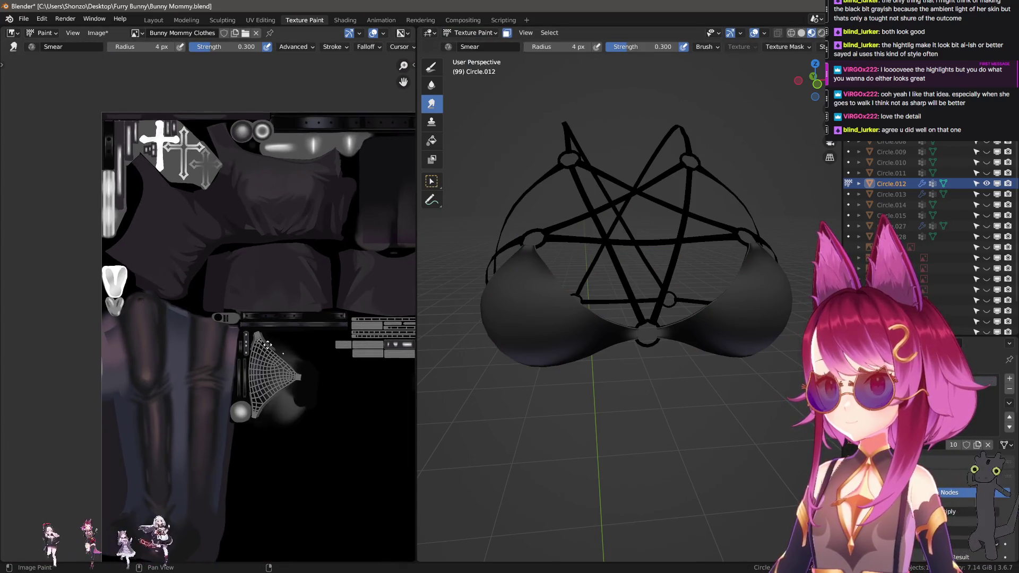
scroll(266, 344, up, 3)
key(Tab)
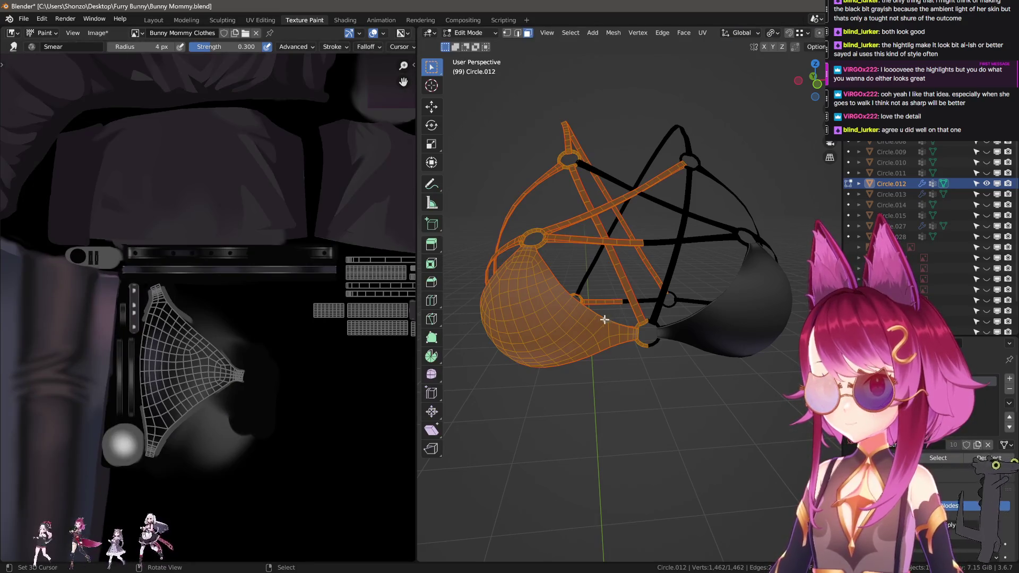
key(Tab)
scroll(289, 335, up, 3)
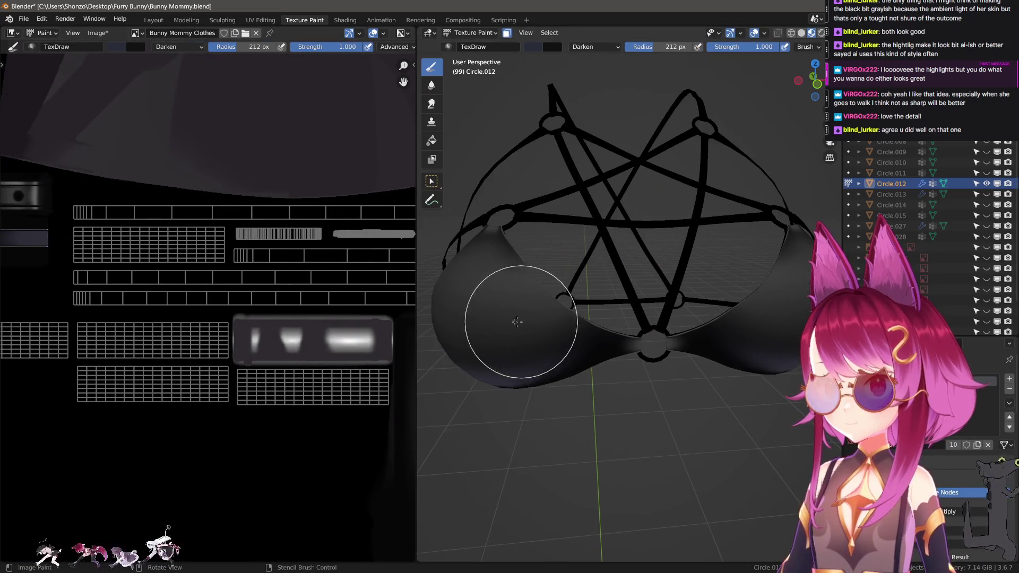
scroll(164, 330, up, 2)
- Set the brush radius to 13 px and its stroke method to Line
key(n)
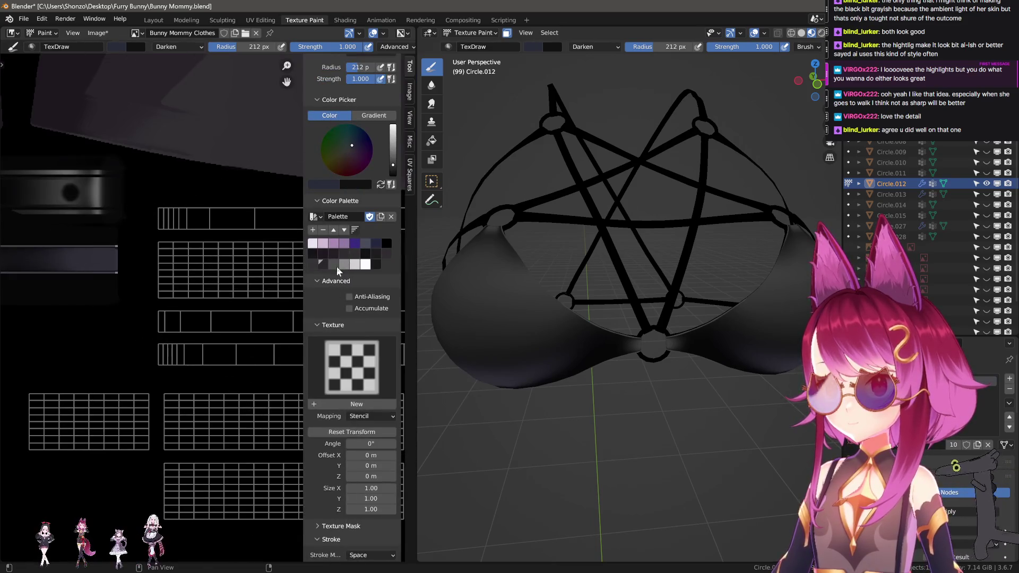
key(n)
scroll(260, 286, up, 2)
key(f)
click(159, 376)
key(e)
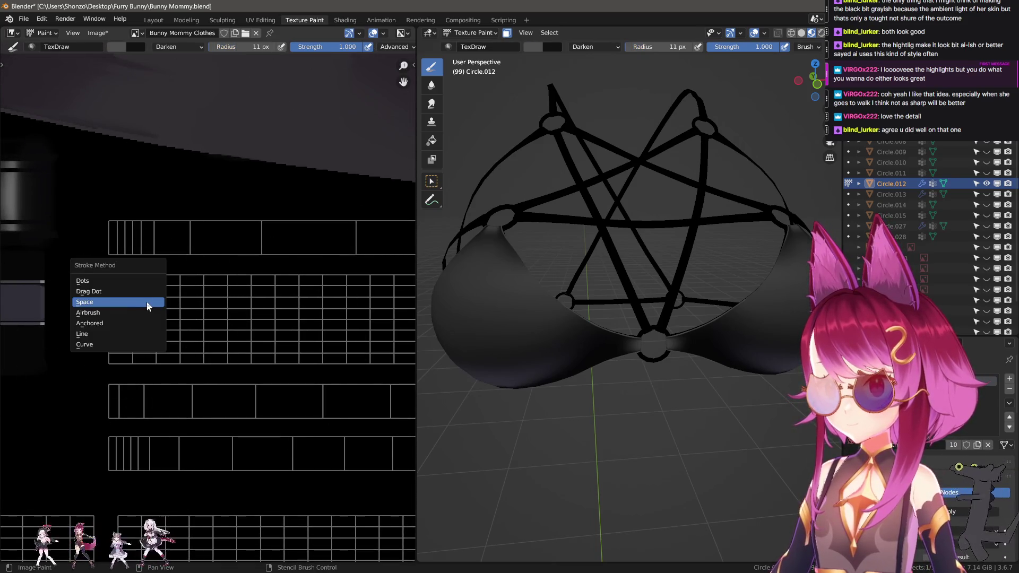
click(125, 333)
key(bracketright)
key(bracketright)
- Bring the strap UV grid into view and switch the brush blending from Darken to Mix
drag(128, 284, 353, 285)
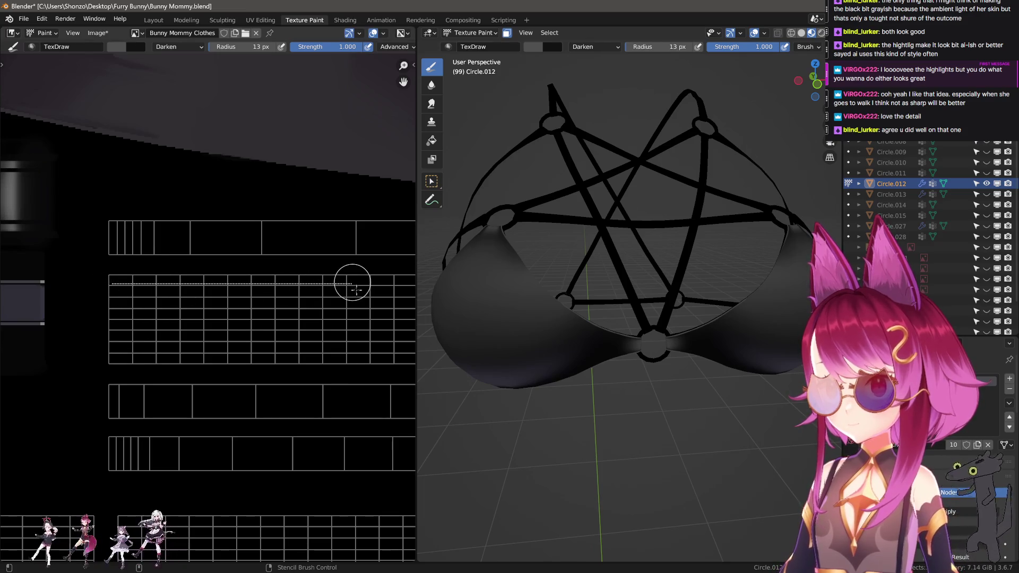
scroll(170, 285, down, 2)
right_click(159, 277)
click(128, 250)
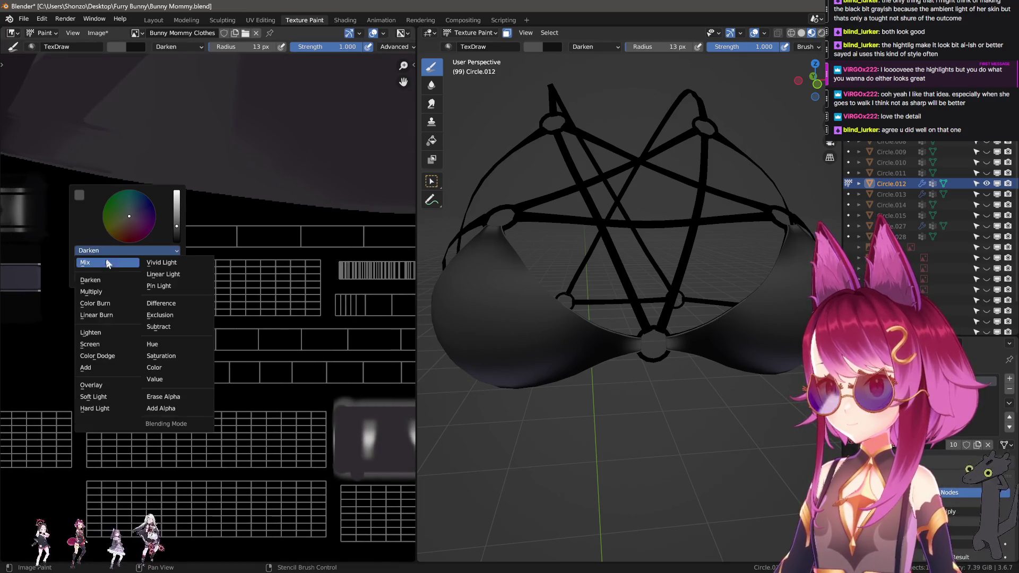
click(96, 263)
- Paint grey lines along the grid's top row, right edge and bottom row, changing the brush falloff
drag(82, 264, 318, 264)
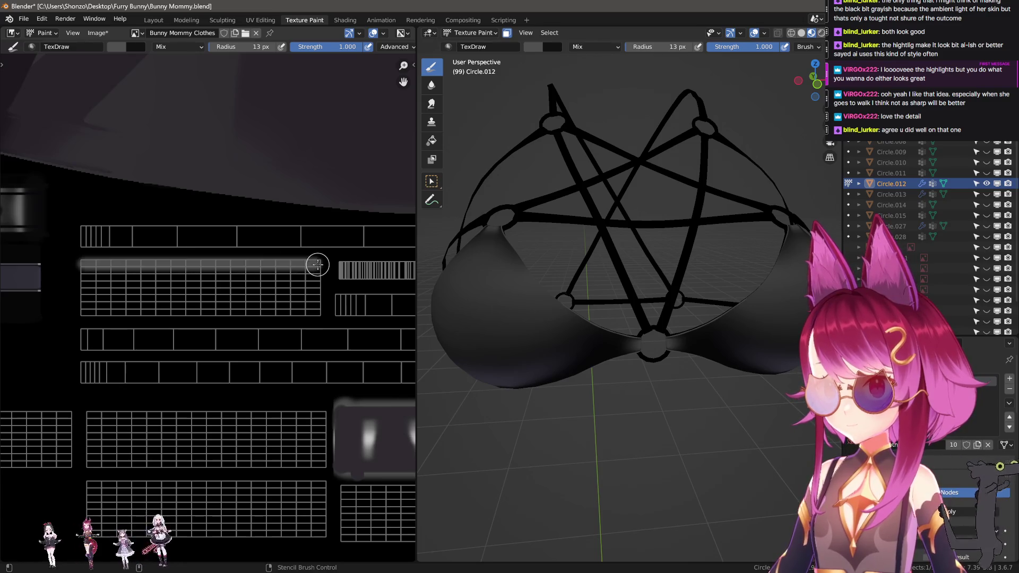
drag(317, 309, 318, 314)
key(ctrl+f)
click(153, 258)
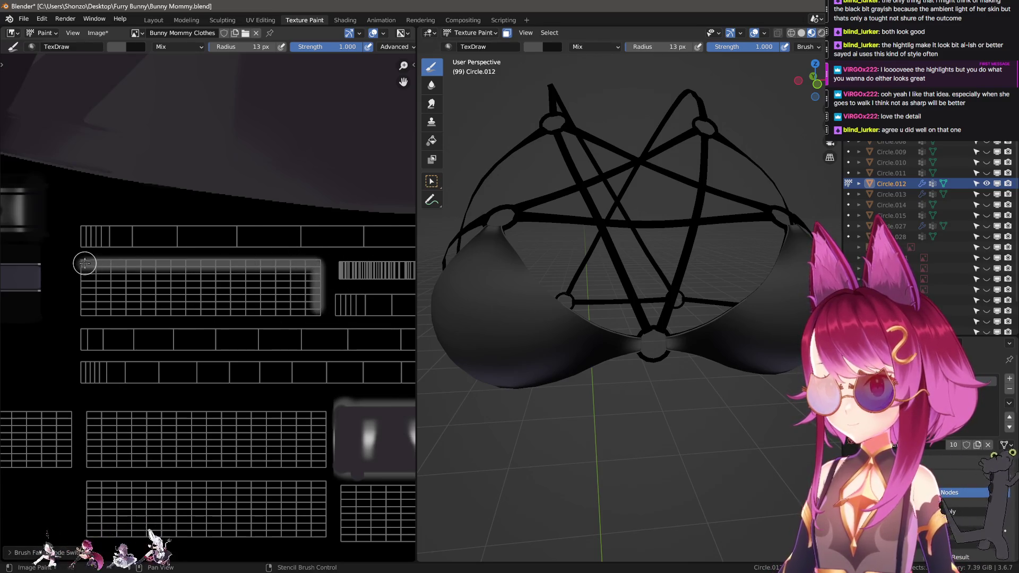
drag(320, 264, 321, 261)
drag(321, 261, 320, 311)
mouse_move(320, 311)
mouse_down()
mouse_move(88, 304)
mouse_move(84, 272)
mouse_move(305, 287)
mouse_up()
- Paint the grid's left edge, middle and bottom bands grey at 24 px, then 18 px, ending at 12 px
key(f)
middle_drag(161, 398, 151, 333)
scroll(151, 332, down, 1)
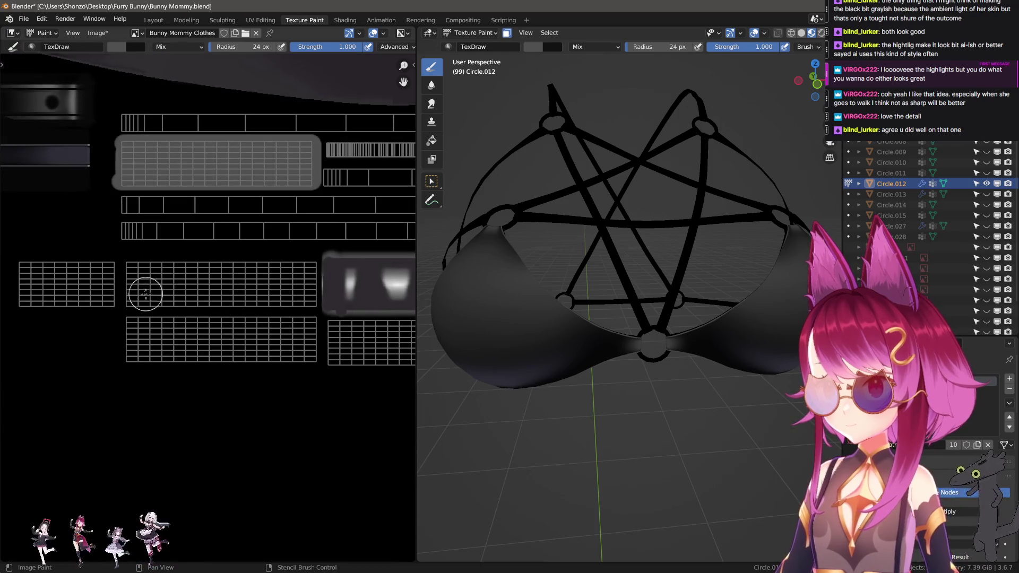
key(f)
click(132, 261)
drag(135, 356, 133, 357)
drag(128, 357, 168, 358)
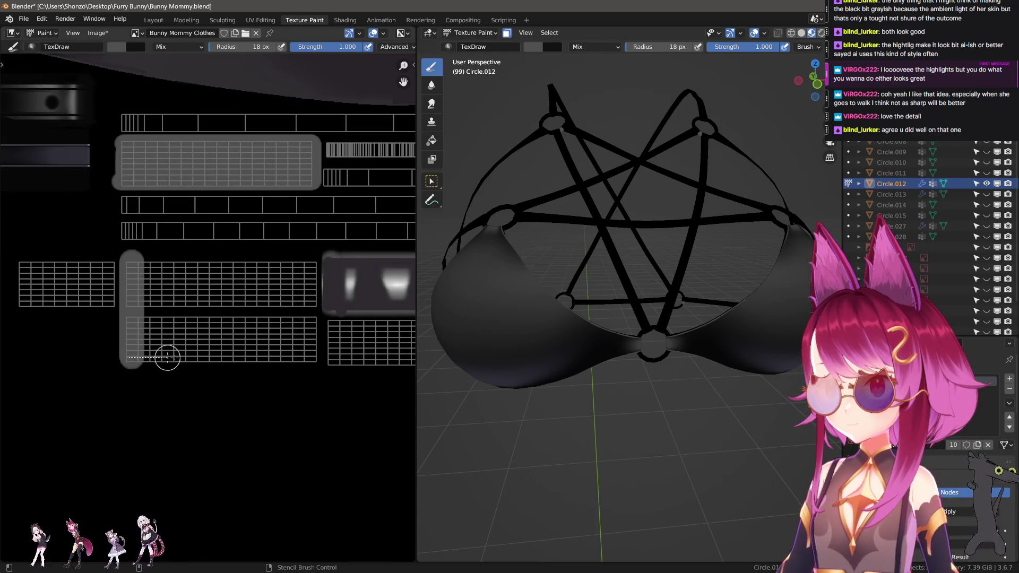
drag(303, 357, 305, 357)
key(f)
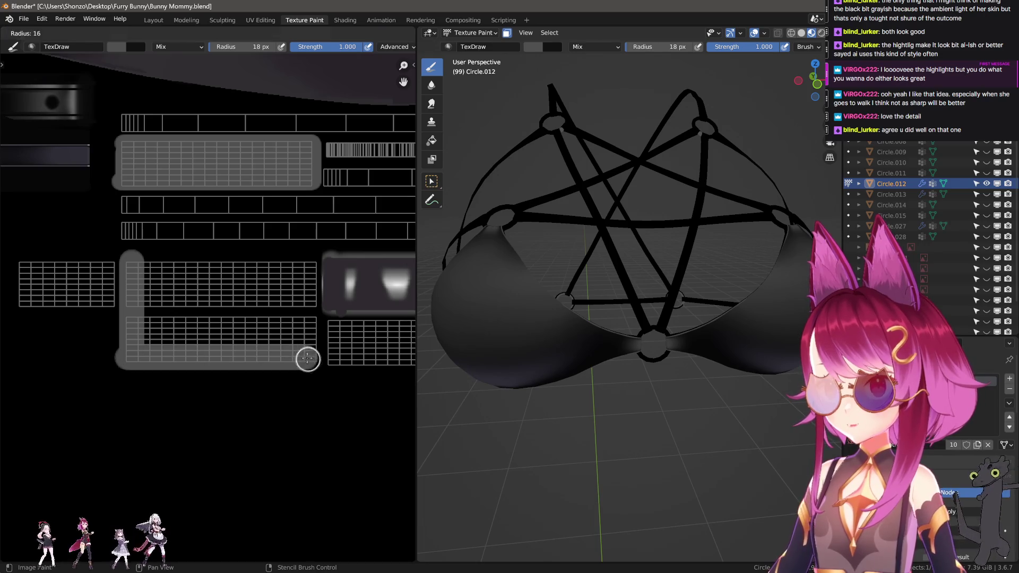
click(310, 359)
- Paint a thick 28 px grey top band, fill the dark band, and add 15 px lower bands
key(f)
mouse_move(309, 262)
mouse_down()
mouse_move(144, 276)
mouse_move(284, 278)
mouse_move(289, 337)
mouse_move(153, 333)
mouse_move(145, 303)
mouse_move(245, 304)
mouse_up()
click(312, 268)
scroll(246, 305, up, 2)
middle_drag(245, 305, 118, 331)
key(f)
click(99, 318)
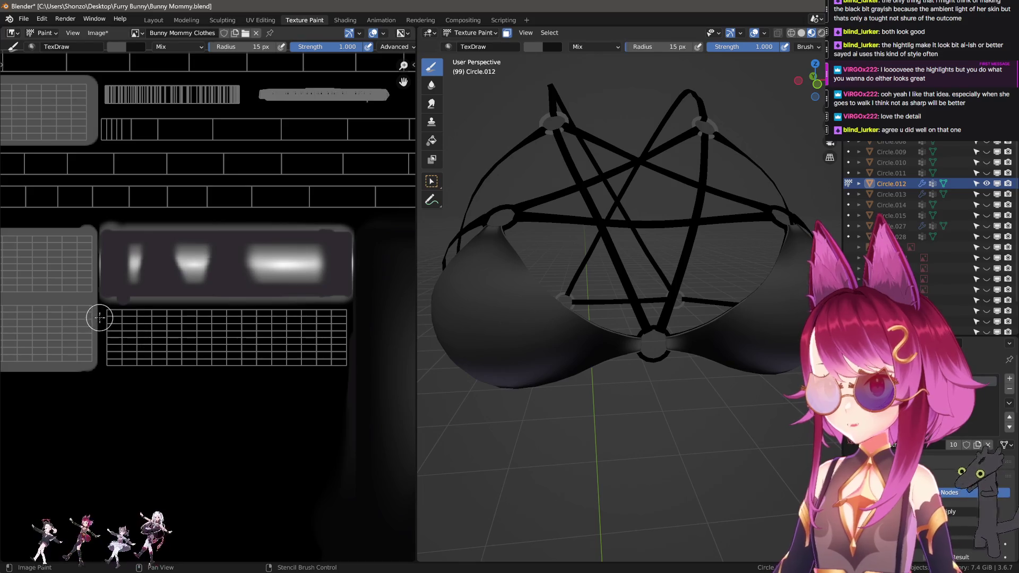
drag(339, 317, 341, 317)
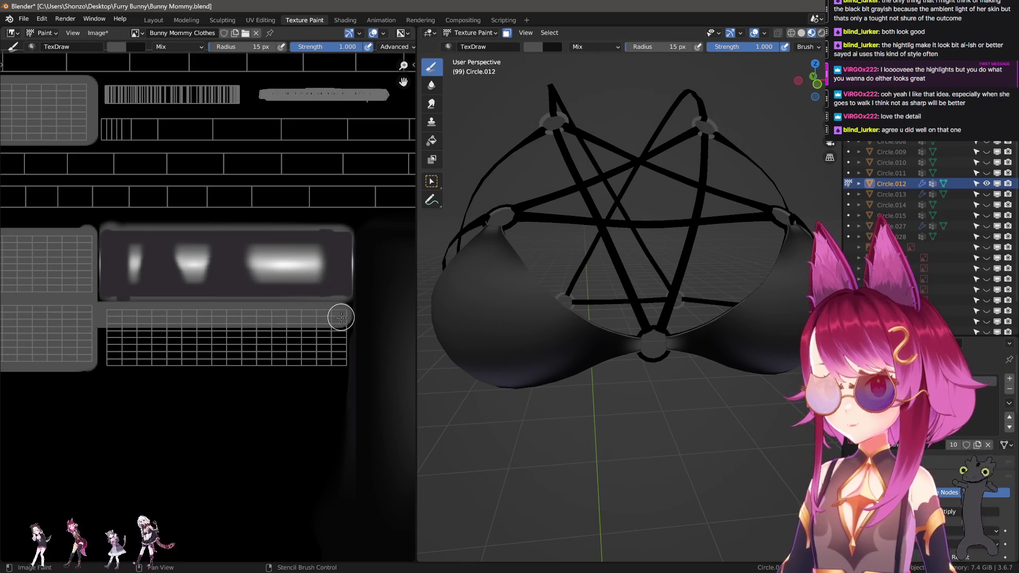
mouse_move(336, 361)
mouse_down()
mouse_move(100, 358)
mouse_move(300, 344)
mouse_up()
- Paint the dark band grey at 26 px and line the neighbouring island's left and bottom edges
key(f)
click(96, 340)
middle_drag(111, 342, 235, 347)
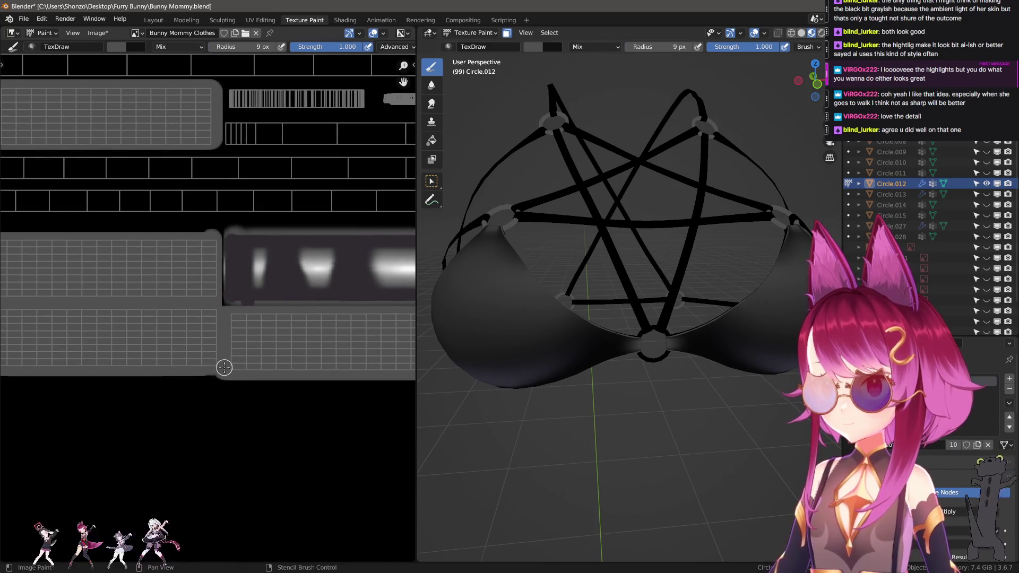
middle_drag(70, 361, 223, 362)
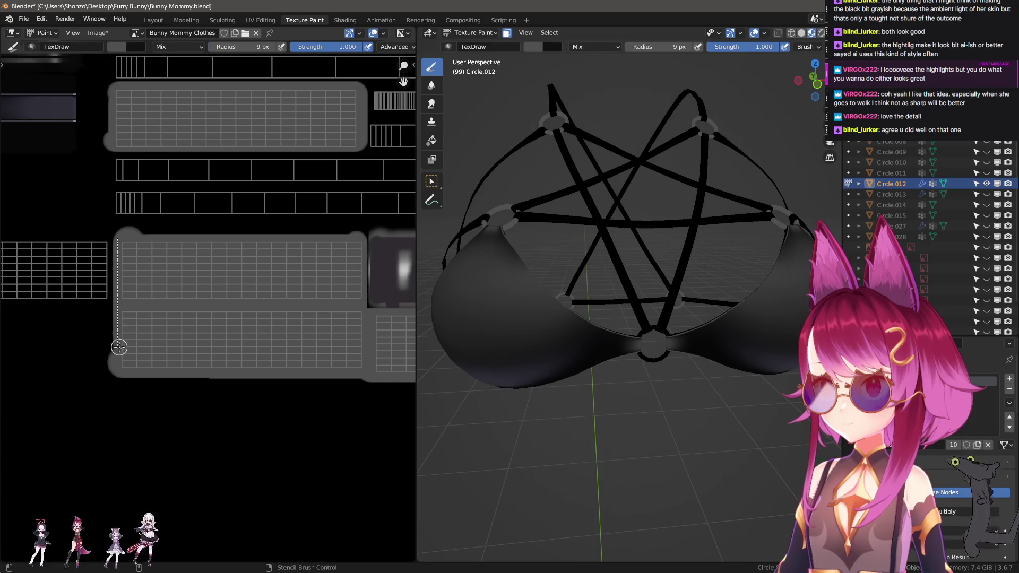
drag(119, 347, 119, 347)
middle_drag(119, 347, 97, 339)
drag(94, 365, 344, 360)
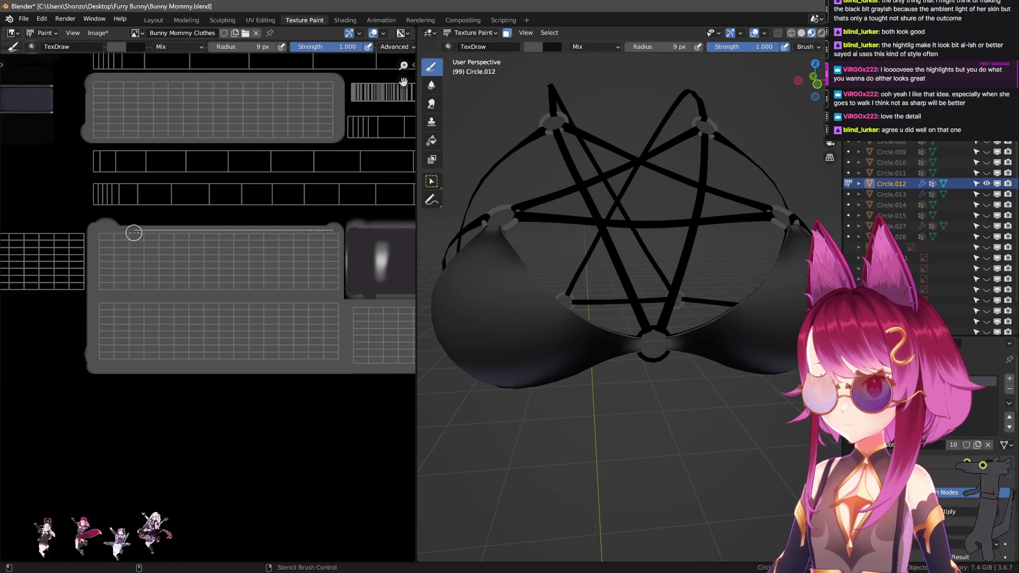
drag(133, 233, 134, 232)
middle_drag(134, 232, 145, 305)
- Paint the next island's left, bottom and top edges at 15 px and its black strip at 22 px
key(f)
click(123, 291)
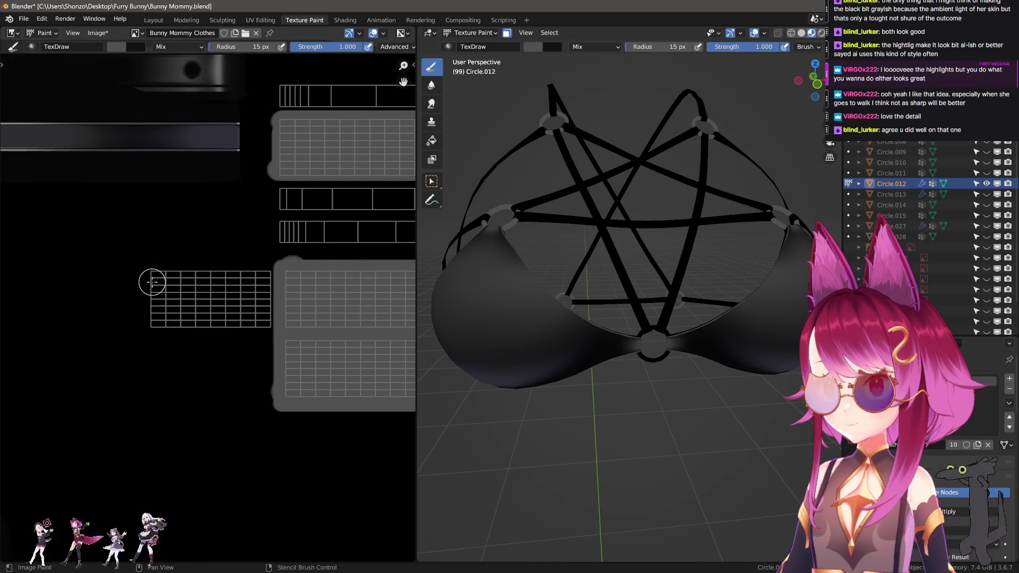
drag(158, 327, 311, 328)
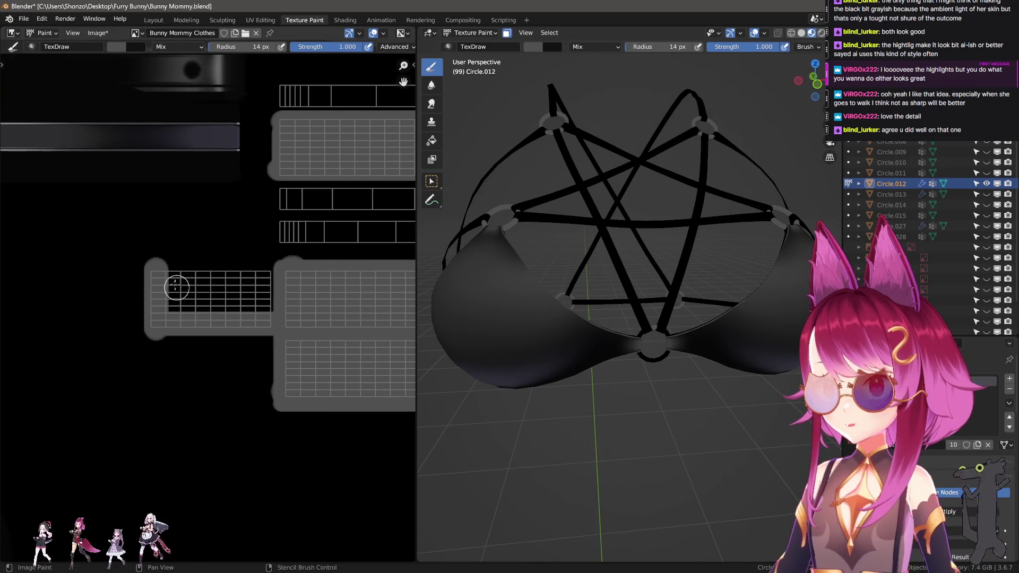
drag(157, 272, 296, 272)
key(f)
click(177, 297)
drag(177, 297, 296, 297)
mouse_move(296, 297)
middle_down()
mouse_move(193, 306)
mouse_move(251, 362)
middle_up()
- Orbit the bra to a front view, move to the lower islands, and shrink the brush
middle_drag(573, 327, 579, 318)
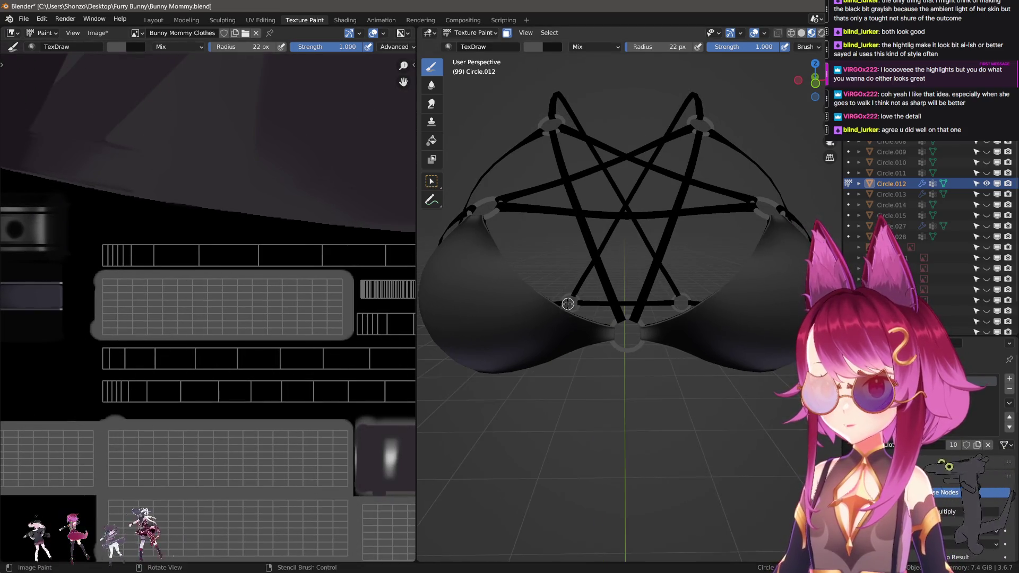
middle_drag(262, 455, 244, 361)
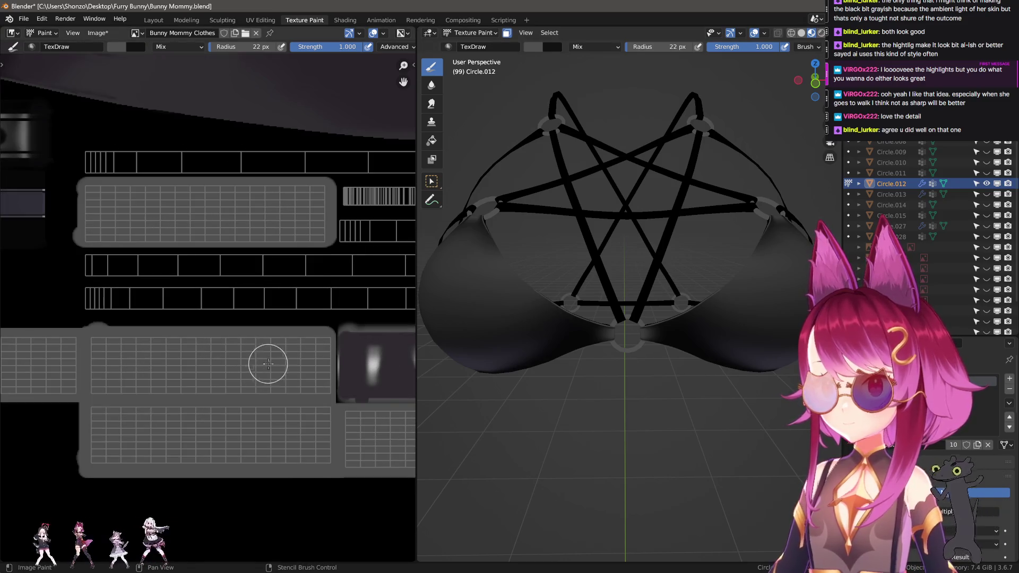
key(n)
key(n)
middle_drag(138, 260, 141, 320)
key(f)
click(95, 287)
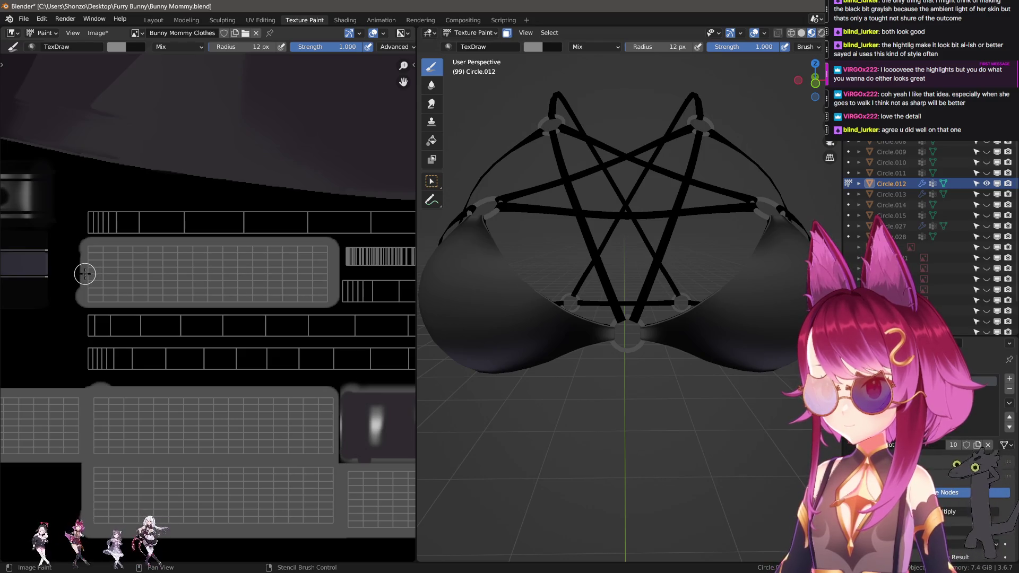
- Paint straight light-grey bands across the strap UV islands
click(328, 274)
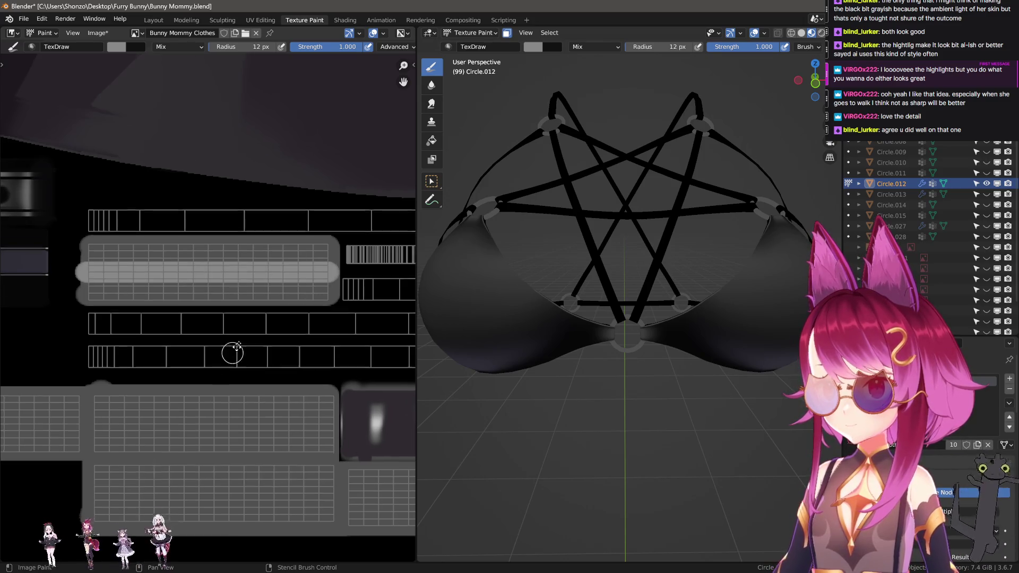
middle_drag(143, 474, 162, 345)
scroll(107, 359, down, 1)
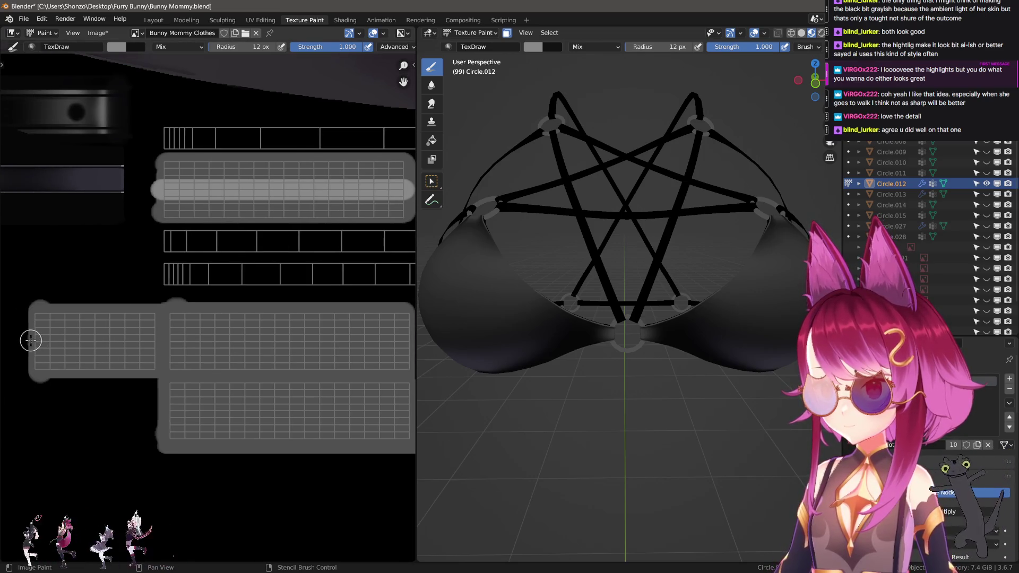
drag(31, 340, 406, 340)
mouse_move(398, 352)
middle_down()
mouse_move(212, 368)
mouse_move(230, 326)
mouse_move(146, 336)
middle_up()
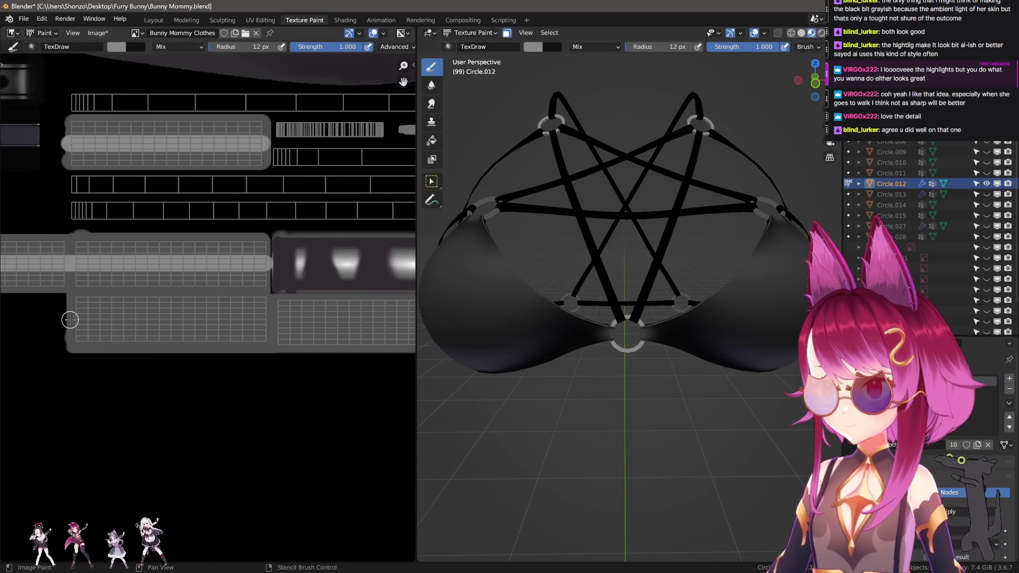
drag(458, 328, 458, 328)
scroll(246, 348, up, 1)
mouse_move(246, 348)
middle_down()
mouse_move(227, 350)
mouse_move(233, 364)
mouse_move(178, 358)
mouse_move(247, 350)
mouse_move(220, 333)
middle_up()
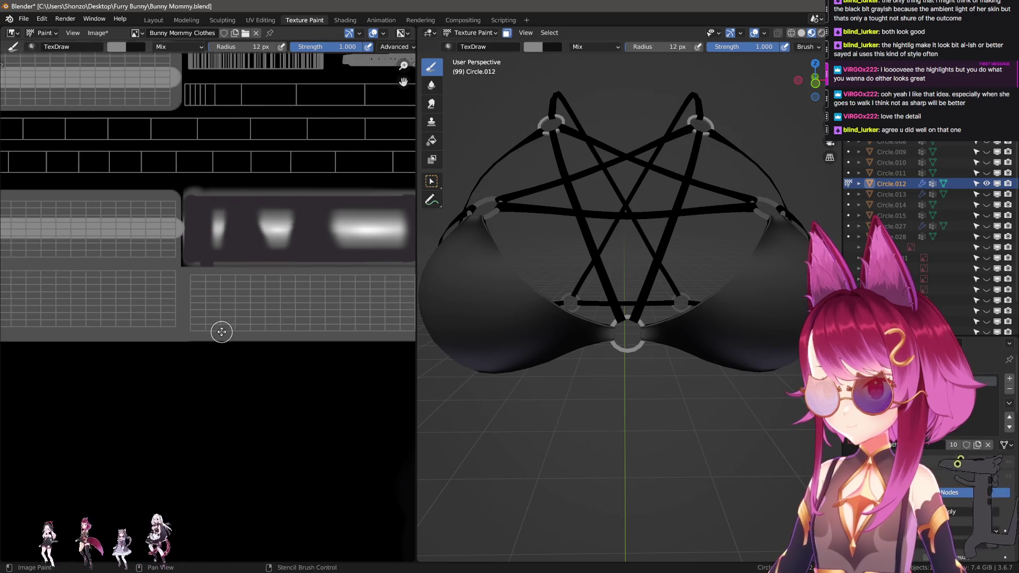
- In UV Editing, select the whole strap UV island and nudge it slightly upward
click(260, 21)
scroll(137, 364, up, 3)
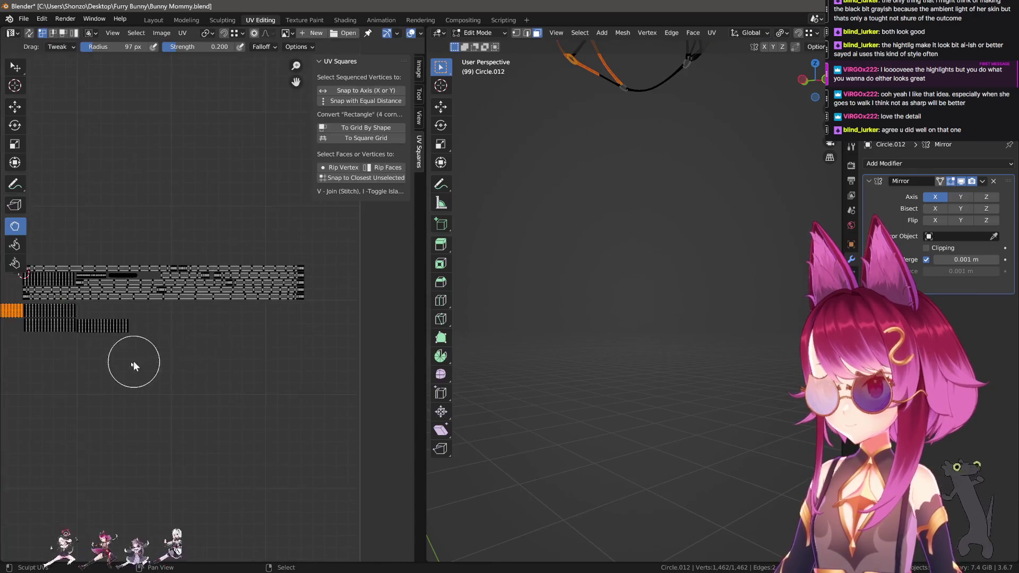
scroll(205, 387, up, 2)
key(l)
key(g)
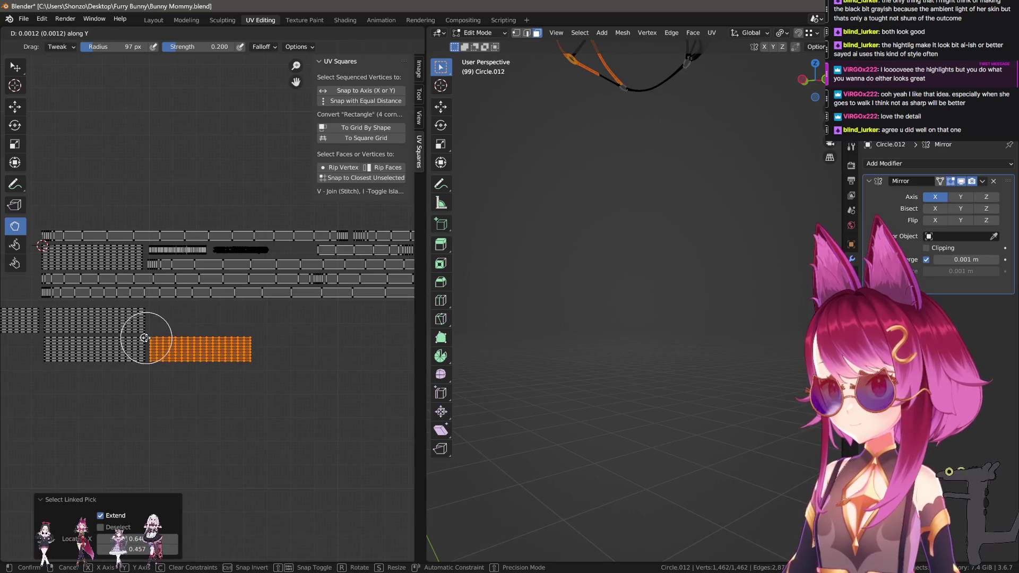
click(142, 336)
- Back in Texture Paint, paint a straight highlight band along the lower strap strip
click(287, 20)
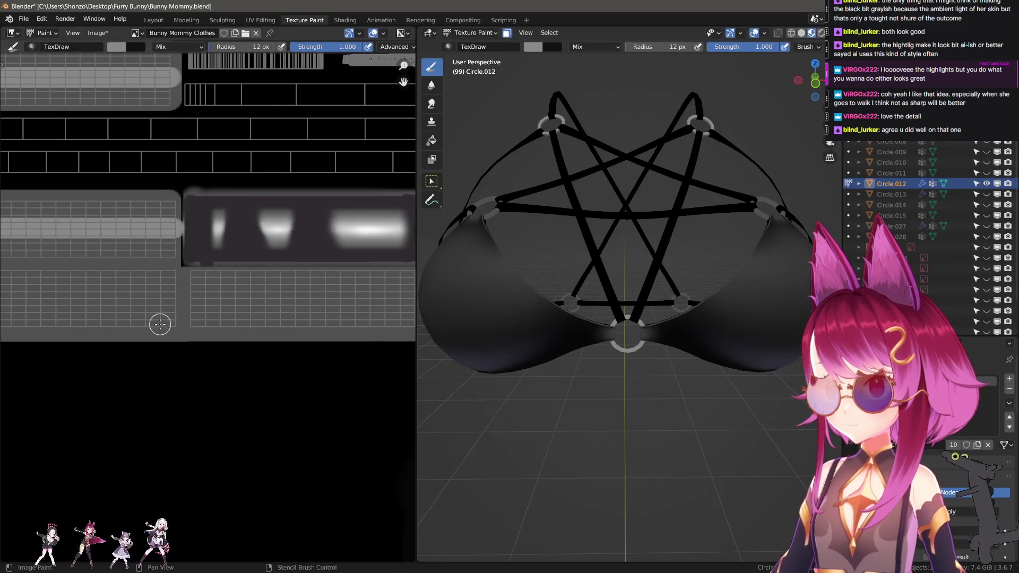
scroll(138, 317, down, 1)
ctrl+scroll(61, 303, left, 2)
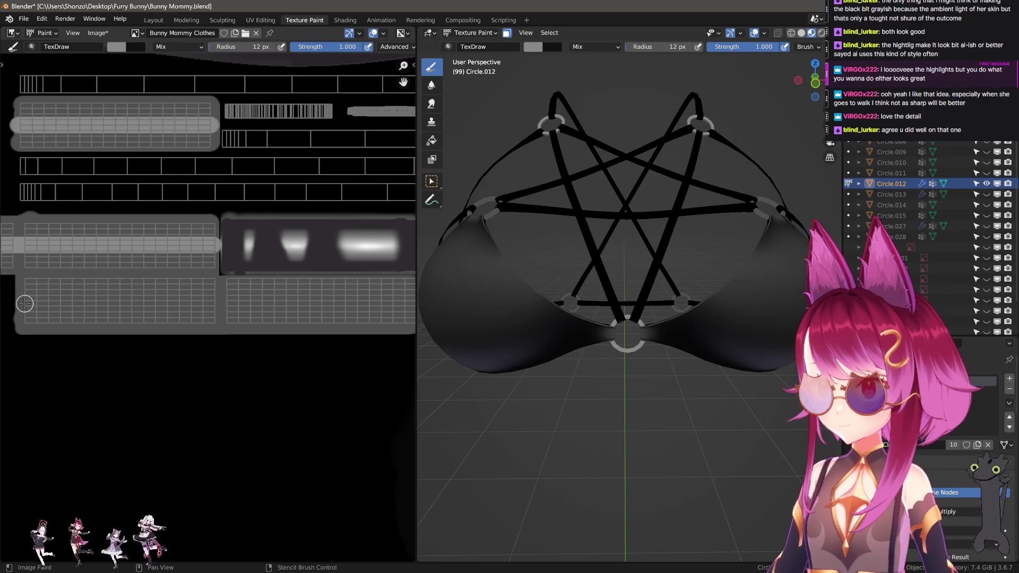
ctrl+scroll(98, 320, right, 1)
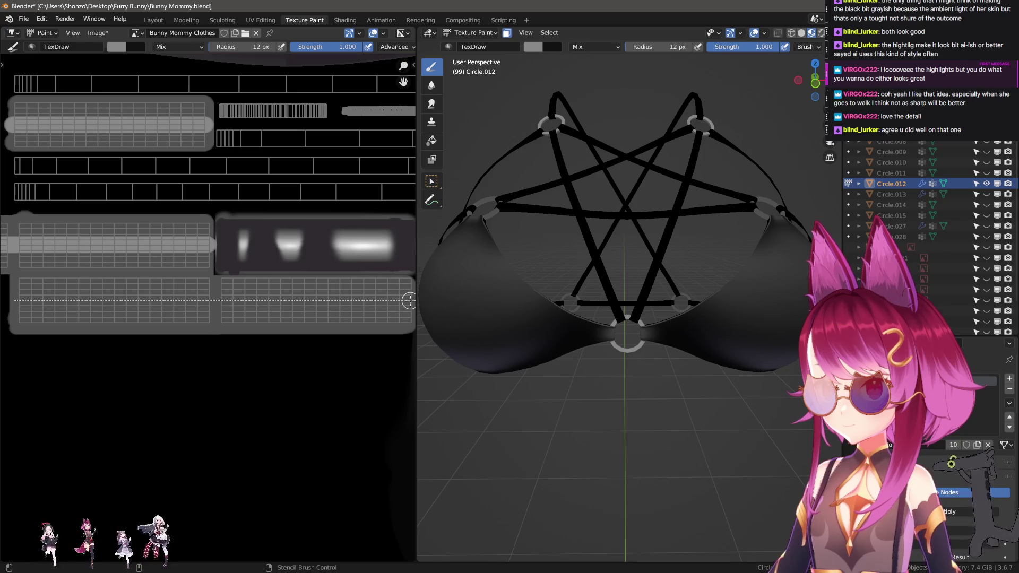
drag(408, 300, 409, 300)
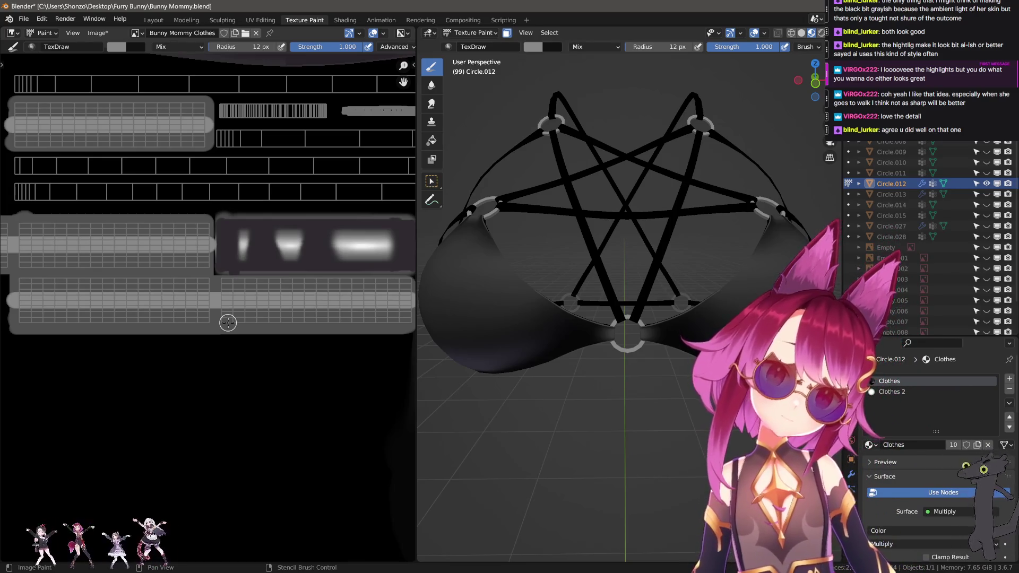
scroll(223, 318, up, 2)
- Switch to the Soften brush and blur the highlight band along the strap strip
key(s)
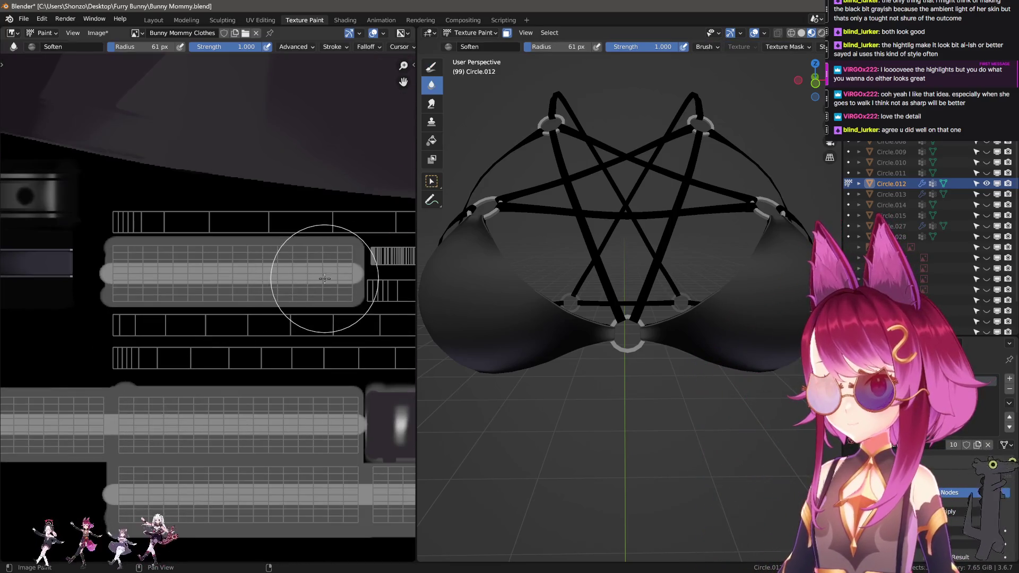
scroll(312, 273, up, 2)
scroll(300, 317, down, 2)
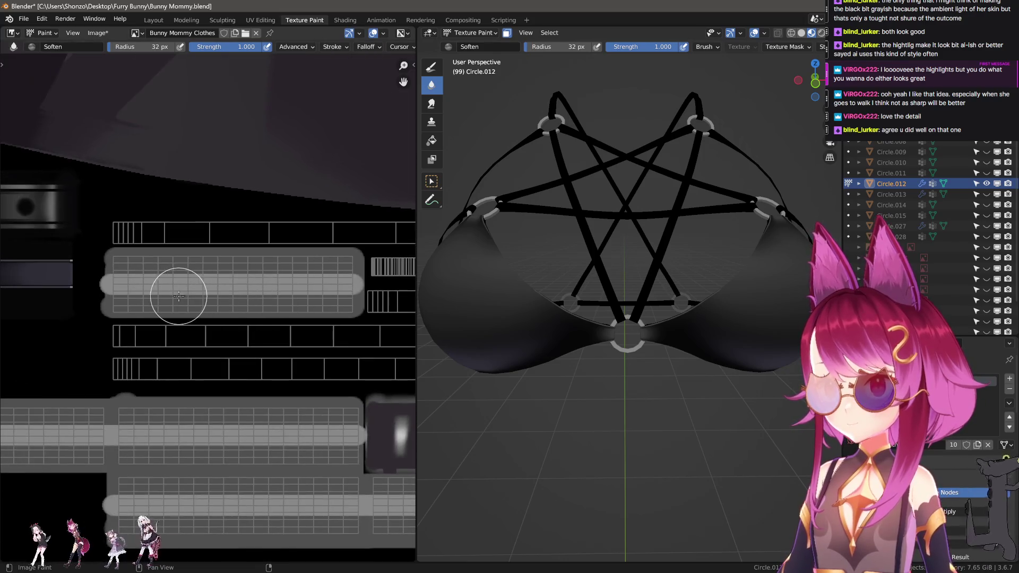
key(n)
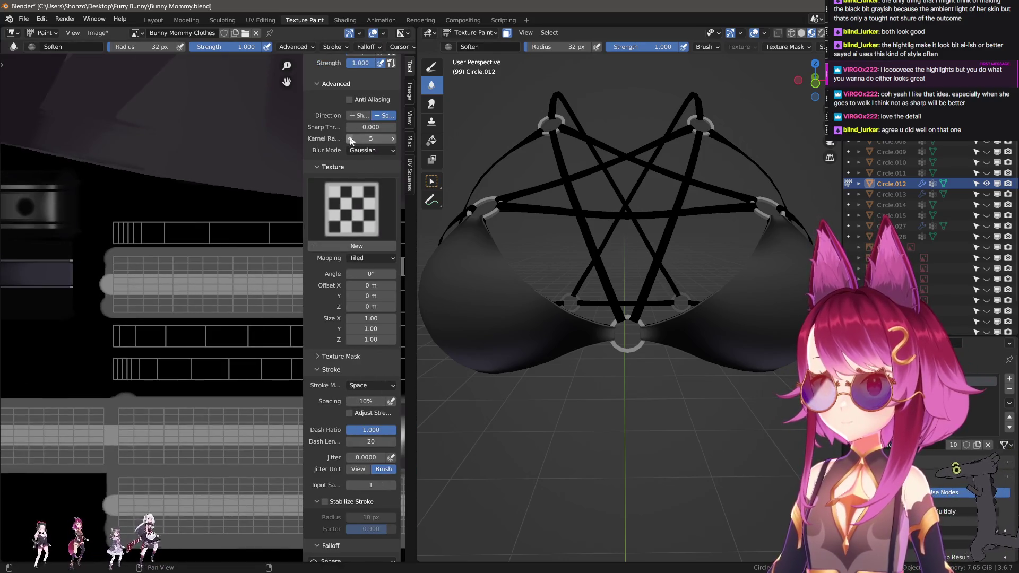
key(n)
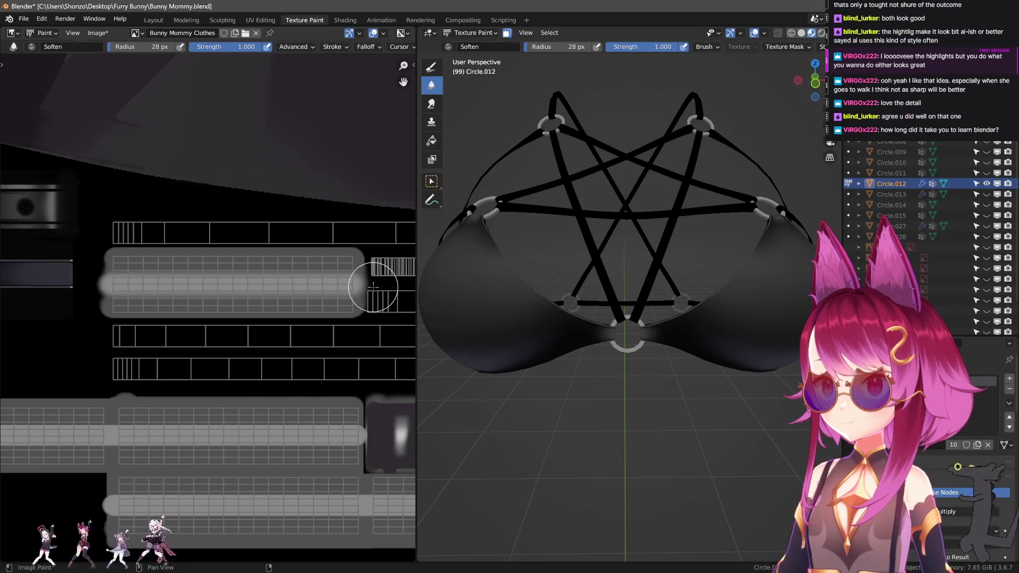
scroll(373, 287, down, 5)
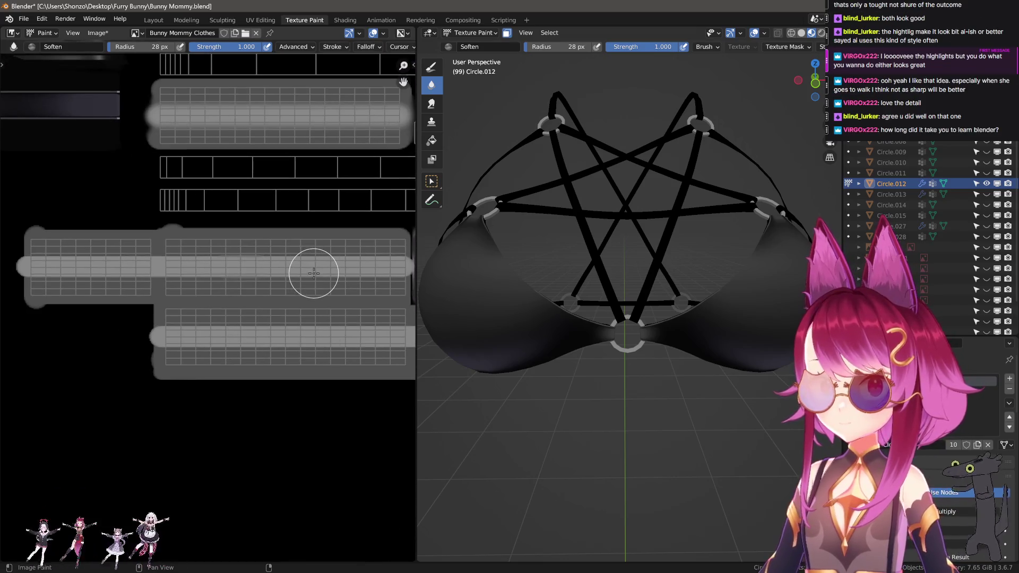
scroll(326, 286, up, 1)
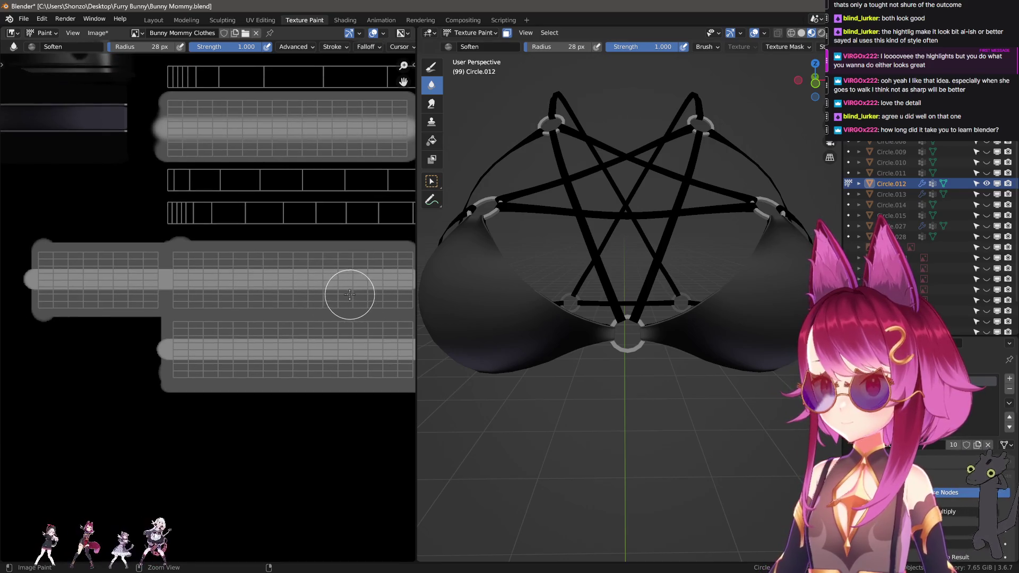
ctrl+scroll(349, 295, right, 2)
ctrl+scroll(335, 309, left, 1)
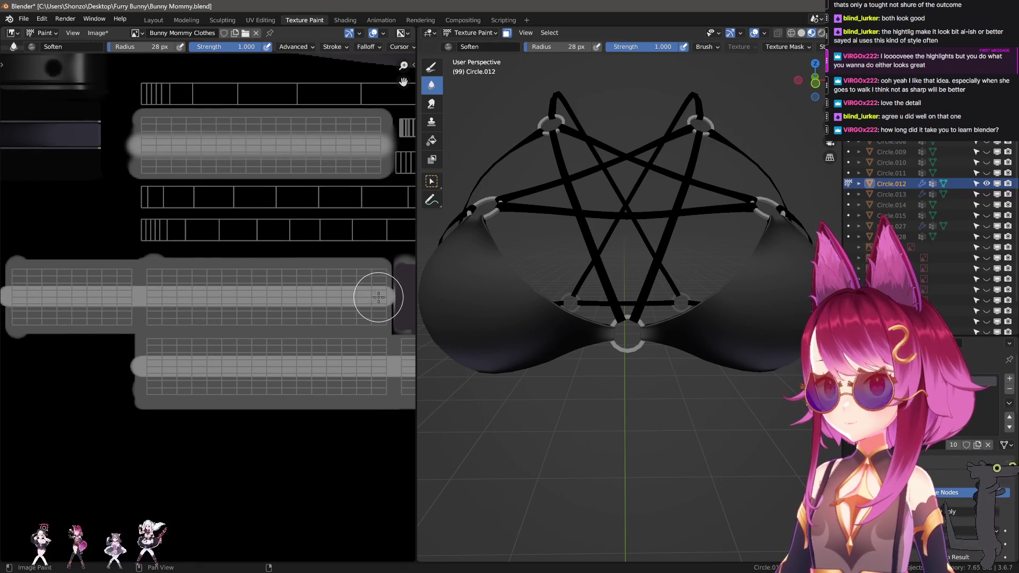
drag(384, 296, 11, 296)
- Set the Soften brush to 32 px and blur the light band further along the strip
scroll(234, 382, down, 2)
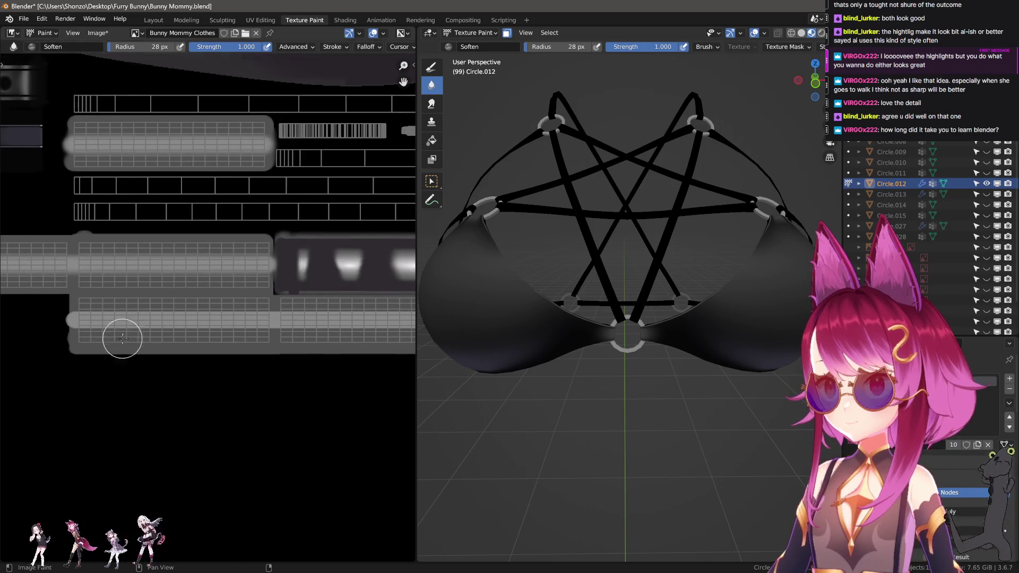
ctrl+scroll(361, 321, right, 5)
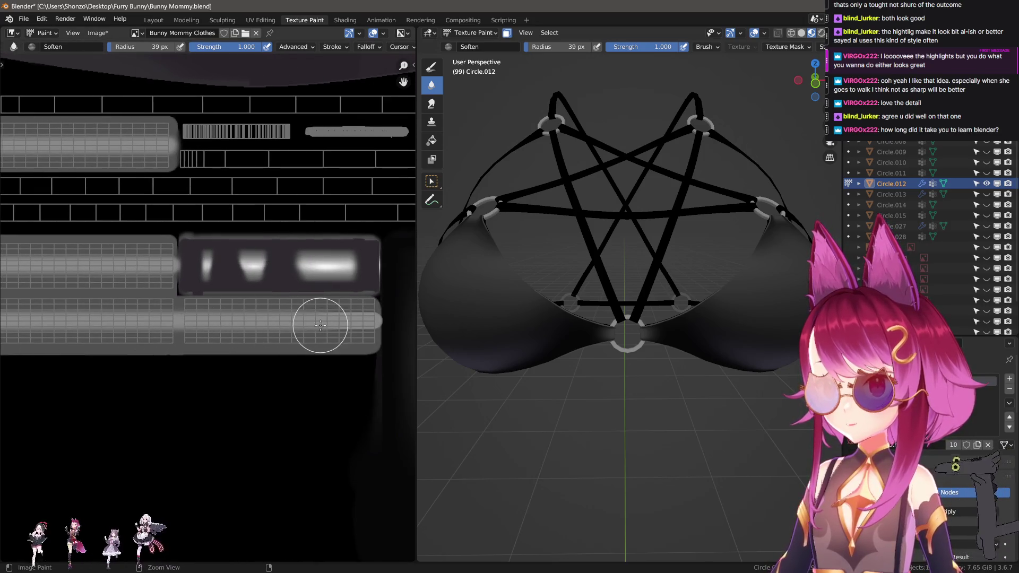
key(f)
click(323, 323)
scroll(364, 310, down, 1)
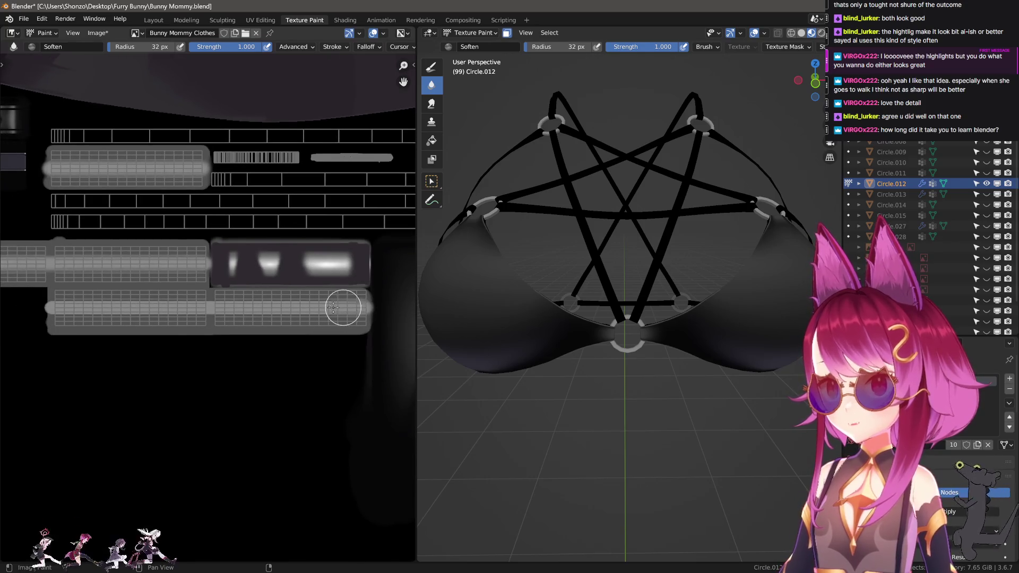
mouse_move(333, 308)
mouse_down()
mouse_move(46, 307)
mouse_move(270, 313)
mouse_up()
mouse_move(370, 311)
mouse_down()
mouse_move(32, 307)
mouse_move(211, 314)
mouse_up()
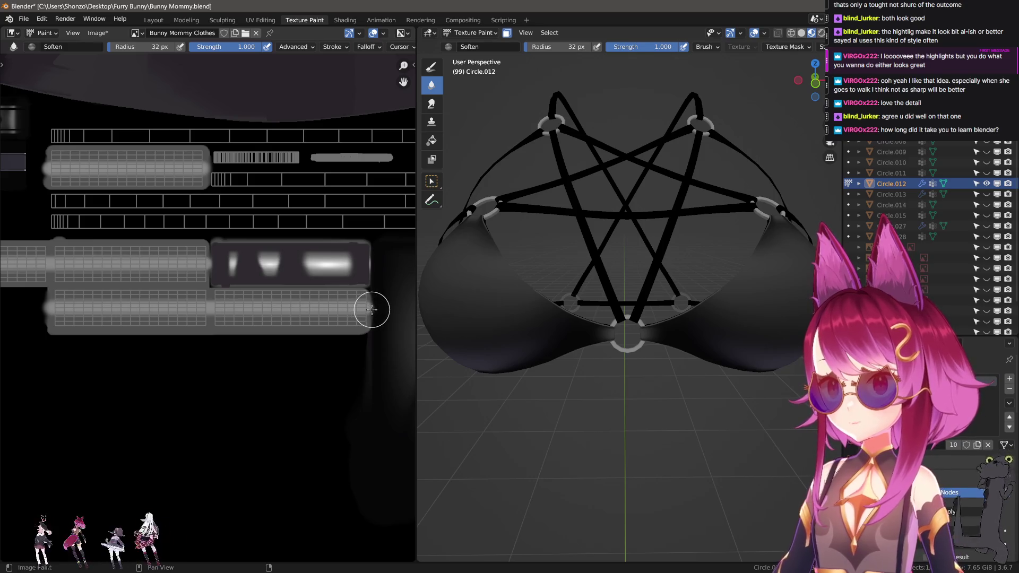
- Shrink the brush to 28 px and switch back to the TexDraw brush
middle_drag(32, 306, 131, 337)
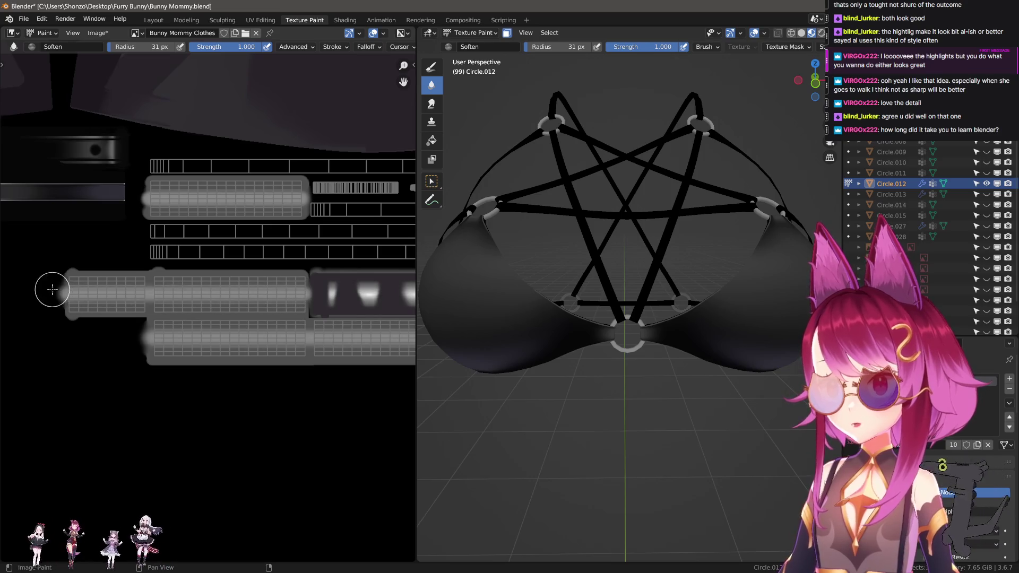
scroll(52, 289, up, 2)
key(bracketleft)
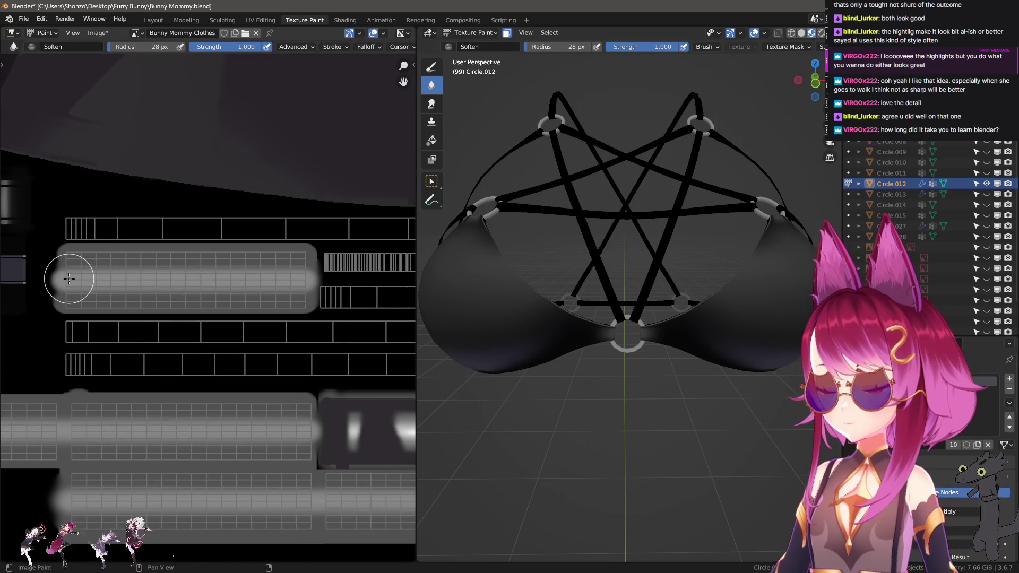
scroll(541, 297, up, 3)
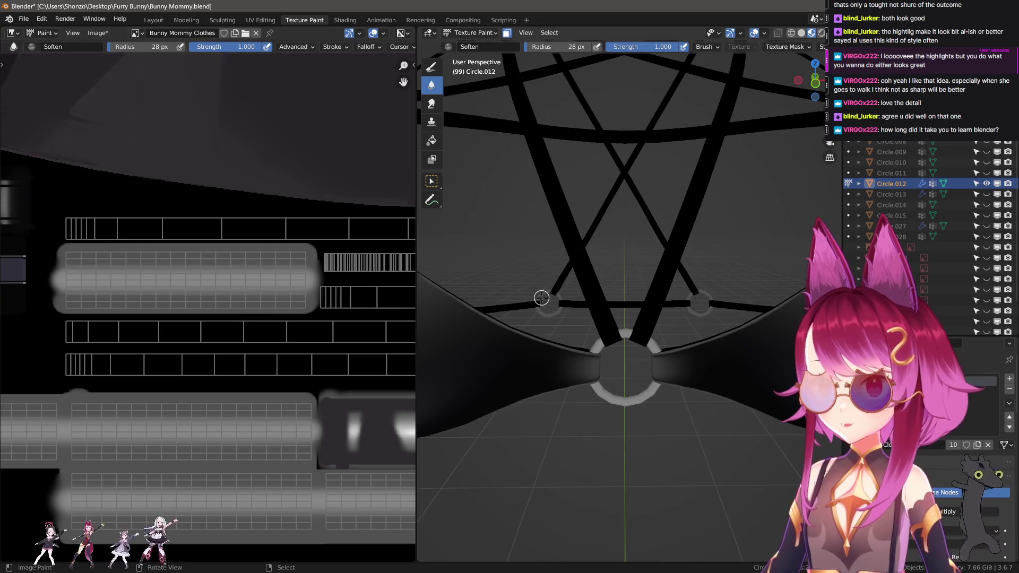
key(1)
scroll(205, 307, up, 2)
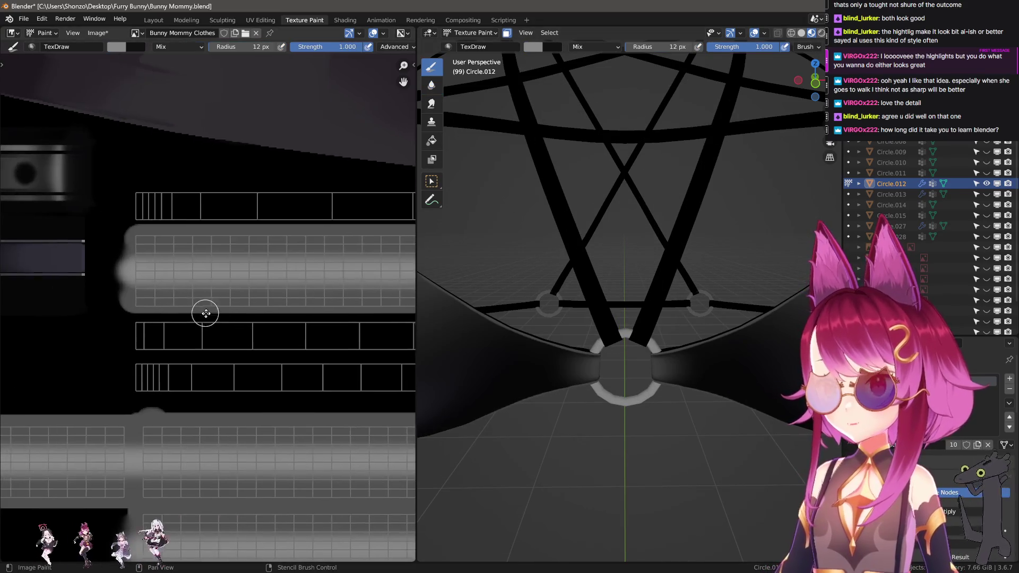
- Pick white from the palette and draw a white line along the strap strip
key(n)
click(360, 267)
key(n)
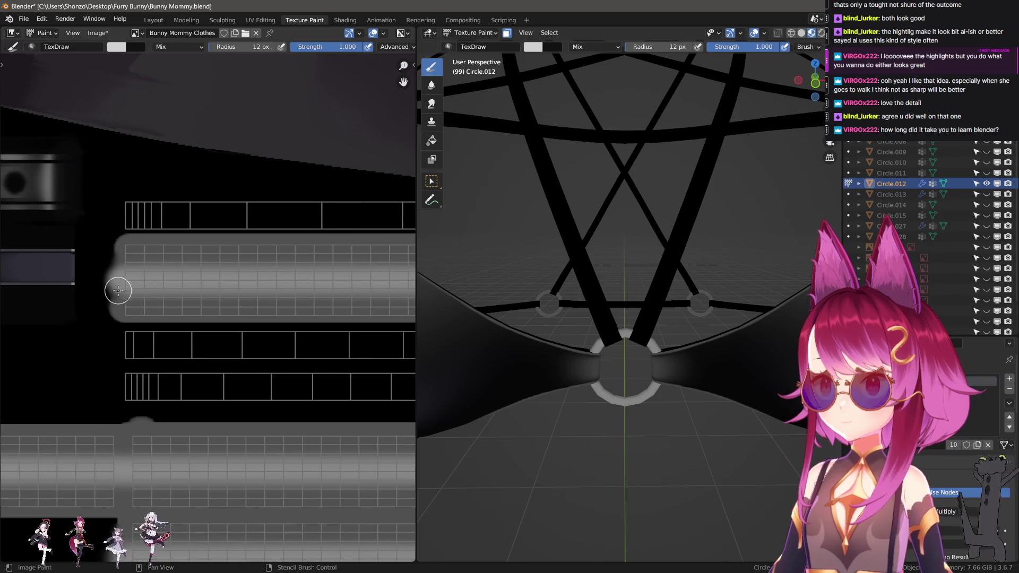
middle_drag(124, 283, 88, 294)
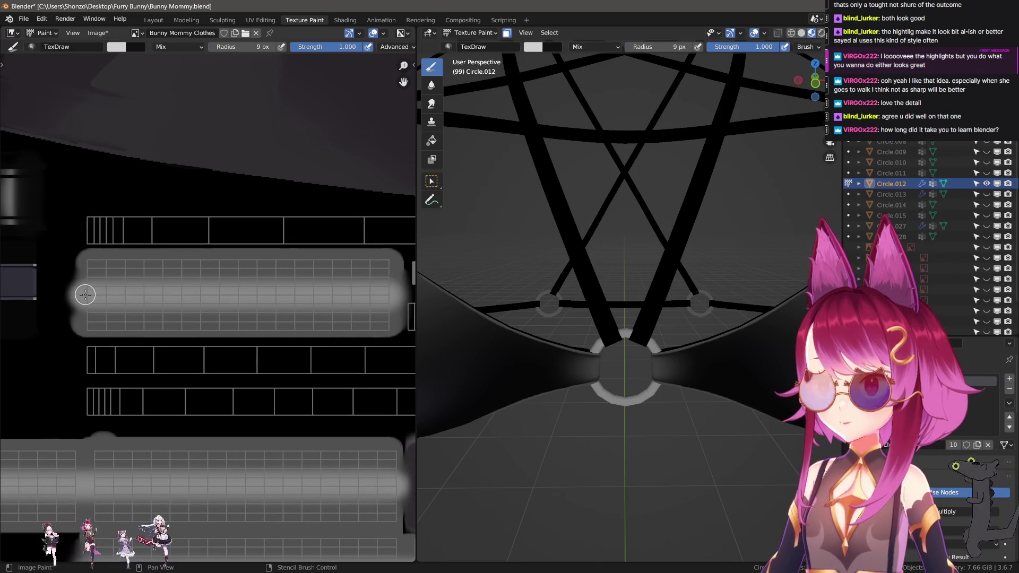
drag(378, 288, 391, 289)
- Draw white highlight lines along the other strap strips, including the lower strip
scroll(228, 365, down, 2)
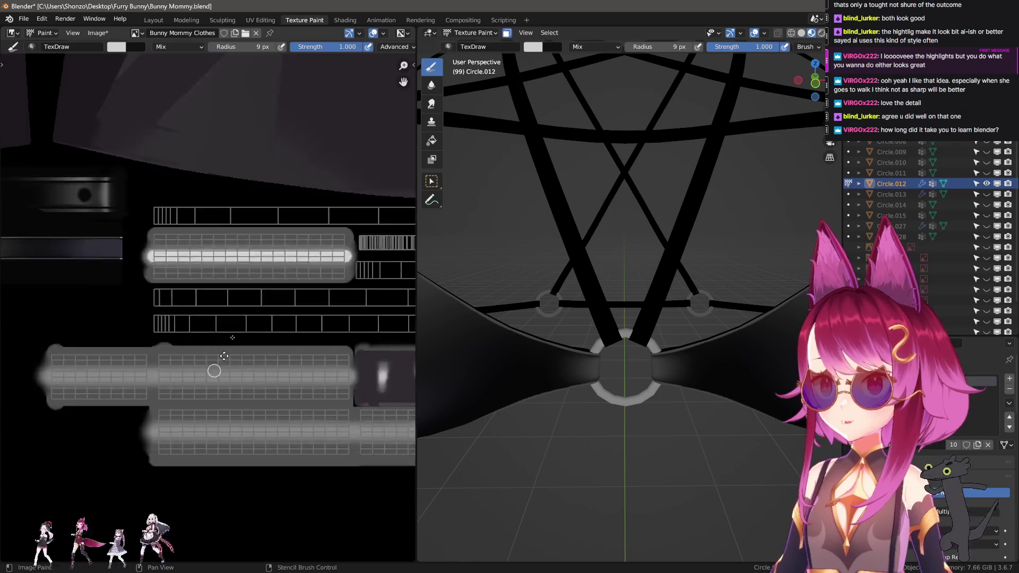
scroll(118, 345, up, 1)
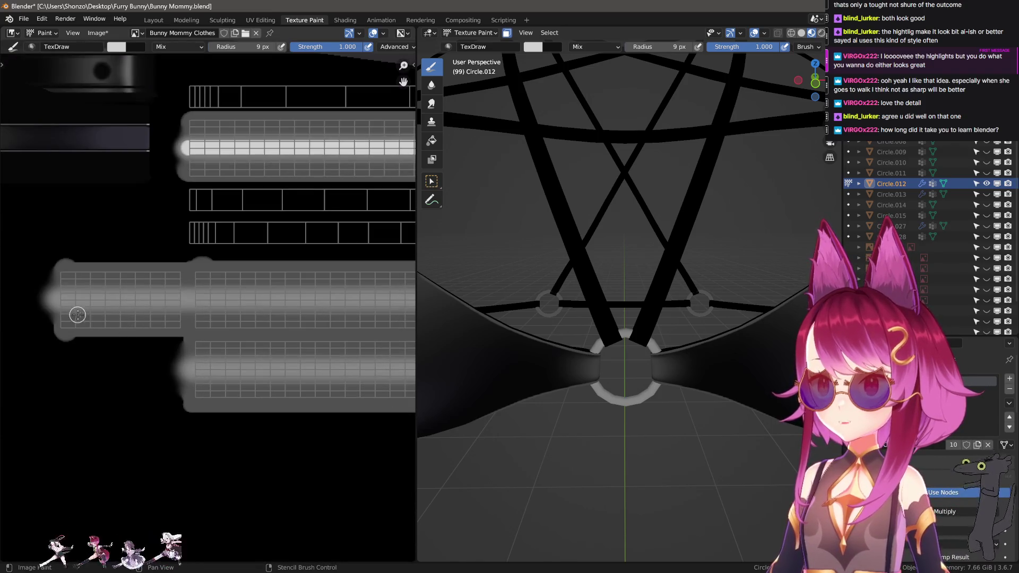
middle_drag(78, 314, 57, 319)
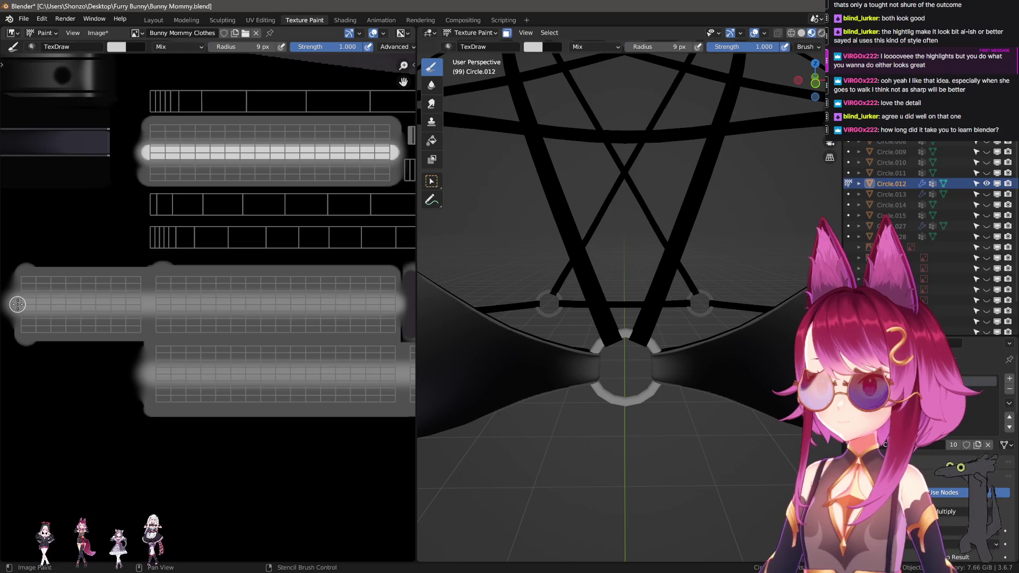
drag(398, 315, 398, 315)
scroll(297, 371, down, 1)
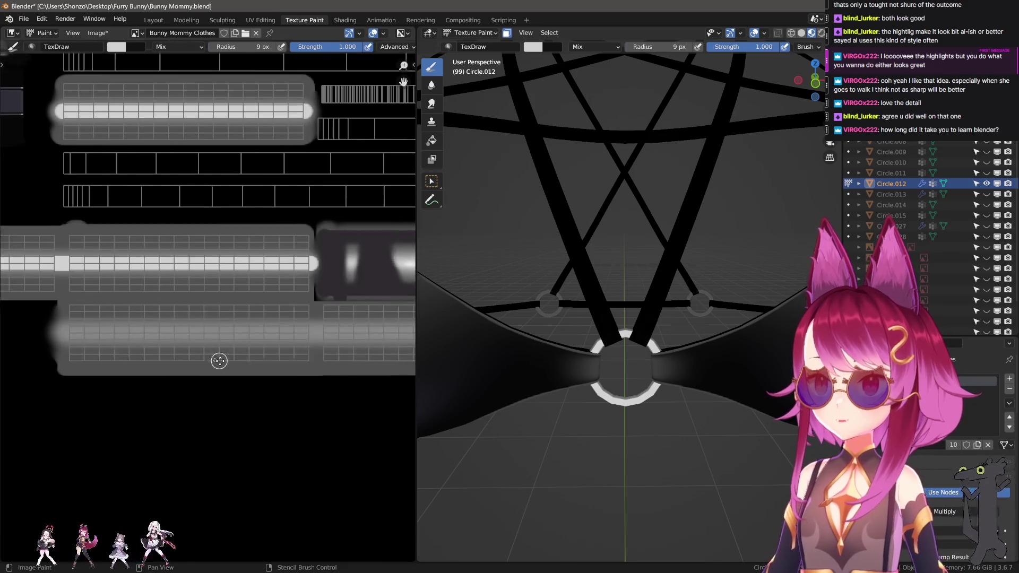
mouse_move(216, 421)
middle_down()
mouse_move(141, 352)
mouse_move(34, 327)
middle_up()
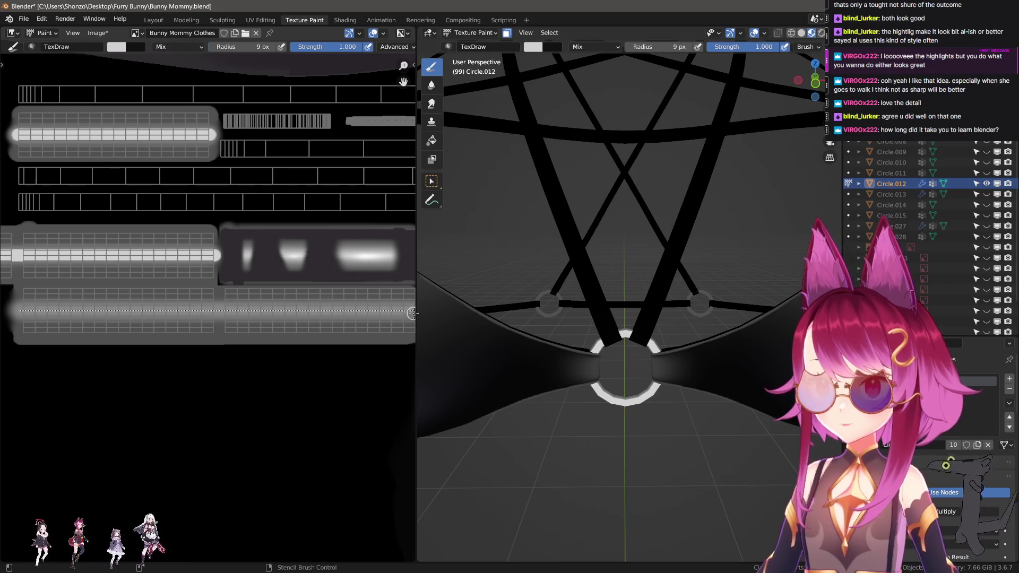
drag(413, 314, 412, 314)
middle_drag(355, 337, 258, 339)
ctrl+scroll(245, 342, left, 3)
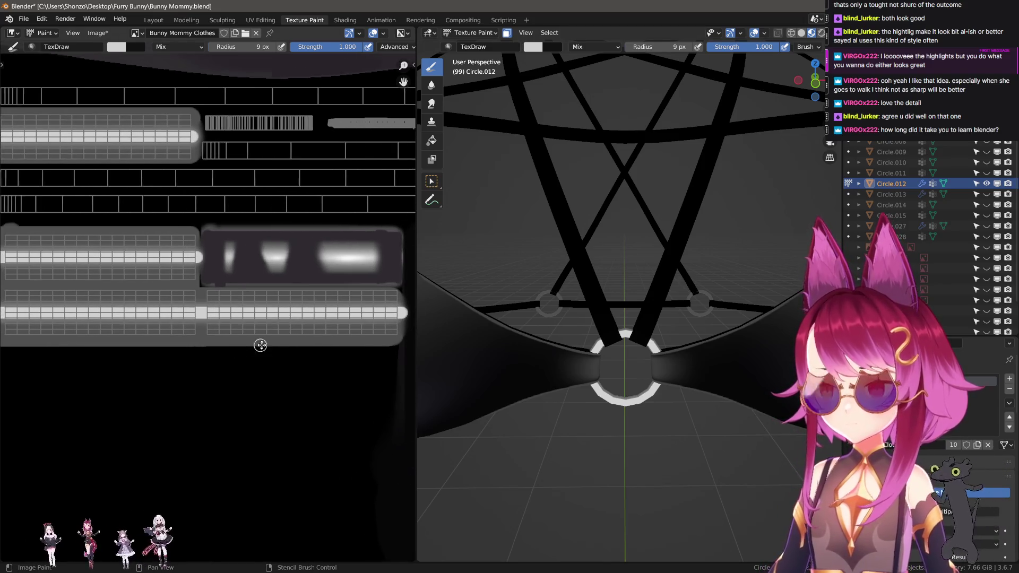
- Switch to the Soften brush at the glowing strip's left end
scroll(155, 345, up, 3)
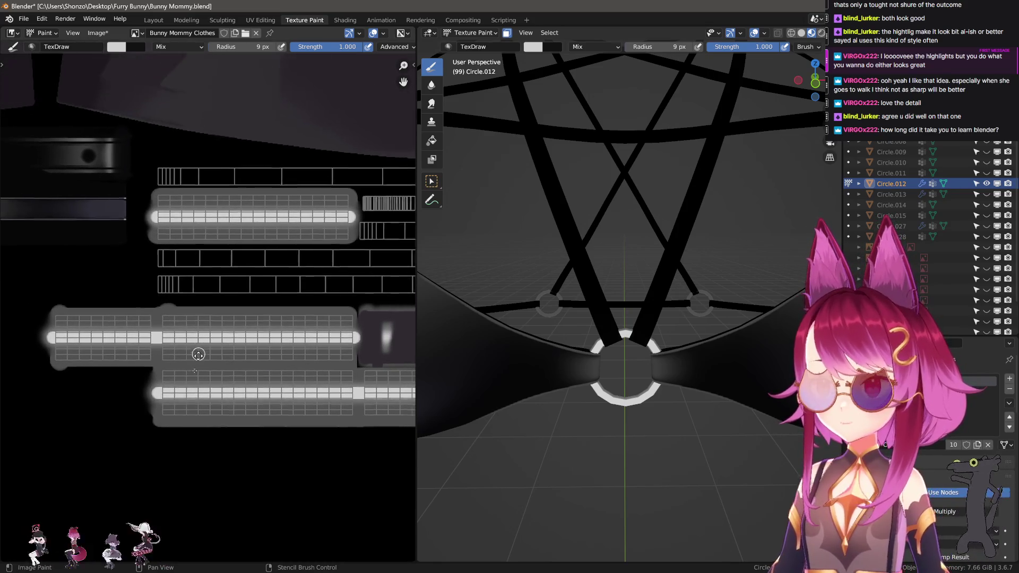
key(shift+space)
key(s)
middle_drag(106, 282, 73, 282)
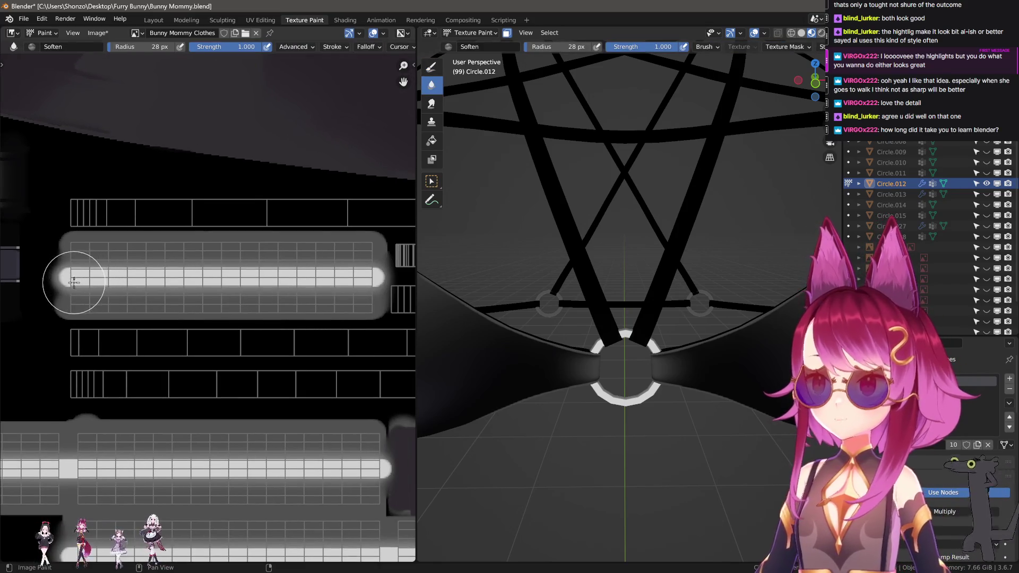
- Soften the left end of the white highlight line and look over the softened strips
drag(66, 278, 334, 279)
scroll(380, 295, down, 2)
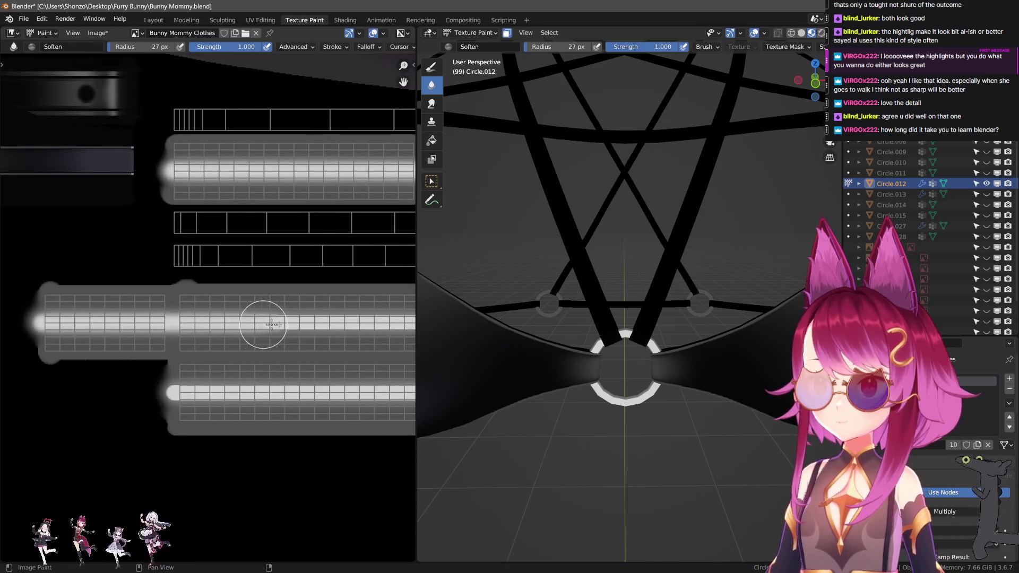
scroll(234, 337, right, 5)
scroll(227, 325, left, 3)
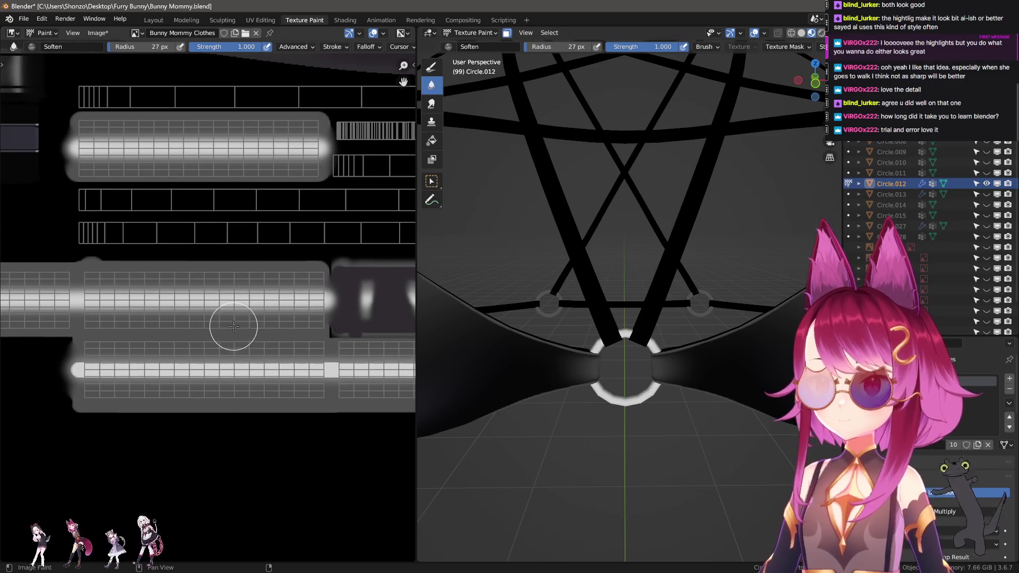
scroll(295, 311, down, 2)
scroll(345, 298, down, 1)
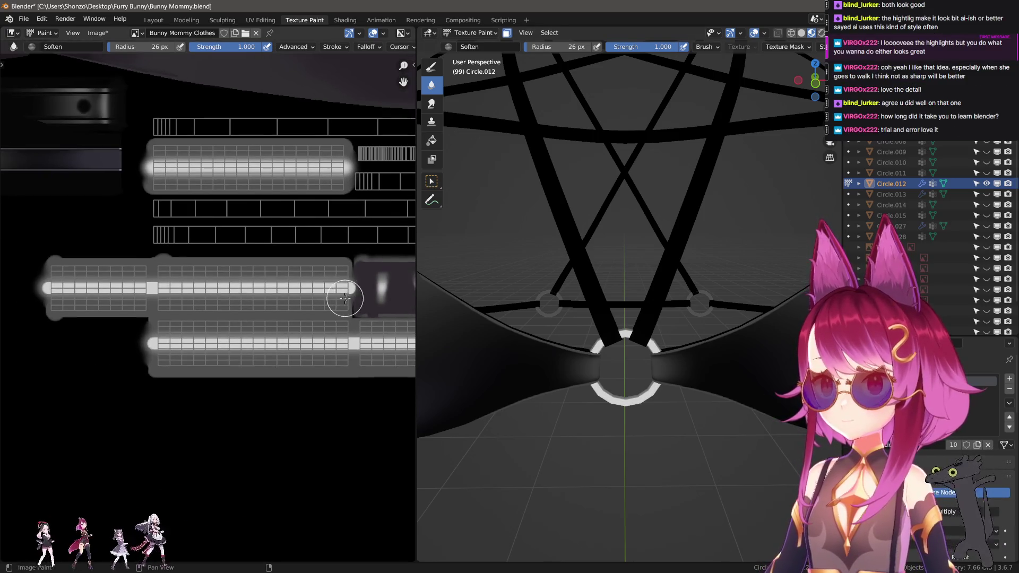
scroll(53, 318, right, 5)
scroll(53, 318, down, 1)
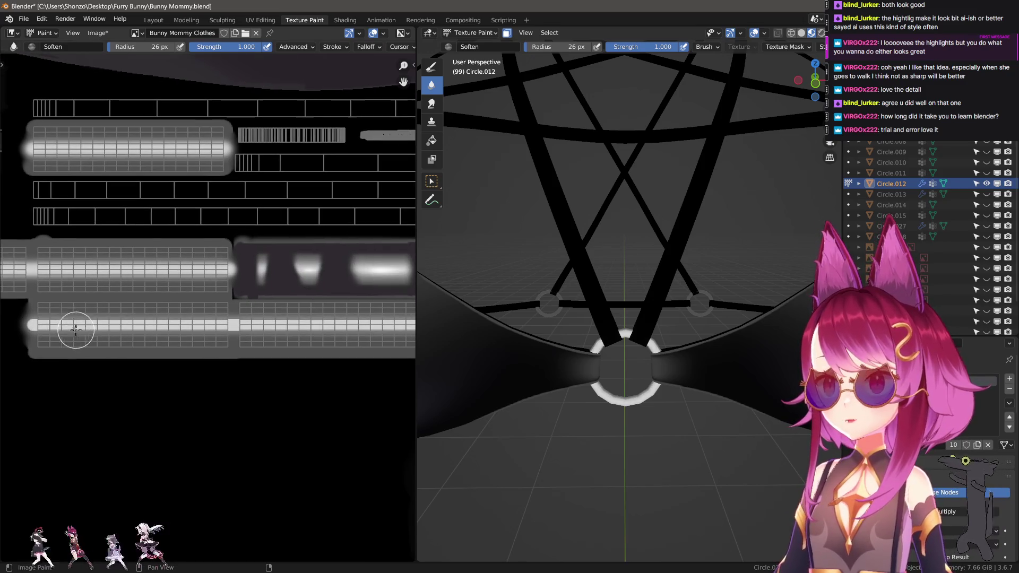
scroll(220, 336, right, 4)
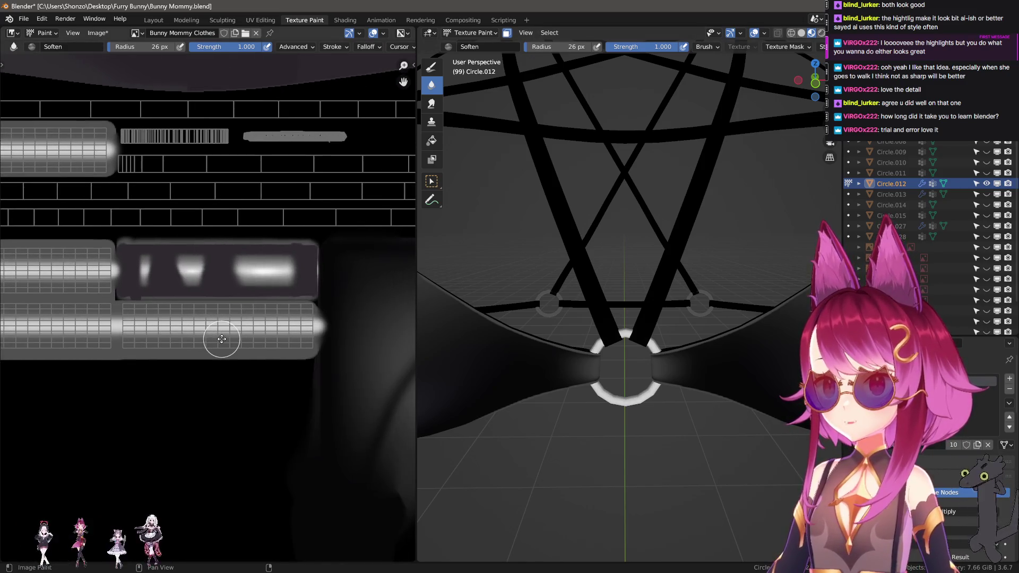
scroll(216, 355, down, 3)
- Switch back to the TexDraw brush at 9 px with Mix blending
scroll(225, 403, up, 5)
scroll(225, 404, left, 5)
scroll(225, 404, up, 6)
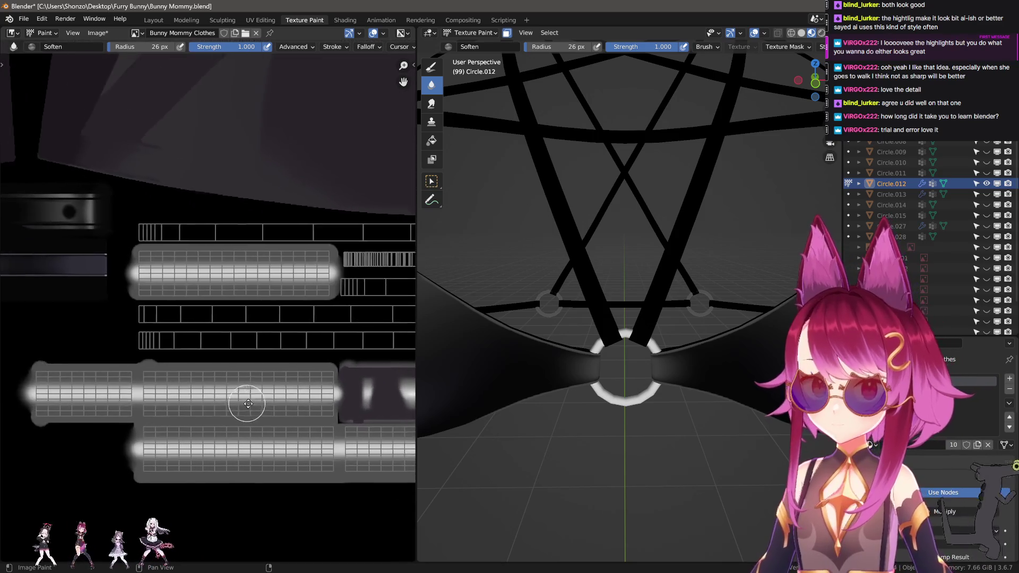
key(d)
shift+scroll(219, 353, up, 1)
scroll(218, 353, down, 2)
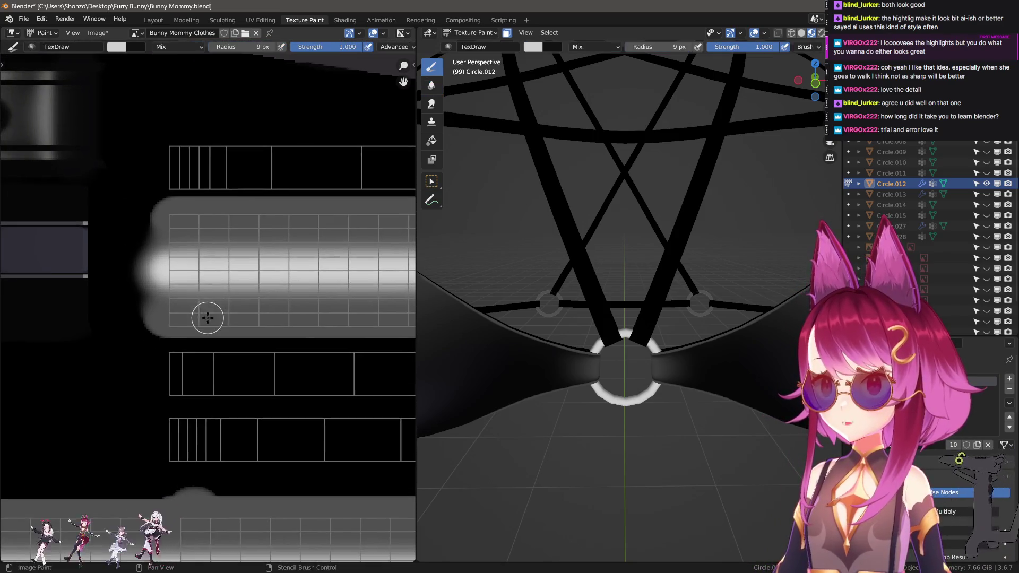
- Make black the paint colour and shrink the brush to 7 px at the cup strip's edge
scroll(182, 357, down, 2)
scroll(193, 303, down, 1)
scroll(280, 354, up, 3)
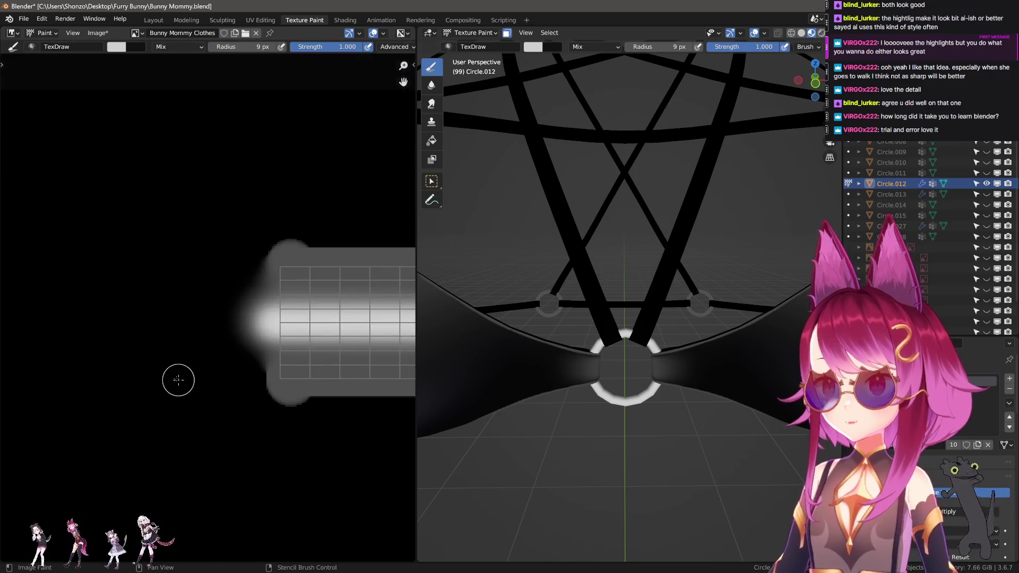
key(x)
key(f)
click(250, 209)
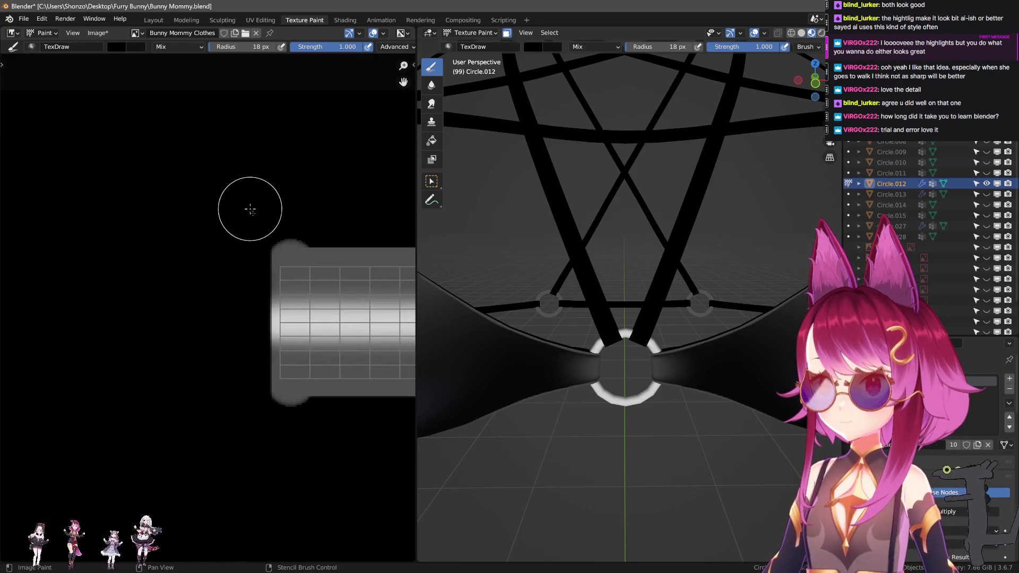
mouse_move(250, 209)
middle_down()
mouse_move(178, 278)
mouse_move(110, 287)
middle_up()
mouse_move(314, 286)
middle_down()
mouse_move(196, 295)
mouse_move(307, 290)
middle_up()
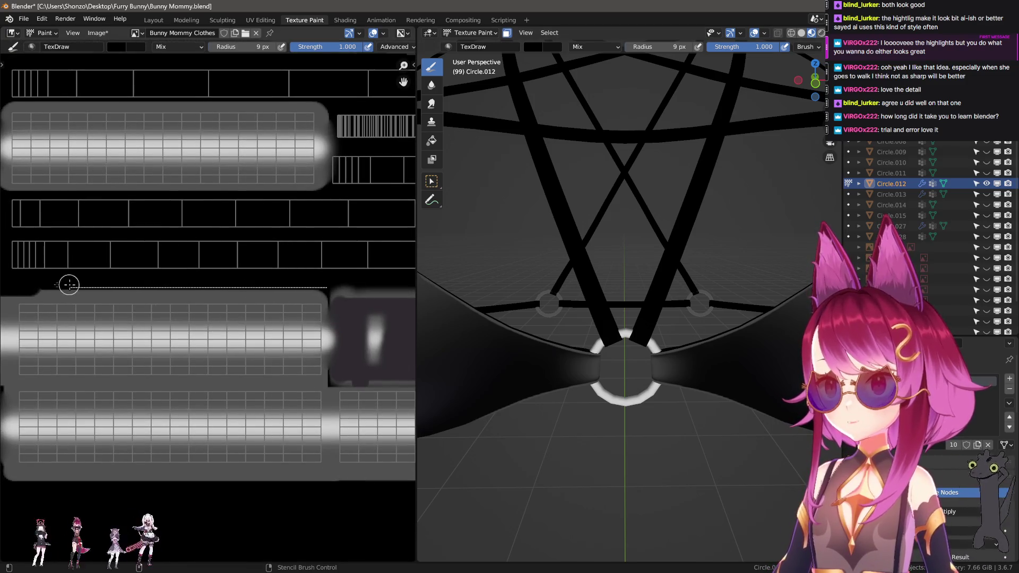
mouse_move(68, 284)
middle_down()
mouse_move(187, 294)
mouse_move(36, 291)
mouse_move(75, 282)
middle_up()
key(bracketleft)
key(bracketleft)
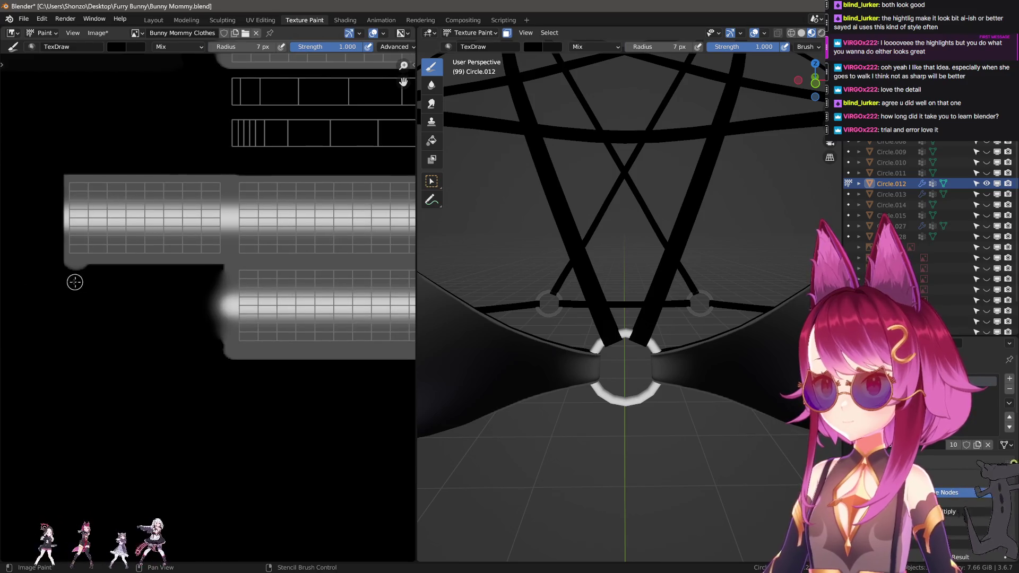
- Draw straight black lines along the strip's side and the image's bottom edge
mouse_move(62, 269)
mouse_down()
mouse_move(211, 273)
mouse_move(216, 397)
mouse_up()
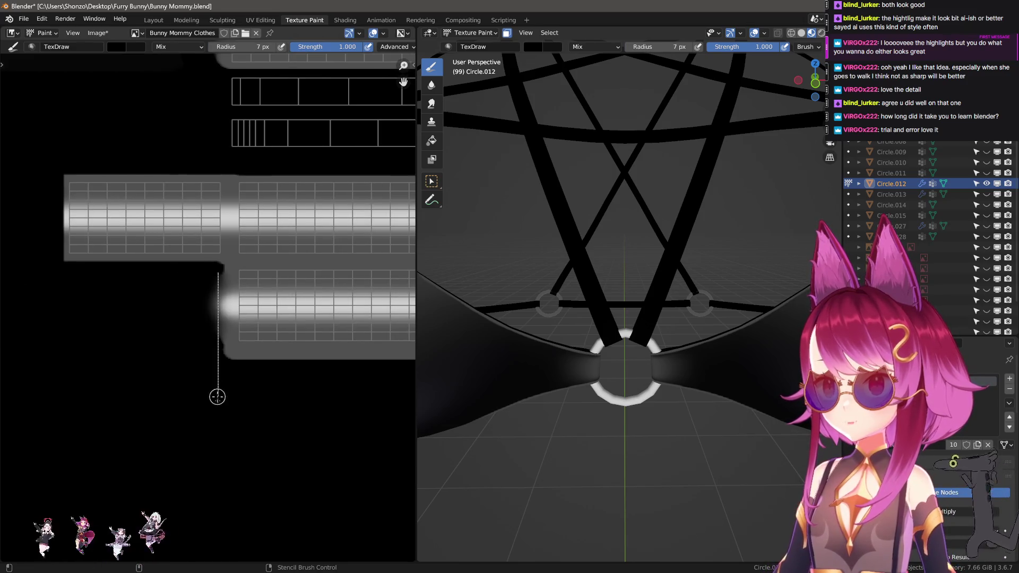
middle_drag(216, 397, 82, 353)
drag(43, 333, 95, 334)
ctrl+scroll(151, 355, right, 5)
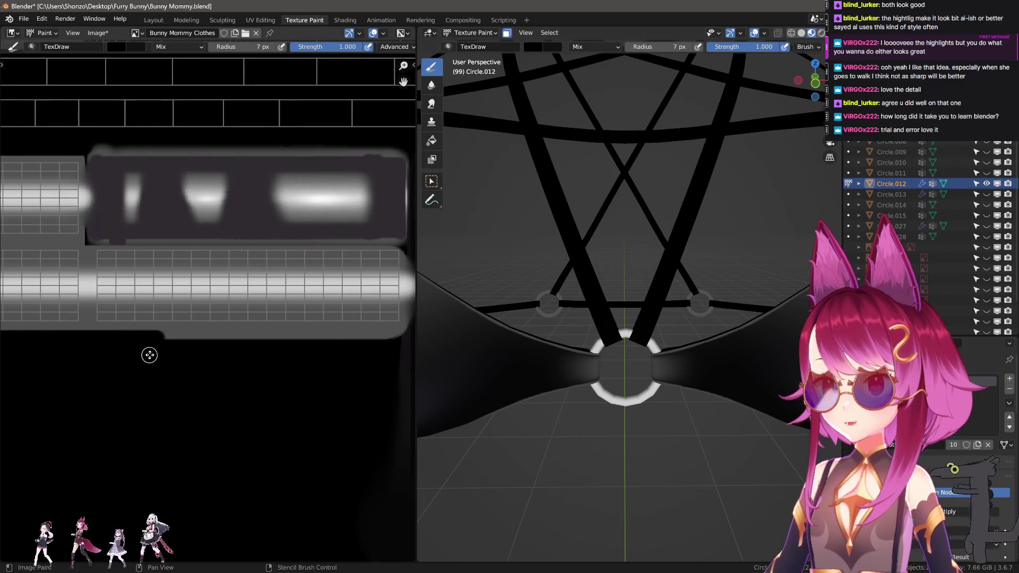
drag(159, 338, 400, 346)
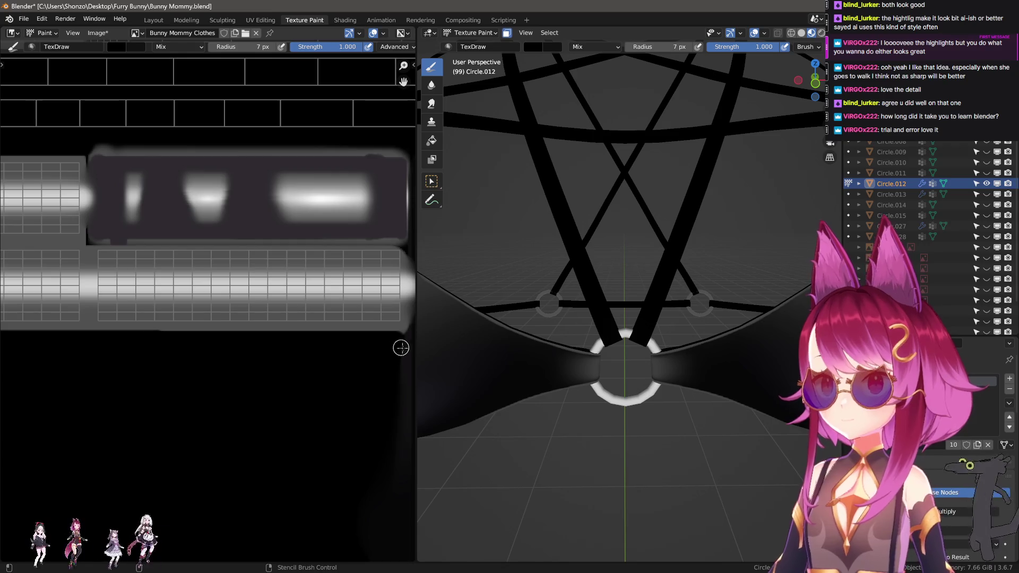
scroll(400, 346, up, 2)
mouse_move(401, 346)
middle_down()
mouse_move(216, 369)
mouse_move(233, 368)
middle_up()
- Undo the last black stroke to fix the glow past the white bar's end
scroll(201, 359, down, 5)
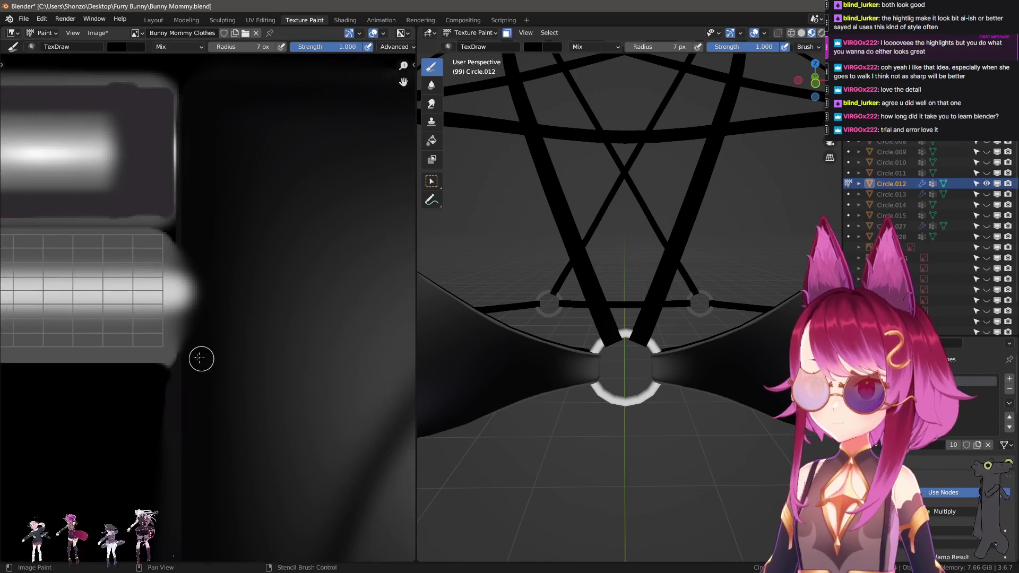
scroll(239, 403, up, 5)
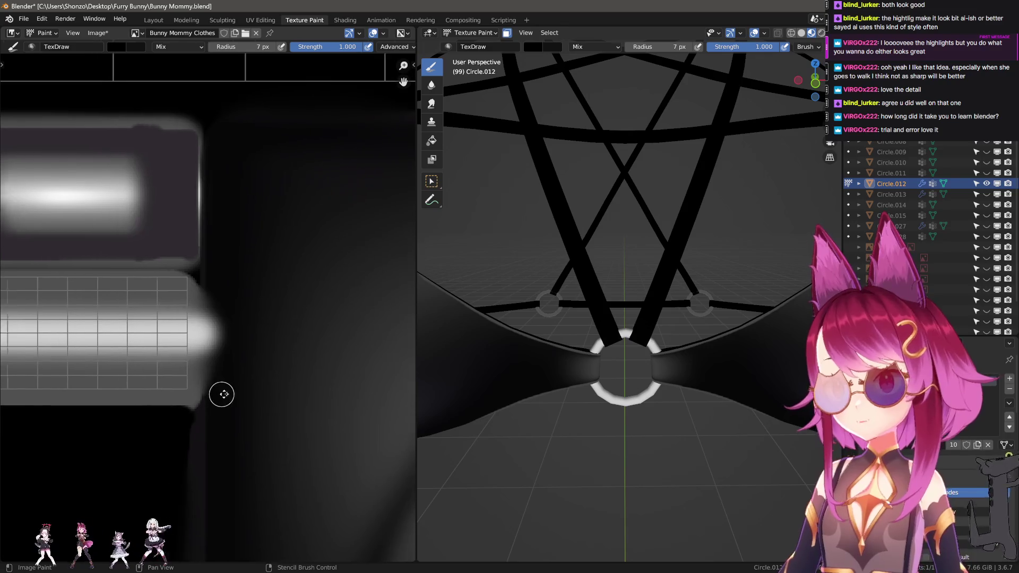
key(ctrl+z)
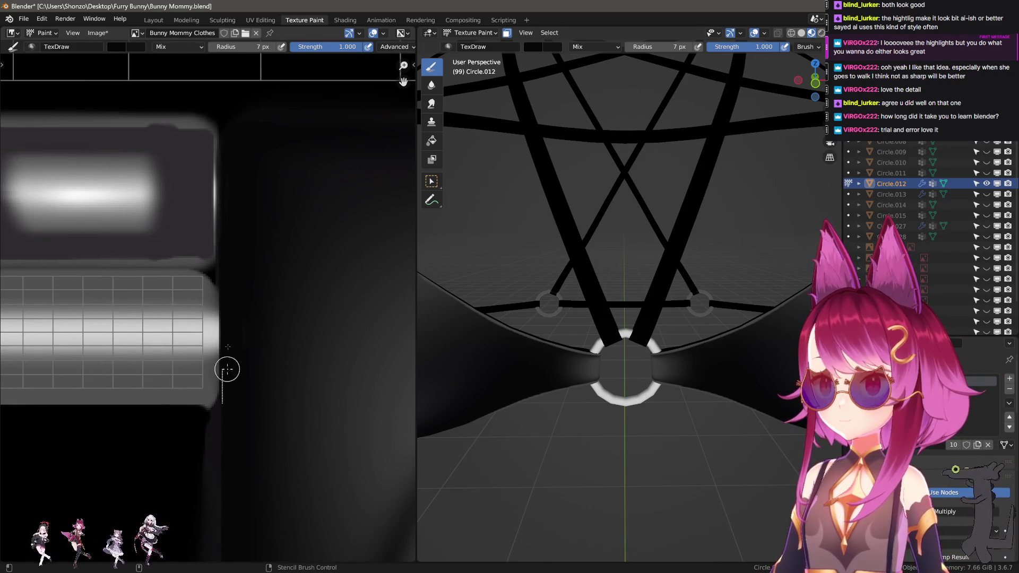
scroll(252, 335, down, 2)
scroll(252, 335, up, 3)
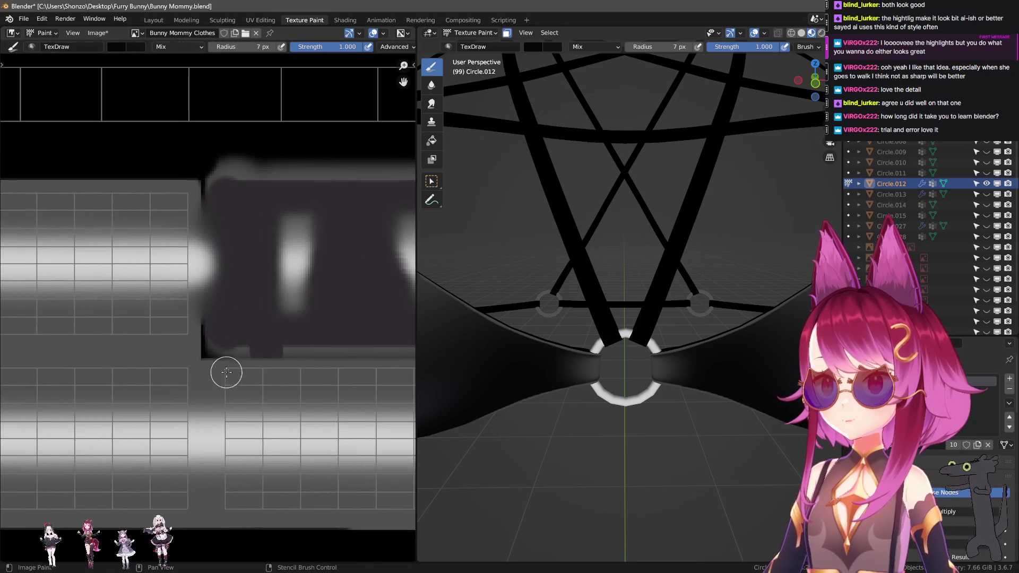
- Sample dark grey from the texture and draw a straight line down the cup edge
key(s)
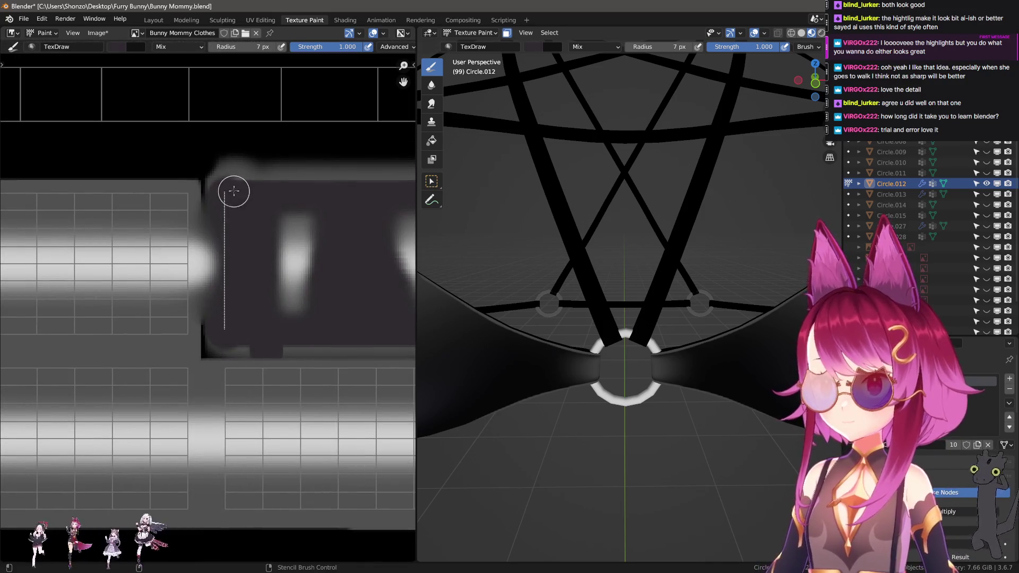
middle_drag(220, 239, 256, 266)
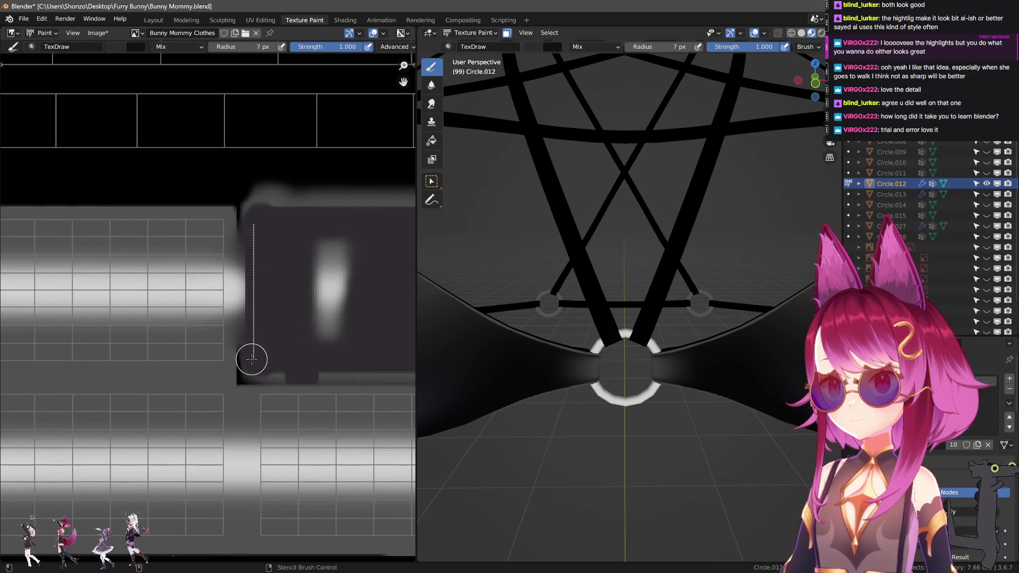
drag(252, 360, 252, 360)
scroll(251, 360, down, 3)
scroll(112, 286, up, 2)
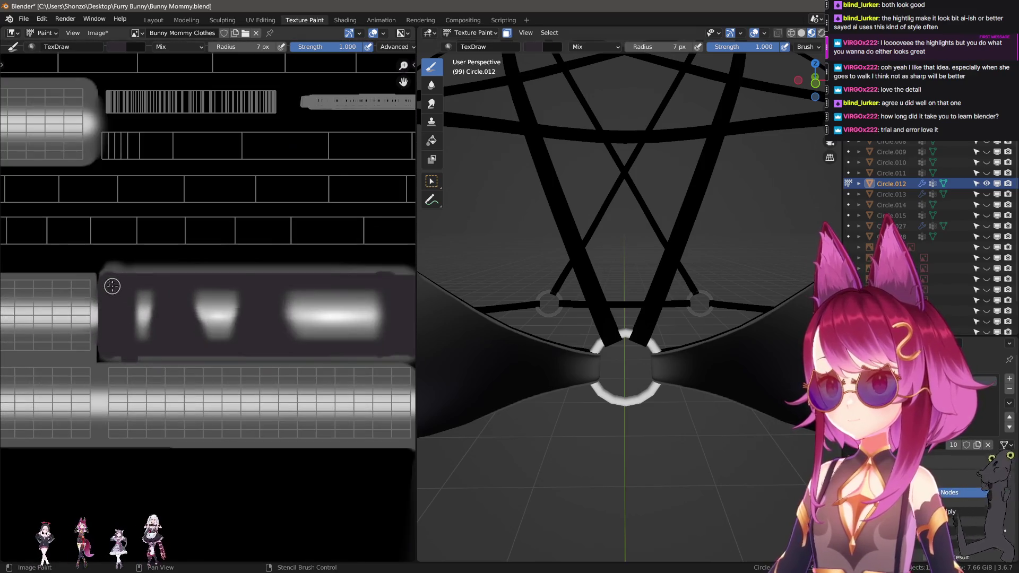
scroll(177, 289, down, 3)
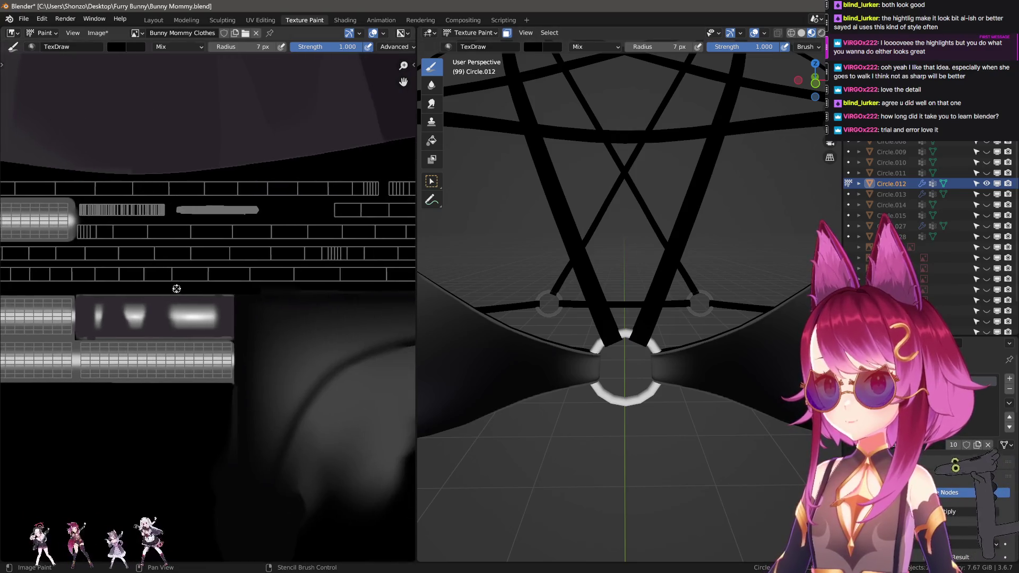
scroll(222, 393, up, 5)
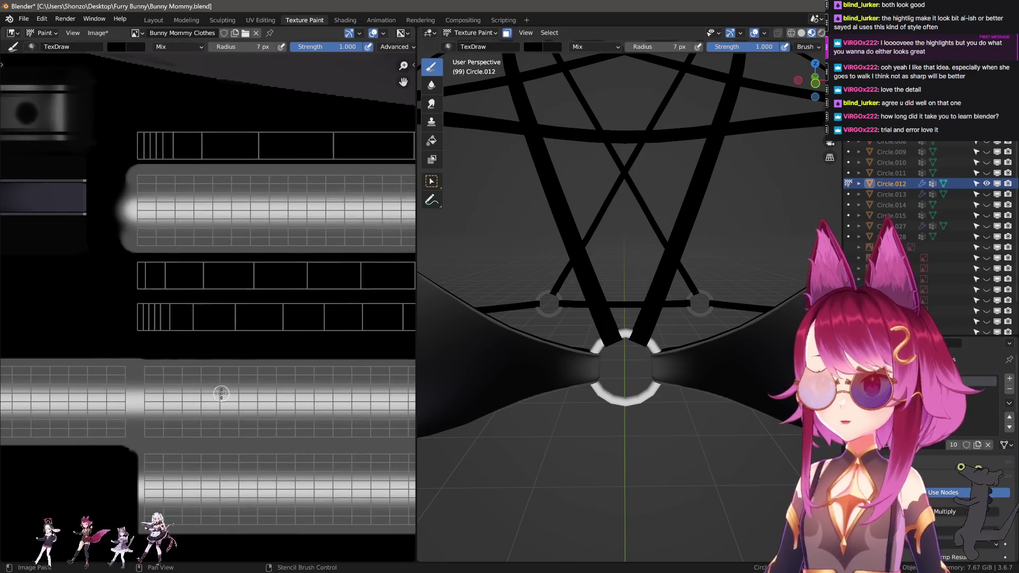
- Switch to the Smear brush at 19 px and 0.300 strength
scroll(221, 393, down, 2)
scroll(215, 390, up, 3)
scroll(141, 375, down, 2)
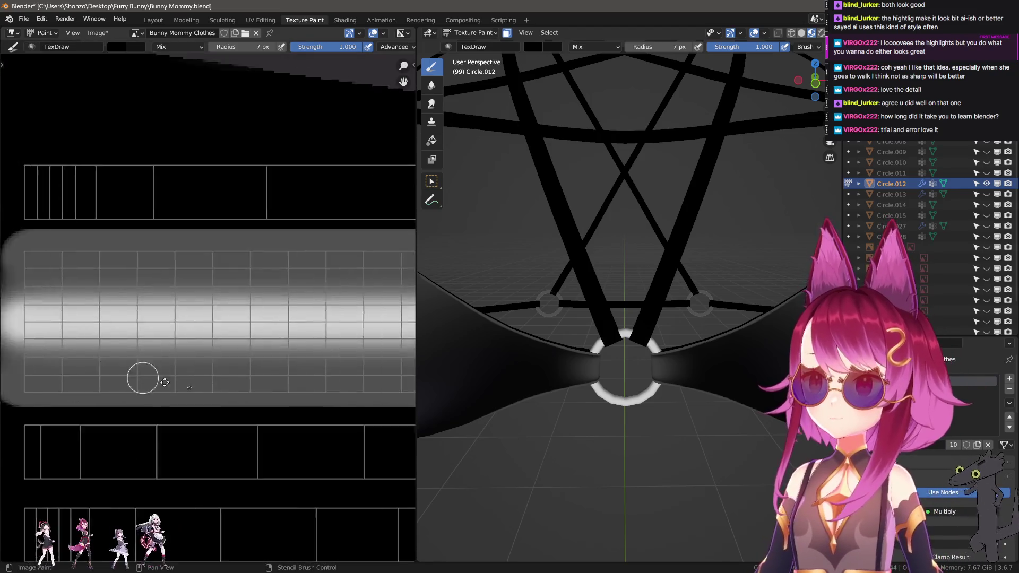
scroll(253, 397, up, 4)
key(s)
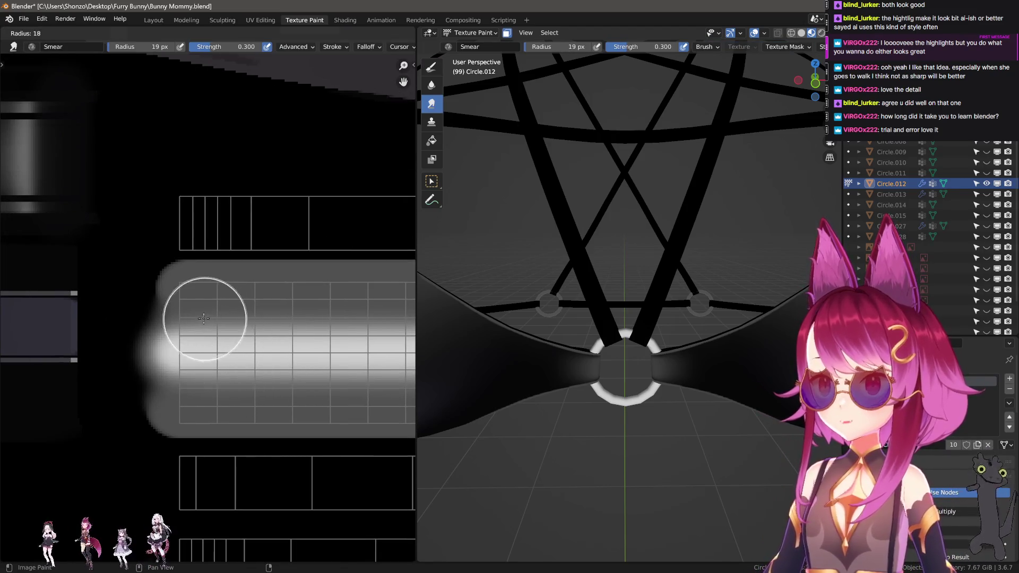
- Set Line stroke, enlarge the Smear brush to 25 px, and smear the strip's rounded end
key(e)
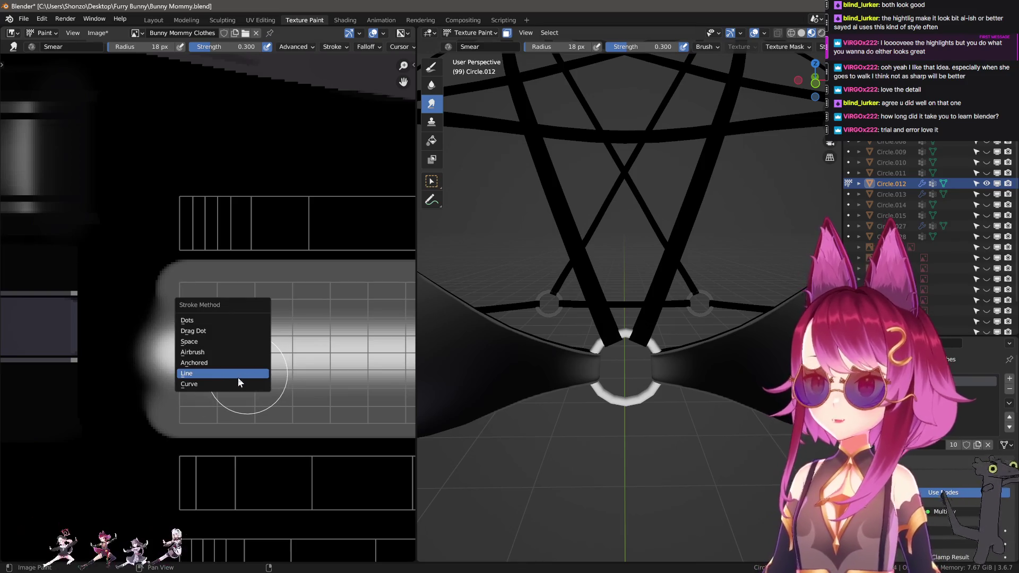
click(213, 375)
key(f)
click(223, 381)
drag(223, 381, 170, 381)
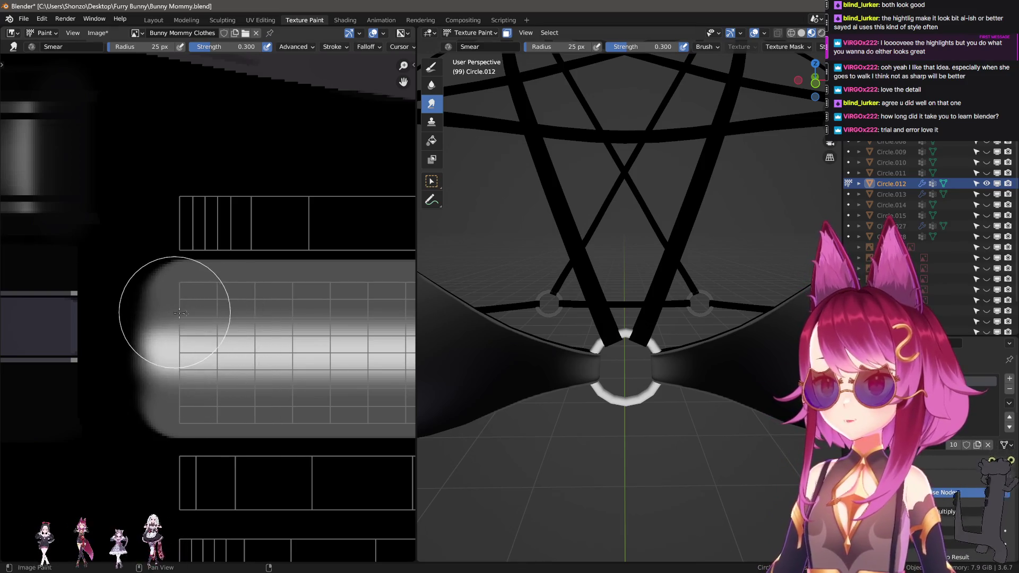
scroll(170, 296, down, 3)
middle_drag(178, 368, 170, 370)
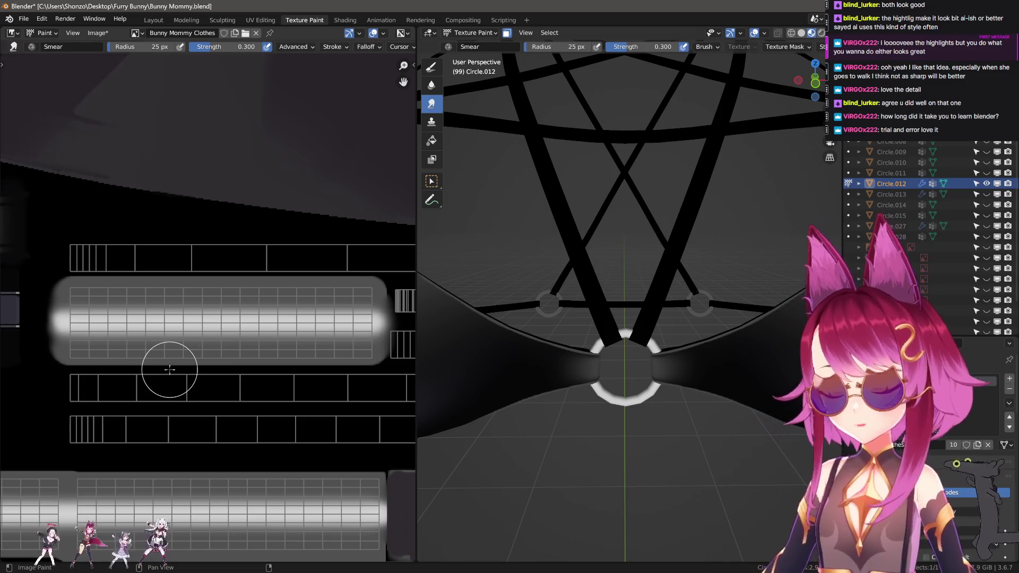
scroll(180, 380, up, 2)
scroll(199, 393, up, 2)
- Switch to TexDraw and paint black over the grey region's blurred right edge
key(d)
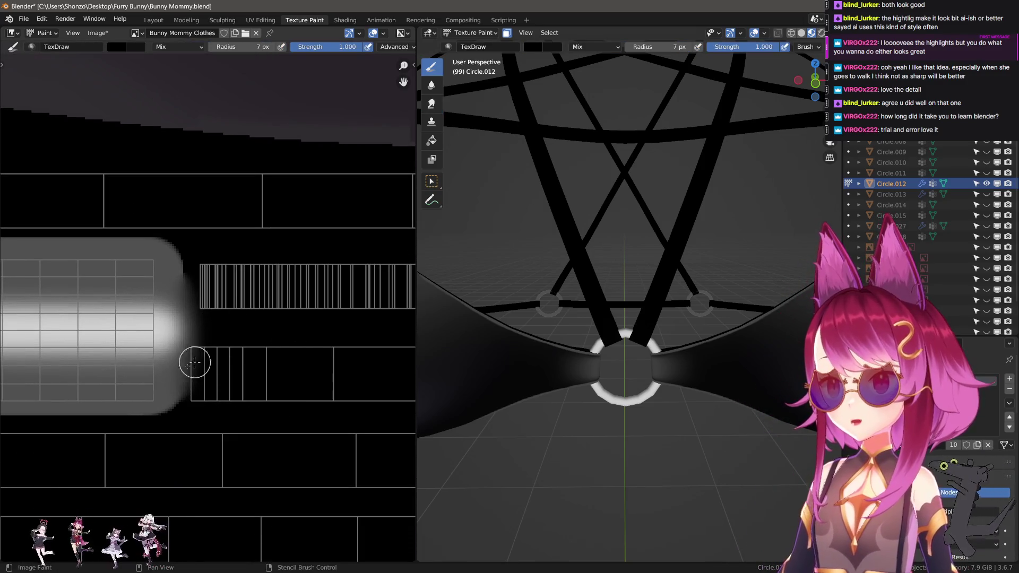
drag(182, 391, 202, 191)
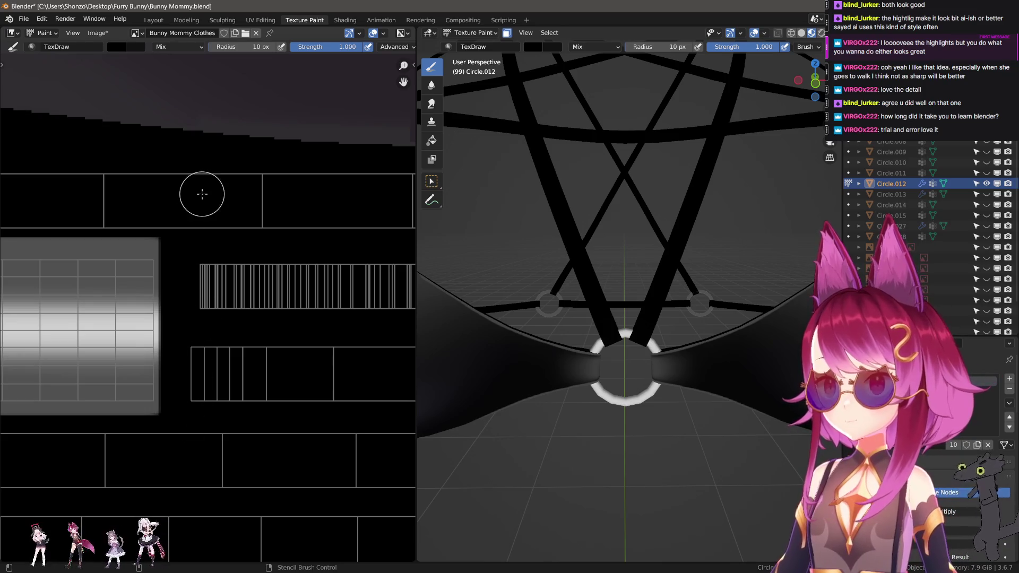
scroll(192, 171, down, 3)
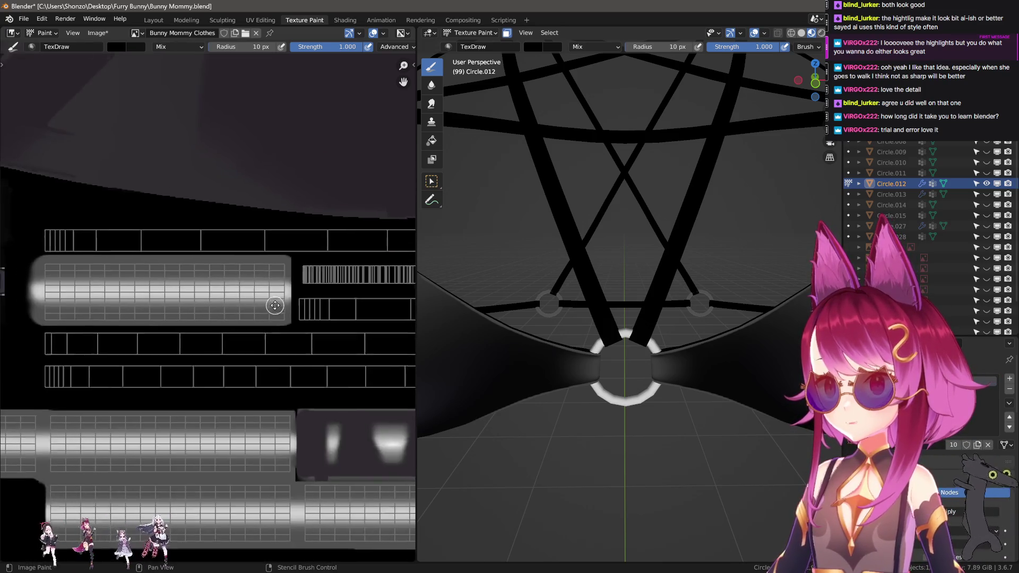
middle_drag(273, 303, 200, 272)
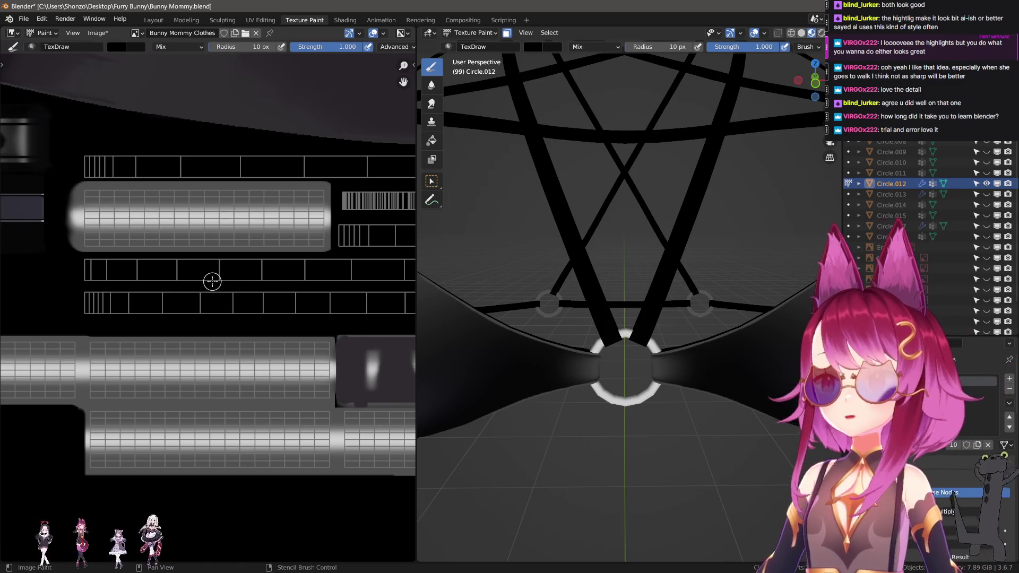
mouse_move(193, 280)
middle_down()
mouse_move(257, 280)
mouse_move(180, 303)
mouse_move(200, 288)
mouse_move(66, 285)
middle_up()
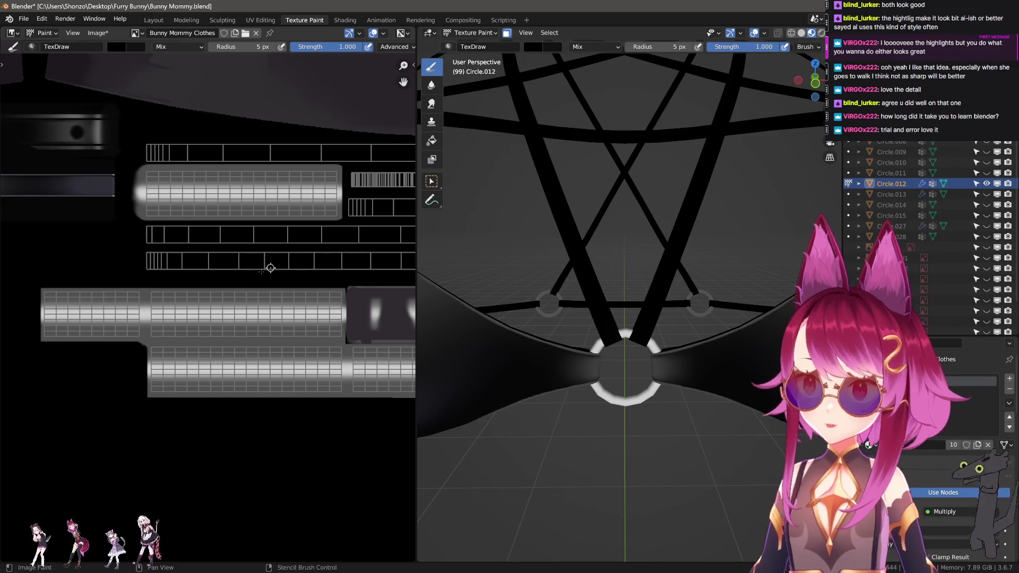
scroll(270, 267, up, 4)
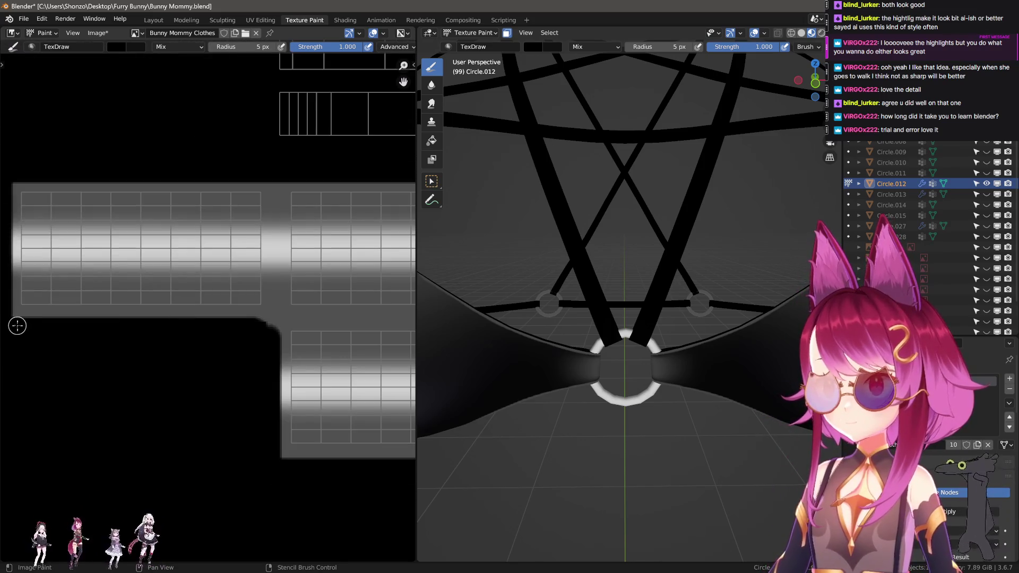
drag(15, 323, 273, 324)
scroll(264, 484, down, 3)
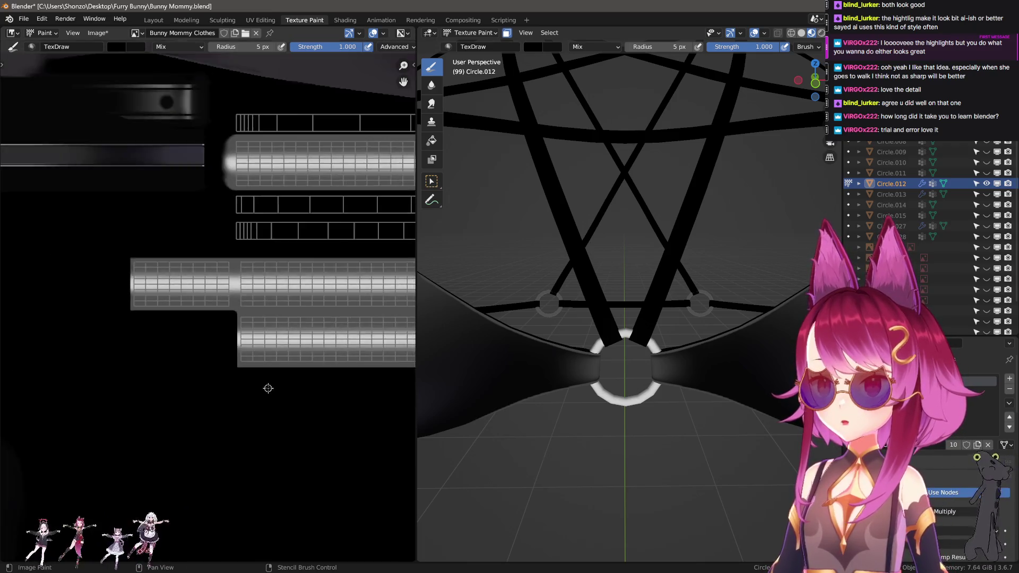
mouse_move(266, 387)
middle_down()
mouse_move(158, 453)
mouse_move(239, 442)
mouse_move(368, 551)
middle_up()
- Enlarge the TexDraw brush to 10 px and pan around the strap texture
key(f)
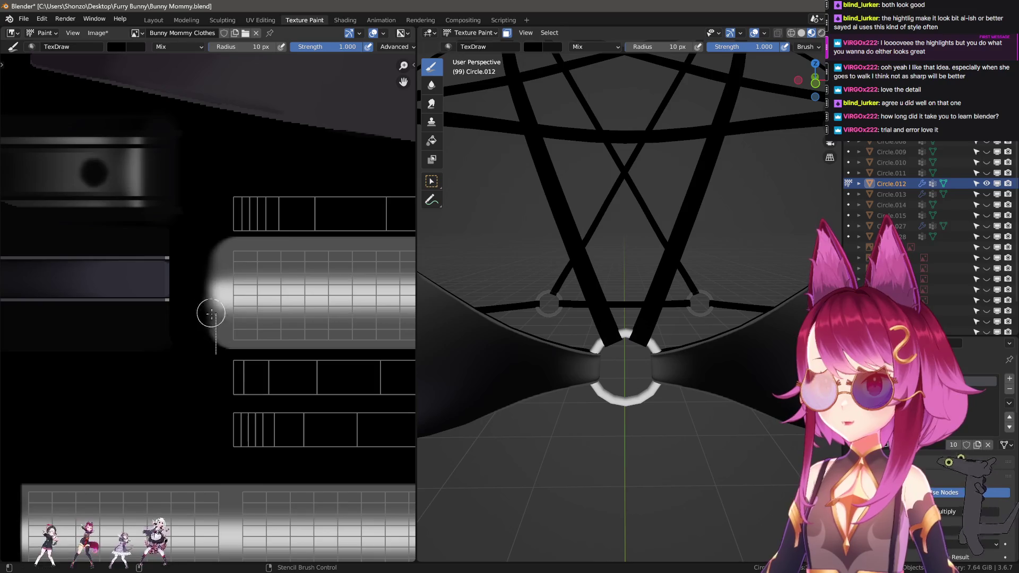
click(209, 312)
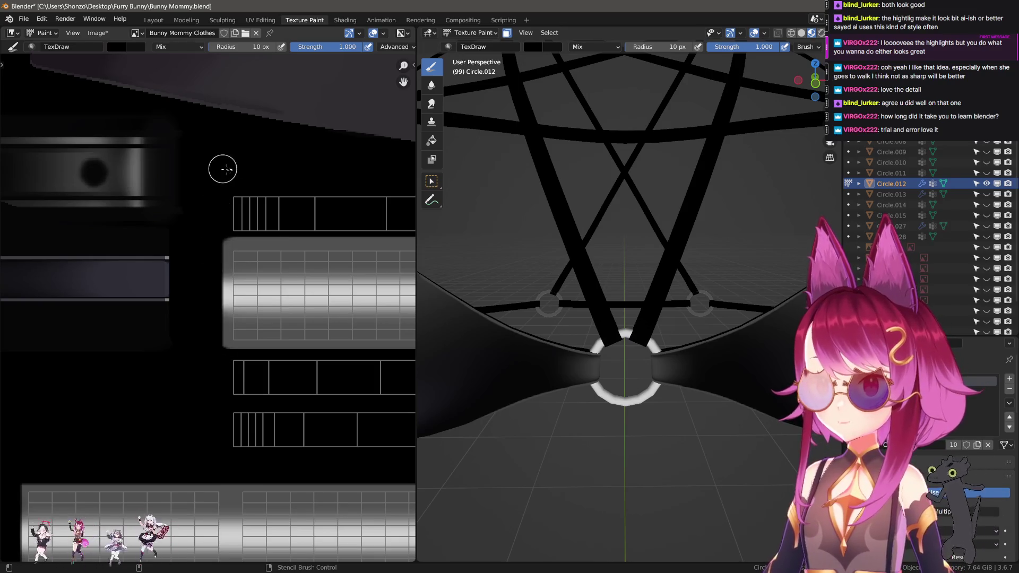
scroll(141, 324, down, 2)
mouse_move(141, 323)
middle_down()
mouse_move(273, 332)
mouse_move(266, 303)
middle_up()
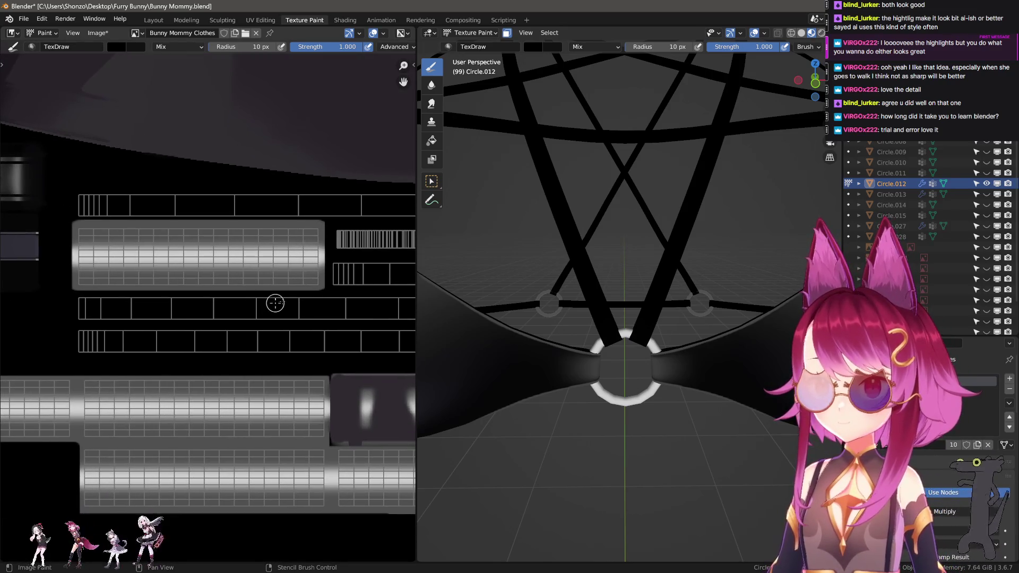
middle_drag(303, 348, 304, 336)
middle_drag(305, 373, 289, 308)
- Switch the paint colour to white and orbit in close to the ring
key(n)
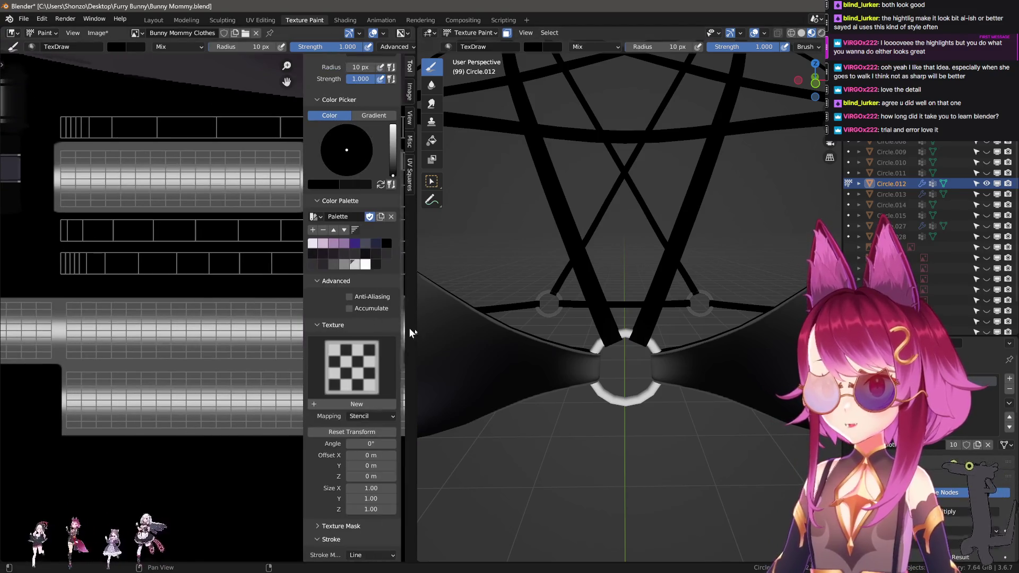
click(365, 264)
key(n)
mouse_move(583, 329)
middle_down()
mouse_move(589, 276)
mouse_move(590, 354)
mouse_move(591, 335)
middle_up()
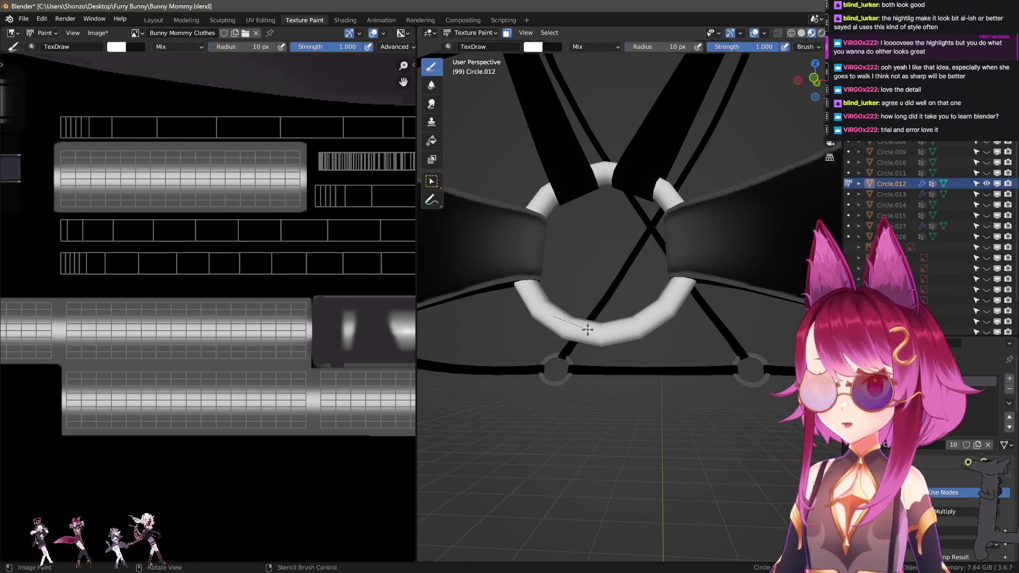
key(ctrl+z)
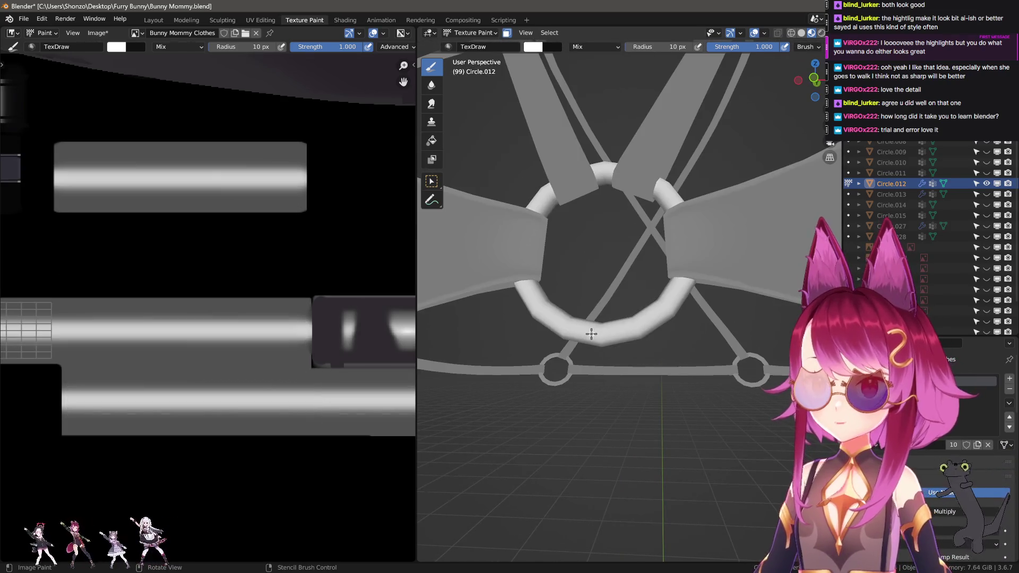
key(n)
key(n)
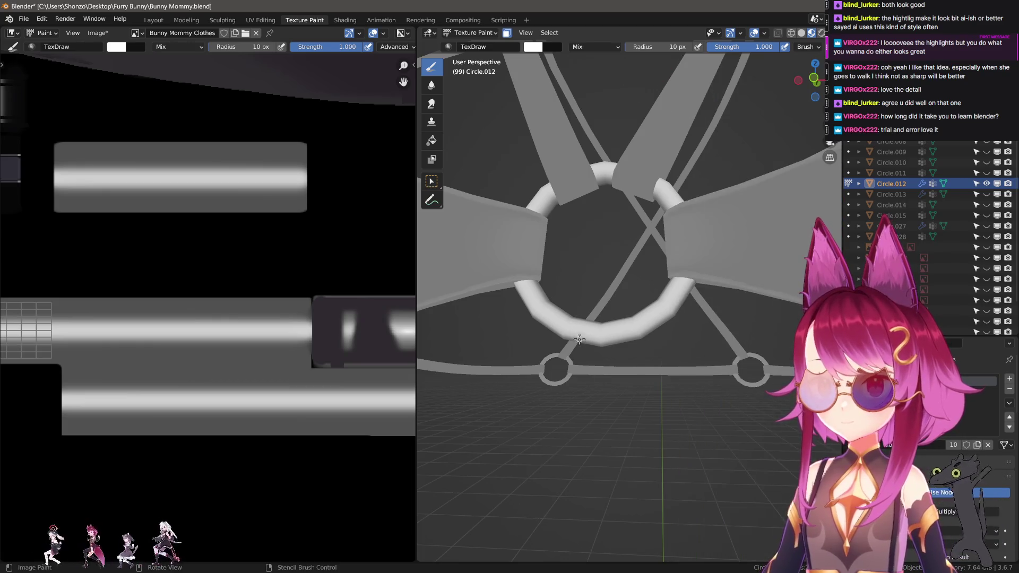
- Try a white stroke along the ring's bottom edge, then undo it
drag(579, 332, 634, 333)
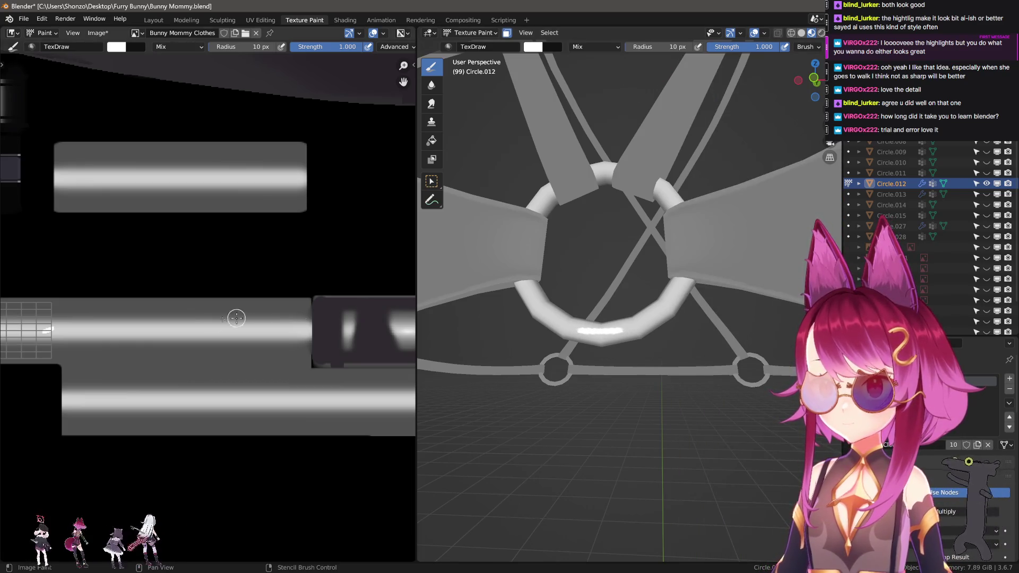
scroll(244, 320, down, 4)
scroll(193, 337, up, 4)
scroll(194, 338, up, 4)
key(ctrl+z)
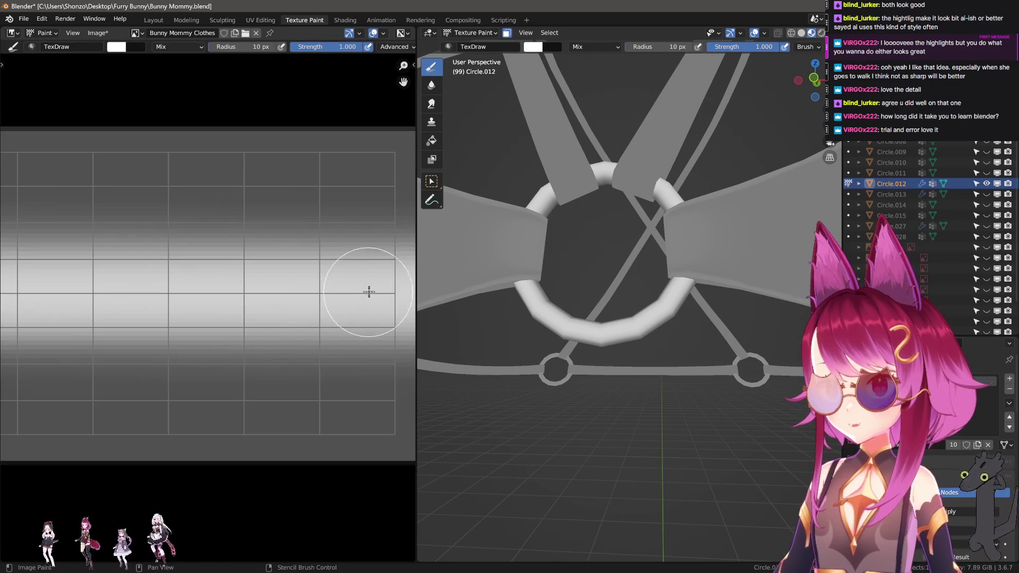
scroll(330, 302, down, 3)
- Shrink the brush to 3 px and paint a thin white highlight dash on the ring
key(bracketleft)
key(bracketleft)
key(bracketleft)
drag(337, 307, 218, 305)
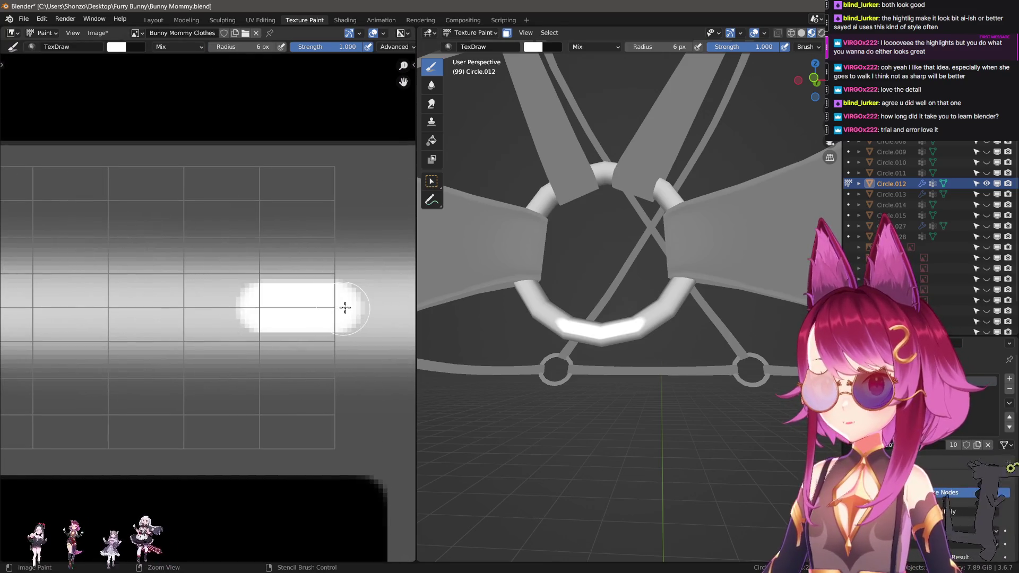
key(ctrl+z)
key(bracketleft)
key(bracketleft)
key(bracketleft)
drag(345, 306, 268, 305)
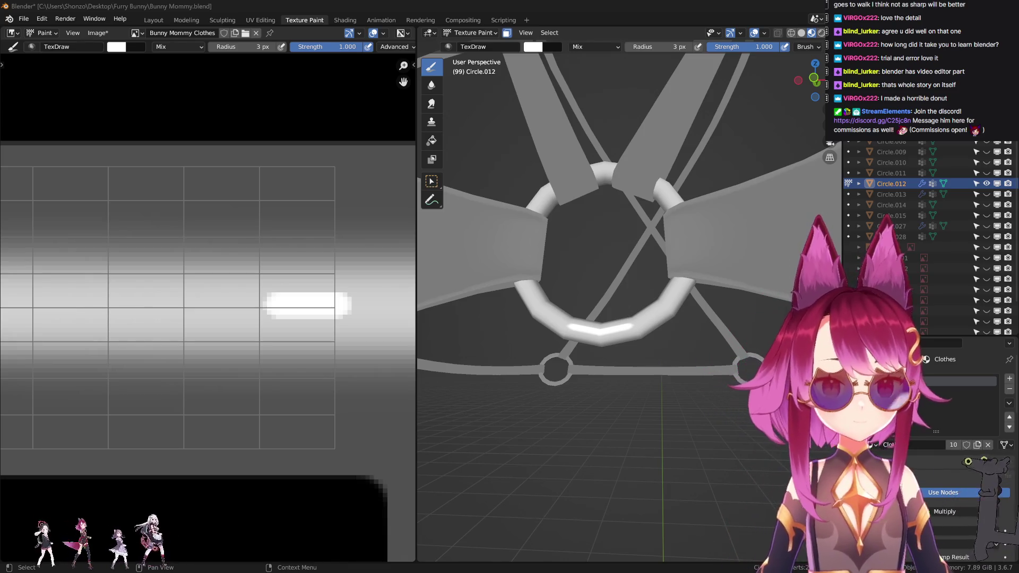
- Smear the white highlight bar leftward with a 20 px Smear brush, then switch to Soften
middle_drag(273, 302, 253, 297)
key(shift+space)
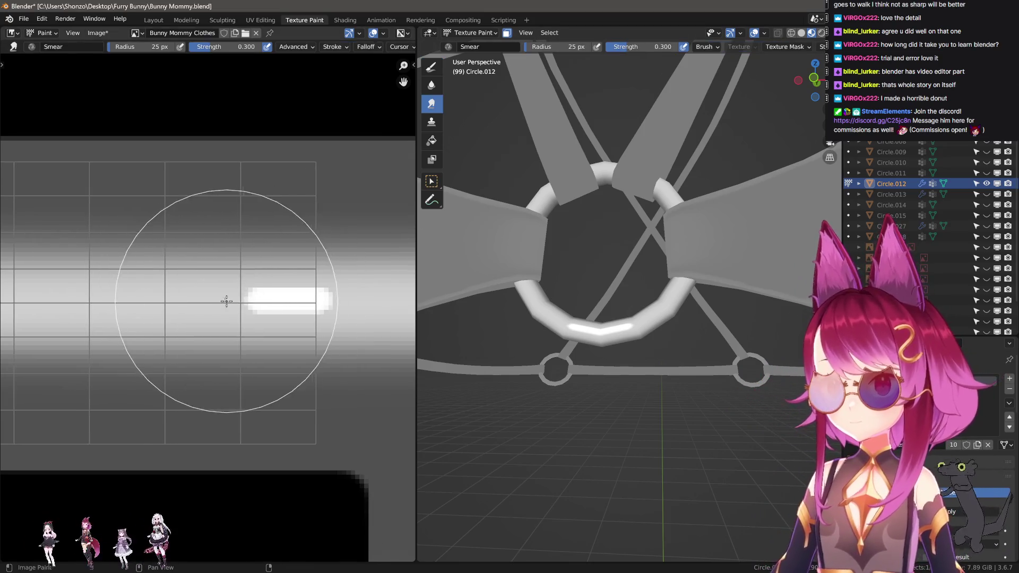
mouse_move(226, 301)
mouse_down()
mouse_move(109, 296)
mouse_move(228, 303)
mouse_up()
key(bracketleft)
key(bracketleft)
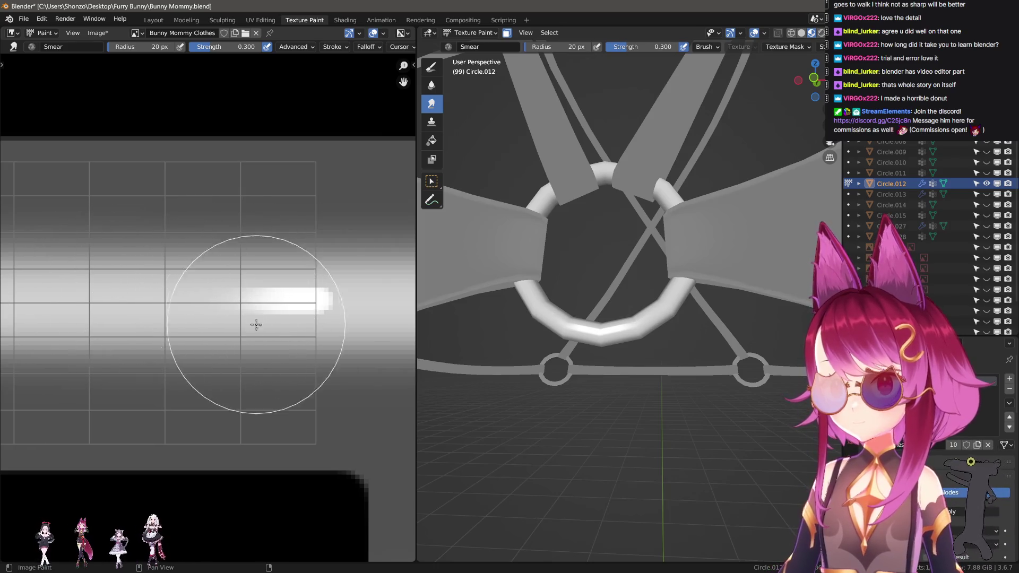
key(shift+space)
key(f)
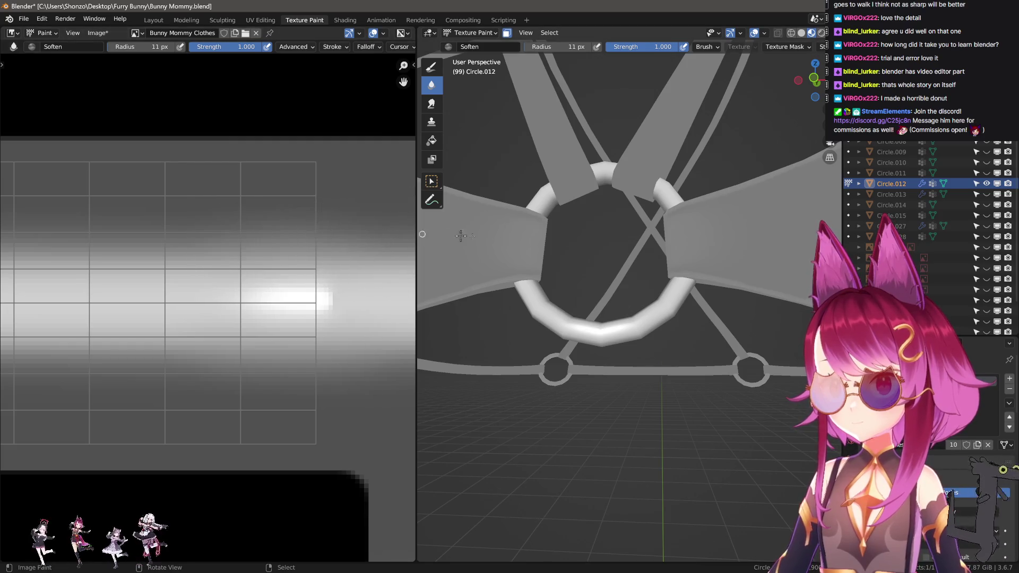
scroll(461, 235, down, 5)
- Paint two white TexDraw highlight strokes on the ring's upper side
mouse_move(460, 236)
middle_down()
mouse_move(587, 312)
mouse_move(584, 352)
middle_up()
scroll(588, 311, up, 5)
scroll(583, 352, up, 2)
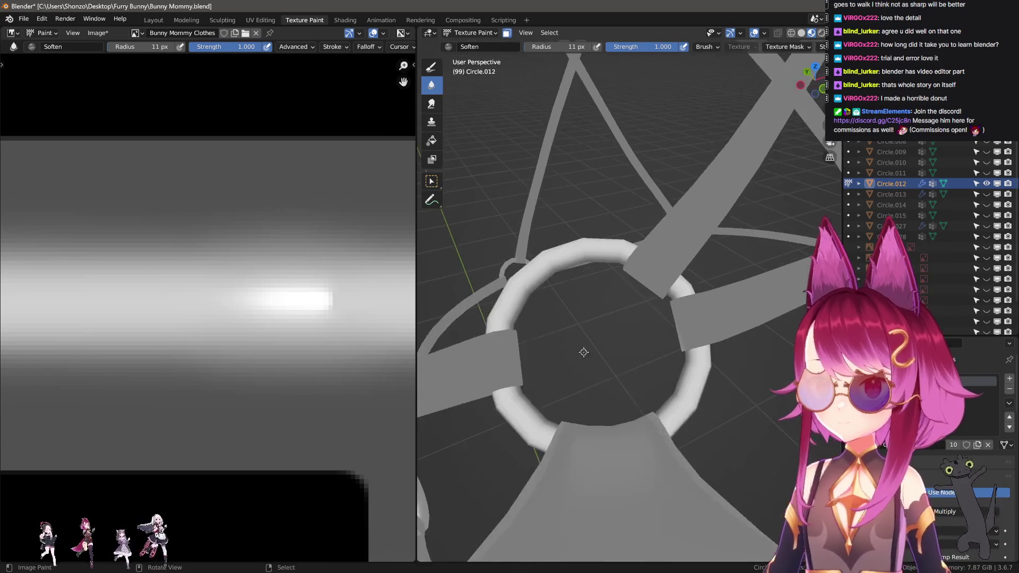
key(x)
scroll(212, 297, down, 5)
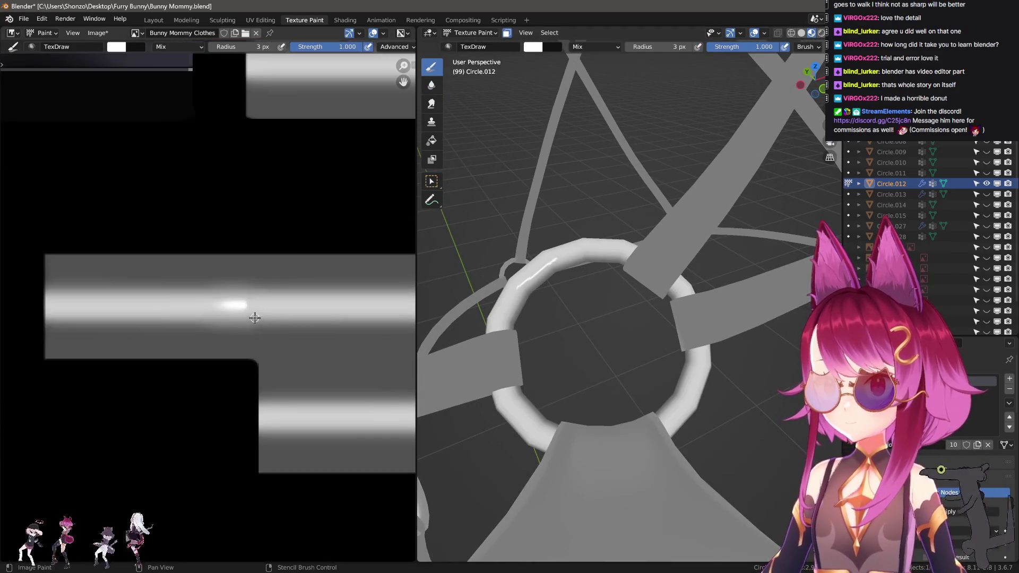
scroll(198, 294, up, 5)
scroll(198, 293, up, 2)
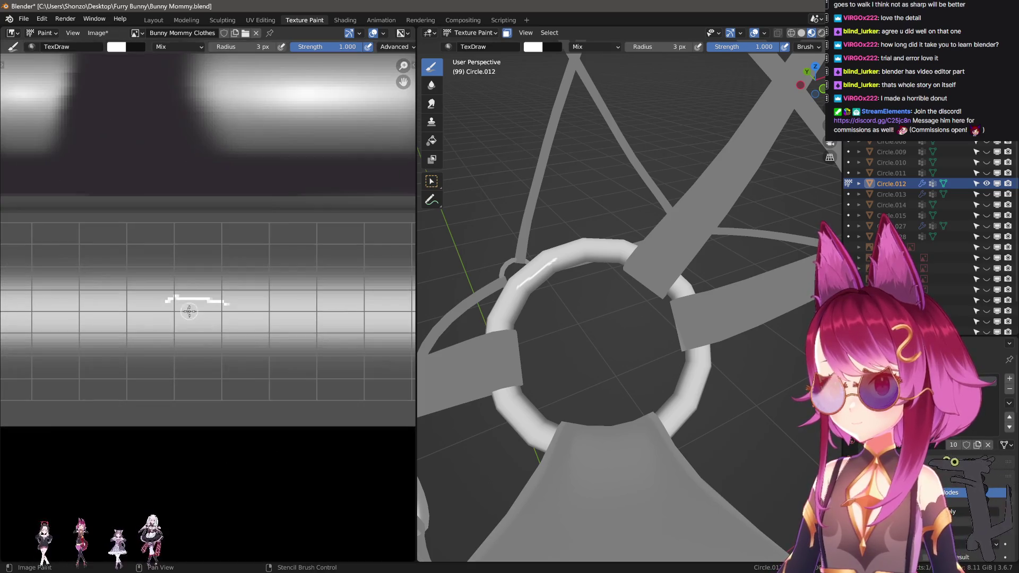
drag(166, 304, 246, 304)
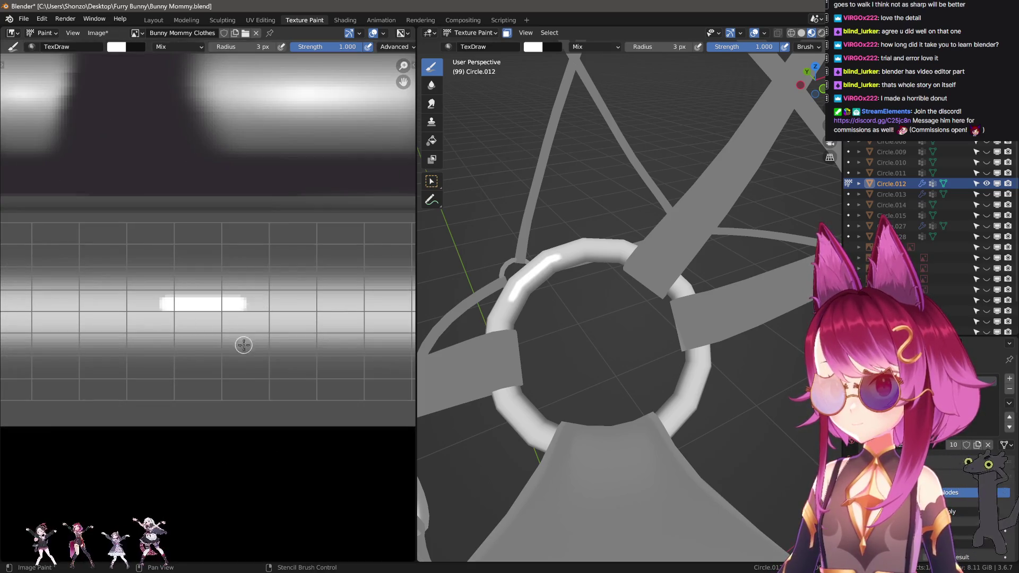
scroll(153, 355, down, 4)
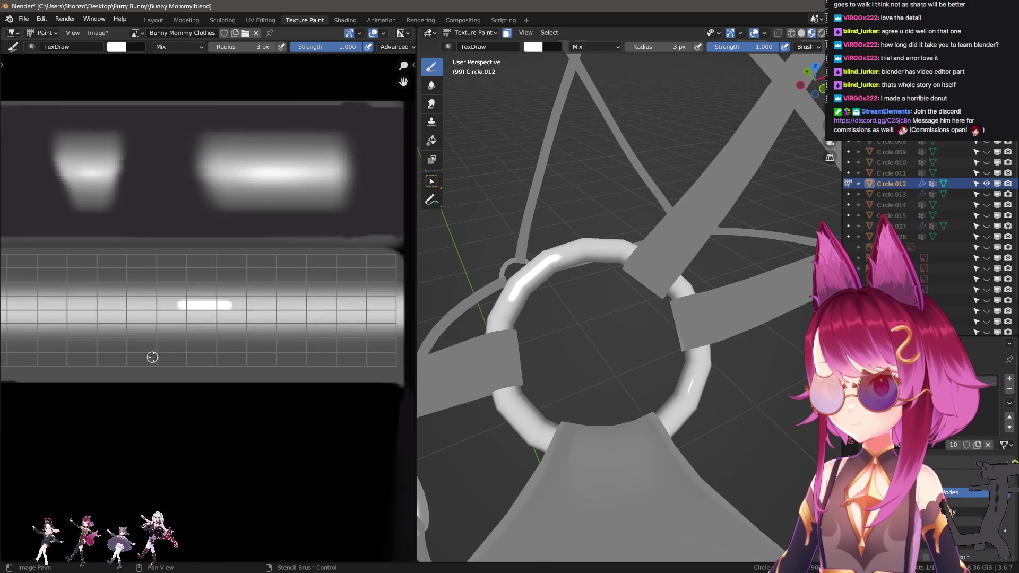
scroll(198, 309, up, 4)
drag(192, 309, 291, 303)
- Smear the new highlight, undo it, and resize the Smear brush to 22 px
key(shift+space)
mouse_move(202, 302)
mouse_down()
mouse_move(114, 298)
mouse_move(266, 298)
mouse_move(175, 295)
mouse_up()
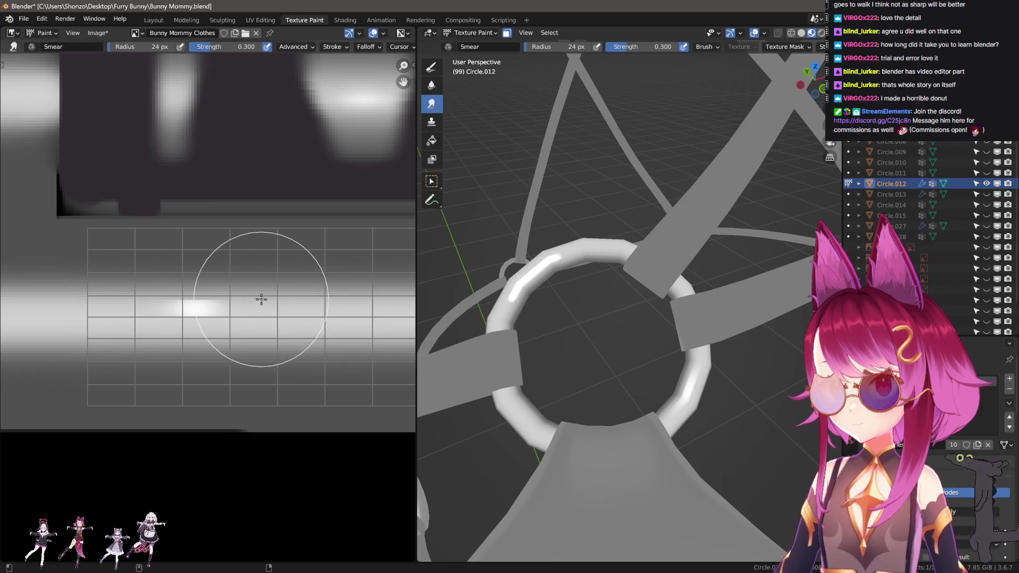
key(ctrl+z)
key(f)
click(113, 325)
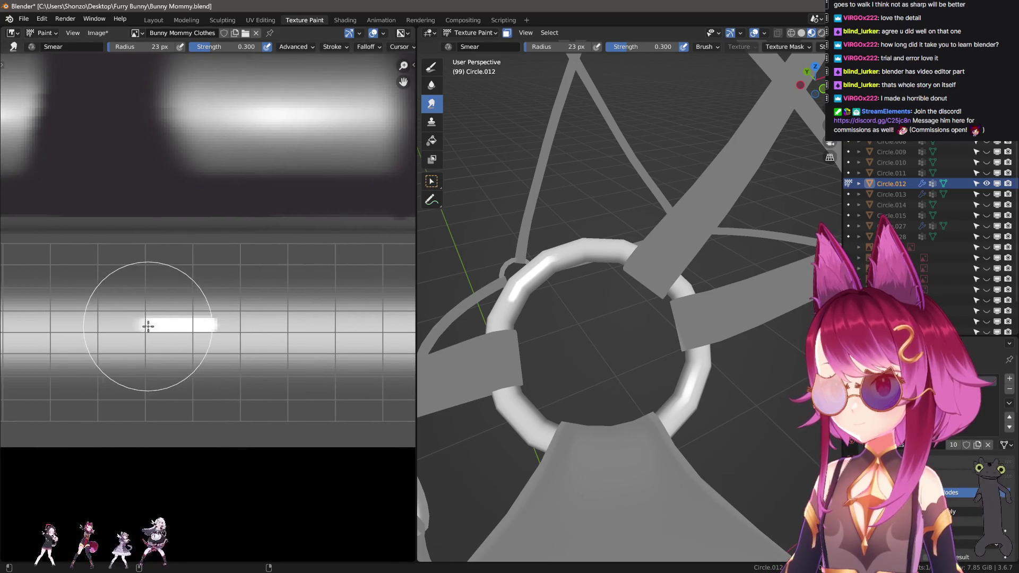
key(f)
click(144, 324)
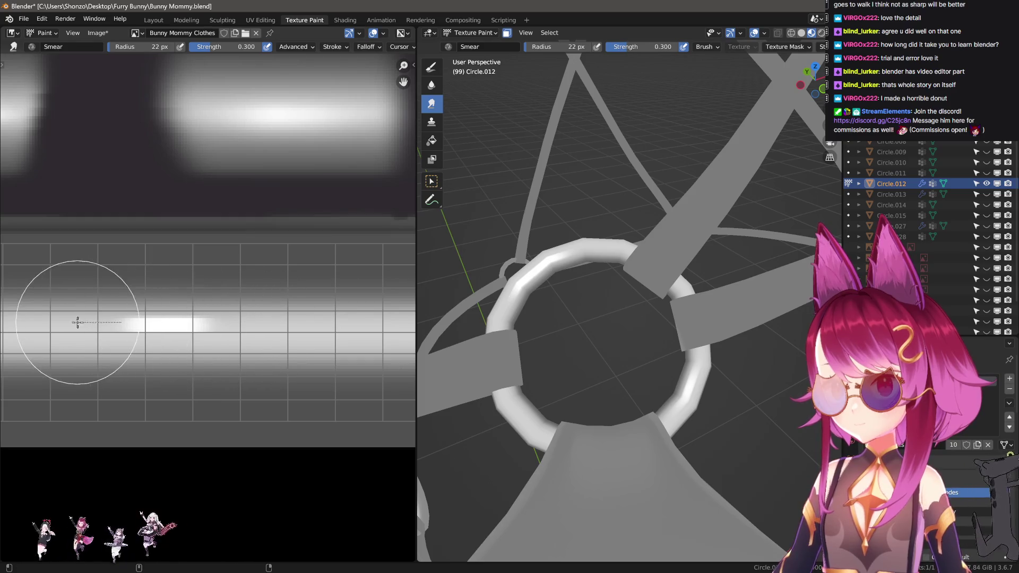
- Soften the bright highlight band on the ring with a 6 px Soften brush
key(s)
key(f)
click(106, 348)
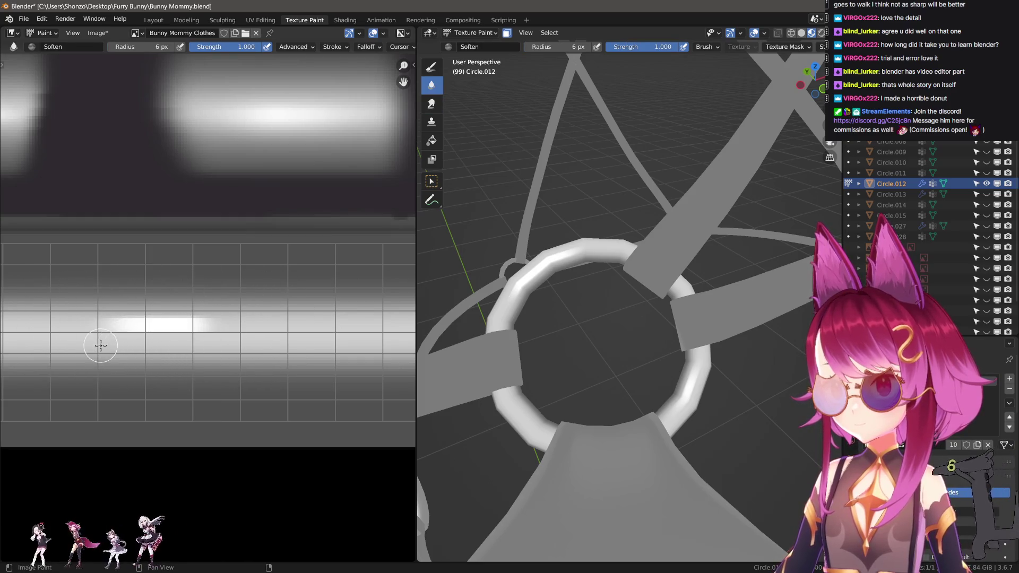
mouse_move(101, 304)
mouse_down()
mouse_move(232, 302)
mouse_move(73, 315)
mouse_up()
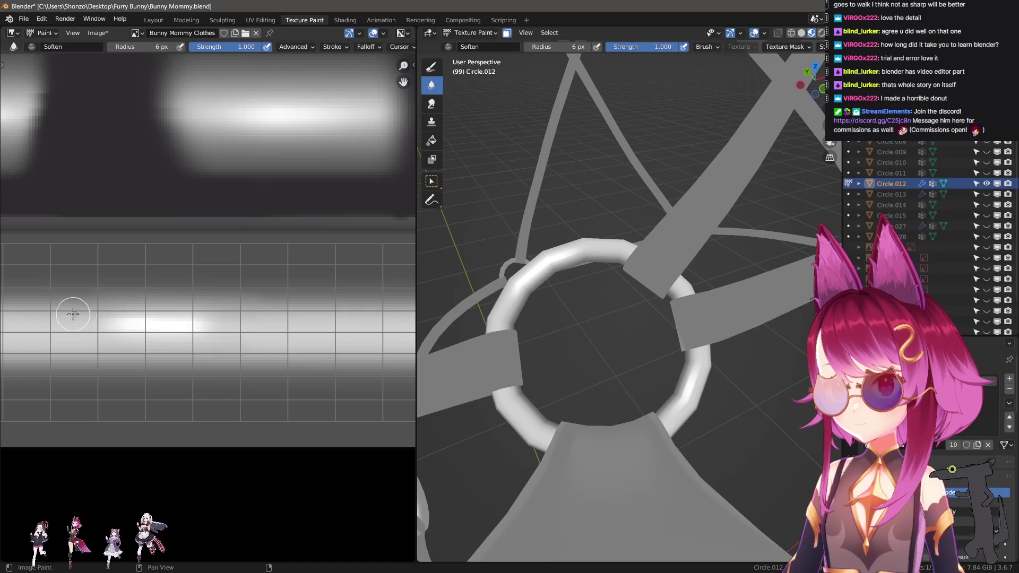
mouse_move(171, 305)
mouse_down()
mouse_move(114, 318)
mouse_move(136, 339)
mouse_move(109, 303)
mouse_up()
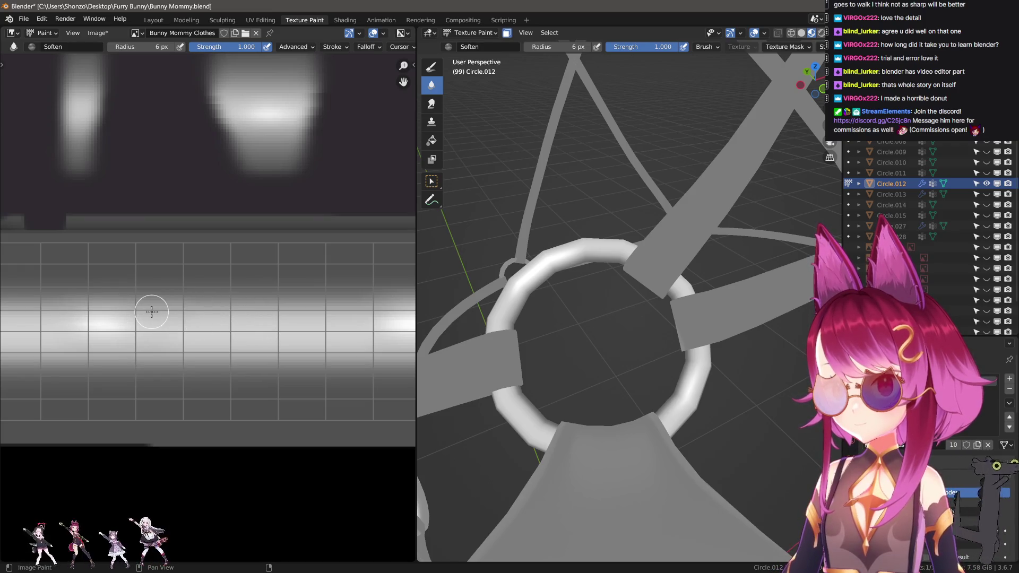
scroll(152, 270, down, 3)
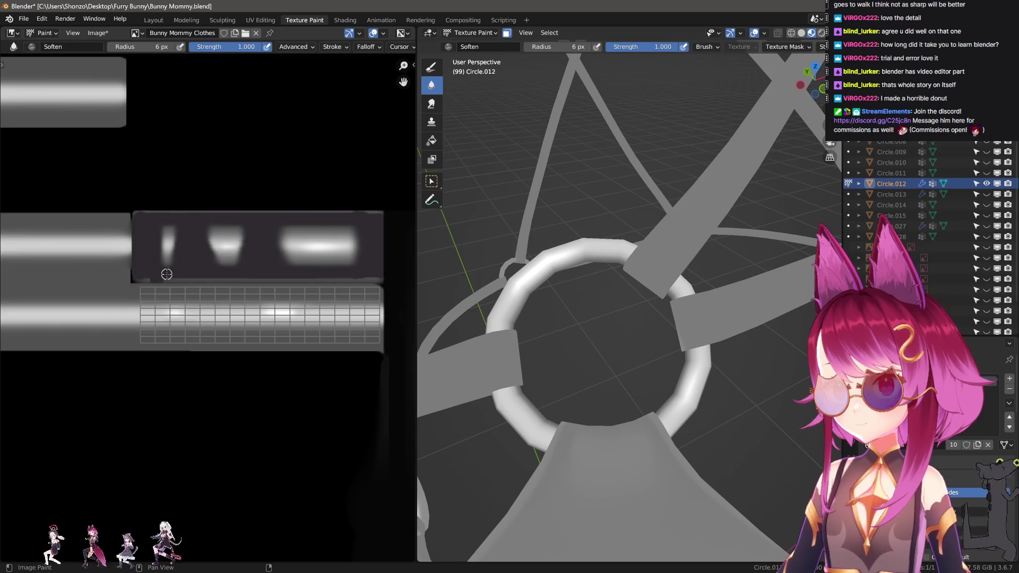
scroll(141, 337, up, 2)
mouse_move(477, 318)
middle_down()
mouse_move(540, 348)
mouse_move(534, 263)
middle_up()
scroll(541, 348, down, 4)
scroll(533, 263, up, 4)
scroll(534, 263, up, 3)
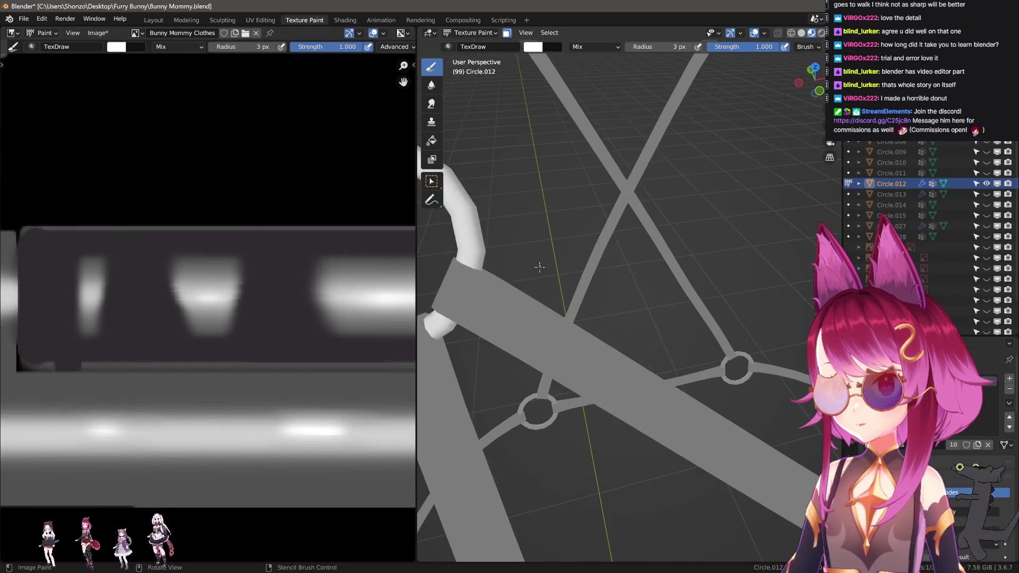
- Draw straight white highlight lines on the ring's UV strip, undoing the misplaced ones
middle_drag(552, 239, 606, 212)
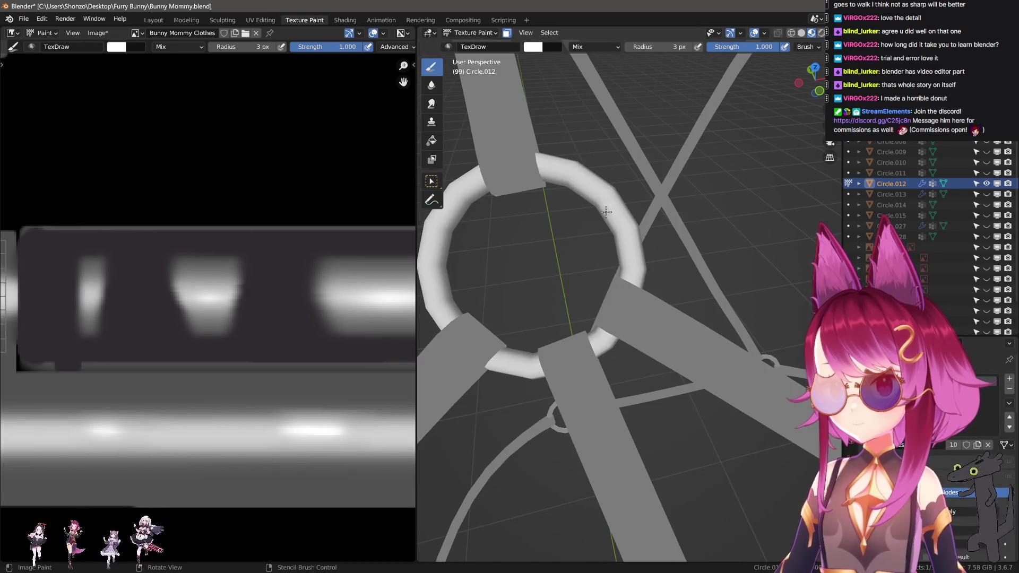
key(f)
click(603, 192)
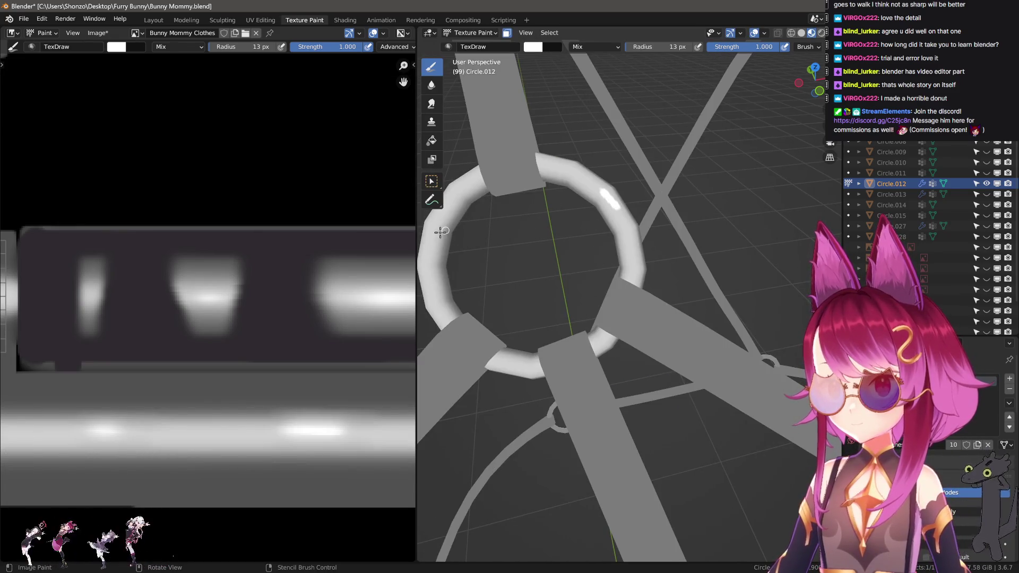
scroll(239, 297, down, 5)
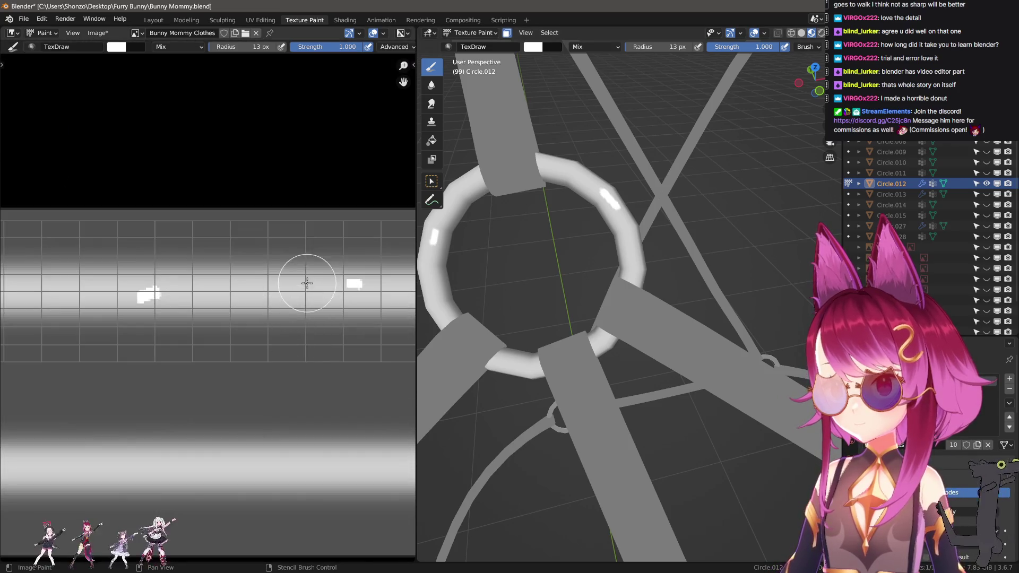
scroll(331, 296, right, 2)
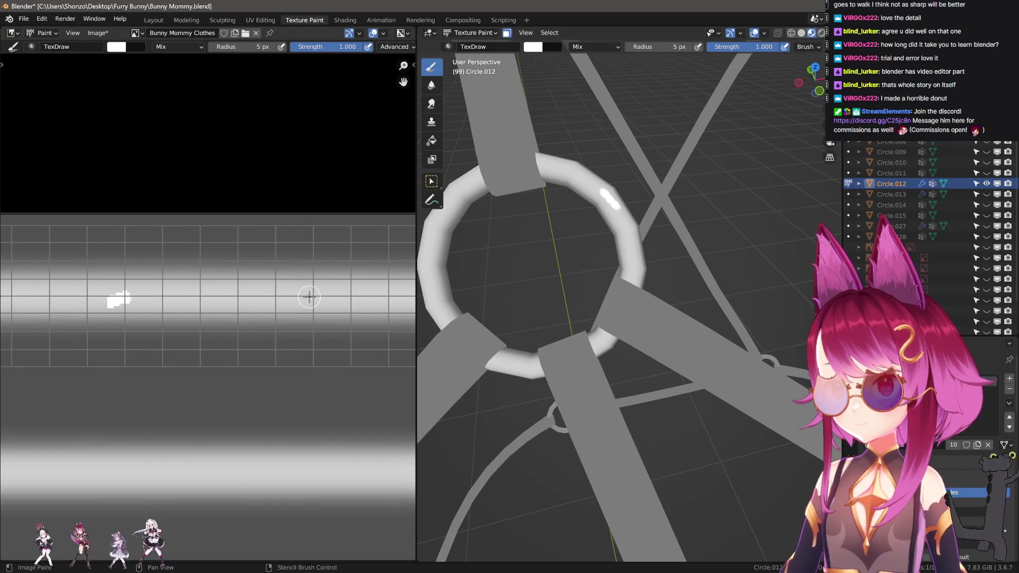
drag(383, 296, 357, 296)
key(ctrl+z)
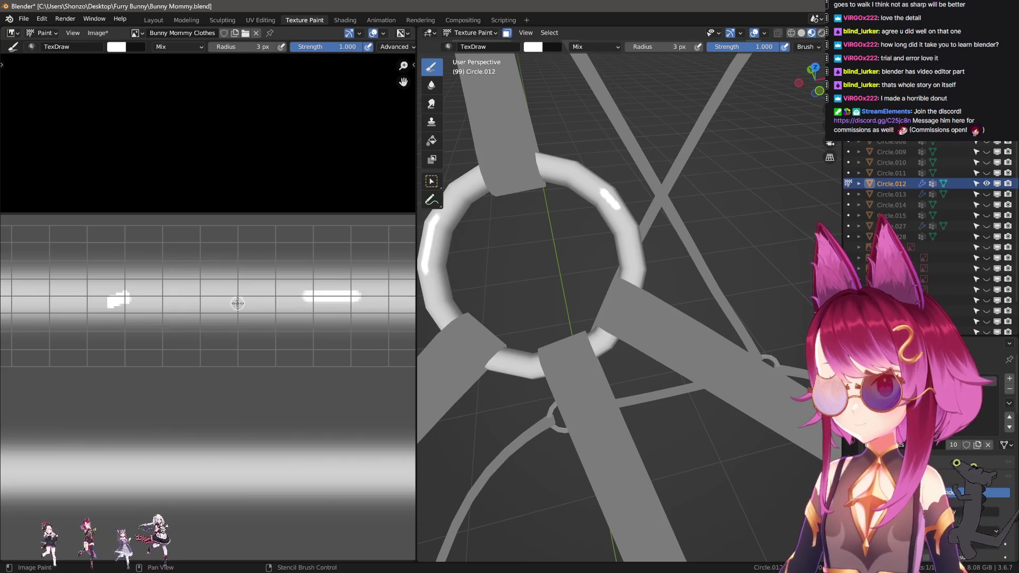
scroll(213, 300, left, 4)
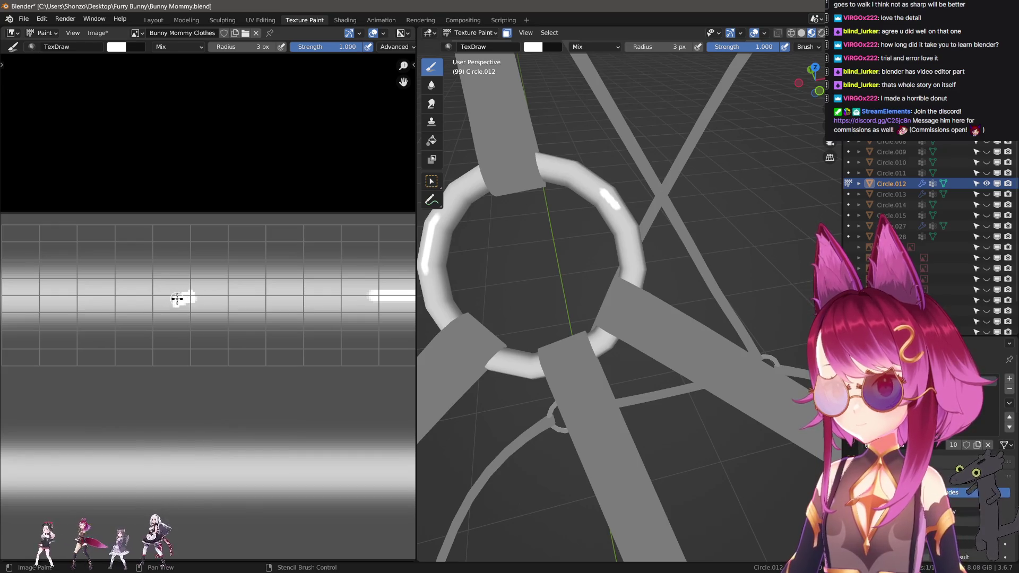
key(ctrl+z)
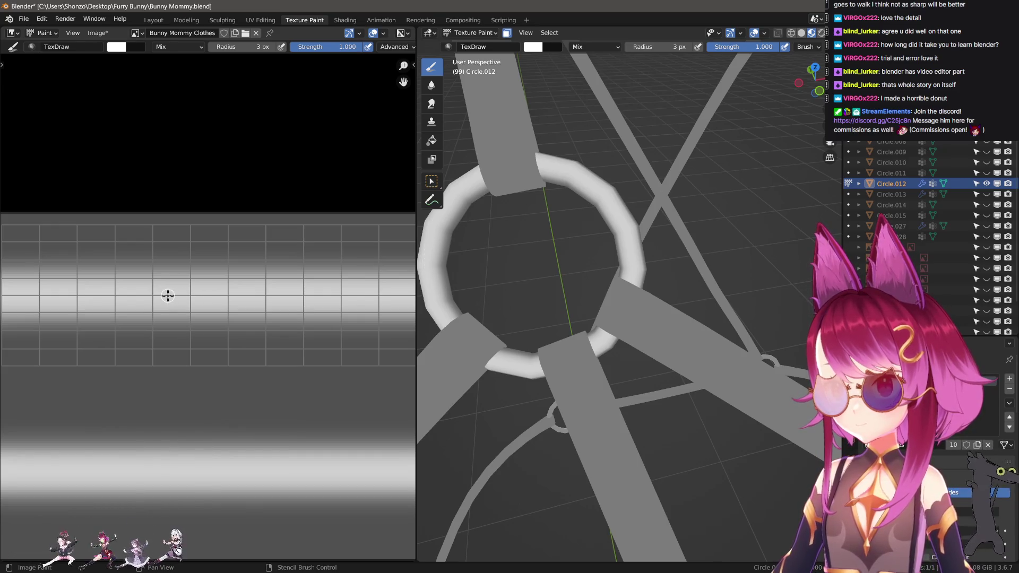
drag(226, 296, 226, 296)
drag(381, 300, 390, 300)
key(ctrl+z)
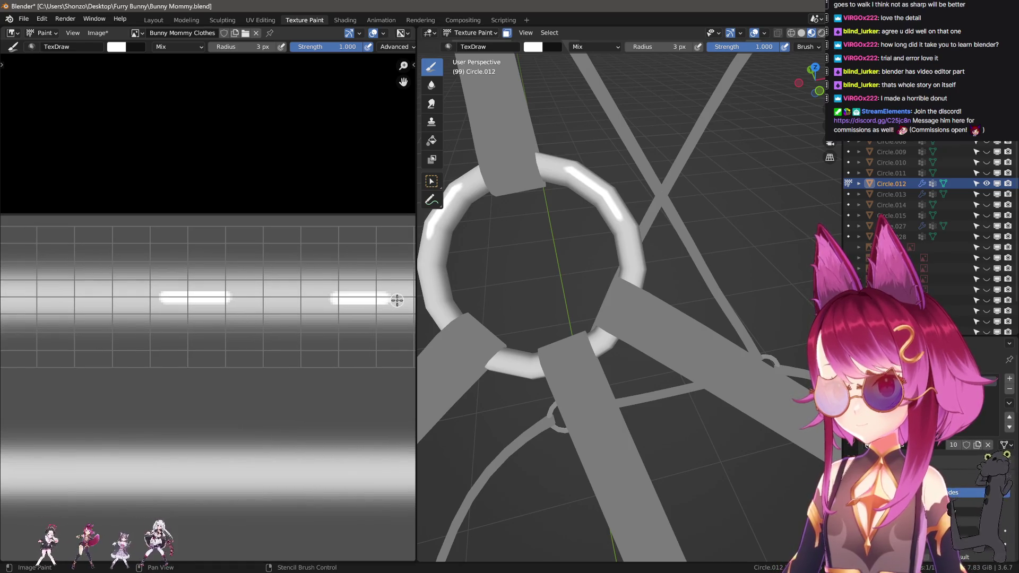
- Smear the white highlight bars along the strip with the Smear brush
key(shift+space)
middle_drag(352, 296, 269, 307)
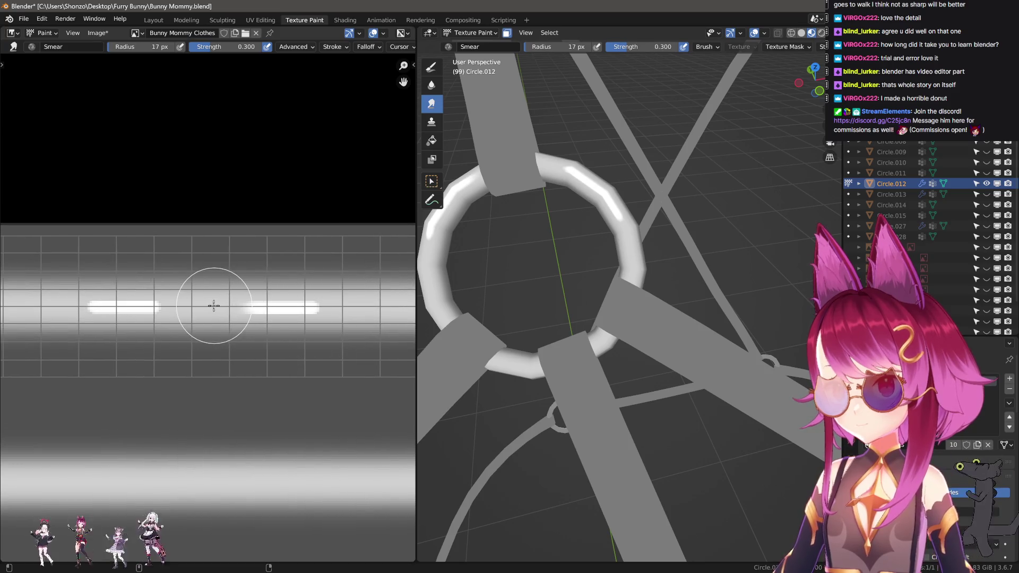
mouse_move(213, 306)
mouse_down()
mouse_move(368, 303)
mouse_move(354, 303)
mouse_up()
key(bracketright)
key(bracketright)
key(bracketright)
middle_drag(149, 303, 228, 303)
- Soften the white highlight bars into smooth gradients with a 5 px Soften brush
key(bracketleft)
key(bracketleft)
key(bracketleft)
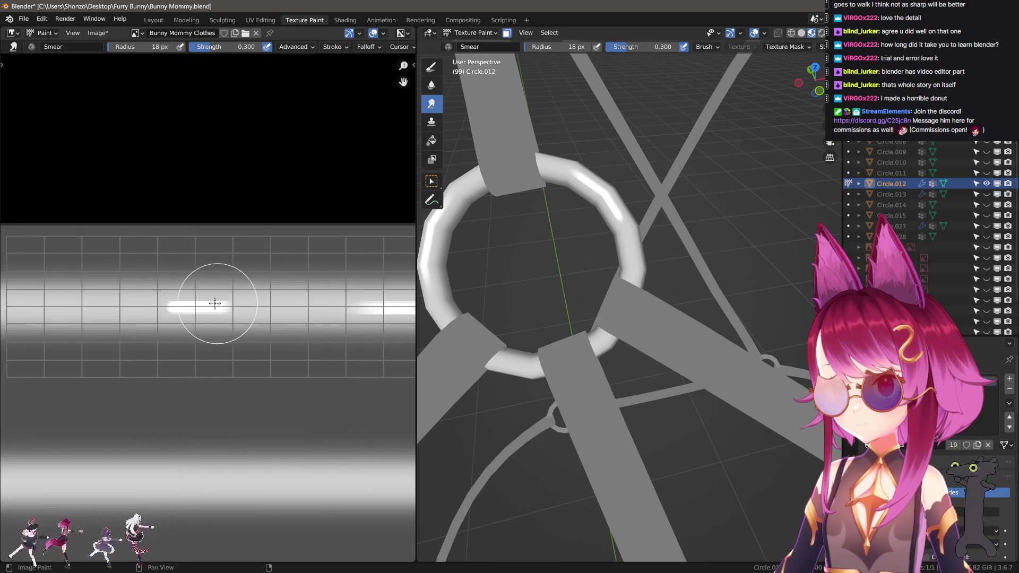
mouse_move(212, 303)
mouse_down()
mouse_move(269, 303)
mouse_move(121, 302)
mouse_move(200, 309)
mouse_move(181, 320)
mouse_up()
key(2)
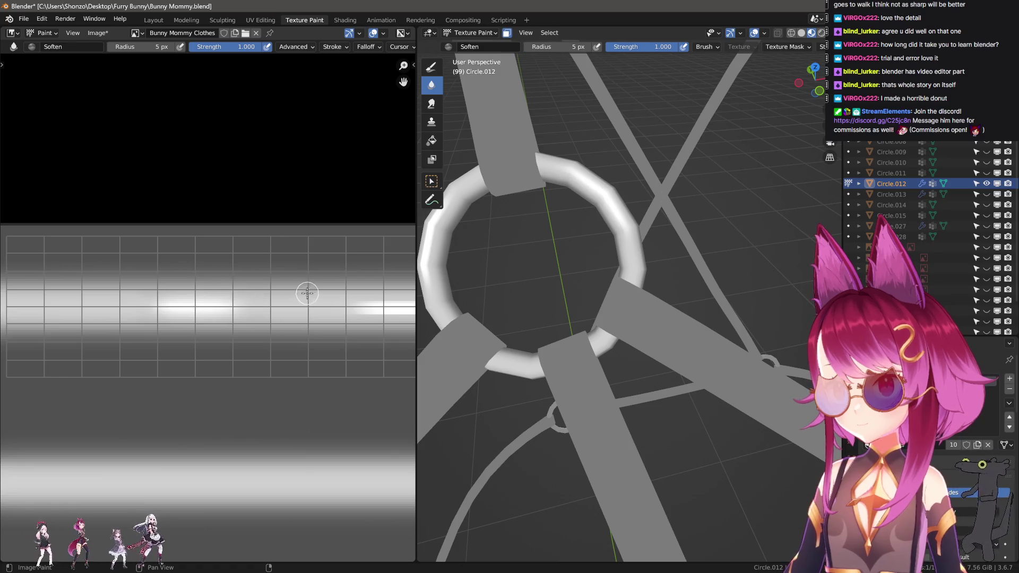
middle_drag(307, 294, 203, 300)
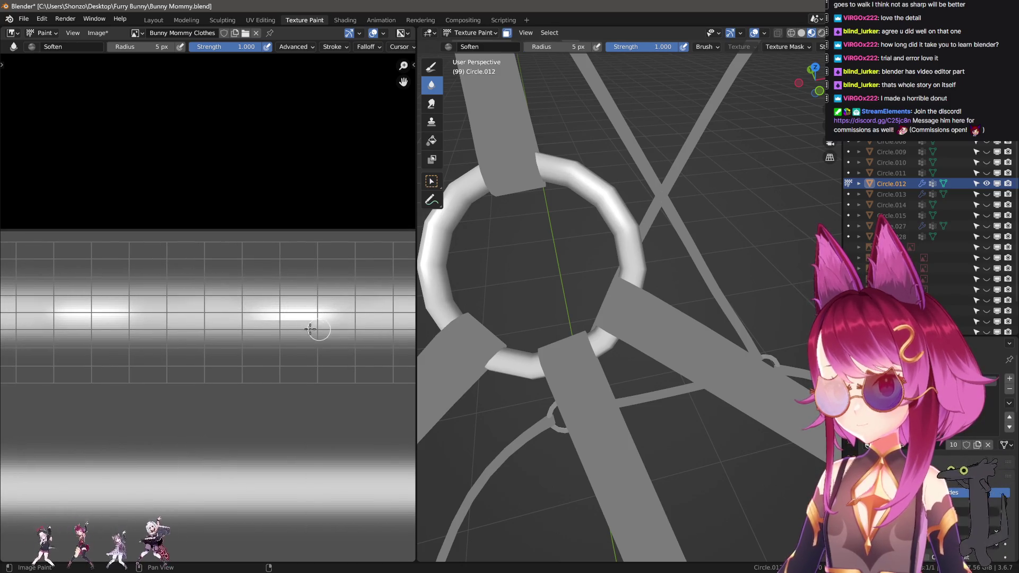
scroll(627, 321, down, 5)
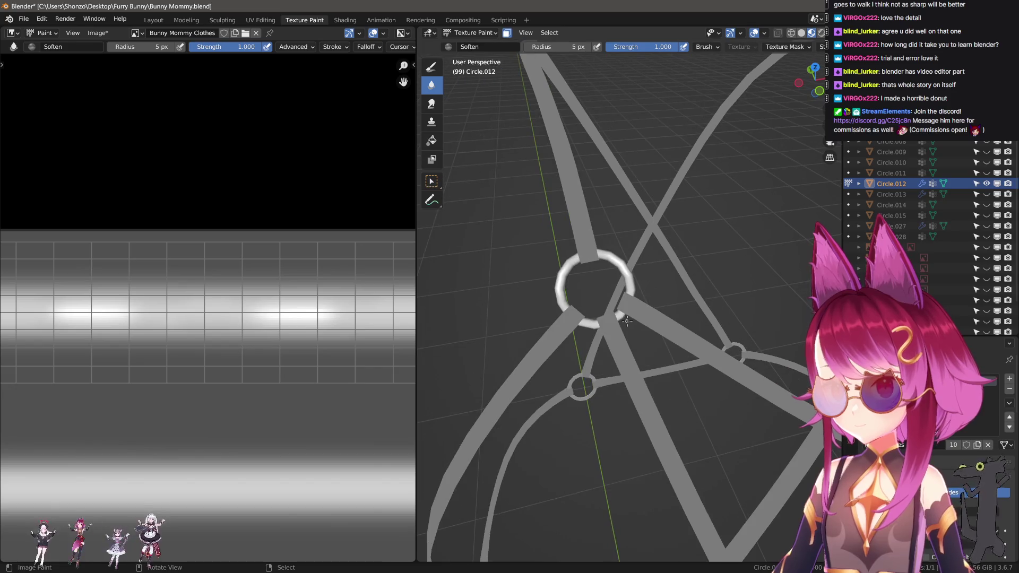
- Turn the view so the ring faces front and switch back to the TexDraw brush
scroll(643, 321, down, 5)
scroll(640, 330, up, 8)
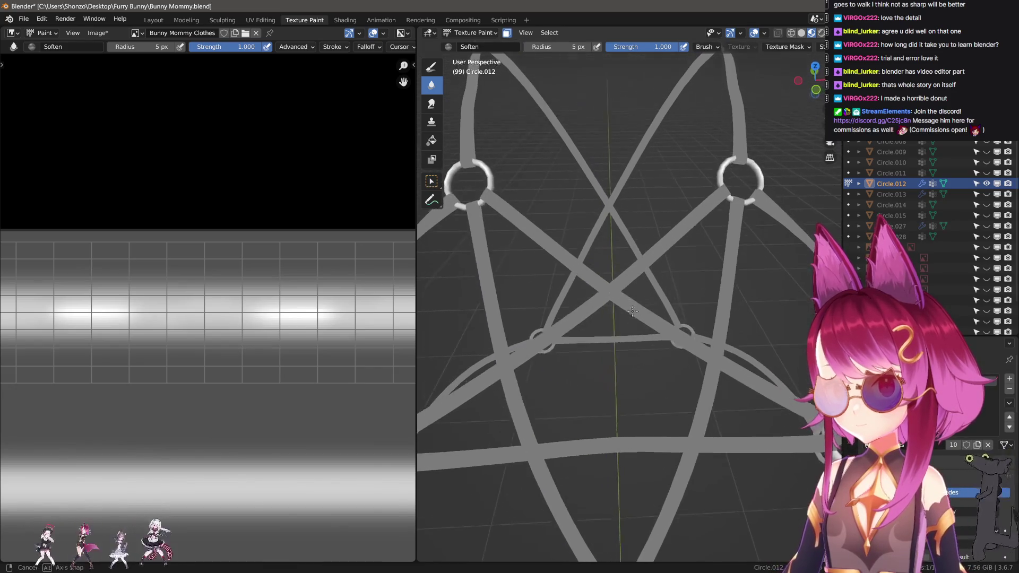
middle_drag(641, 332, 611, 292)
scroll(608, 286, up, 5)
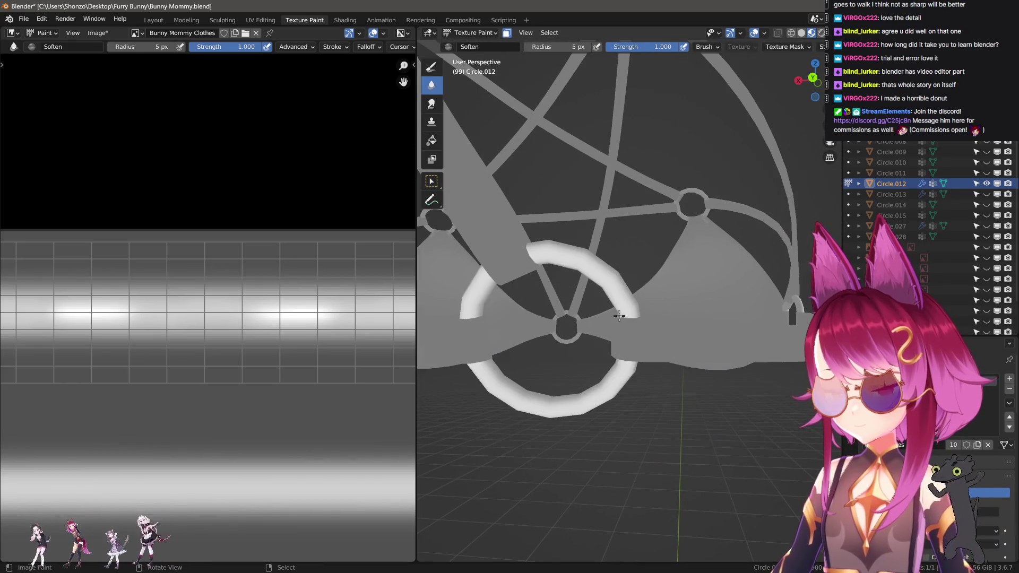
key(1)
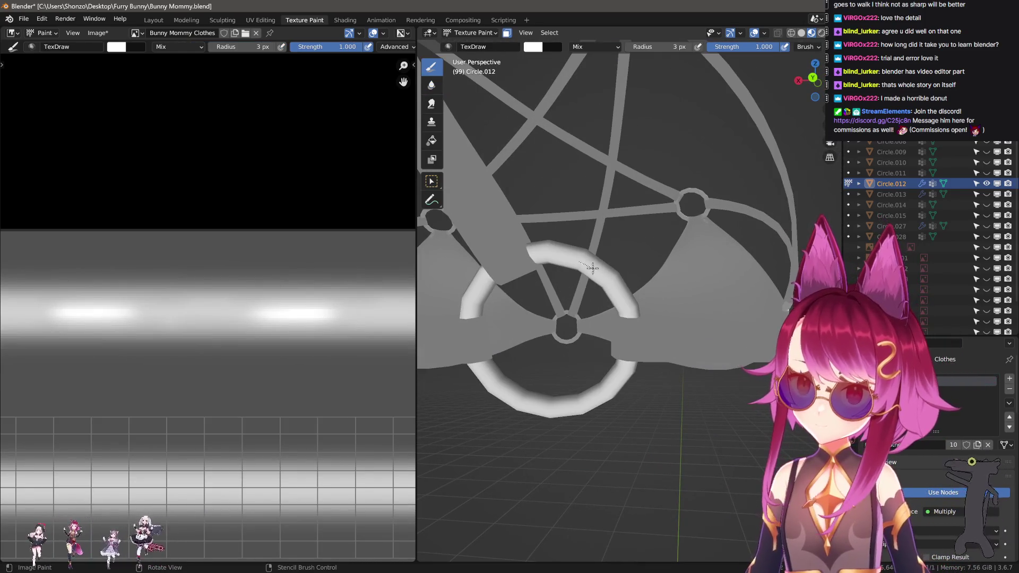
middle_drag(618, 306, 597, 319)
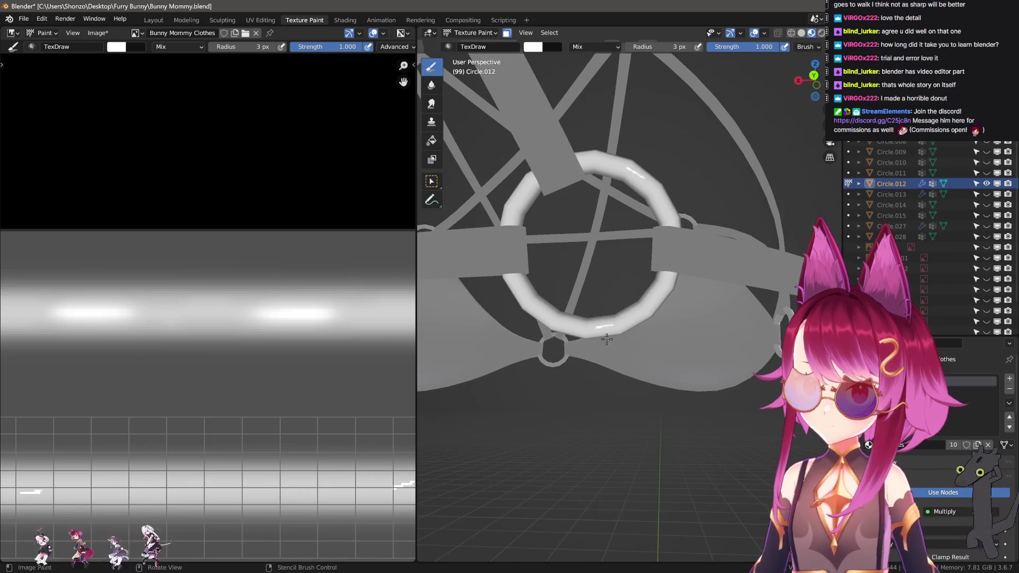
scroll(286, 403, down, 2)
middle_drag(287, 425, 281, 366)
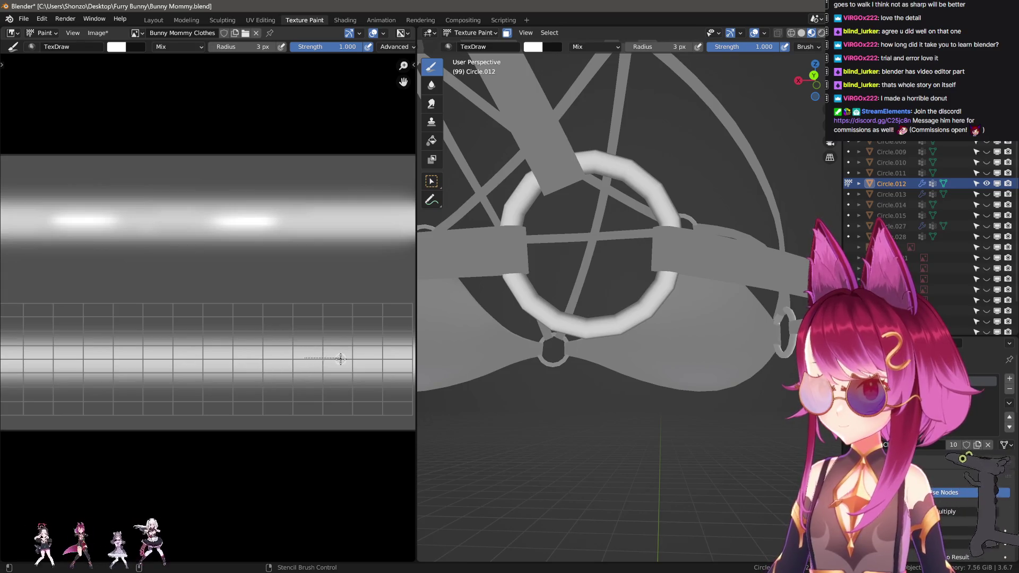
- Paint white highlight lines on the top and lower edge of the ring strip
drag(372, 361, 378, 365)
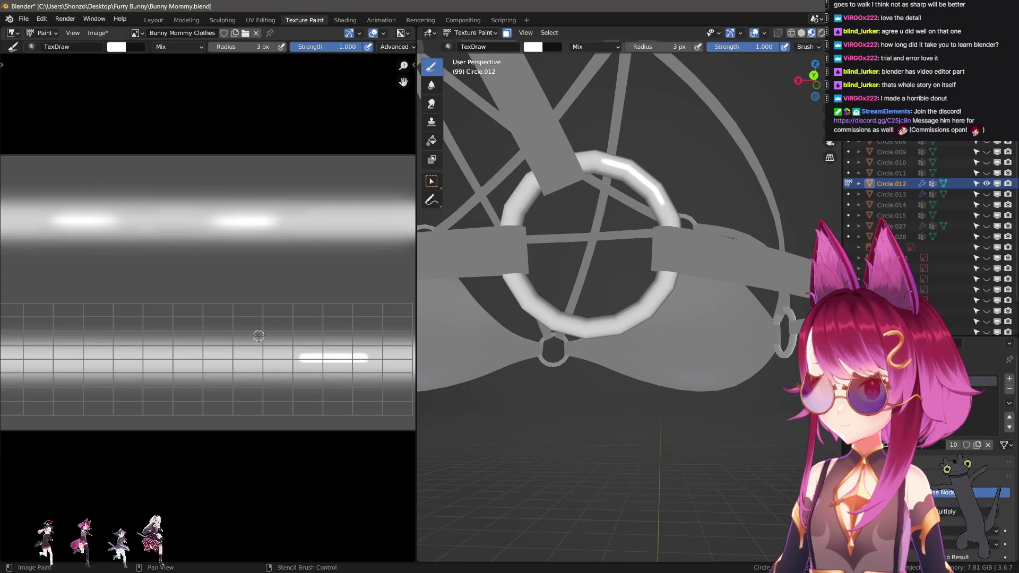
middle_drag(112, 353, 194, 348)
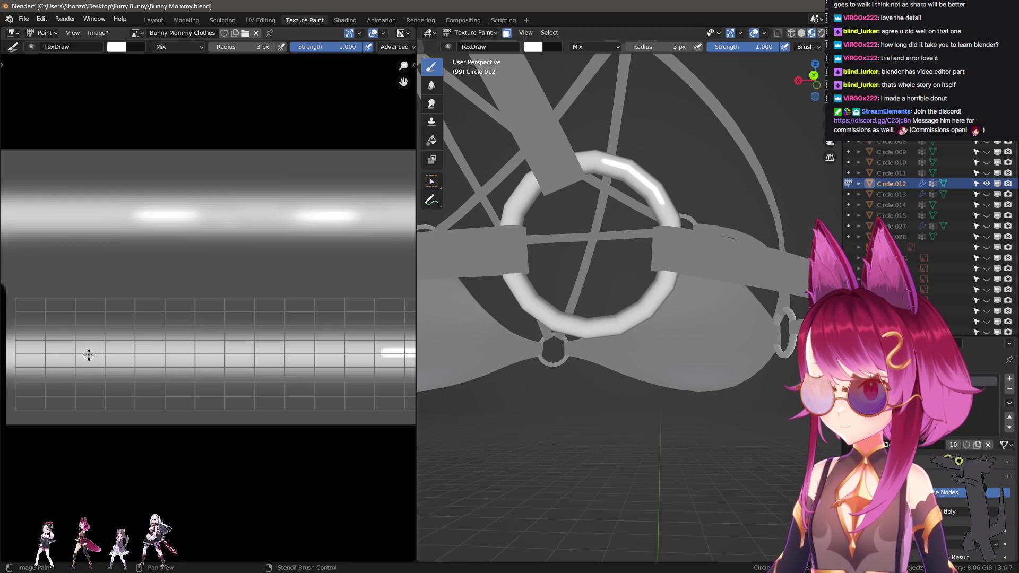
drag(143, 354, 142, 354)
mouse_move(143, 354)
middle_down()
mouse_move(154, 351)
mouse_move(132, 353)
middle_up()
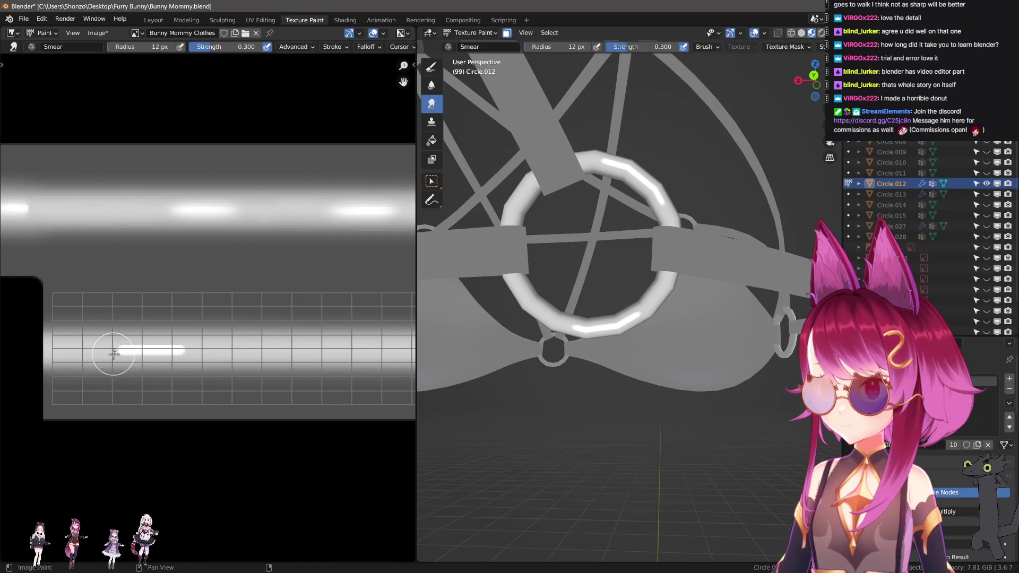
- Smear the white streaks leftward and soften them with a slightly larger Soften brush
drag(94, 351, 240, 352)
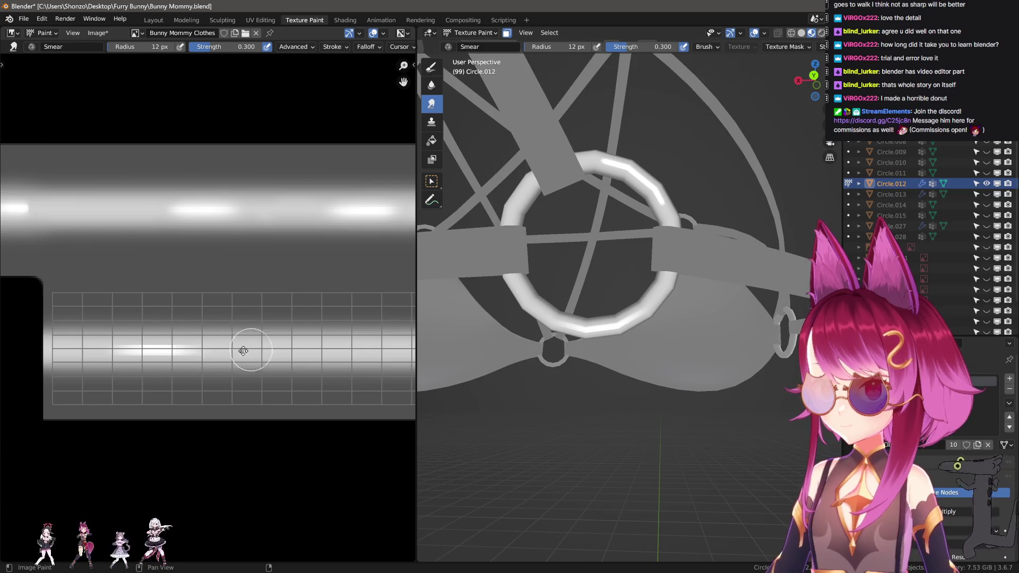
middle_drag(243, 351, 213, 358)
drag(264, 357, 224, 359)
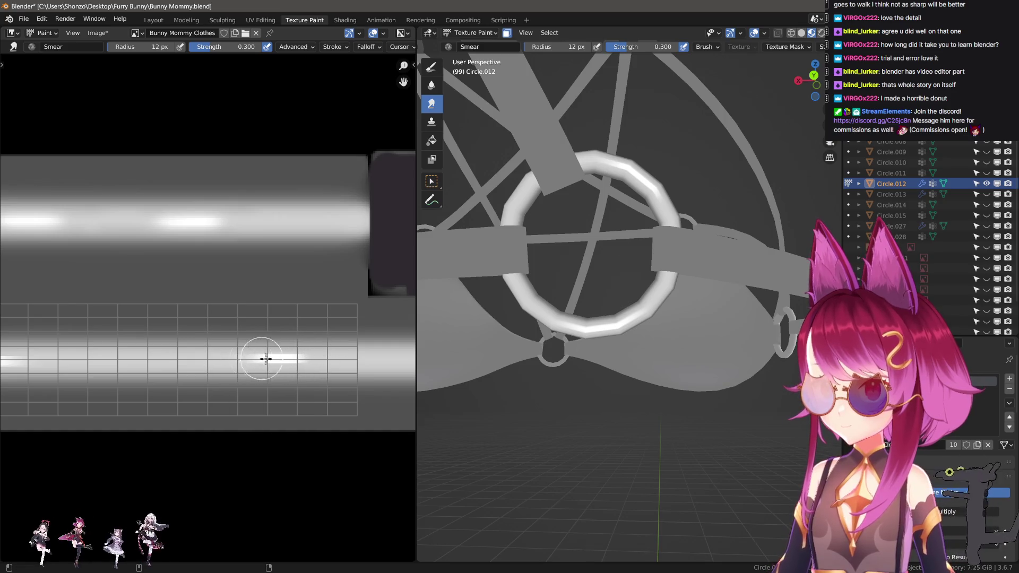
scroll(264, 356, up, 1)
key(2)
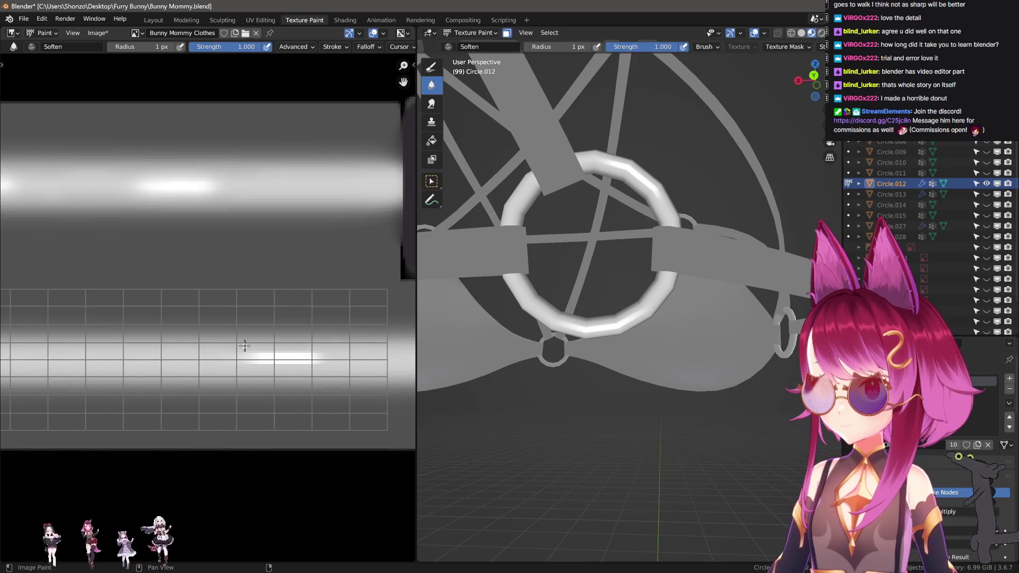
key(f)
click(241, 345)
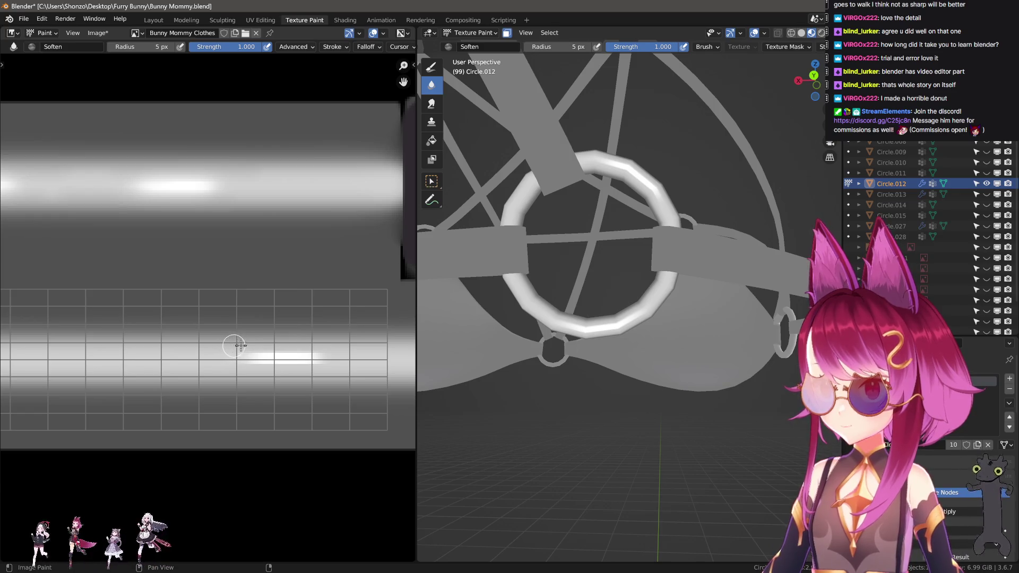
mouse_move(233, 372)
middle_down()
mouse_move(296, 371)
mouse_move(171, 368)
middle_up()
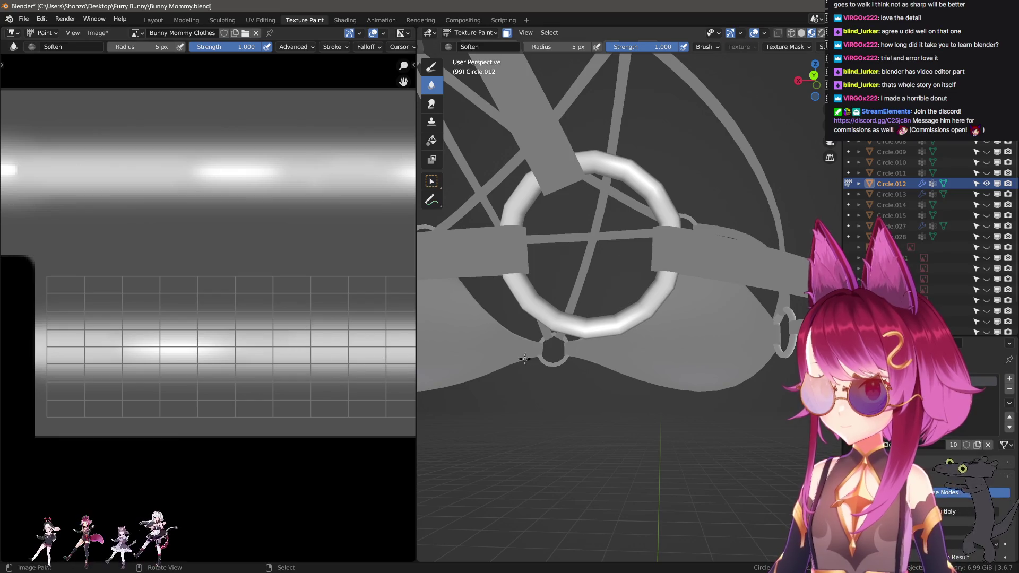
- Orbit to view the whole bra and try a light stroke on the left cup, then undo it
scroll(584, 348, down, 8)
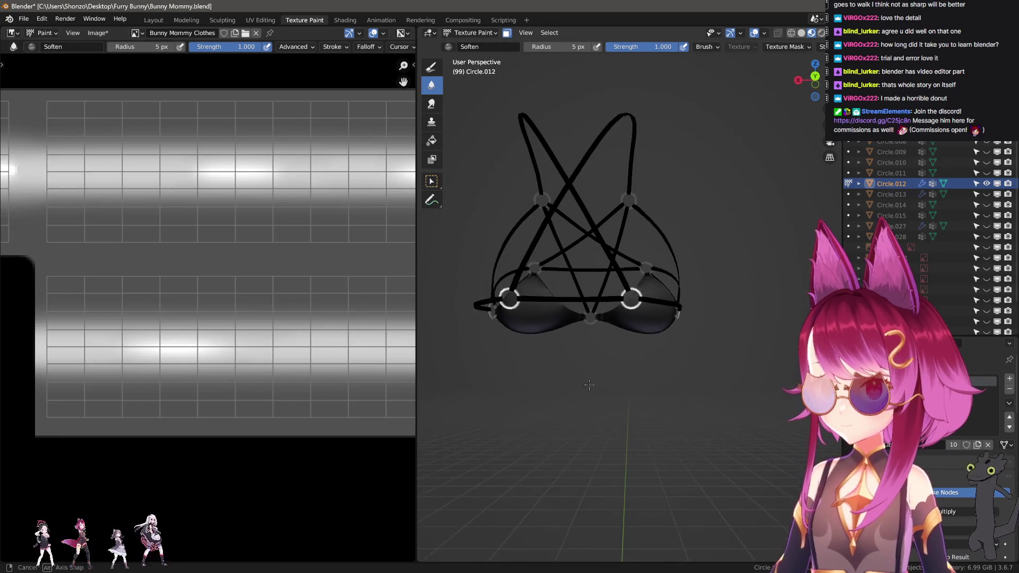
middle_drag(579, 366, 547, 372)
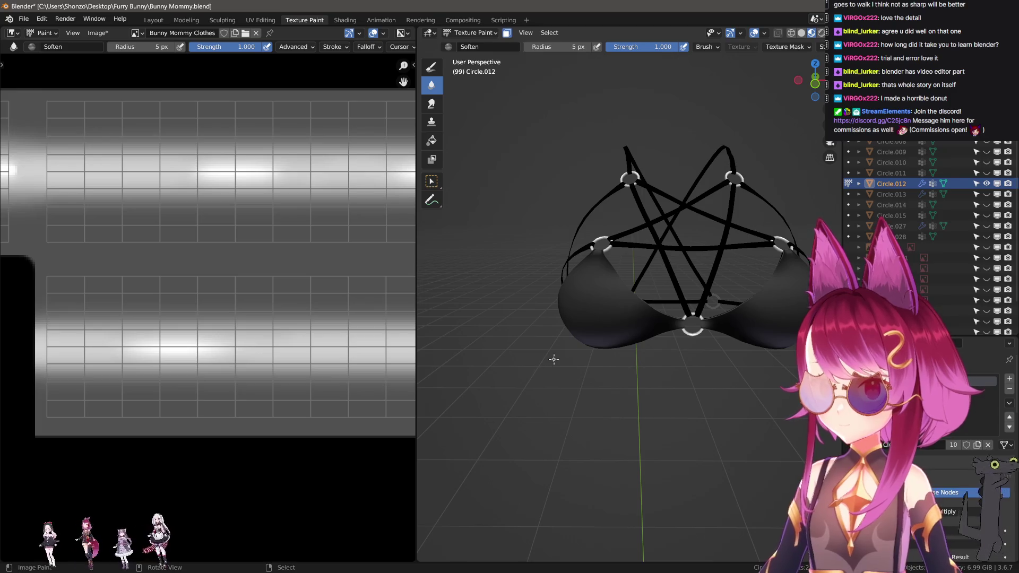
scroll(661, 310, up, 3)
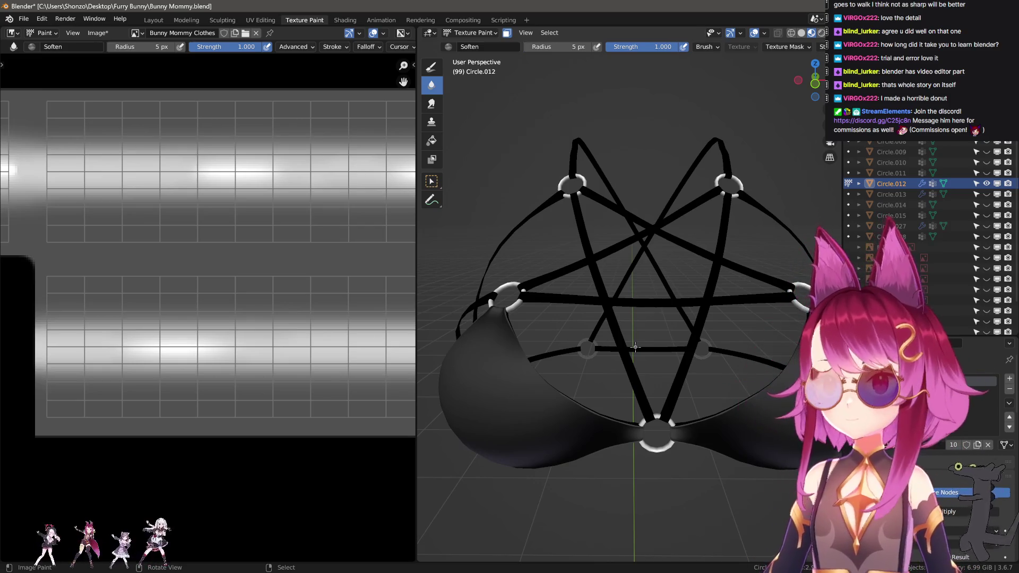
scroll(248, 317, down, 3)
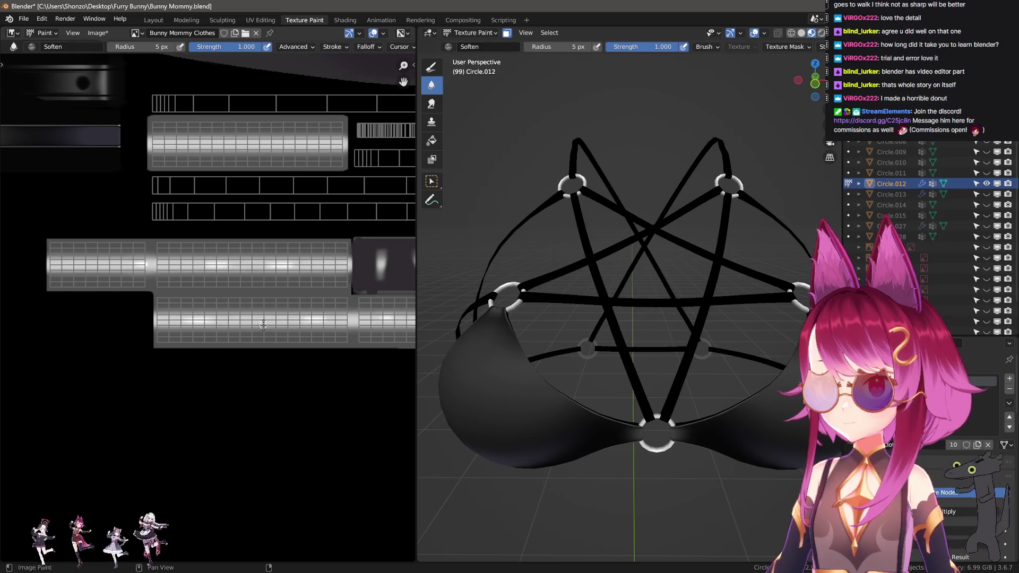
key(d)
scroll(246, 324, down, 3)
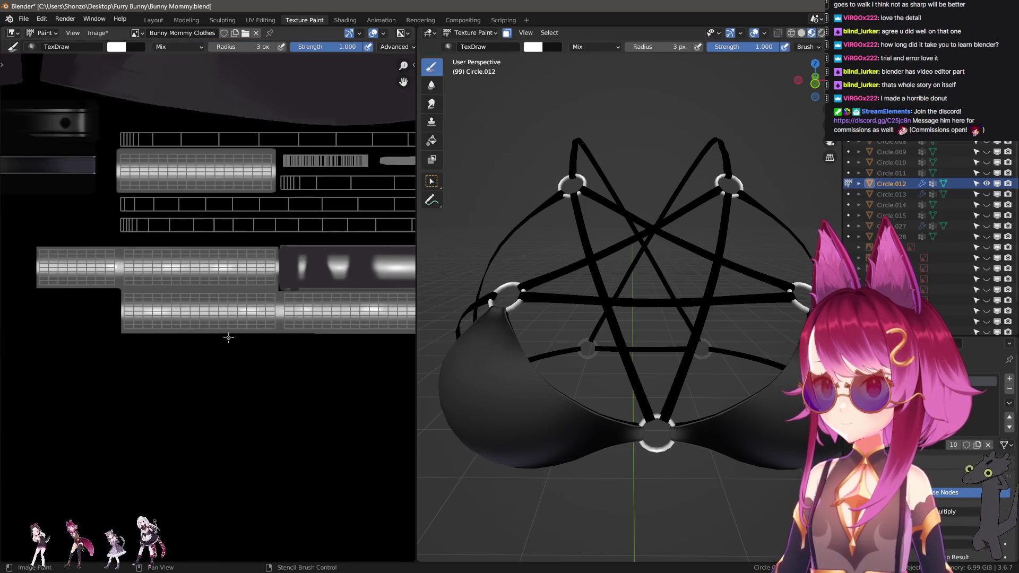
scroll(319, 332, up, 3)
scroll(227, 379, up, 2)
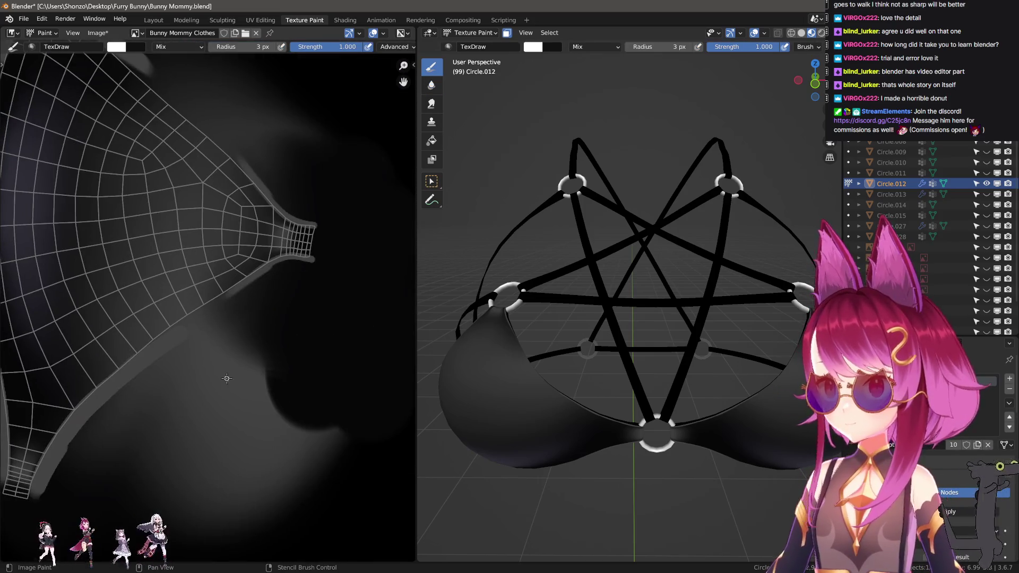
key(f)
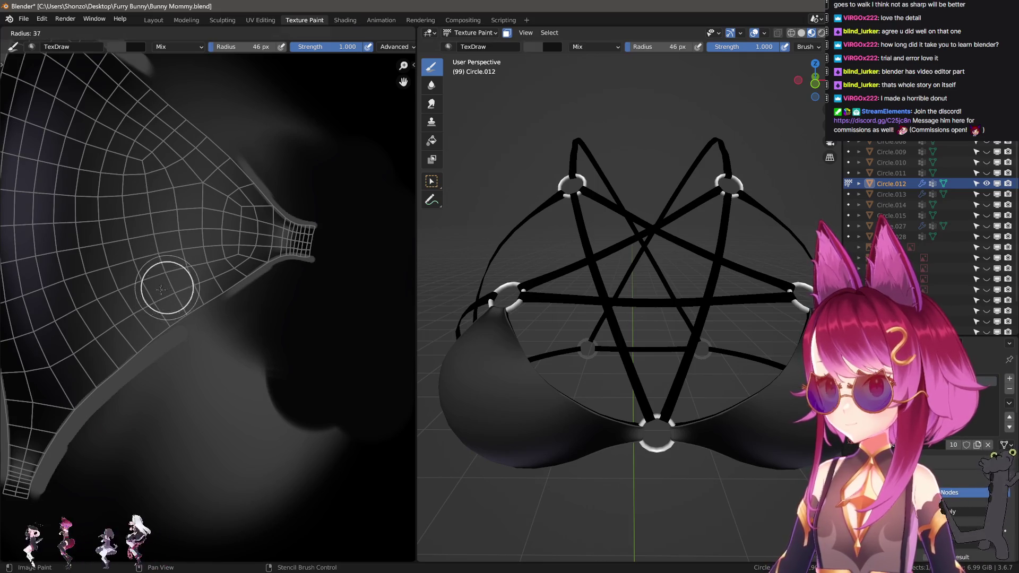
click(177, 325)
drag(177, 325, 206, 369)
key(ctrl+z)
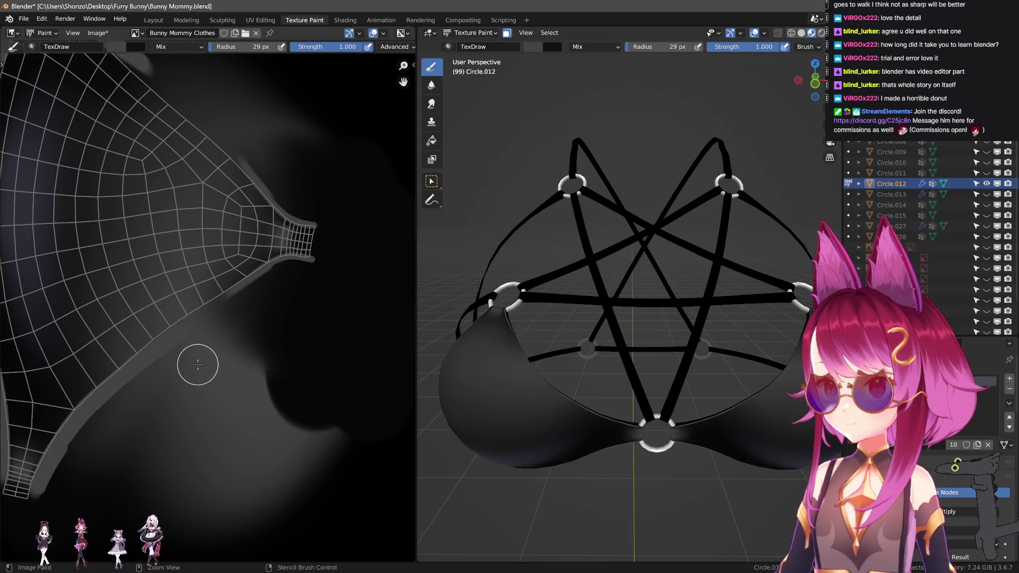
- Paint a grey vertical highlight on the left cup with a 14 px Space-stroke brush
scroll(191, 355, up, 2)
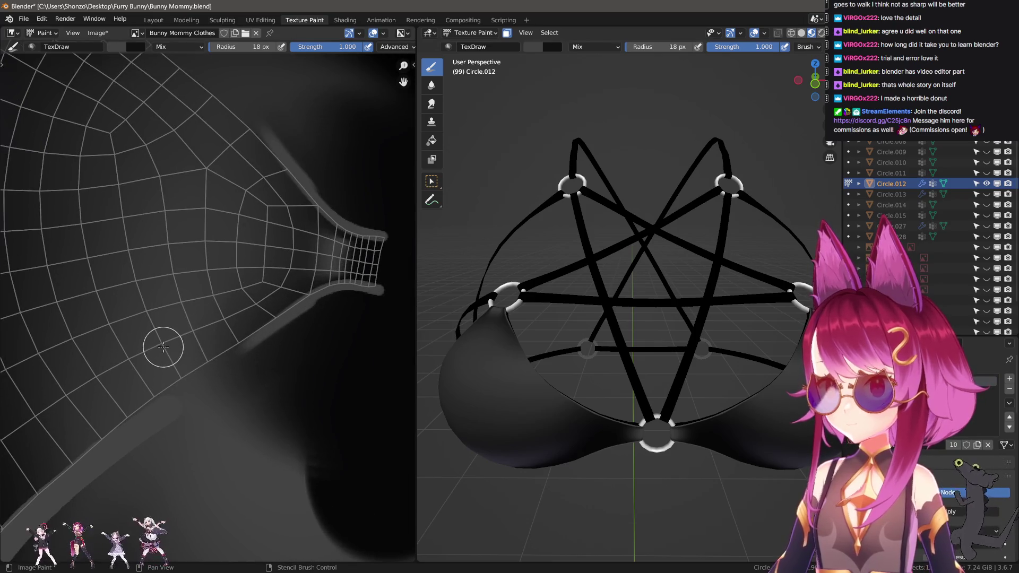
scroll(163, 347, down, 3)
key(n)
scroll(232, 393, up, 2)
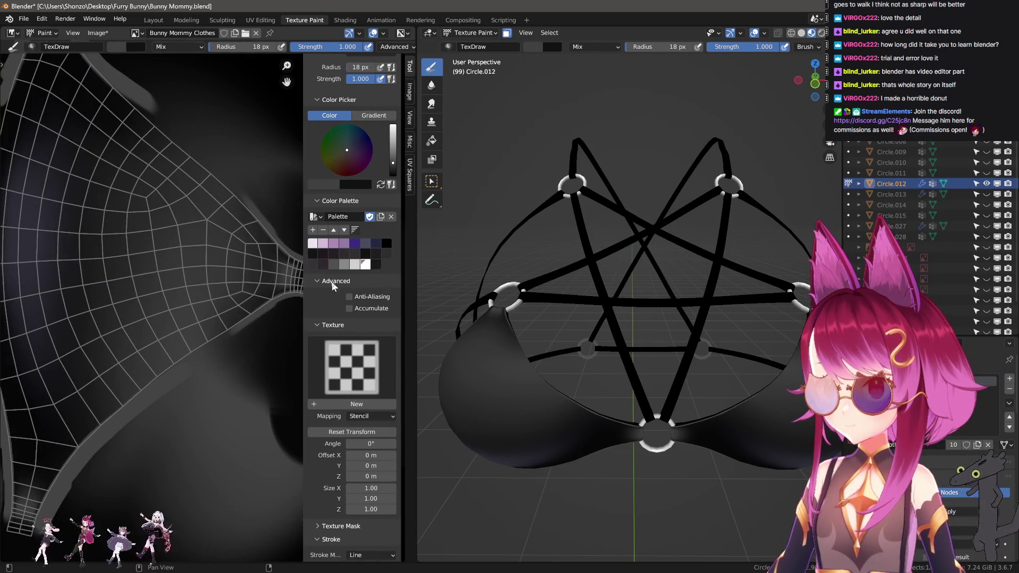
click(336, 262)
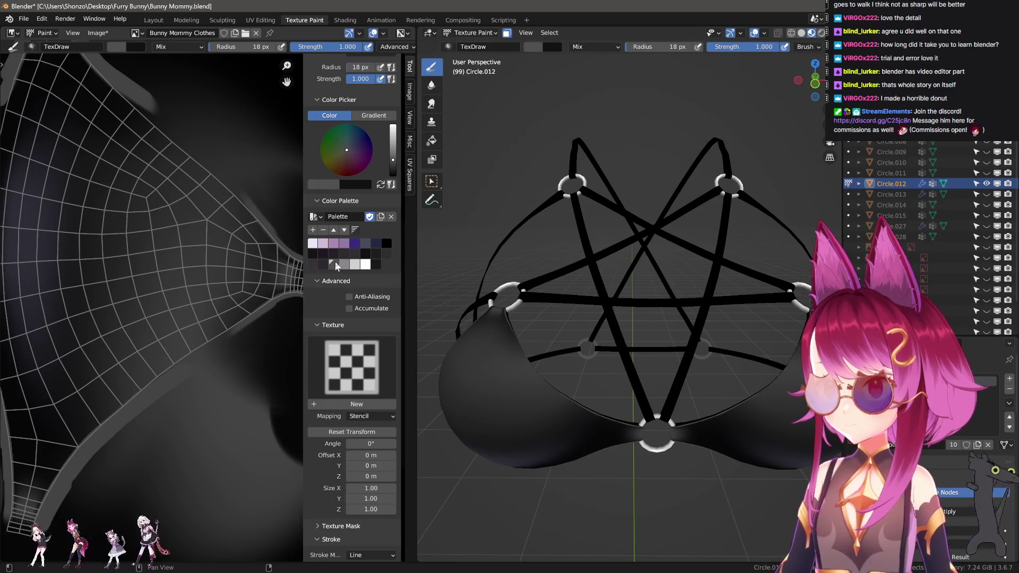
key(bracketleft)
key(bracketleft)
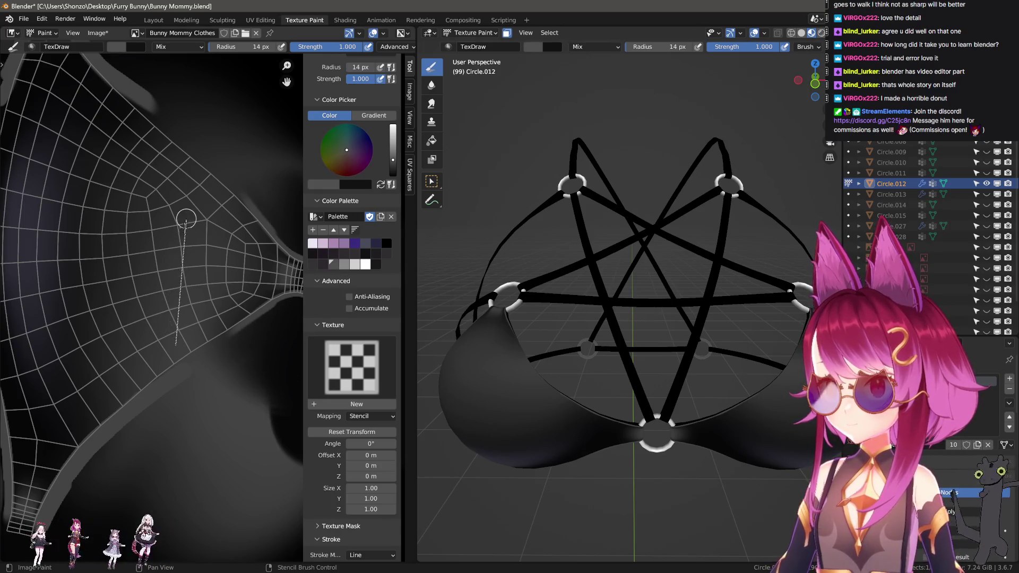
key(e)
click(139, 201)
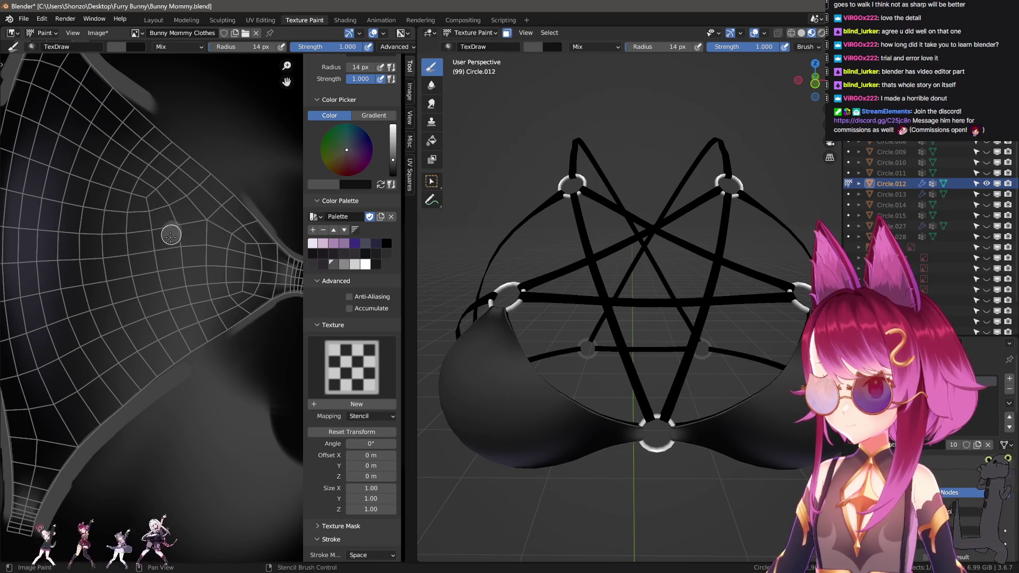
key(ctrl+z)
drag(179, 244, 183, 353)
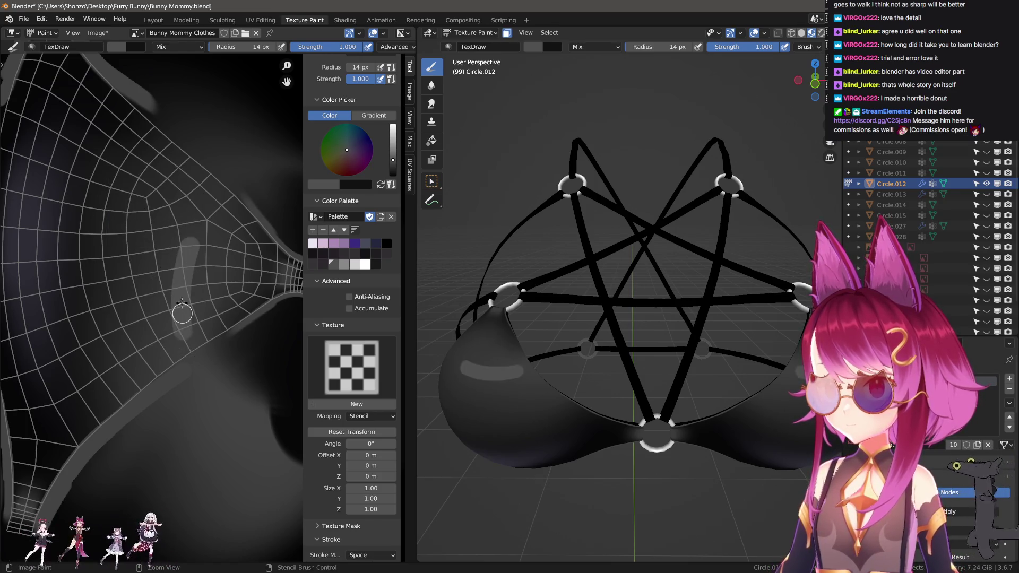
key(ctrl+z)
drag(174, 262, 193, 347)
- Blur the grey streak on the left cup with a 31 px Soften brush
key(s)
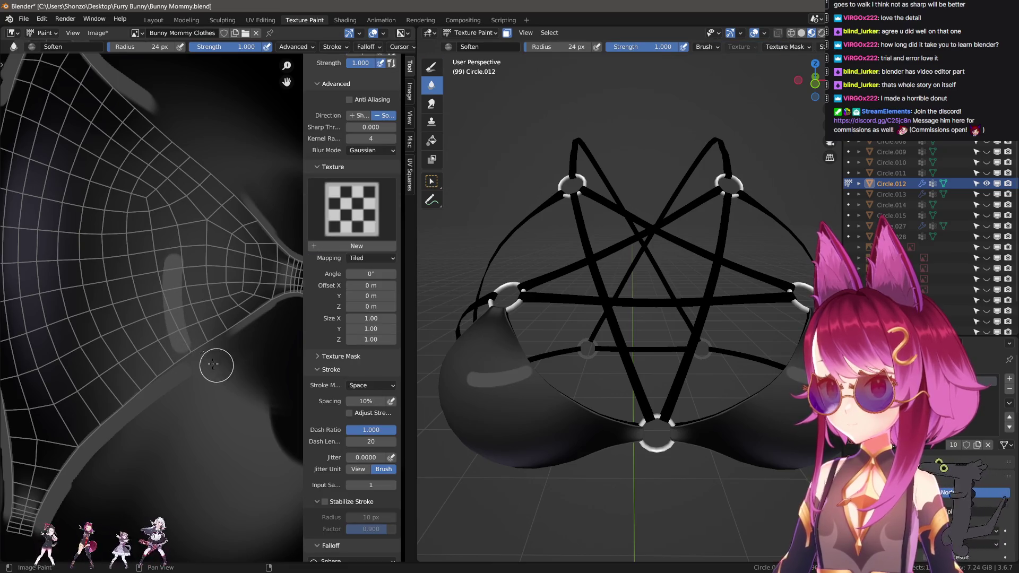
key(bracketright)
key(bracketright)
key(bracketright)
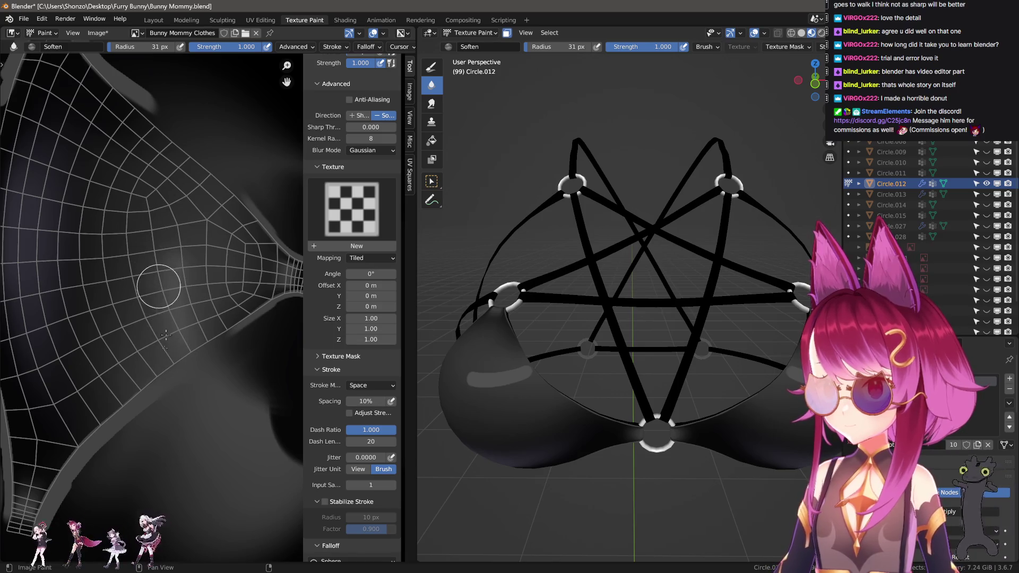
drag(166, 240, 200, 222)
middle_drag(189, 248, 175, 287)
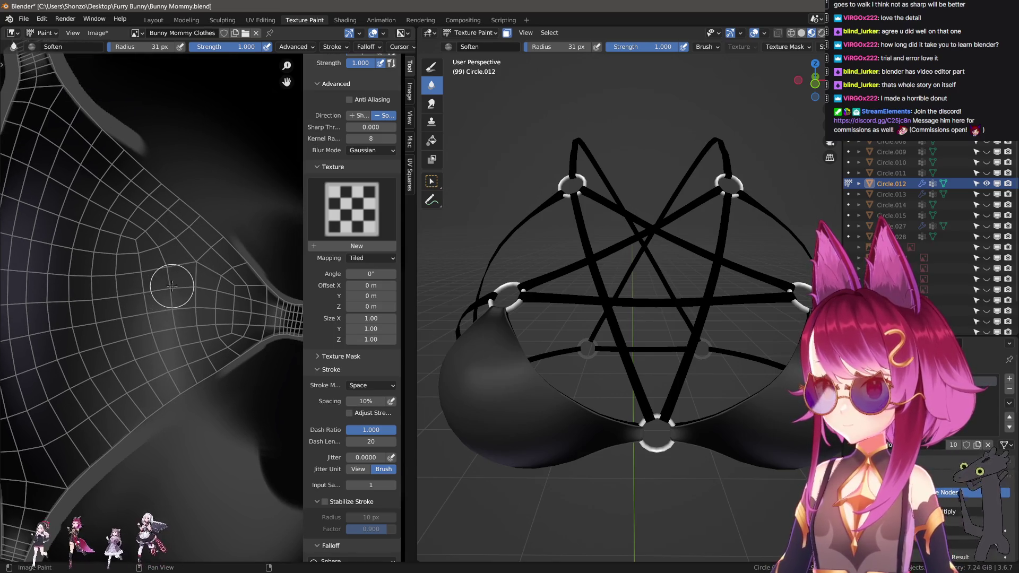
- Set up the Smear brush with Space stroke method and a 92 px radius
key(shift+s)
scroll(177, 279, up, 1)
key(e)
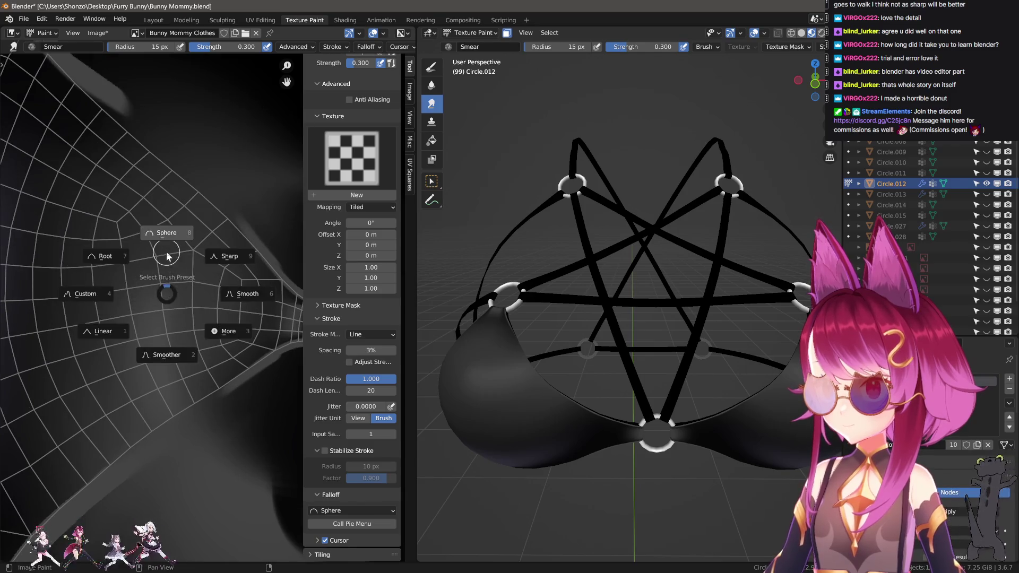
click(166, 244)
key(shift+s)
key(f)
click(136, 239)
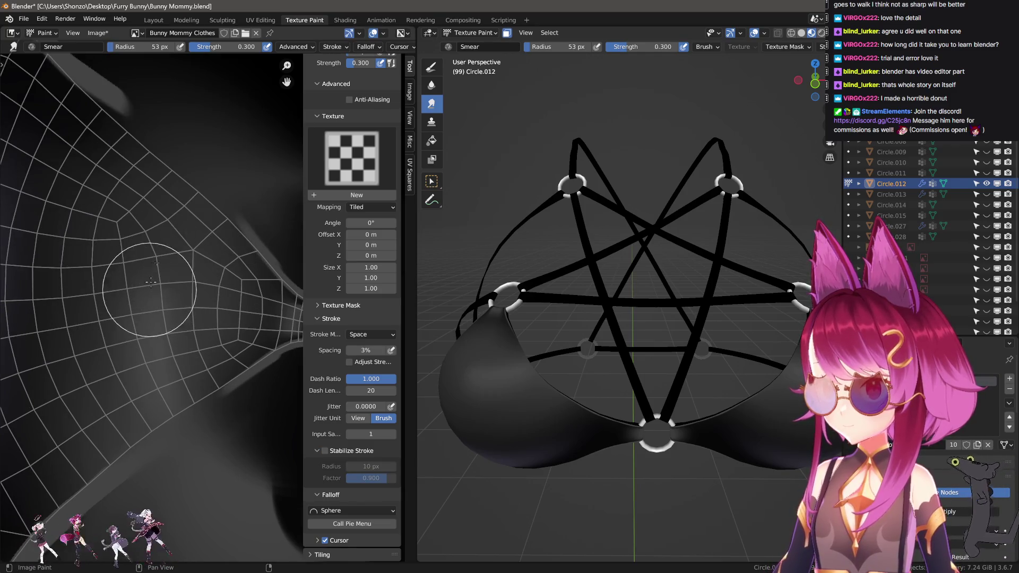
key(shift+s)
key(f)
click(108, 340)
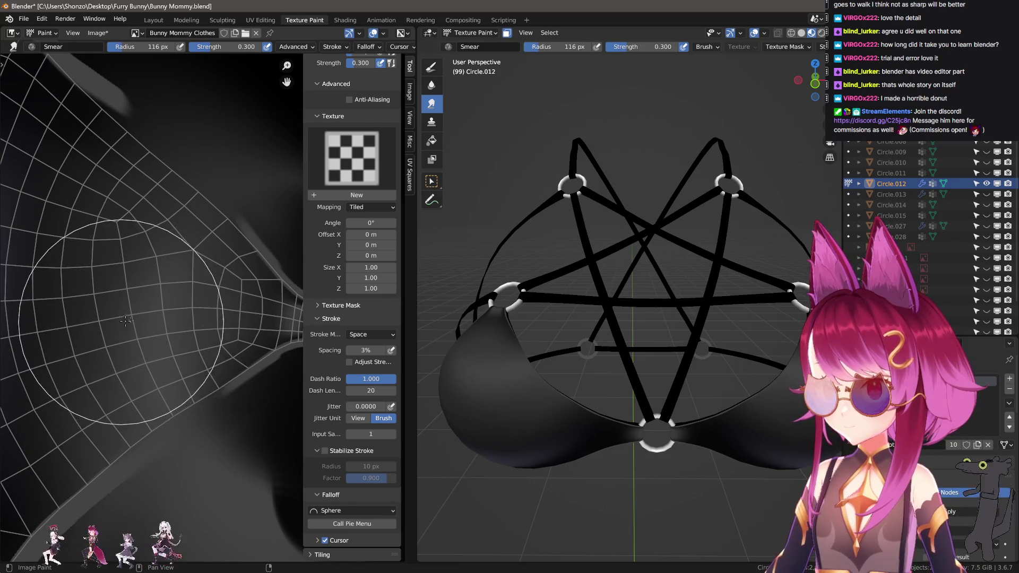
key(f)
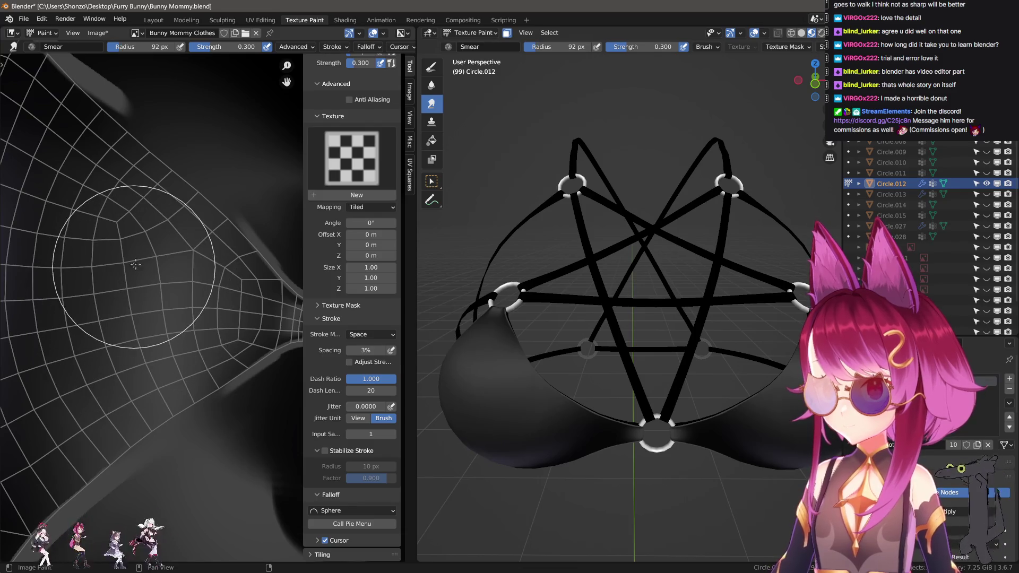
scroll(145, 306, up, 1)
- Switch back to the Soften brush and orbit to see the left cup from the side
key(shift+space)
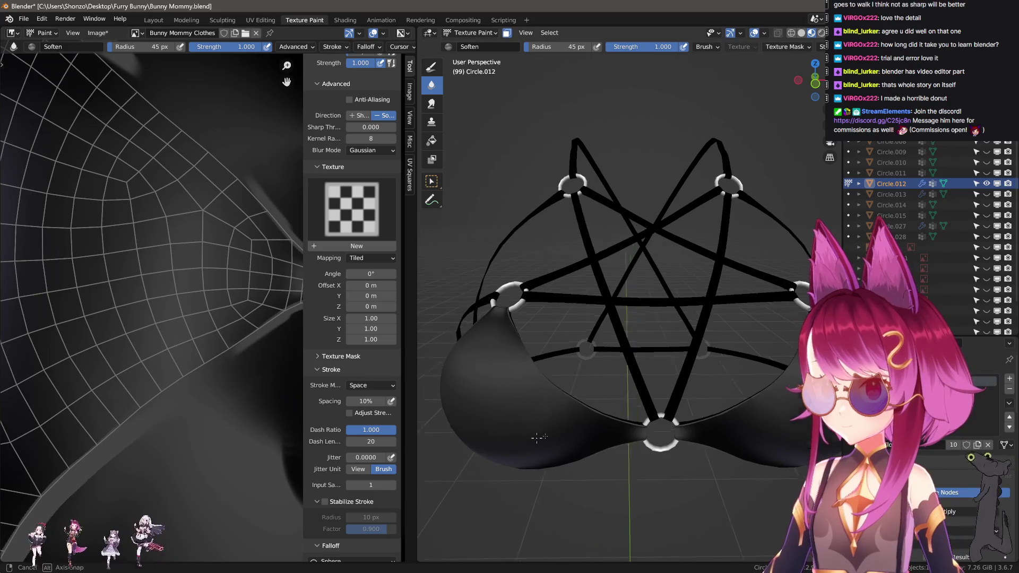
middle_drag(611, 403, 552, 416)
key(shift+space)
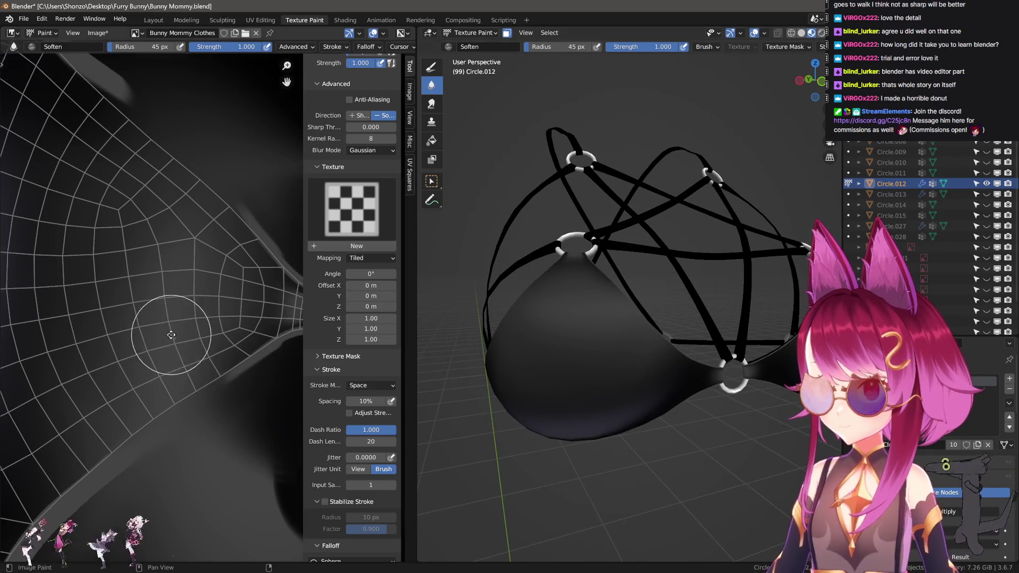
- Paint a bright vertical highlight on the cup, then soften the highlight patch
drag(198, 295, 182, 364)
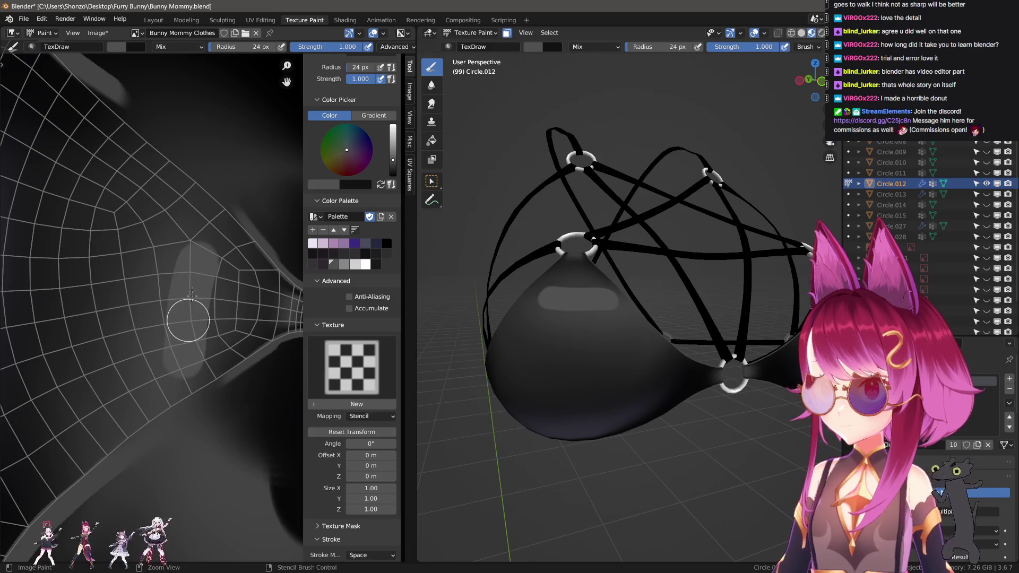
key(ctrl+z)
drag(183, 265, 183, 349)
drag(170, 391, 182, 227)
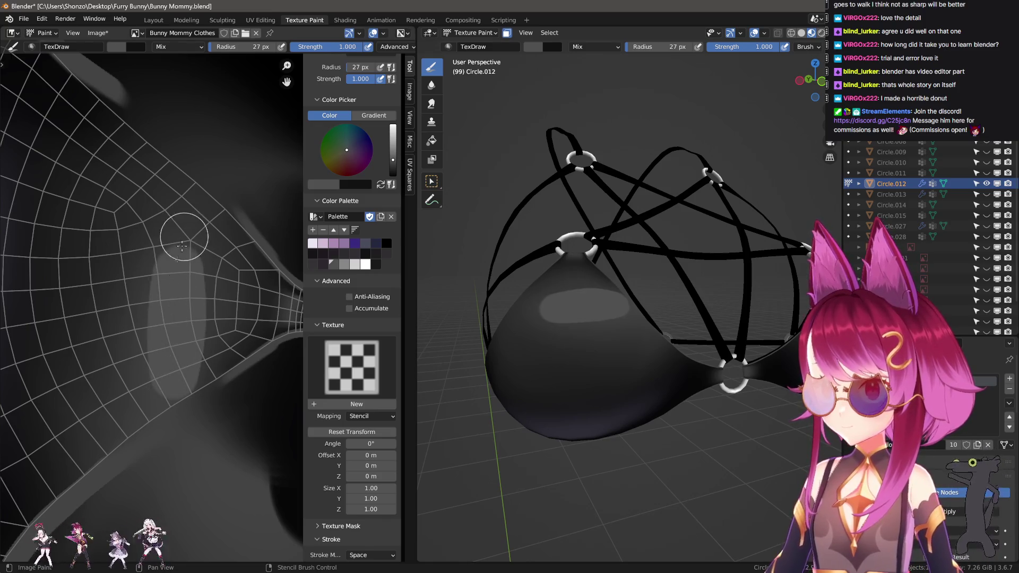
key(shift+space)
mouse_move(182, 298)
mouse_down()
mouse_move(164, 233)
mouse_move(157, 326)
mouse_move(136, 286)
mouse_up()
- Blend the cup shading into the highlight with a 125 px Smear brush
key(shift+space)
key(f)
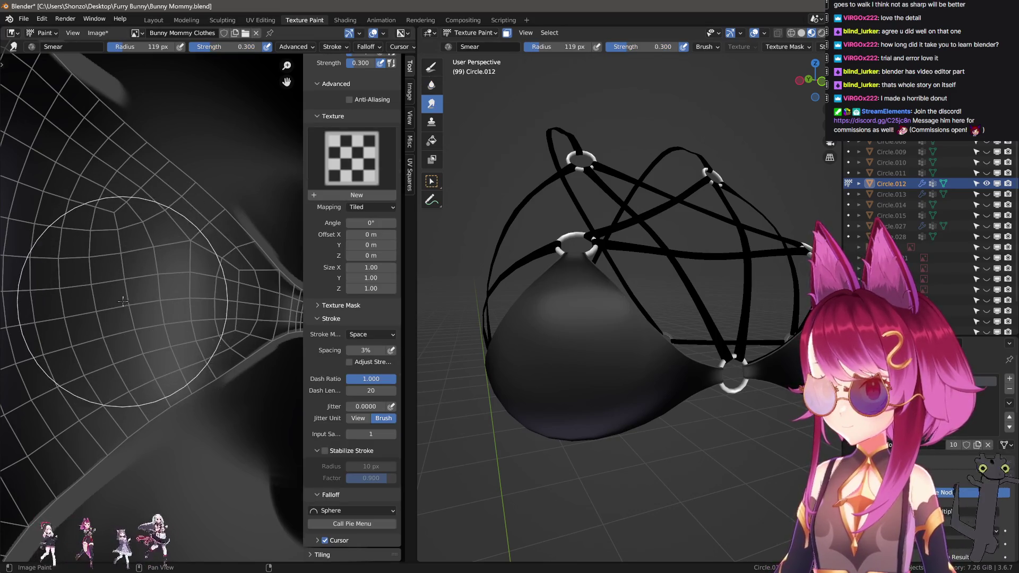
click(131, 297)
drag(131, 297, 128, 287)
- Shrink the Smear brush to 61 px and frame the cup's upper edge beside the rings
key(f)
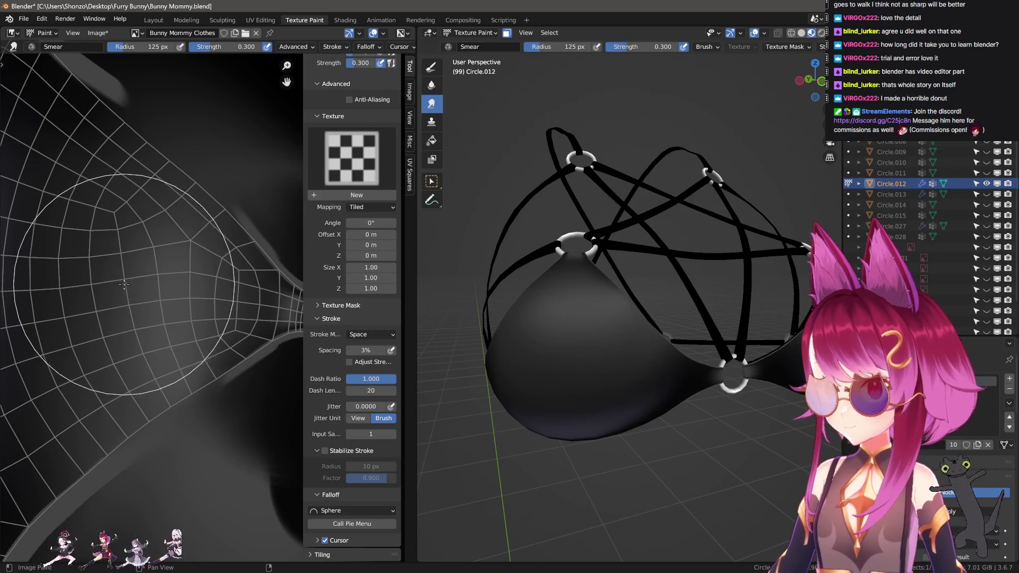
click(136, 326)
key(f)
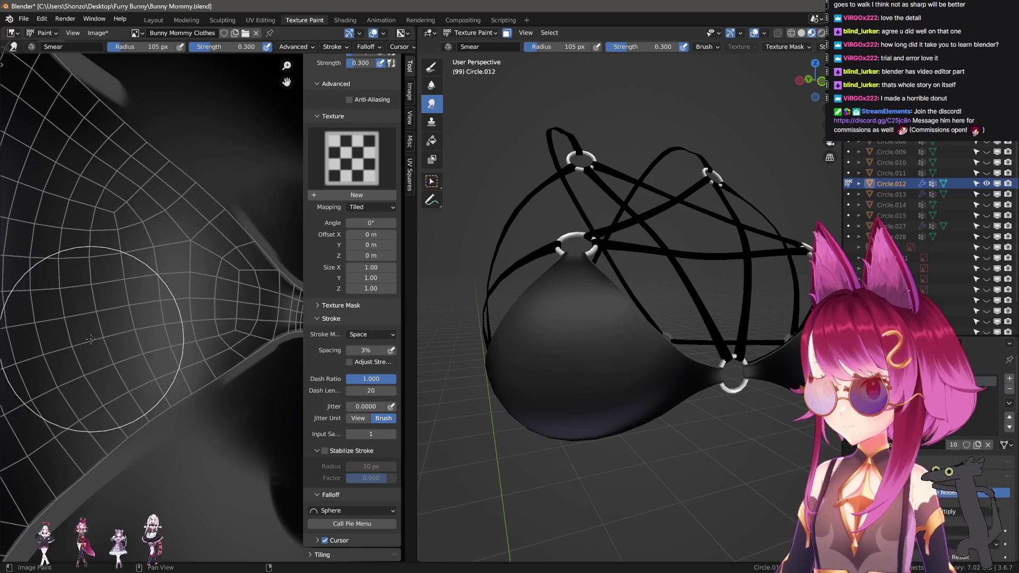
click(78, 253)
key(f)
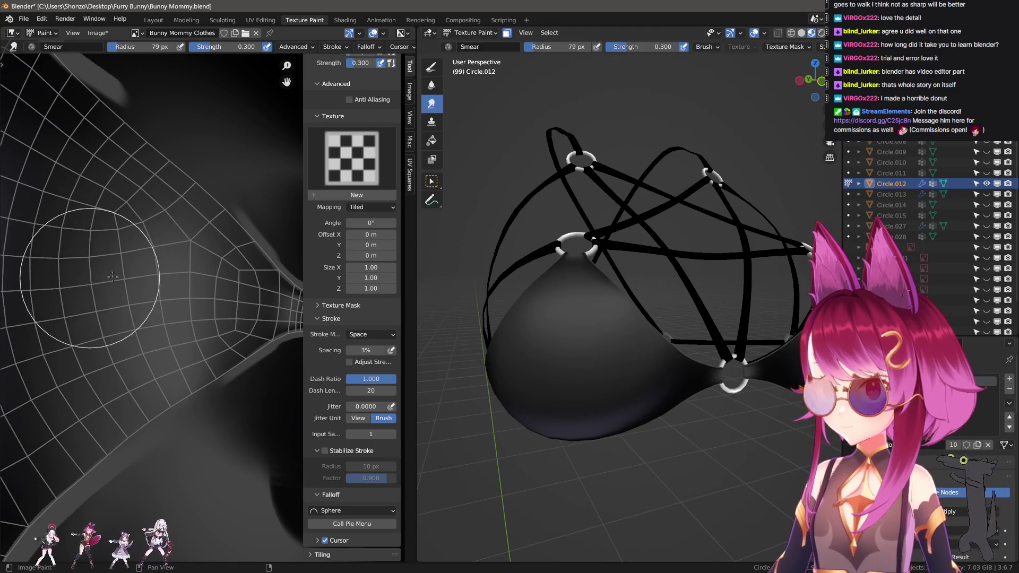
click(89, 246)
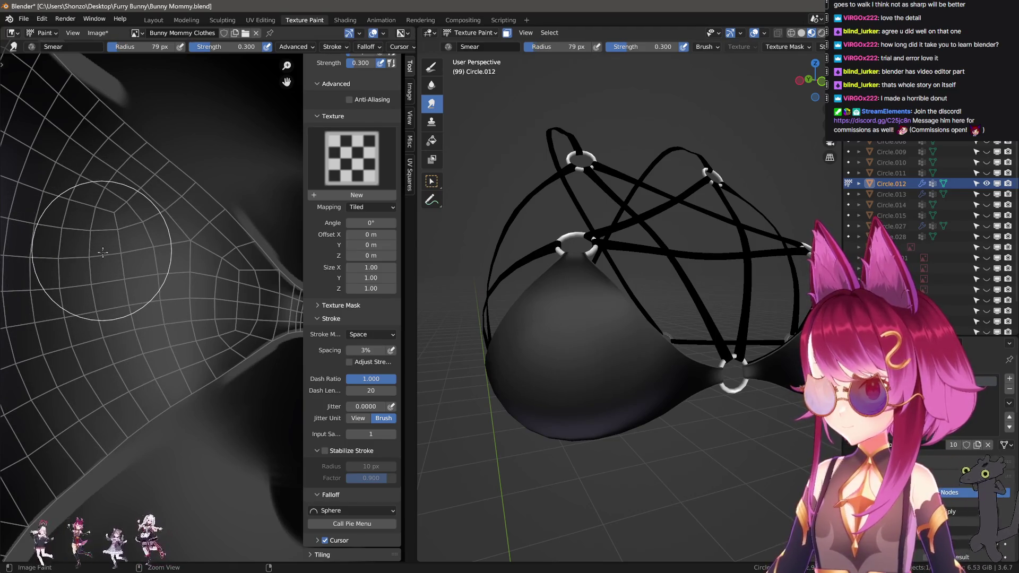
key(f)
click(117, 243)
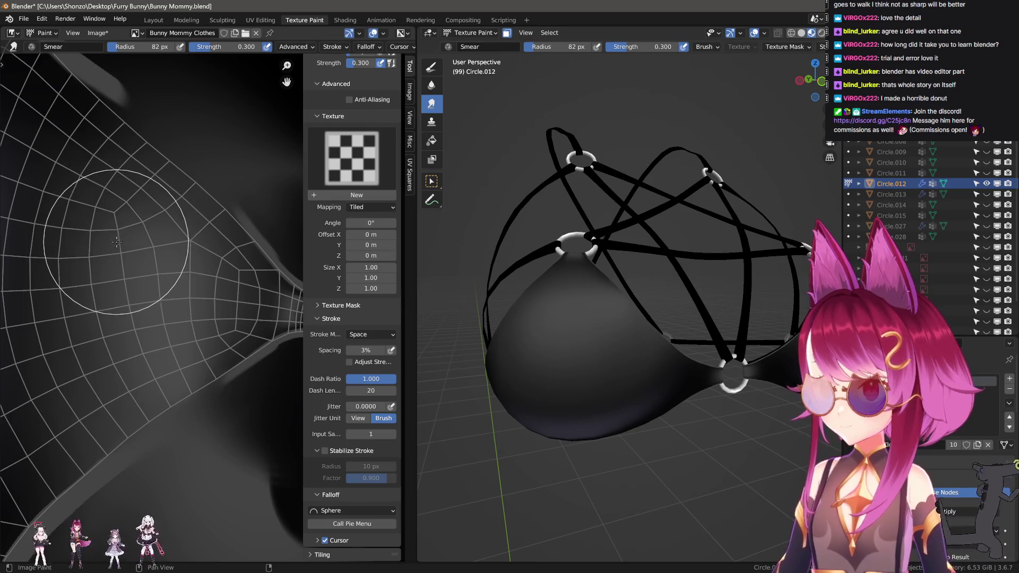
key(f)
click(123, 264)
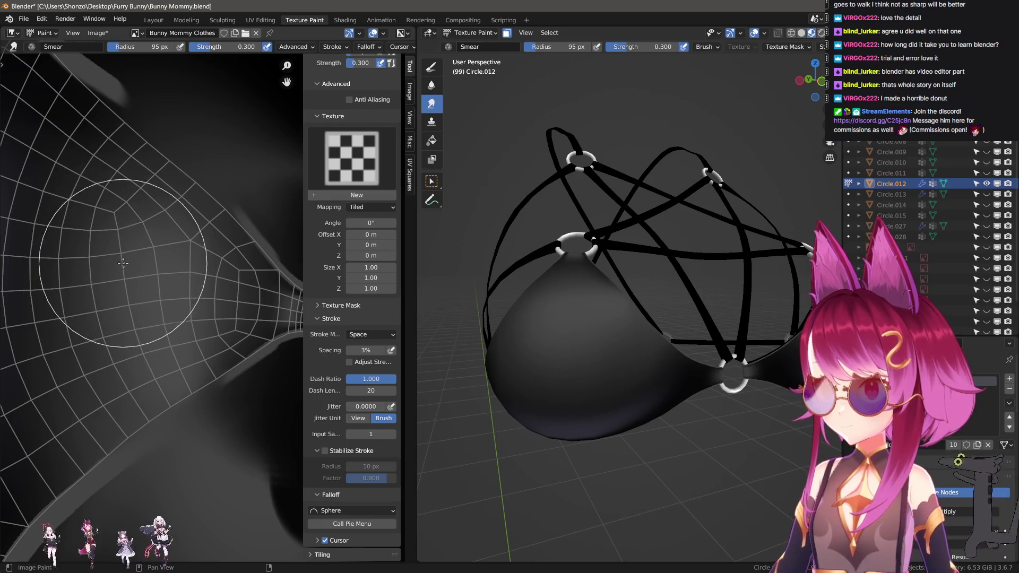
key(f)
click(154, 424)
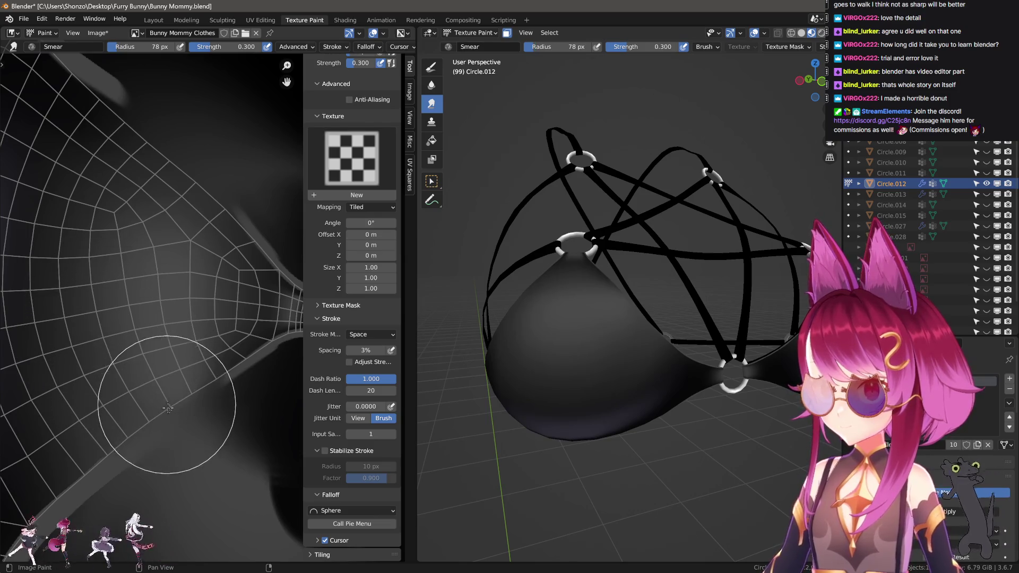
key(f)
click(170, 366)
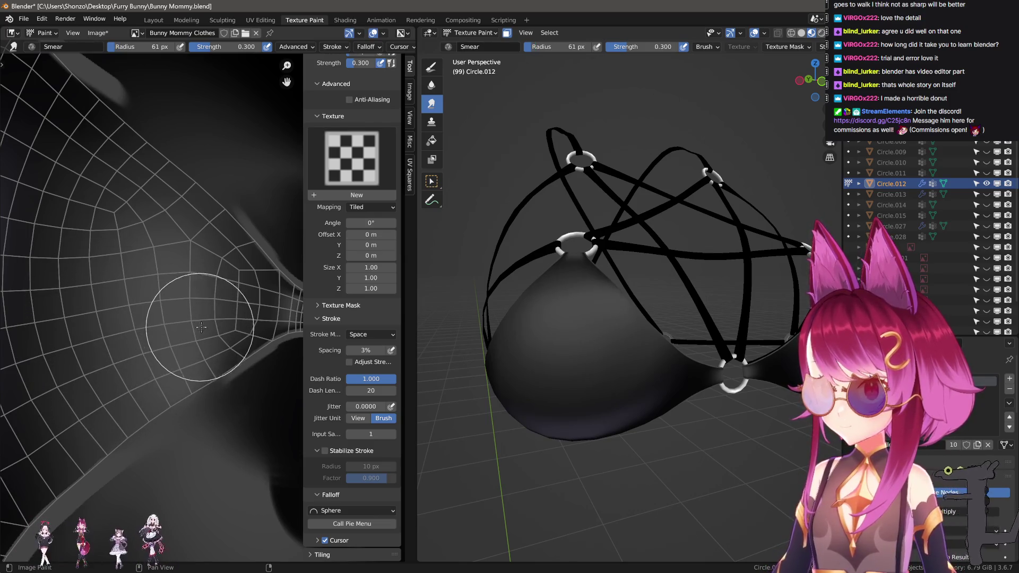
mouse_move(546, 319)
middle_down()
mouse_move(510, 332)
mouse_move(445, 332)
middle_up()
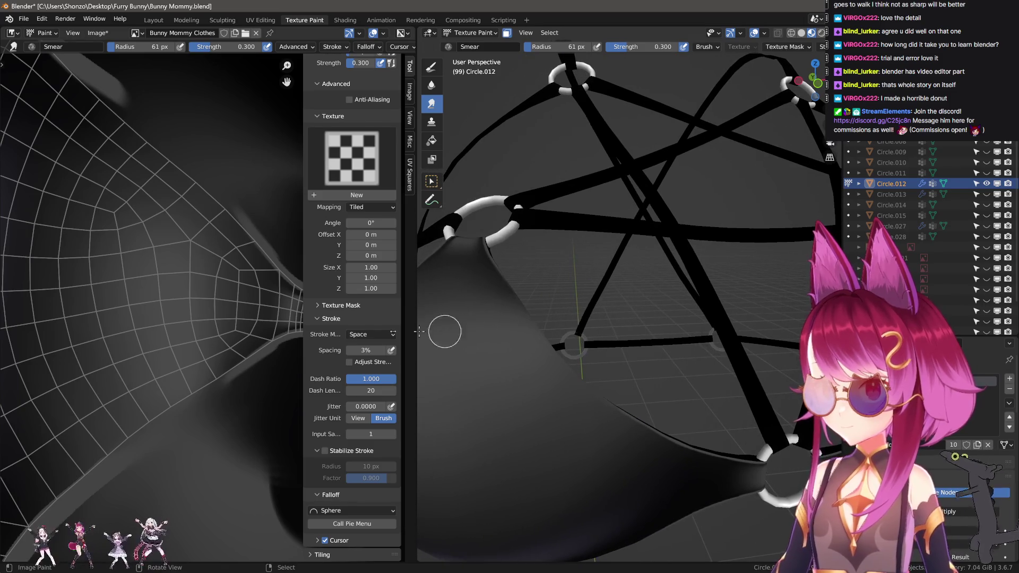
middle_drag(244, 357, 250, 341)
- Shrink the smudge brush to 15 px and pan the texture along the edge band
key(f)
click(250, 337)
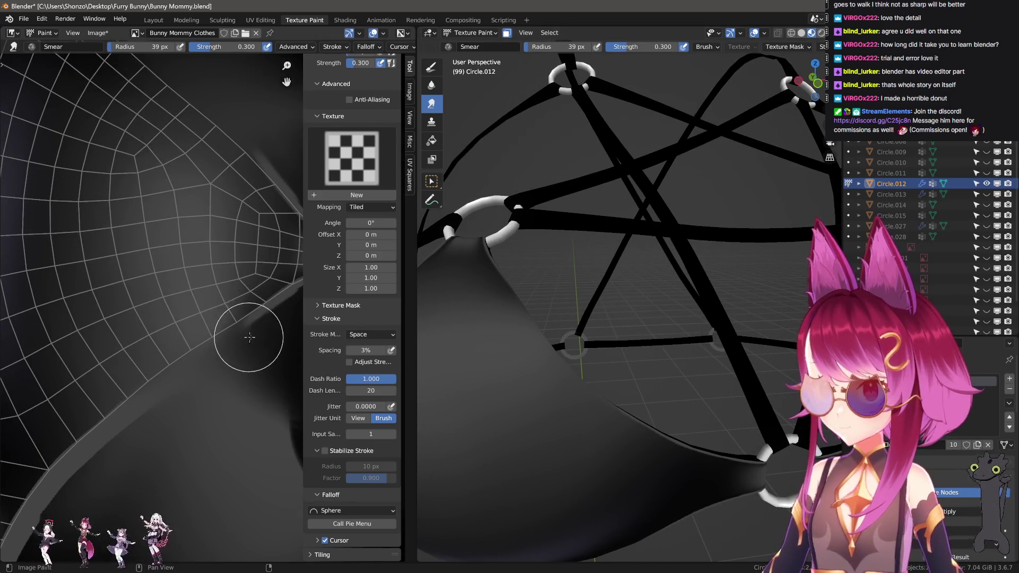
scroll(249, 337, up, 3)
key(f)
click(164, 363)
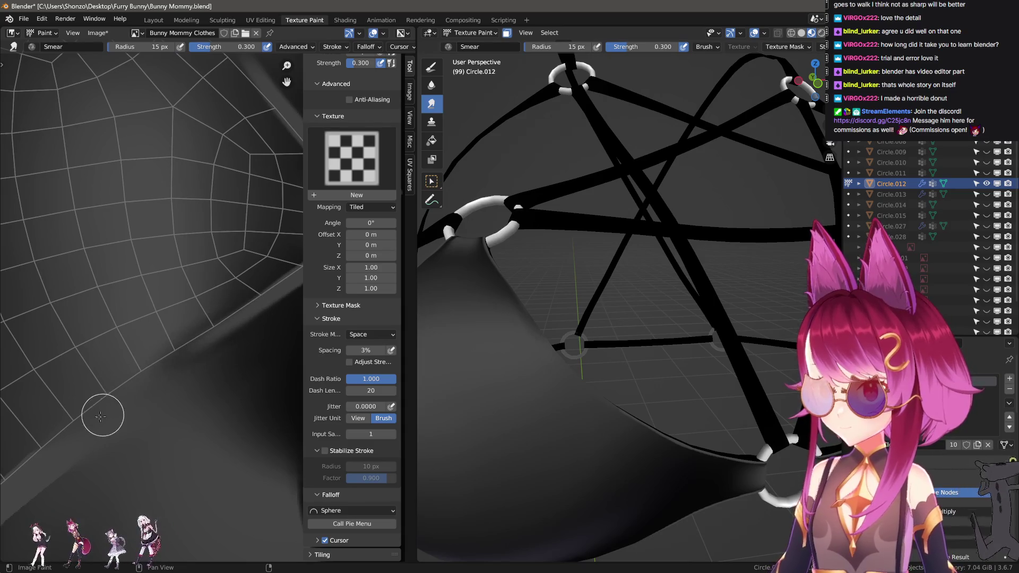
middle_drag(100, 415, 151, 372)
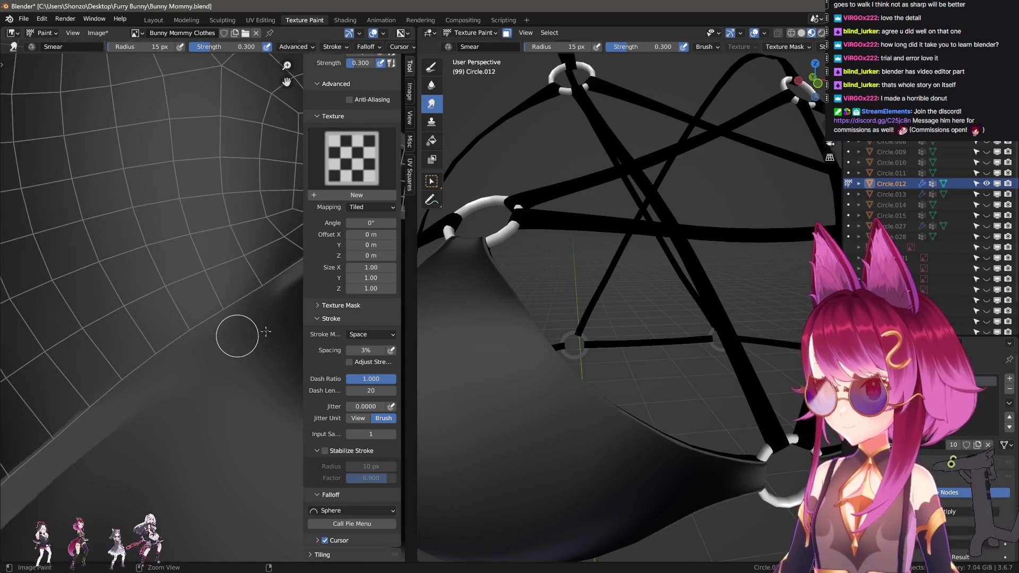
middle_drag(266, 331, 220, 307)
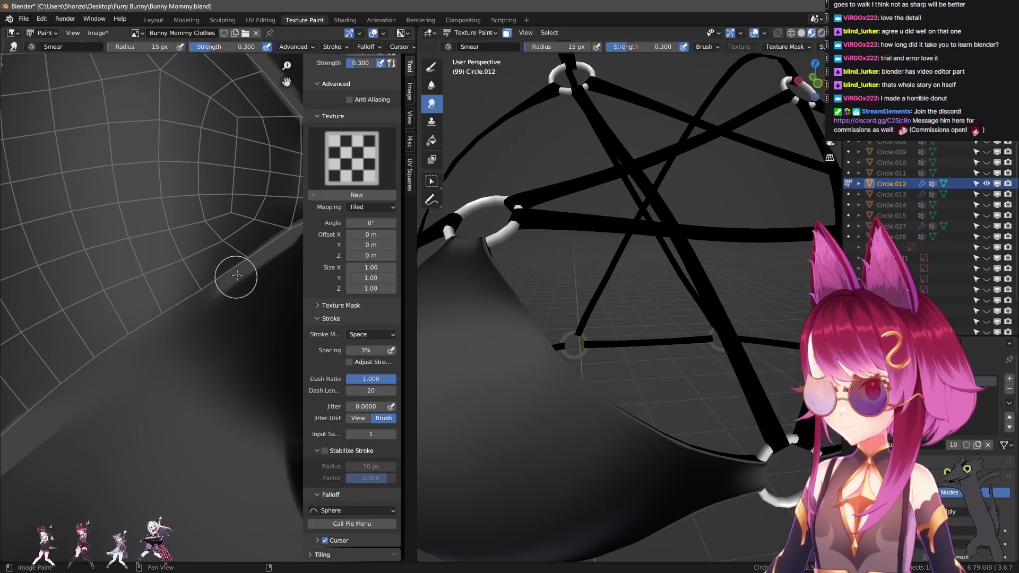
middle_drag(84, 372, 182, 328)
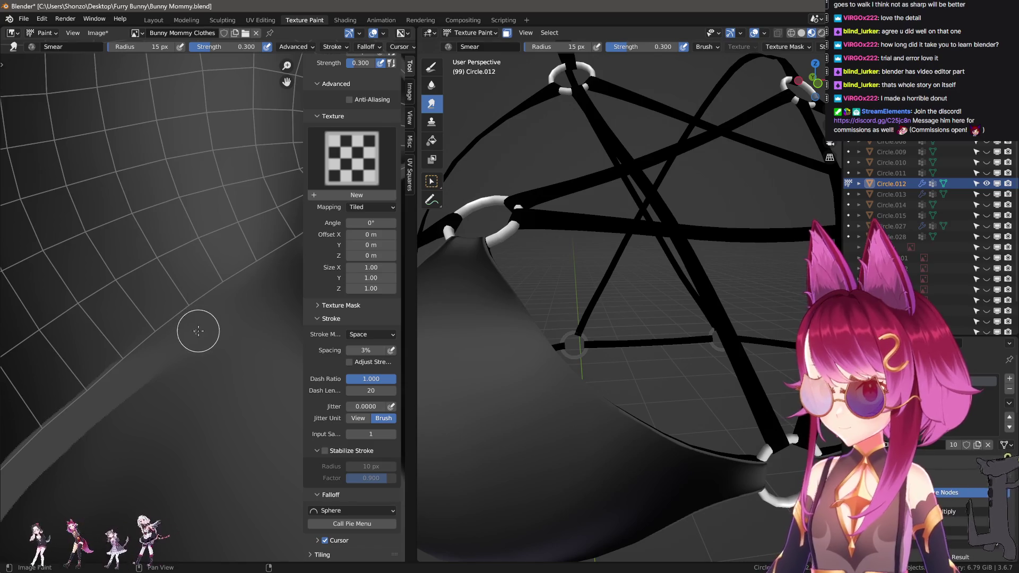
- Paint darker colour over the light diagonal band along the cup edge
key(d)
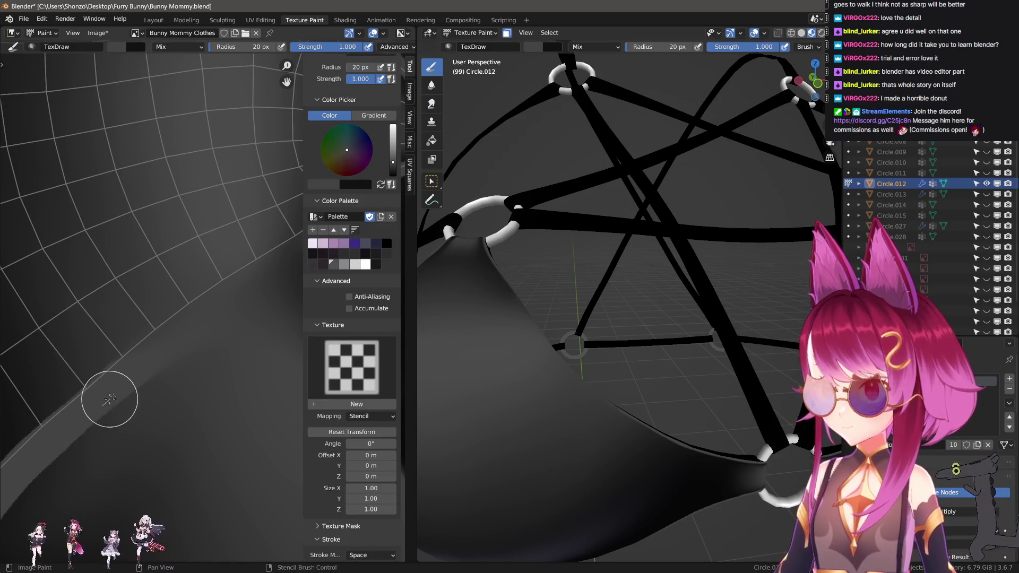
mouse_move(264, 281)
middle_down()
mouse_move(170, 326)
mouse_move(250, 281)
middle_up()
drag(277, 259, 117, 372)
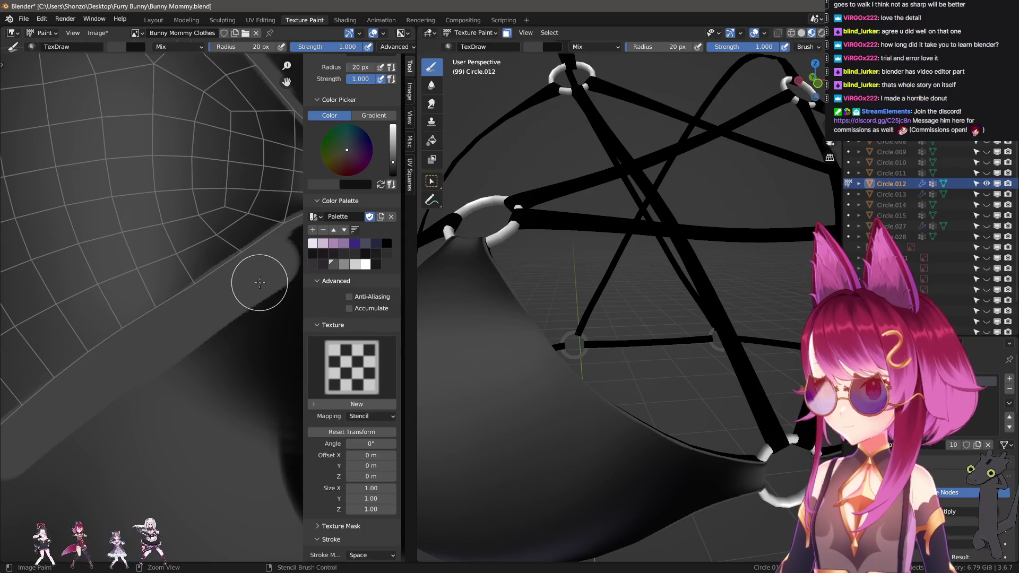
mouse_move(259, 282)
mouse_down()
mouse_move(272, 261)
mouse_move(160, 329)
mouse_move(191, 329)
mouse_move(263, 264)
mouse_move(175, 332)
mouse_move(218, 308)
mouse_up()
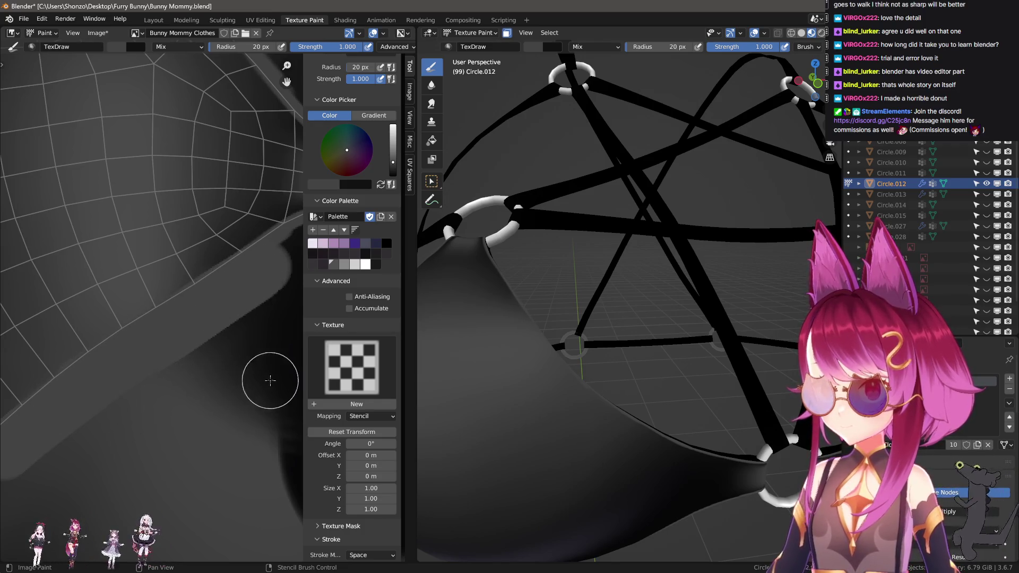
scroll(149, 323, up, 2)
- Switch to Smear with 1% spacing and a 3 px radius to blend the band
key(shift+space)
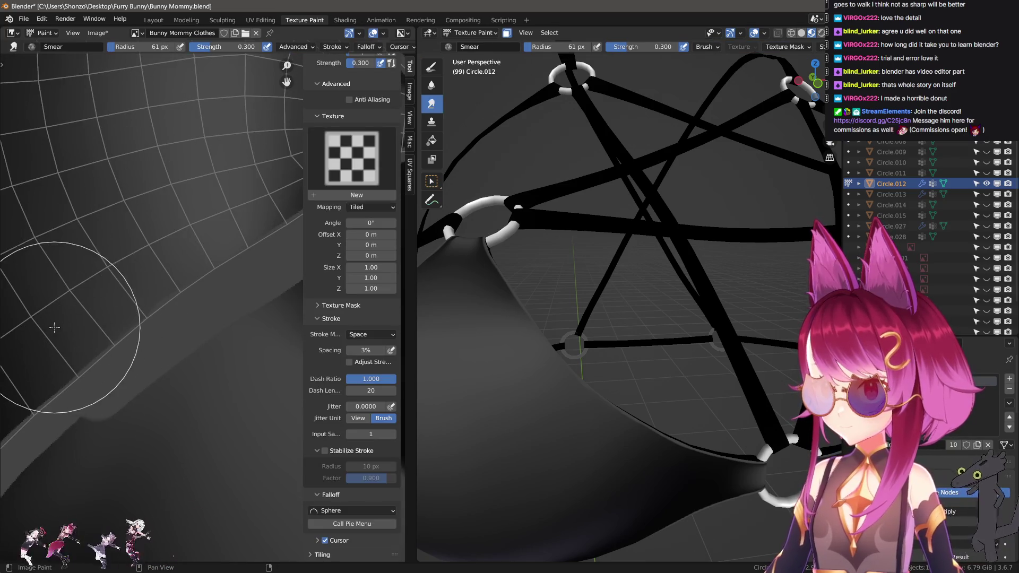
scroll(67, 321, down, 2)
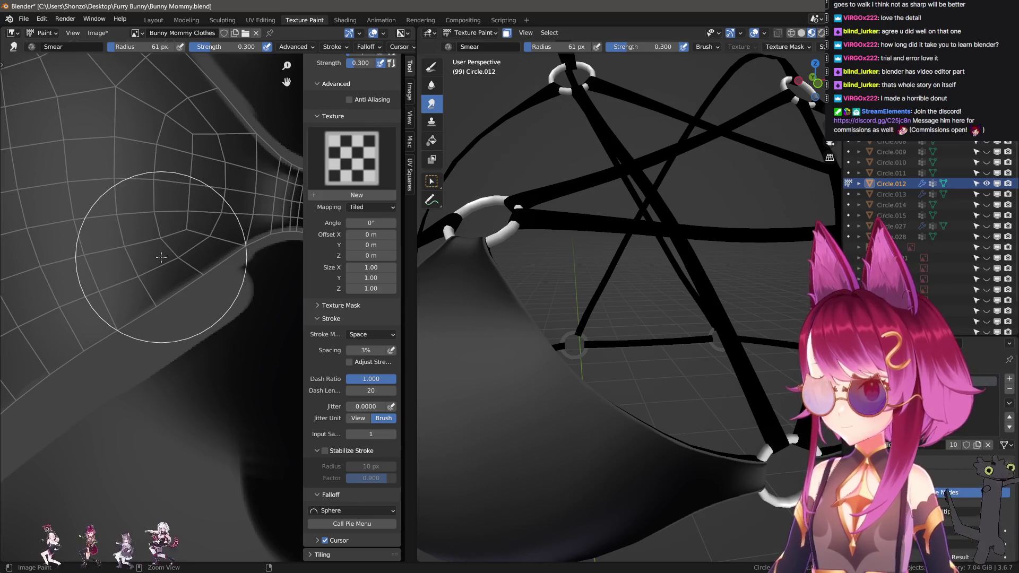
click(366, 351)
text(1)
key(Return)
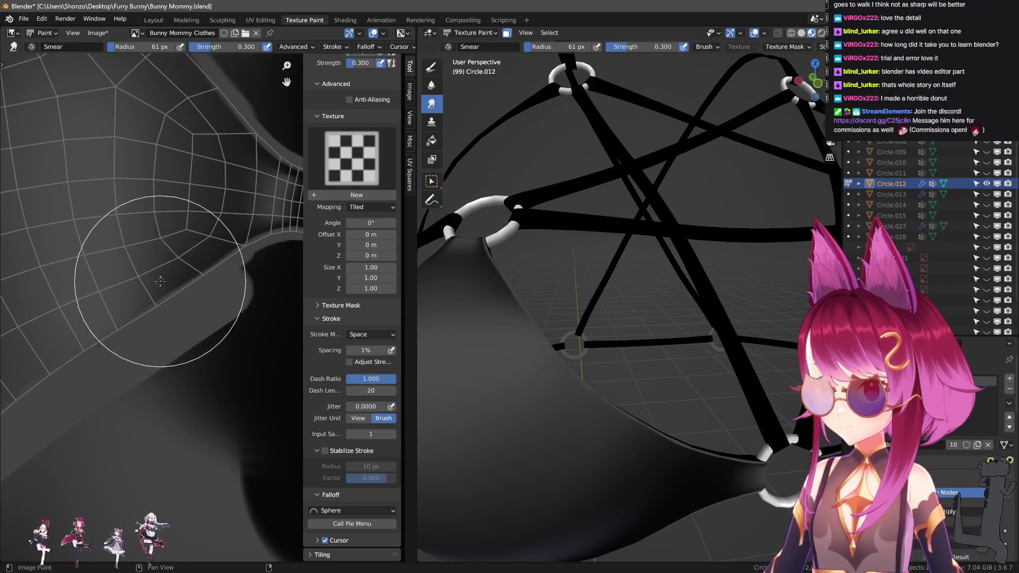
key(bracketleft)
key(bracketleft)
scroll(106, 324, up, 1)
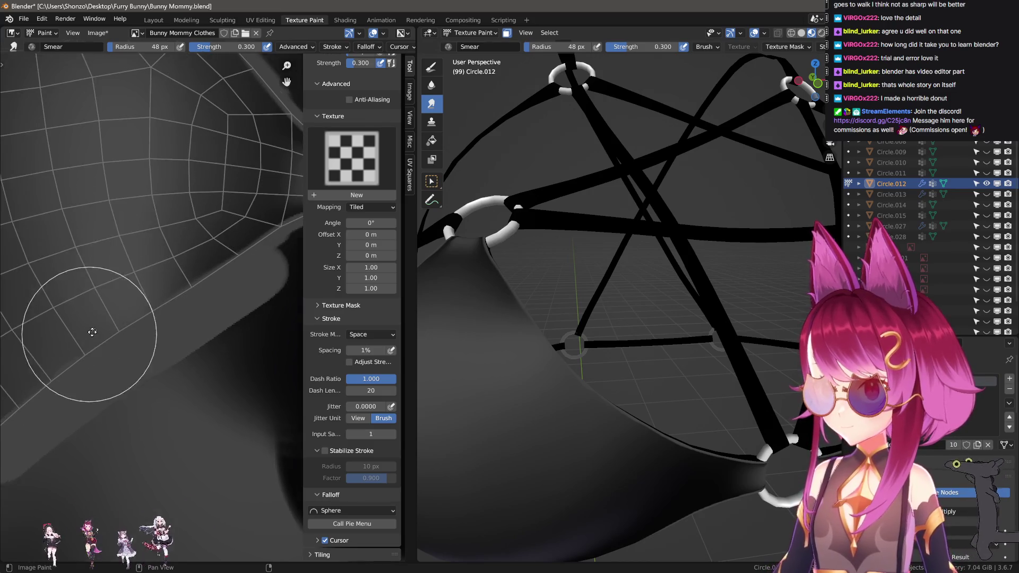
key(bracketleft)
key(bracketleft)
key(bracketleft)
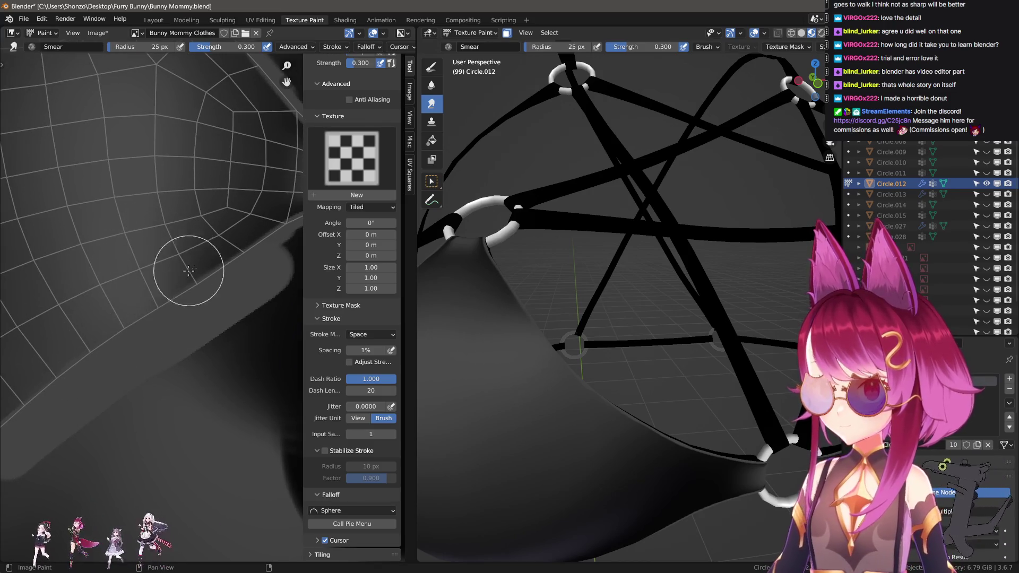
key(bracketright)
key(bracketright)
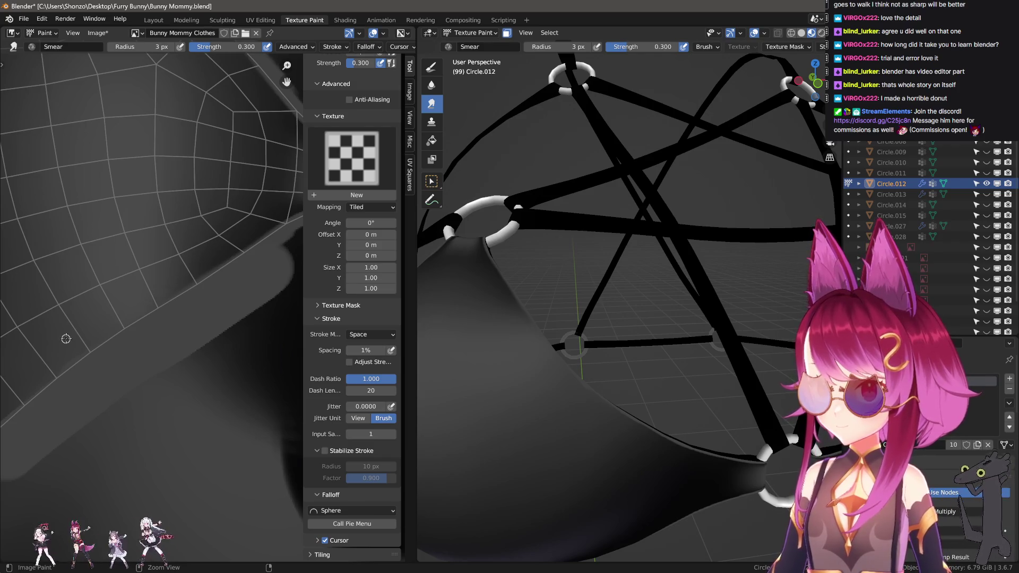
scroll(567, 292, down, 10)
middle_drag(658, 319, 672, 325)
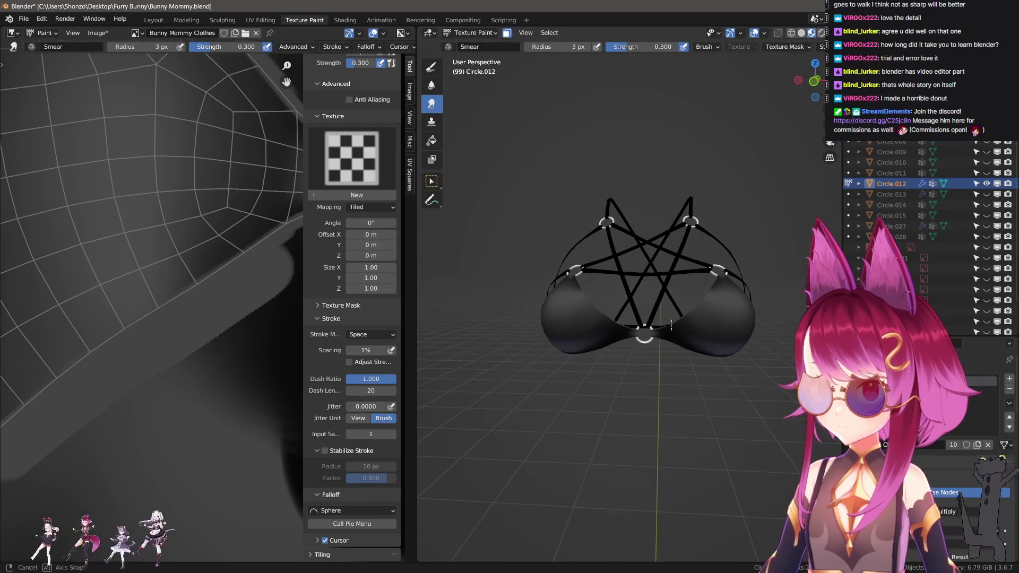
- Sample a dark colour from the texture and paint a line along the cup's edge band
scroll(674, 324, up, 4)
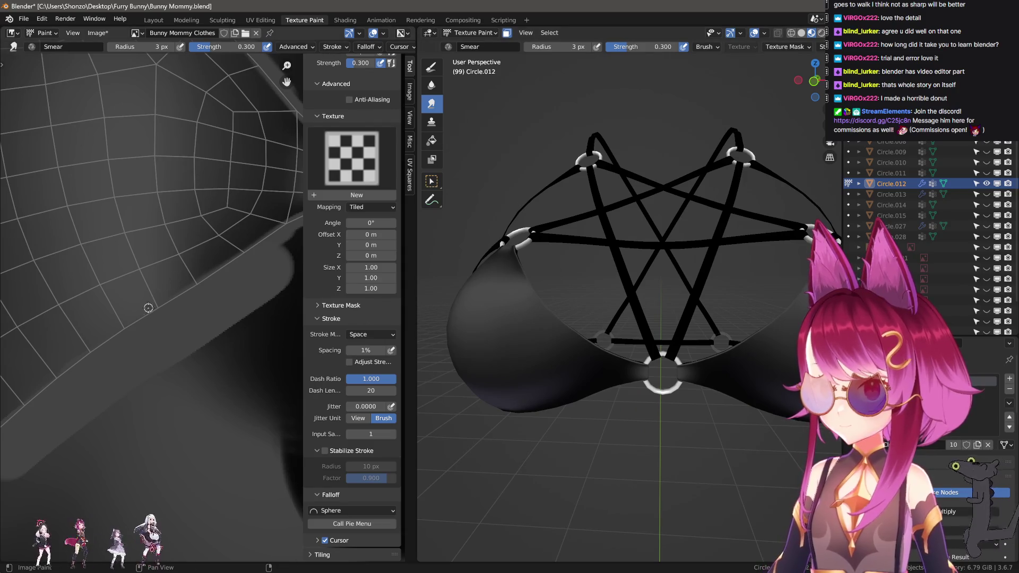
key(d)
scroll(143, 300, down, 2)
key(s)
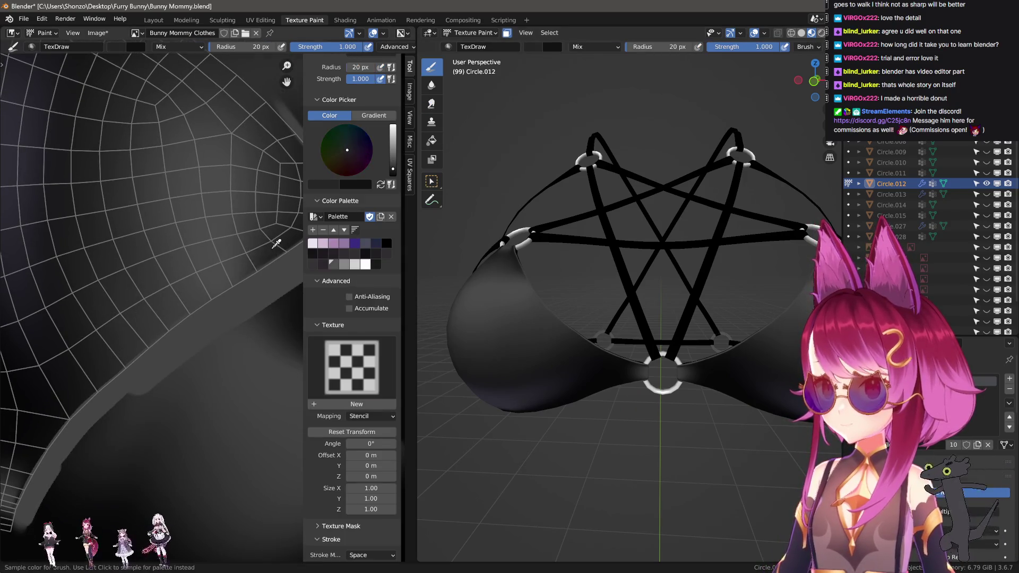
drag(171, 314, 97, 375)
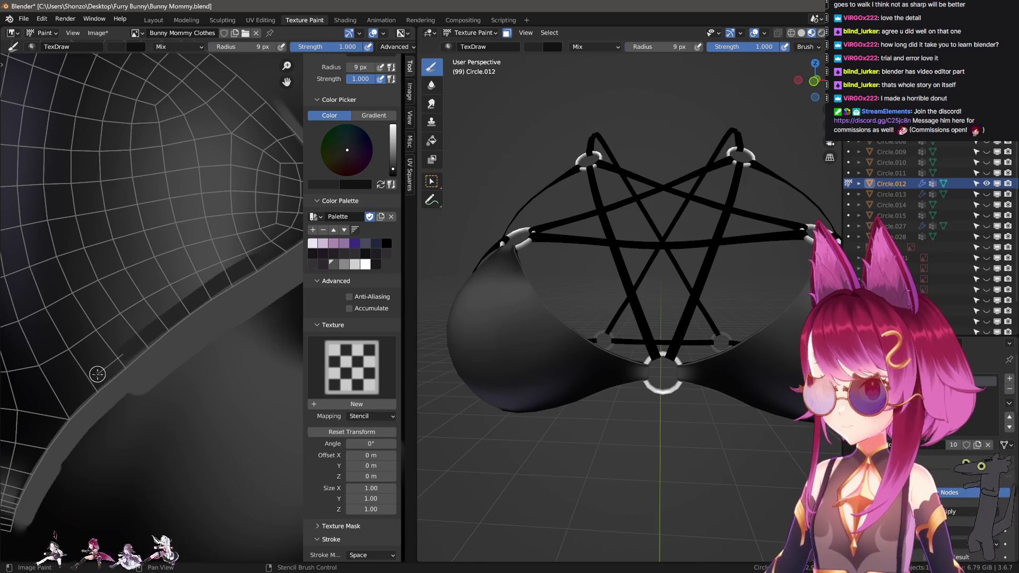
- Set the brush to Darken blending at 6 px and redo the edge-band stroke
right_click(88, 387)
click(43, 372)
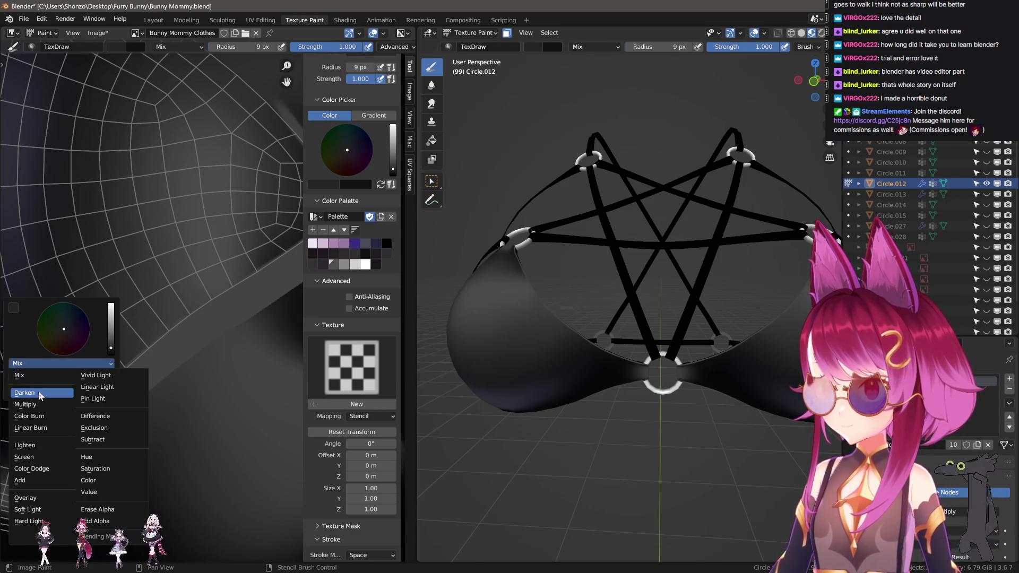
click(43, 394)
key(bracketleft)
key(bracketleft)
key(bracketleft)
drag(257, 257, 112, 364)
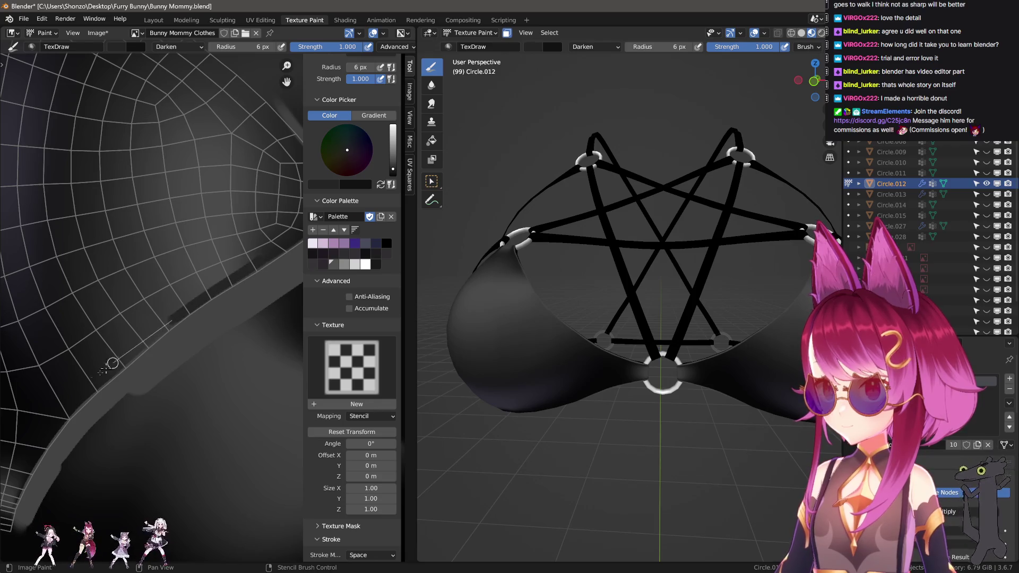
key(ctrl+z)
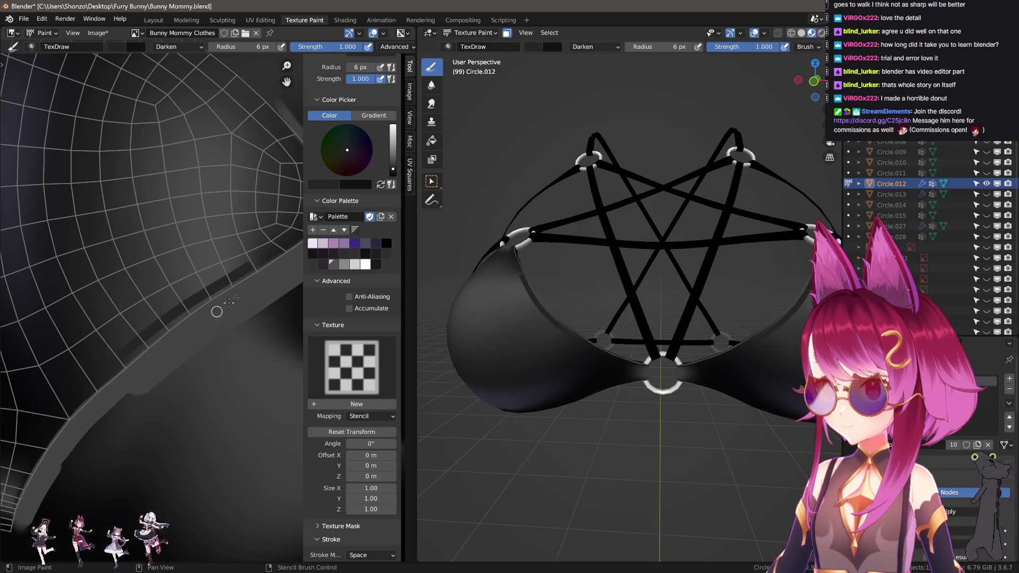
key(ctrl+z)
key(ctrl+z)
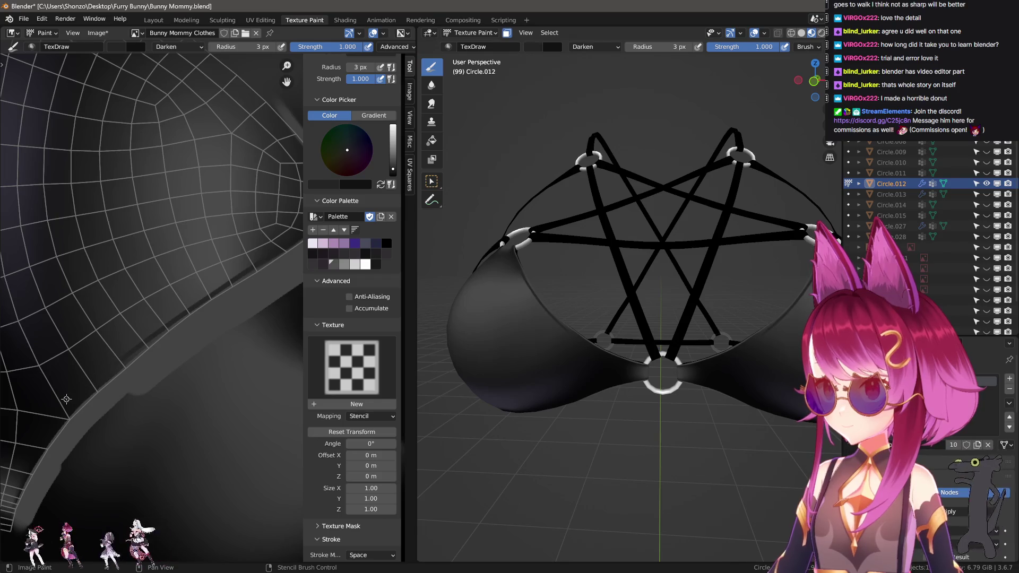
scroll(128, 370, up, 2)
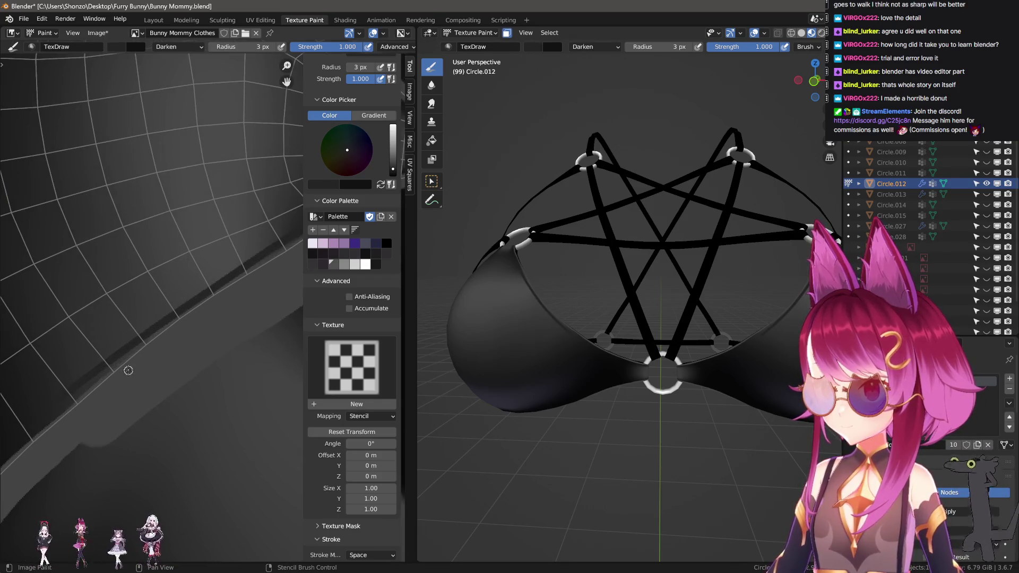
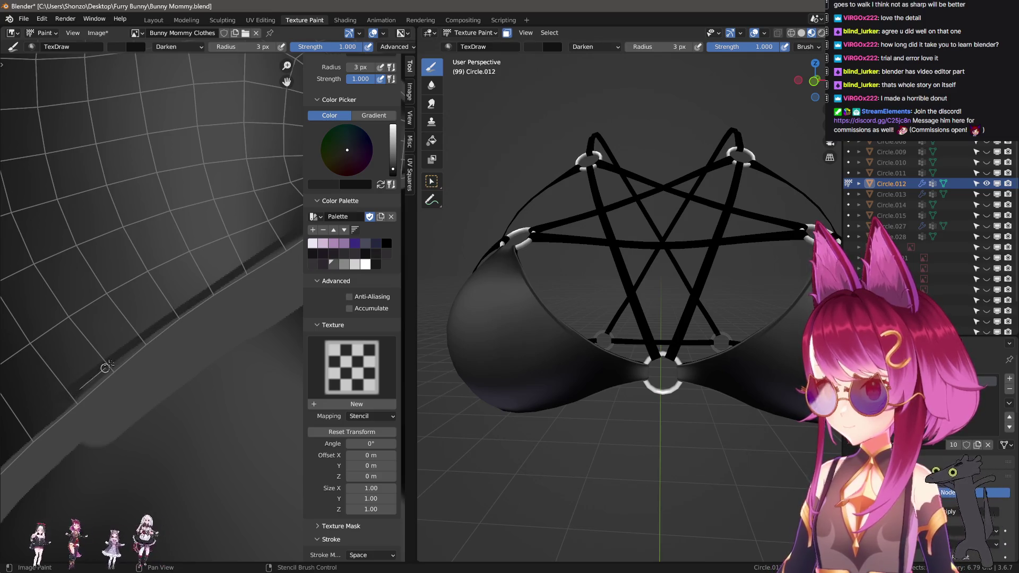
- Blur the dark band's hard edge with the Soften brush at 22–25 px radius
middle_drag(196, 320, 143, 343)
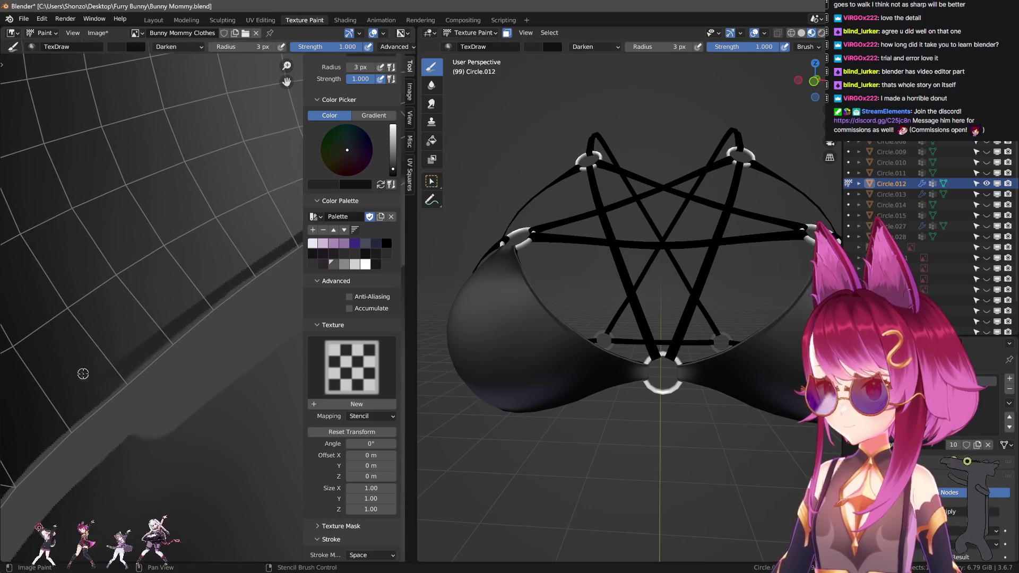
key(s)
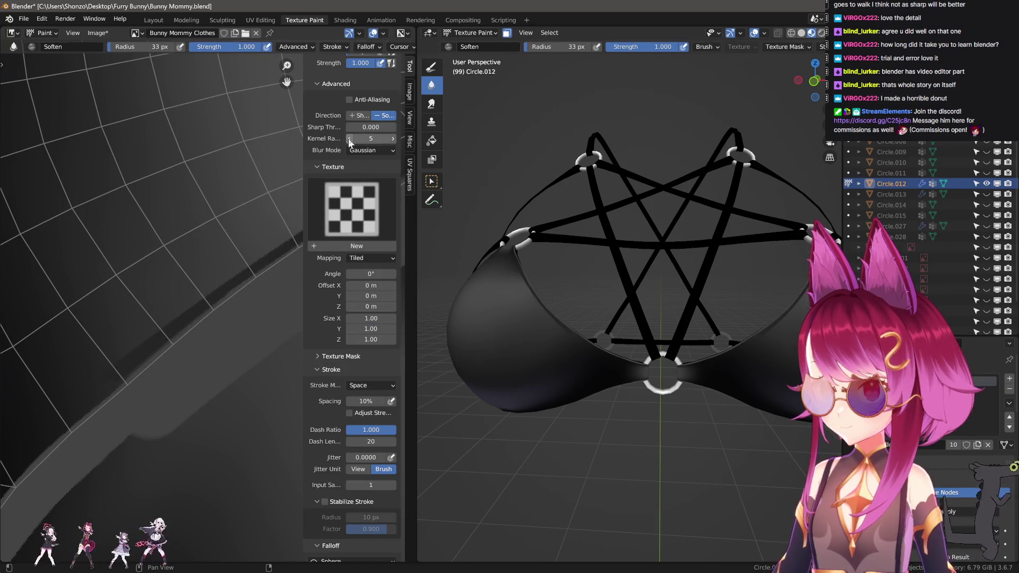
key(bracketleft)
key(bracketleft)
key(bracketleft)
mouse_move(247, 258)
middle_down()
mouse_move(69, 340)
mouse_move(103, 329)
middle_up()
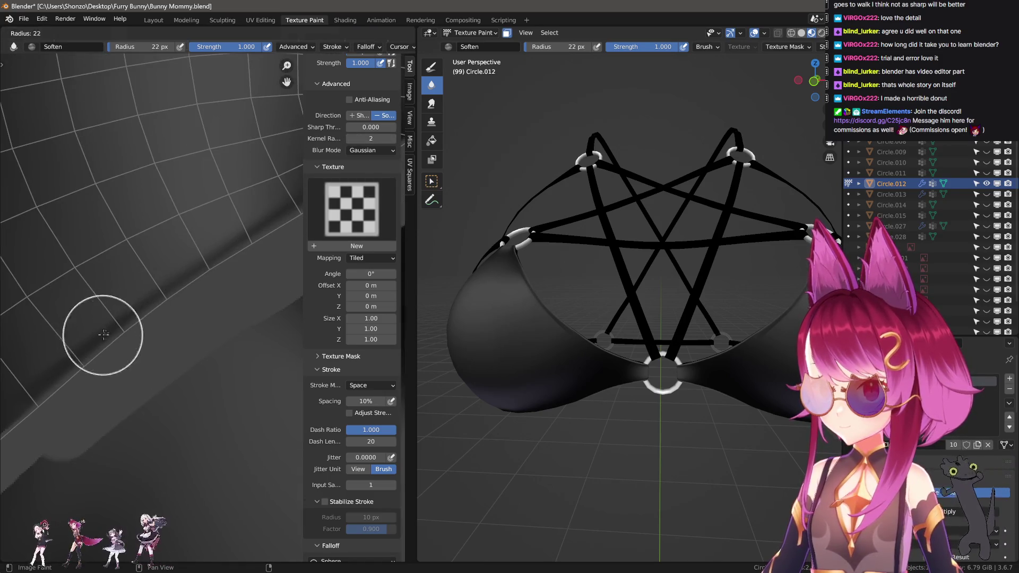
key(bracketright)
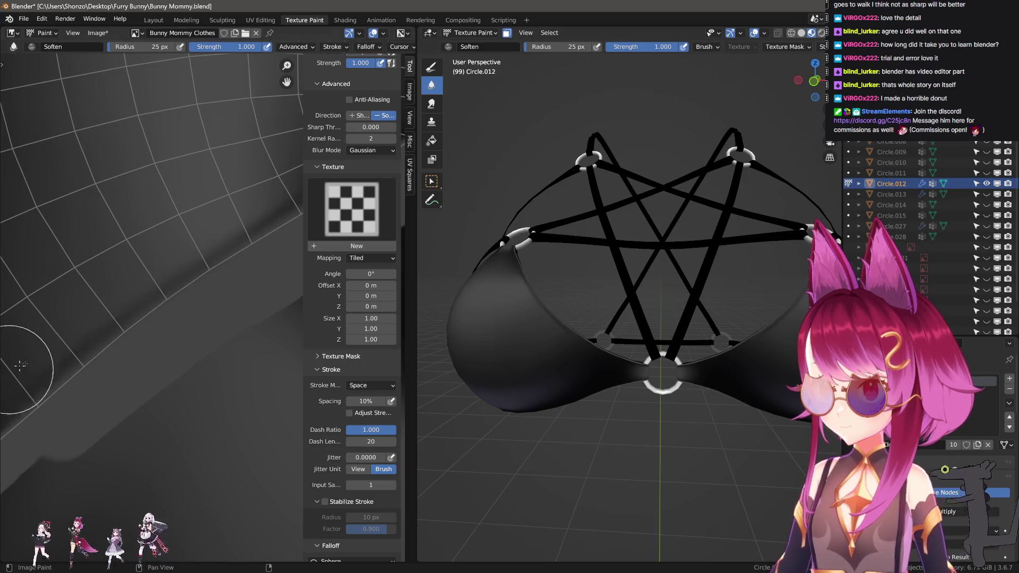
scroll(527, 332, up, 6)
scroll(646, 375, down, 5)
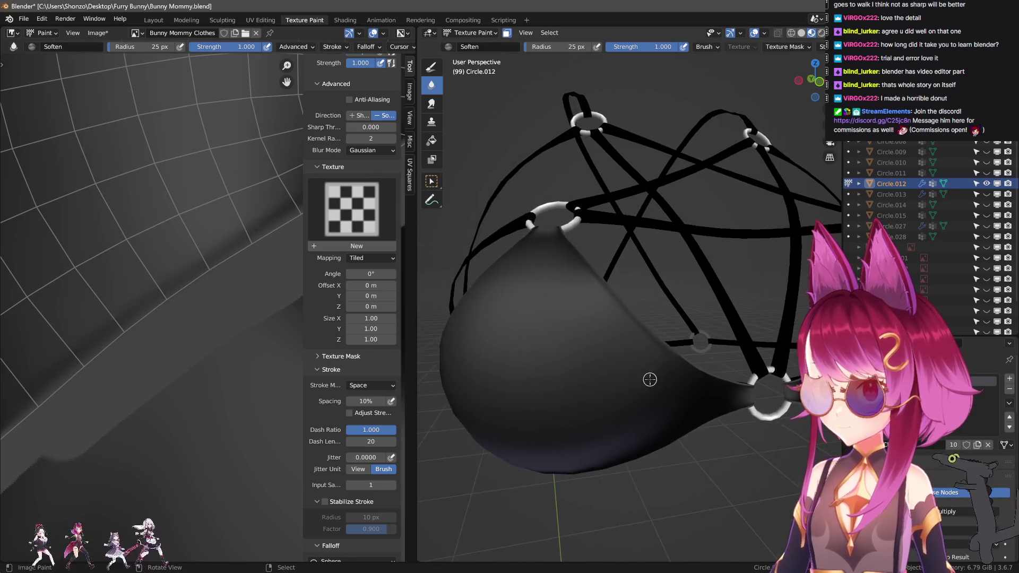
- Orbit the model to check the painted cup and switch the brush to Smear
mouse_move(651, 375)
middle_down()
mouse_move(626, 384)
mouse_move(676, 387)
mouse_move(602, 396)
mouse_move(602, 384)
middle_up()
click(431, 104)
scroll(160, 296, up, 3)
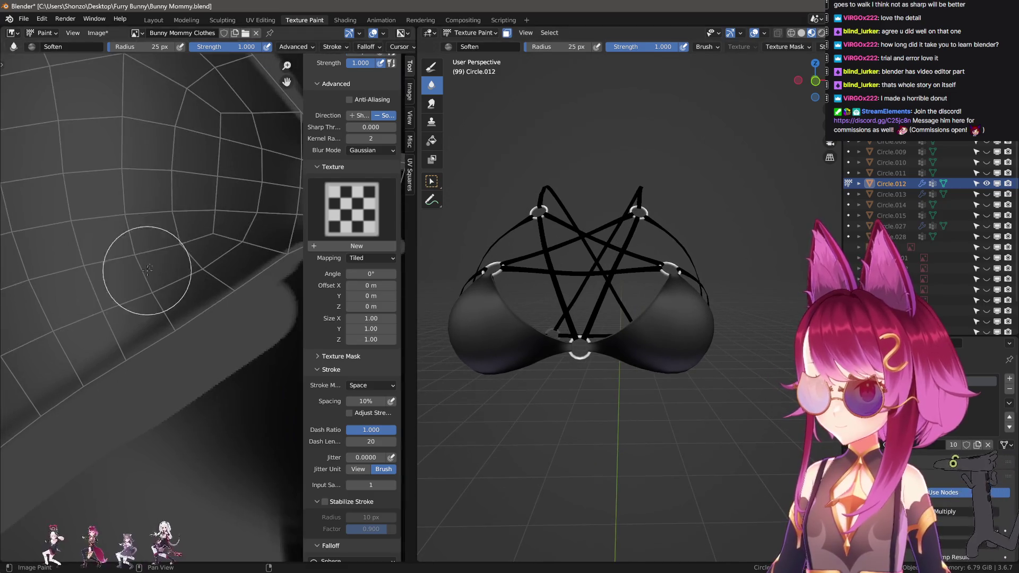
- Smear grey shading across the strap island, sizing the brush between 59 and 99 px
key(f)
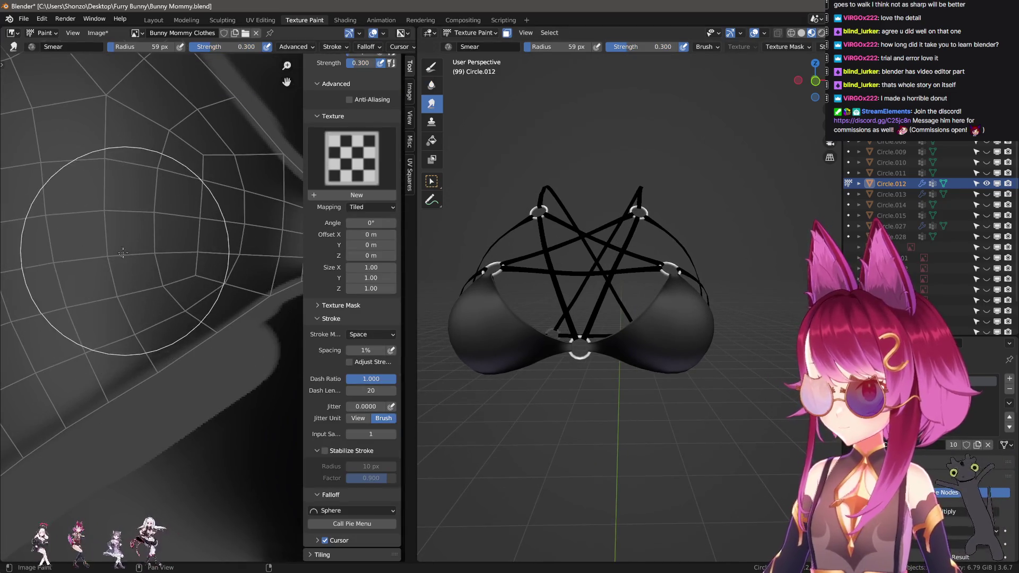
click(111, 267)
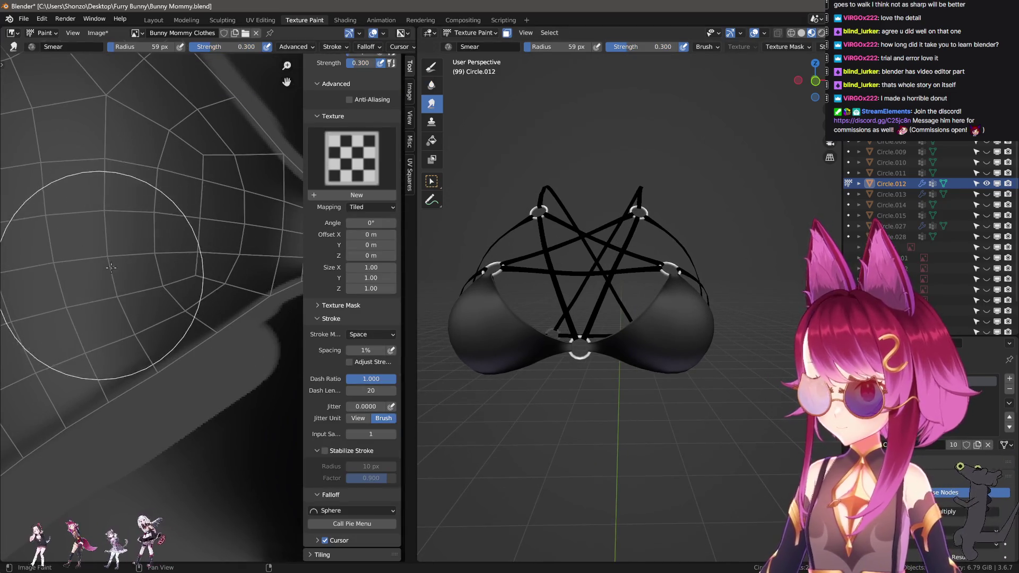
key(f)
click(101, 231)
scroll(91, 254, up, 1)
key(f)
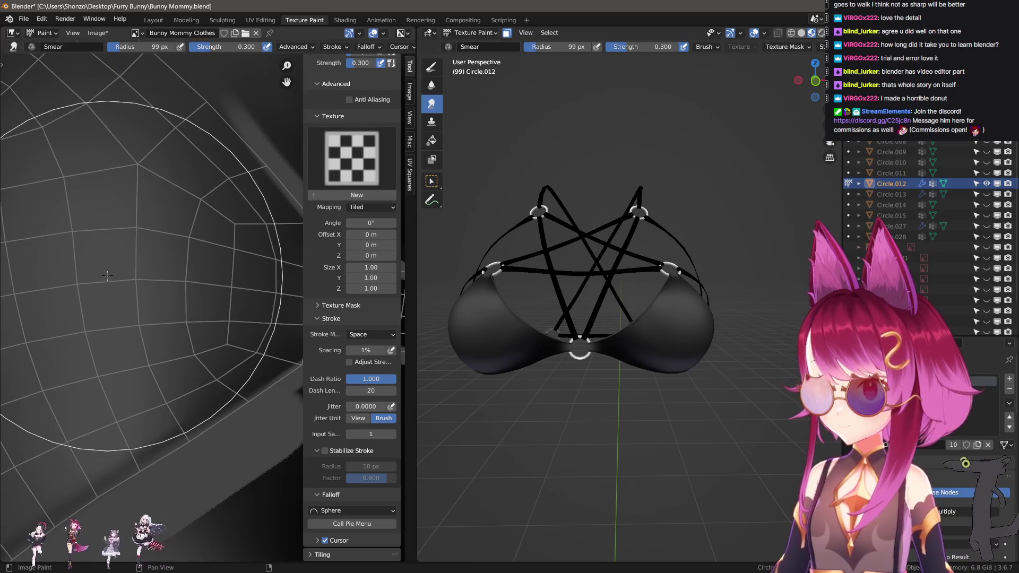
click(70, 294)
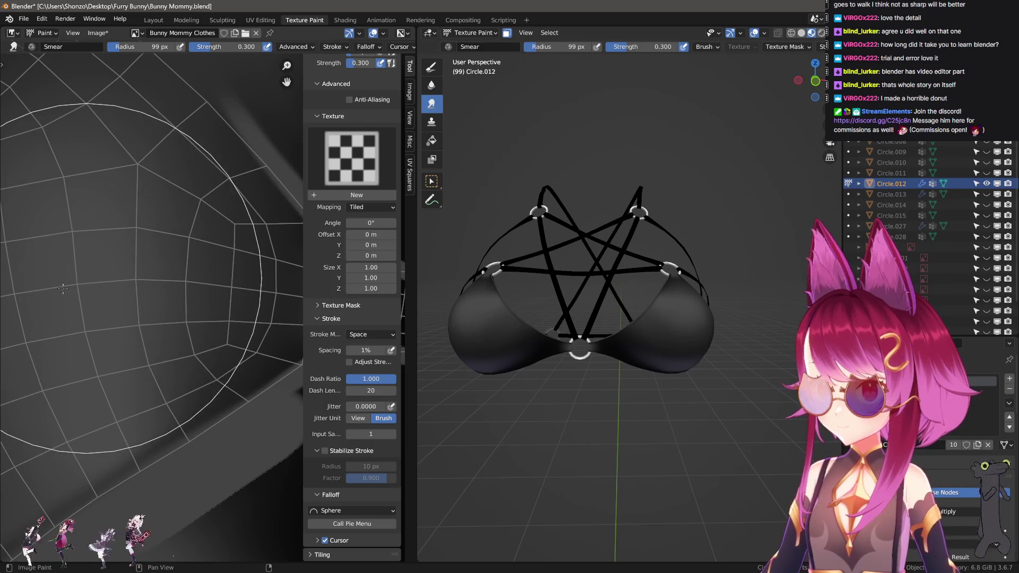
scroll(87, 279, down, 1)
key(f)
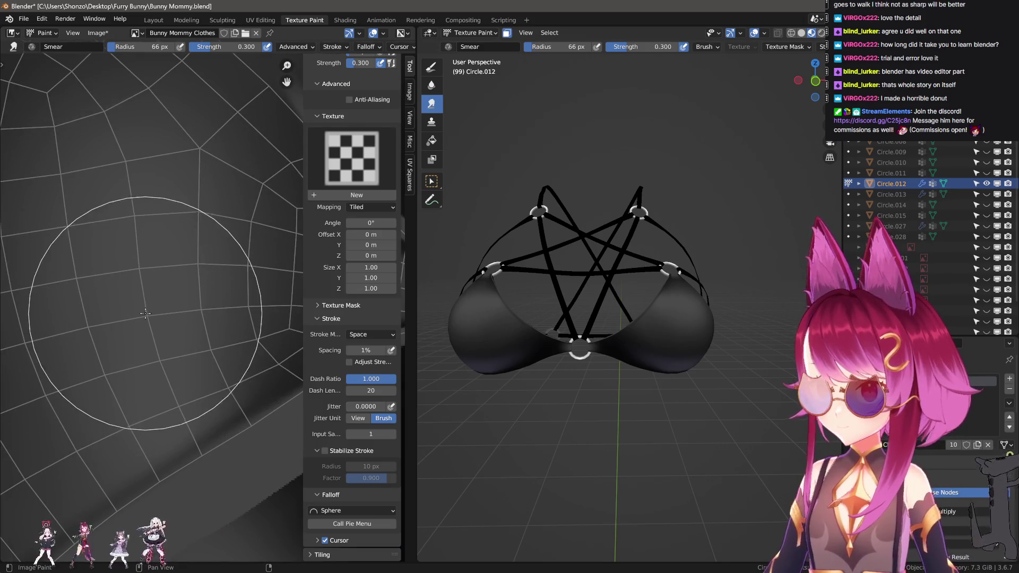
click(160, 315)
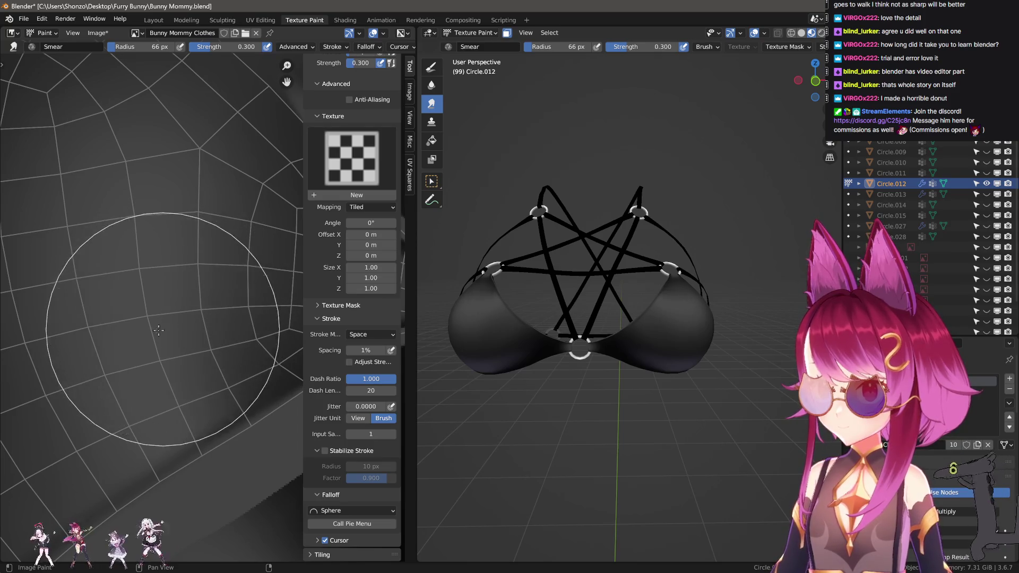
- Orbit to check the shading, then smear a narrow strip with a 21 px brush
middle_drag(512, 323, 658, 361)
scroll(250, 397, down, 1)
key(f)
click(172, 310)
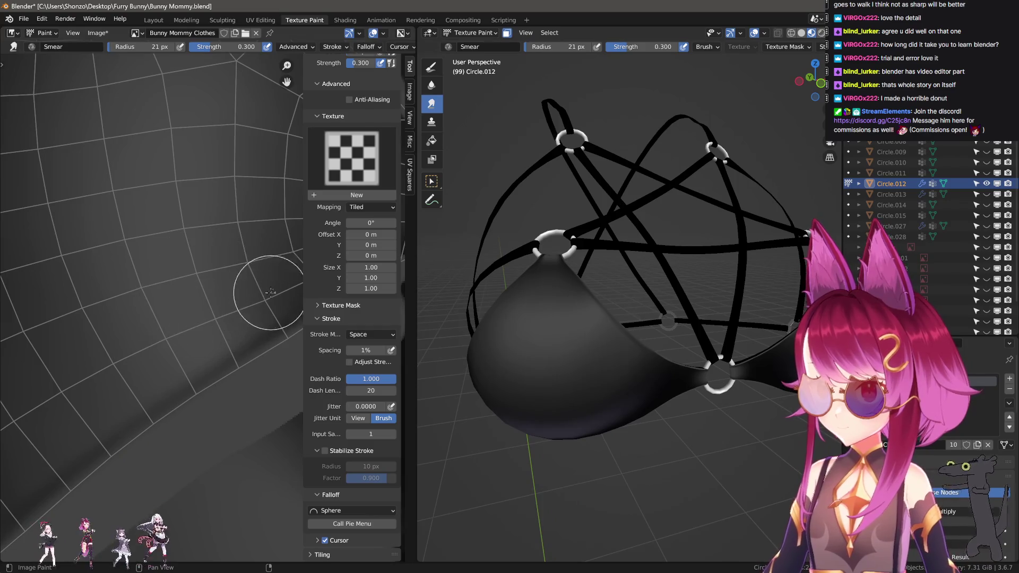
ctrl+middle_drag(127, 367, 129, 275)
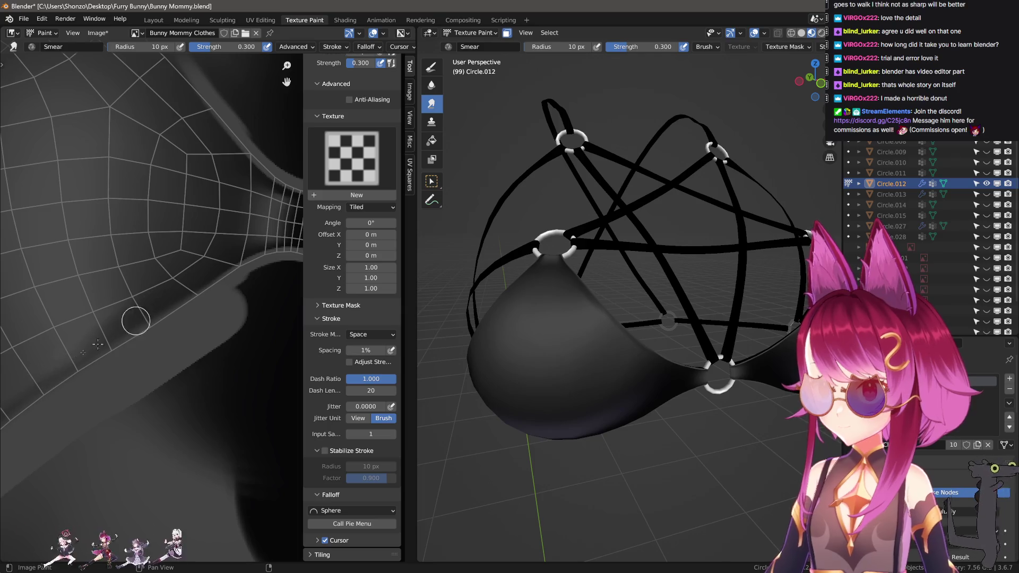
scroll(125, 330, up, 1)
- Blur the shading with Soften, orbit back to a front view, and resume smearing
key(shift+space)
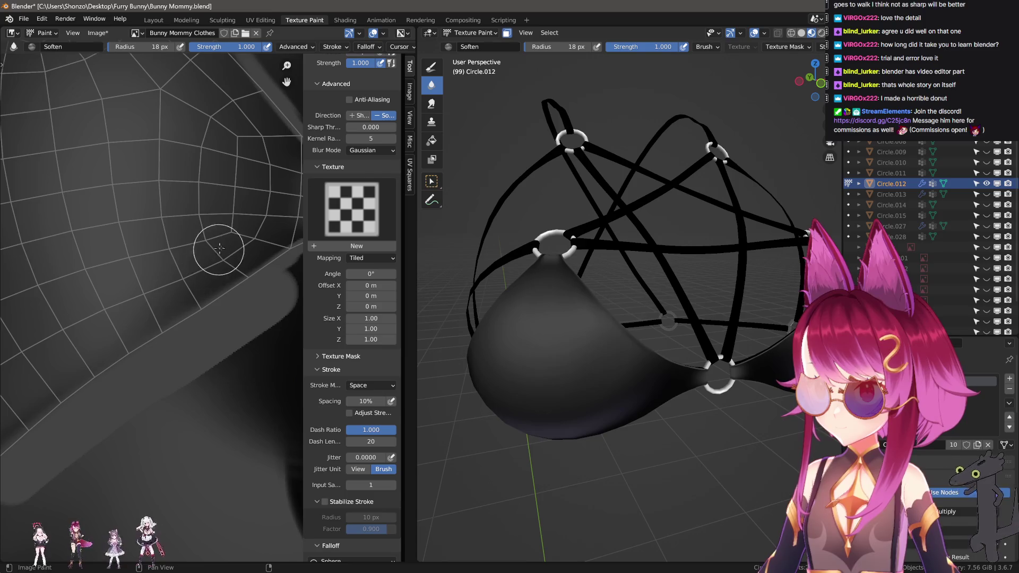
scroll(504, 380, down, 5)
middle_drag(504, 380, 648, 399)
key(3)
scroll(123, 276, up, 2)
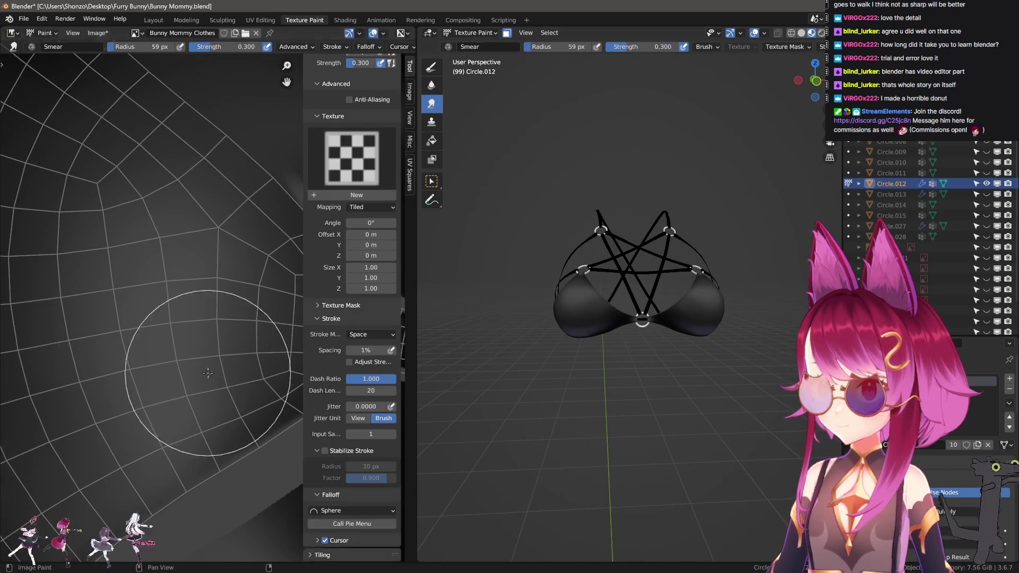
mouse_move(150, 305)
mouse_down()
mouse_move(146, 327)
mouse_move(172, 299)
mouse_up()
- Smear another area of the island with the brush reduced to 87 then 79 px
key(bracketleft)
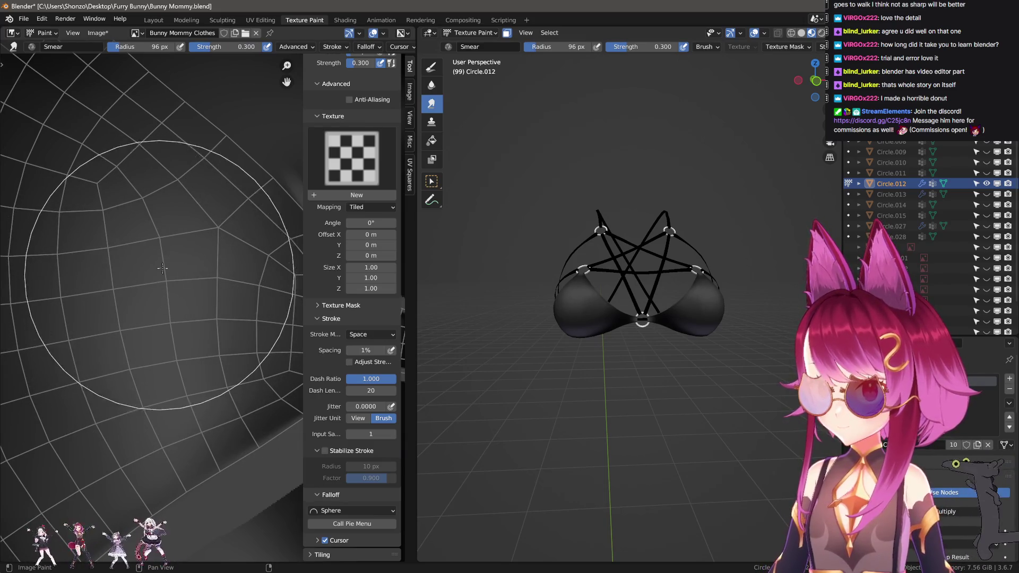
mouse_move(128, 264)
middle_down()
mouse_move(153, 279)
mouse_move(139, 388)
middle_up()
key(bracketleft)
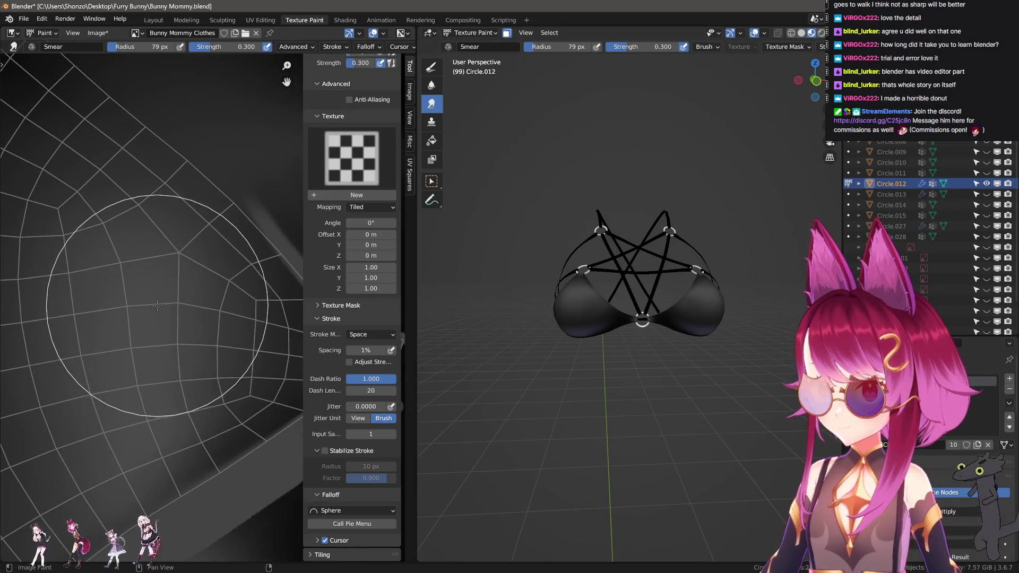
scroll(529, 379, up, 5)
- Blend the shading with the Soften brush at 57 px and orbit to inspect it
key(2)
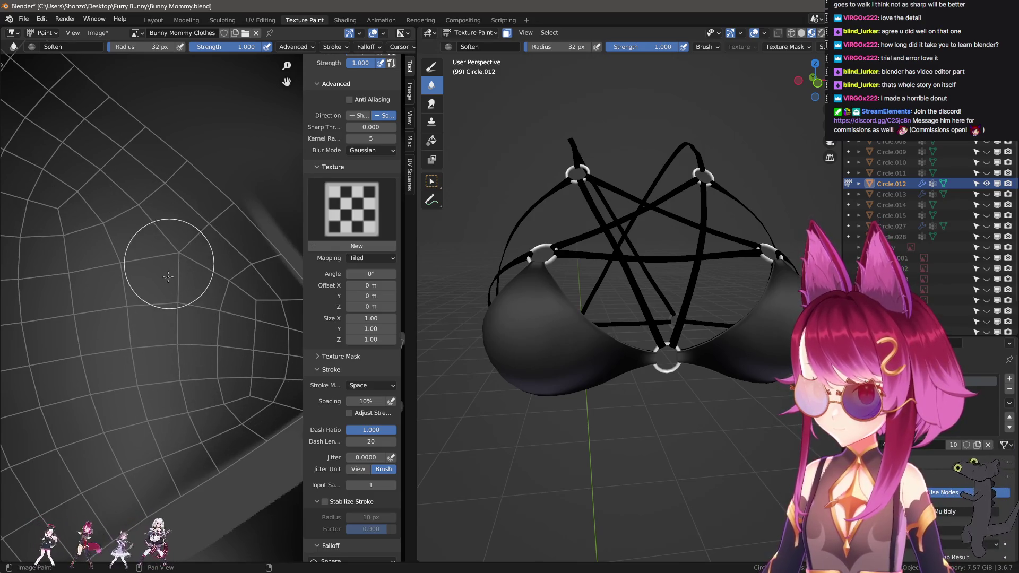
key(bracketright)
key(bracketright)
key(bracketright)
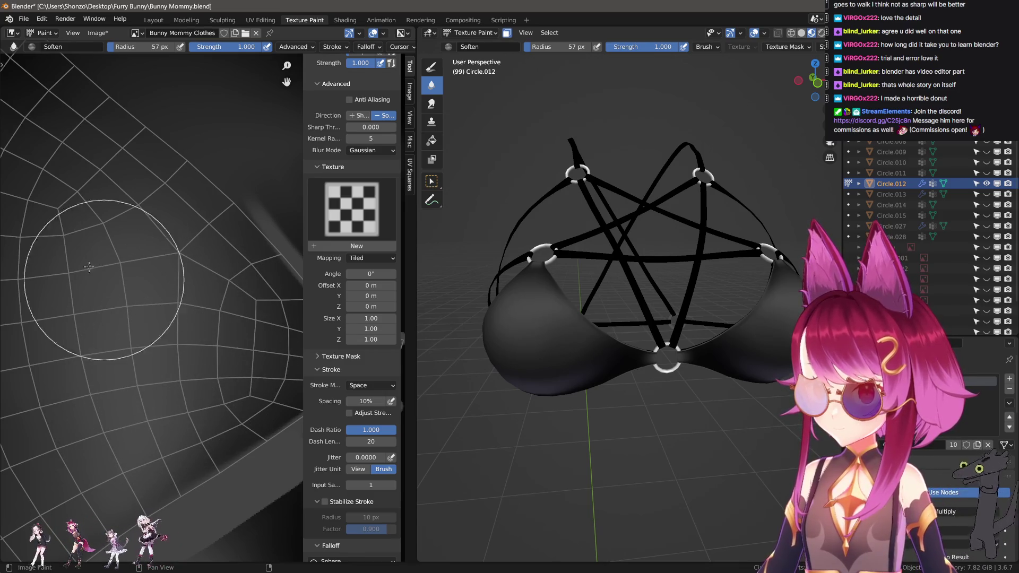
scroll(93, 319, down, 3)
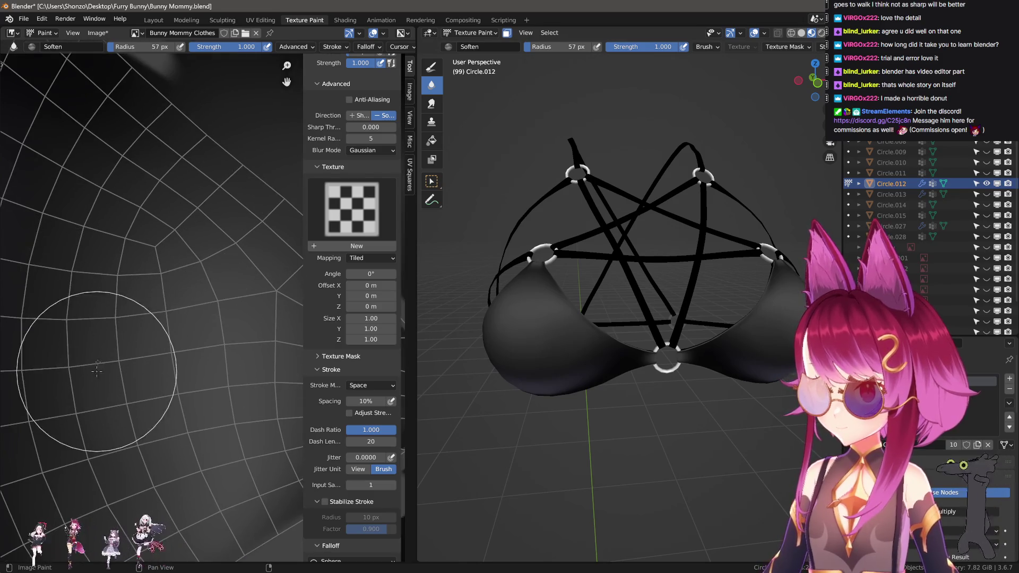
mouse_move(639, 366)
middle_down()
mouse_move(657, 363)
mouse_move(662, 345)
mouse_move(633, 363)
mouse_move(657, 429)
mouse_move(610, 439)
mouse_move(595, 457)
middle_up()
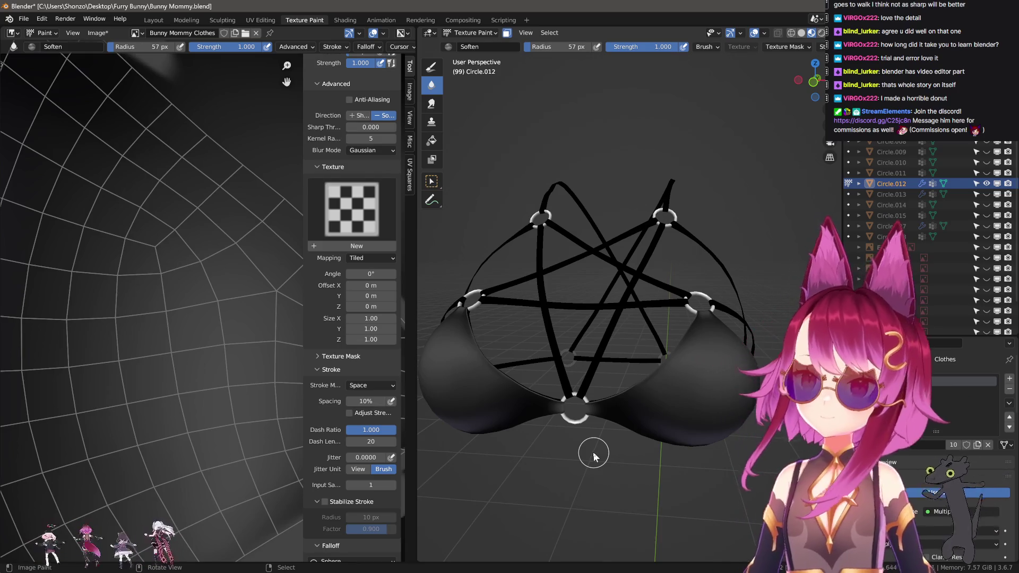
key(d)
mouse_move(44, 471)
middle_down()
mouse_move(126, 436)
mouse_move(104, 438)
middle_up()
- Sample a grey from the texture and paint a darker band up the island at 29 px
key(s)
key(f)
click(155, 438)
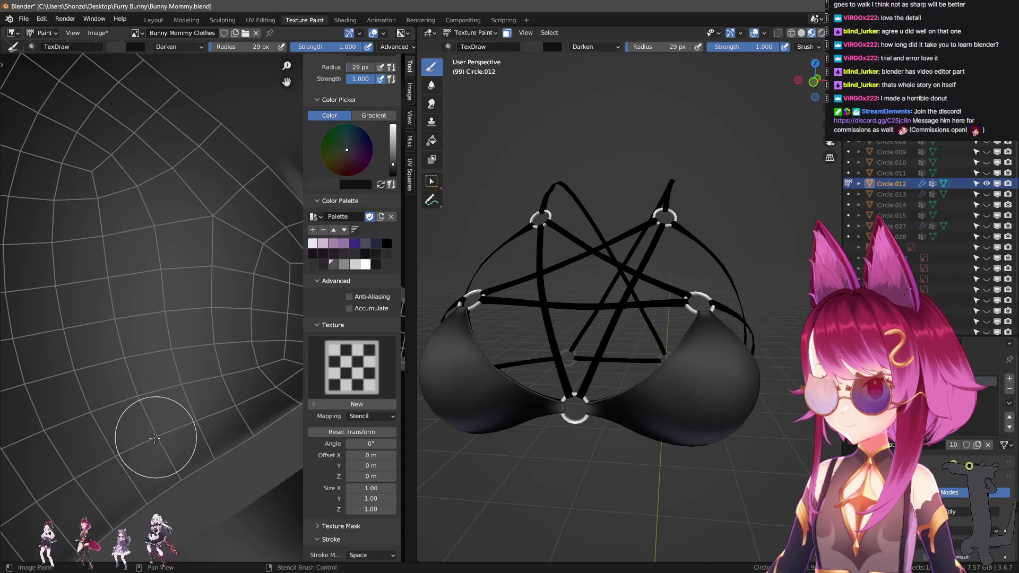
drag(173, 438, 274, 387)
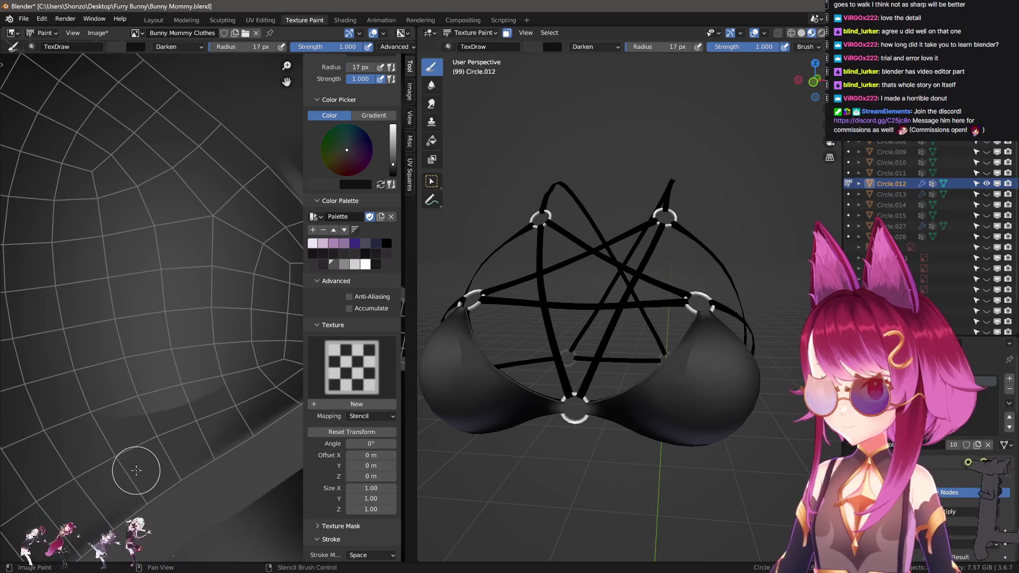
- Blur the band, then return to TexDraw with a thin 3 px brush
key(d)
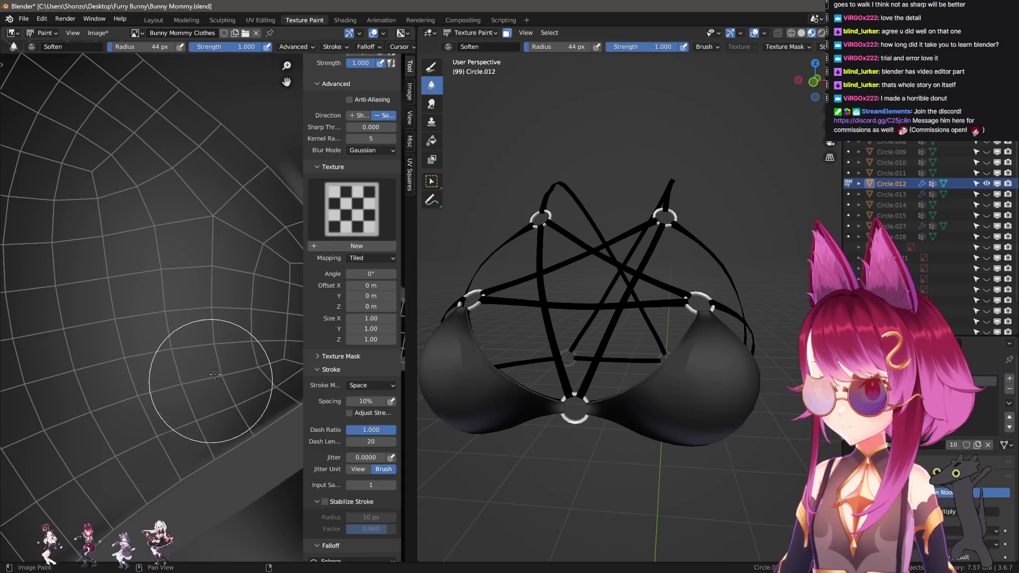
middle_drag(509, 476, 513, 465)
mouse_move(189, 477)
middle_down()
mouse_move(96, 466)
mouse_move(250, 293)
mouse_move(221, 319)
middle_up()
key(d)
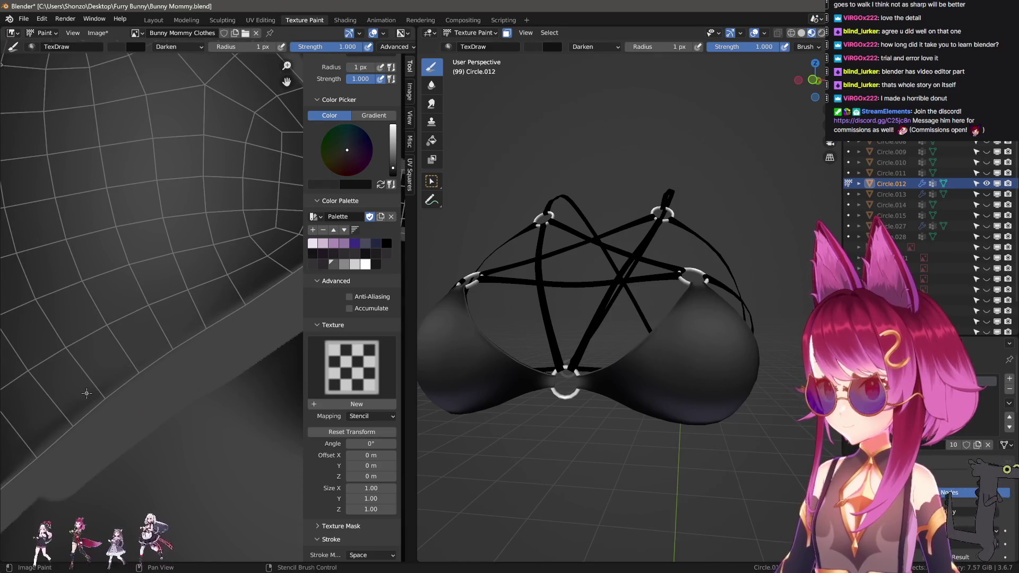
key(bracketright)
key(bracketright)
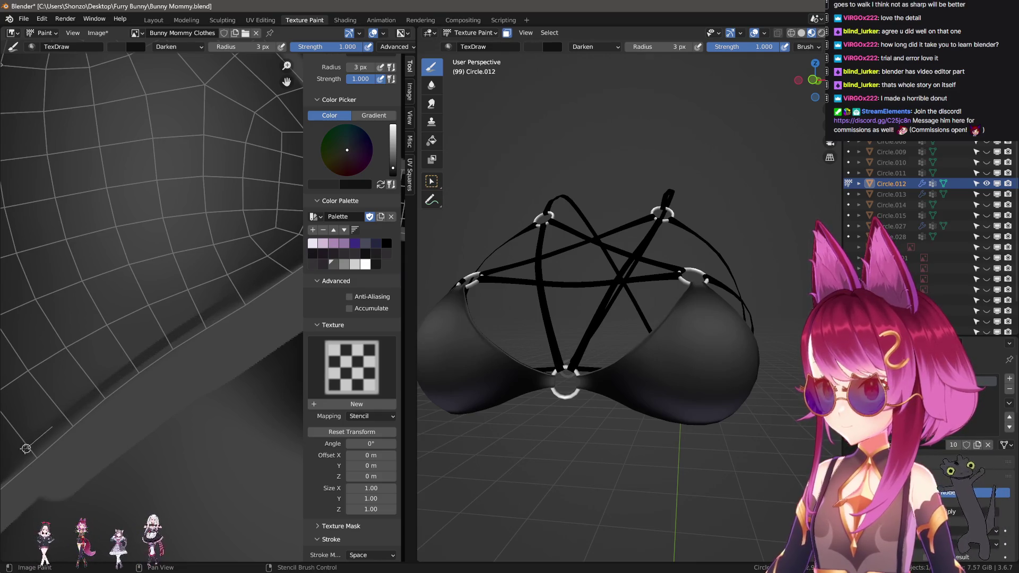
- Soften the band into the surrounding shading at 19 px and orbit to inspect the cup
key(s)
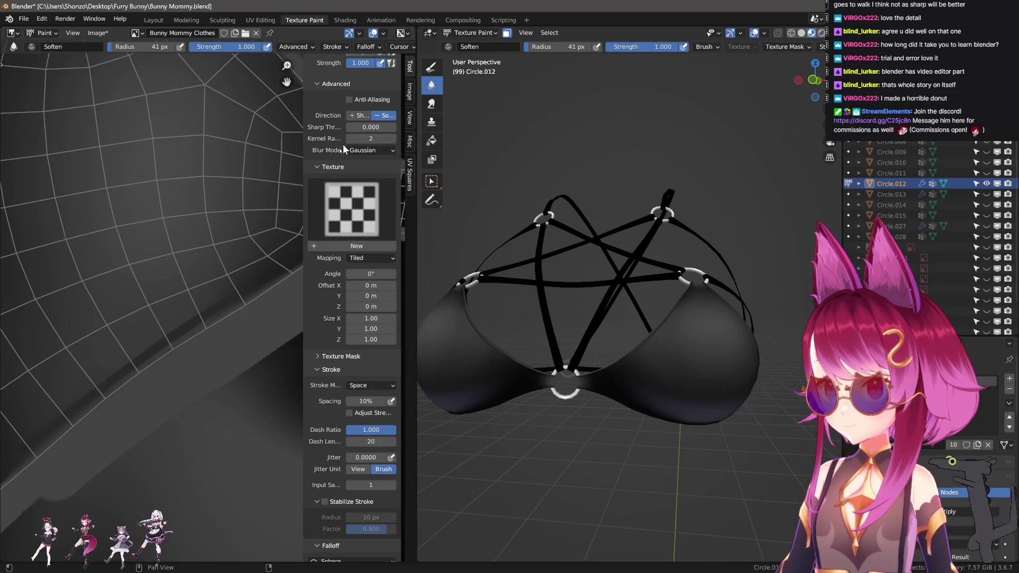
key(bracketleft)
key(bracketleft)
key(bracketleft)
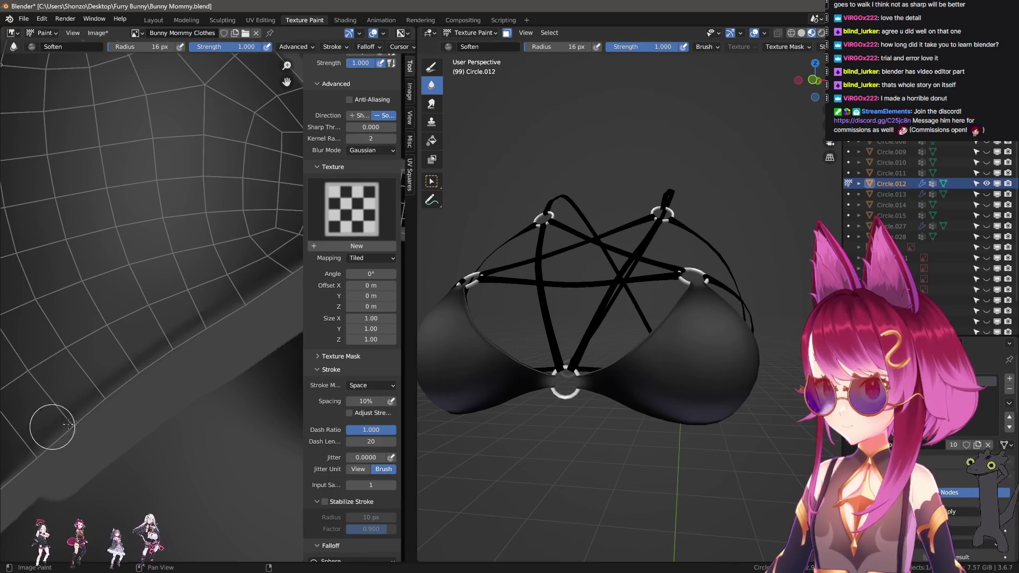
scroll(611, 419, up, 3)
scroll(611, 419, down, 3)
mouse_move(600, 420)
middle_down()
mouse_move(651, 423)
mouse_move(651, 441)
mouse_move(573, 415)
mouse_move(670, 402)
middle_up()
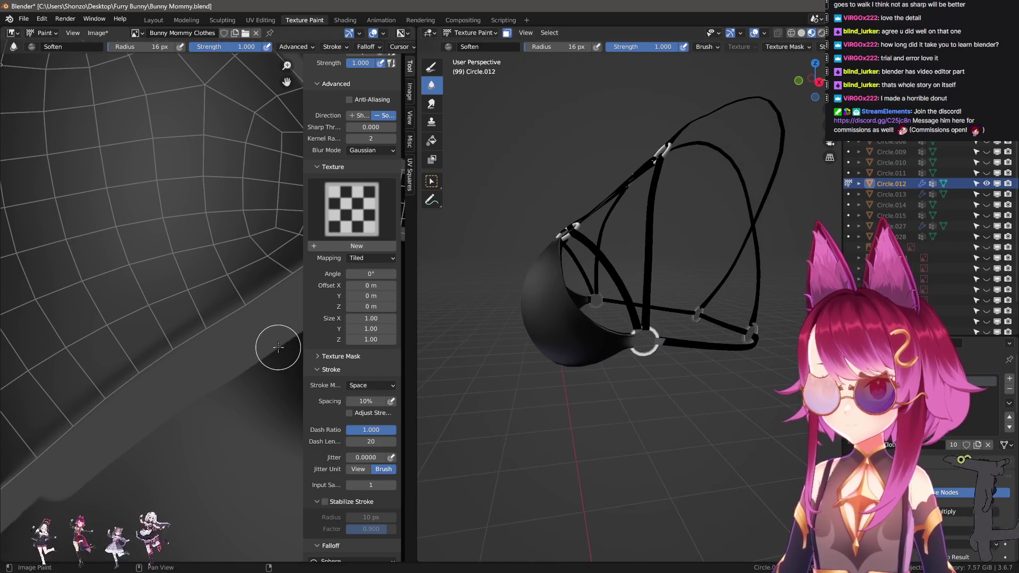
scroll(278, 347, down, 5)
- Return to the plain TexDraw brush and orbit the model toward the strap ring
key(s)
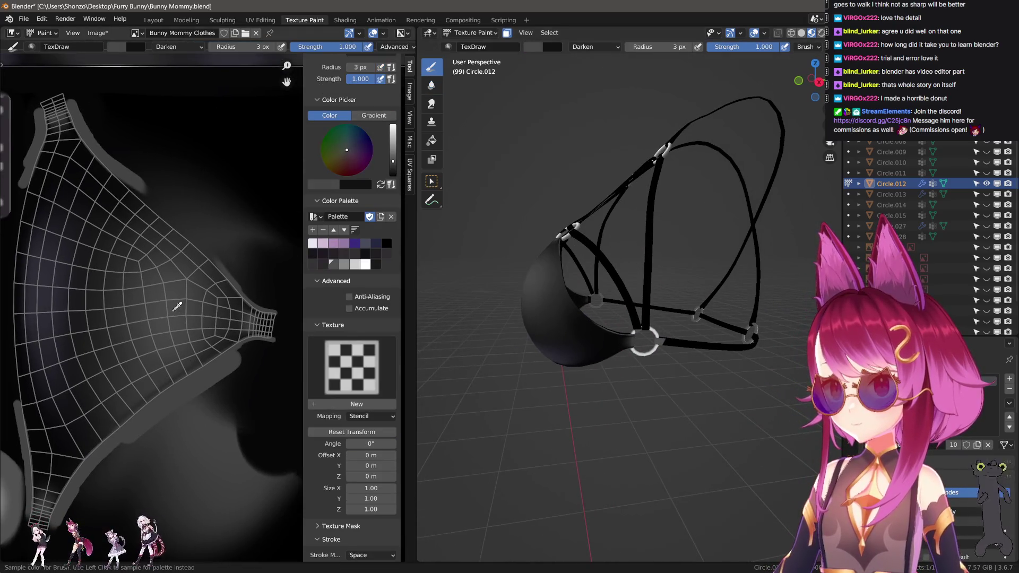
ctrl+scroll(198, 328, right, 10)
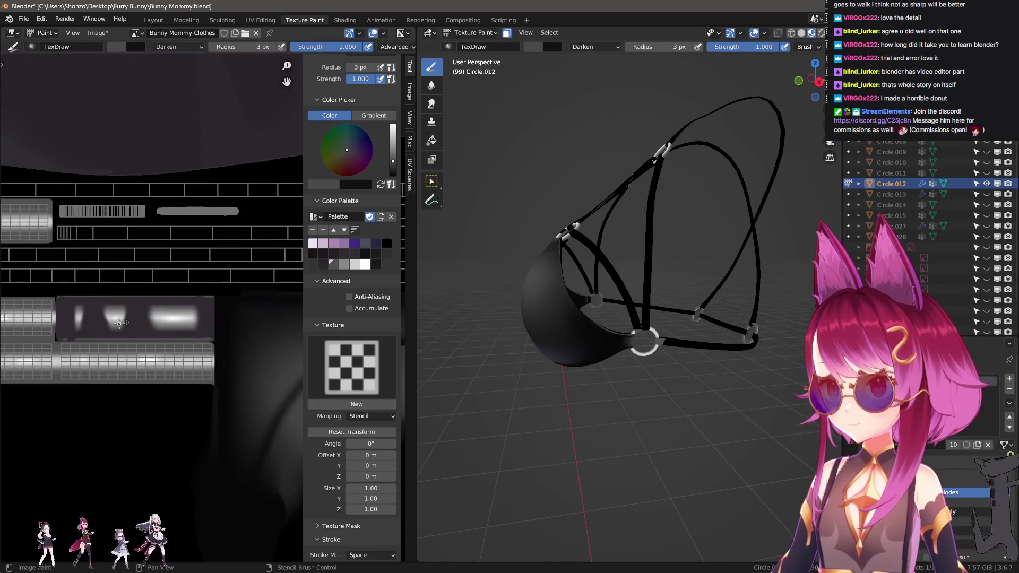
mouse_move(631, 232)
middle_down()
mouse_move(645, 261)
mouse_move(600, 297)
middle_up()
scroll(51, 287, down, 1)
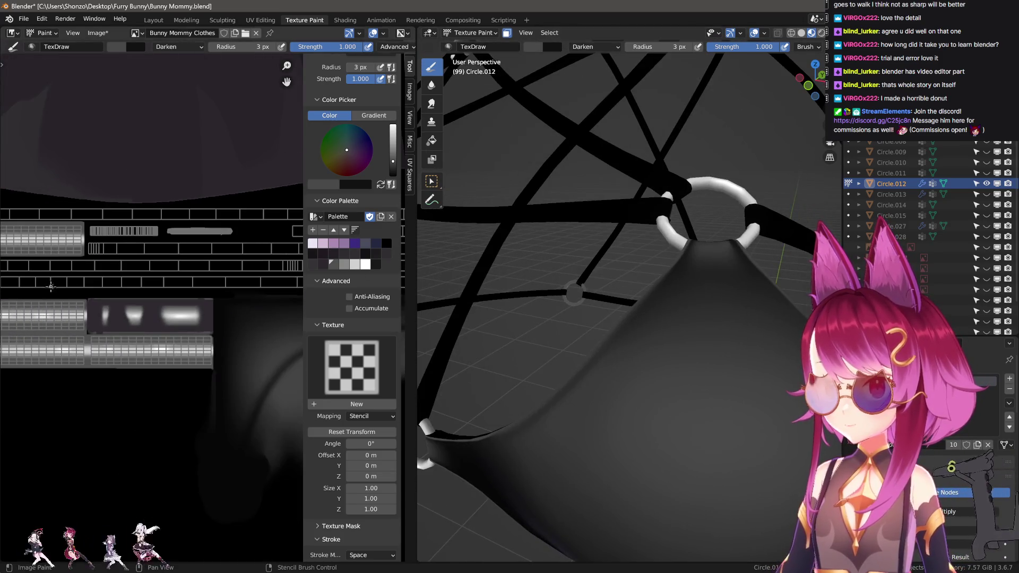
ctrl+scroll(145, 289, left, 8)
scroll(197, 374, up, 5)
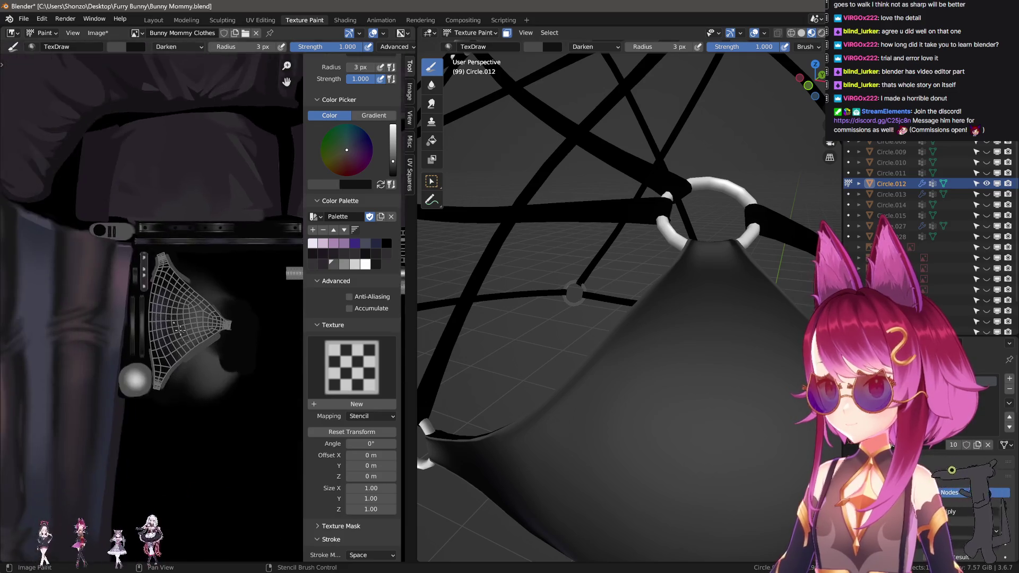
- Set the paint colour to black with a Line stroke method and 19 px brush
key(s)
ctrl+scroll(160, 366, right, 10)
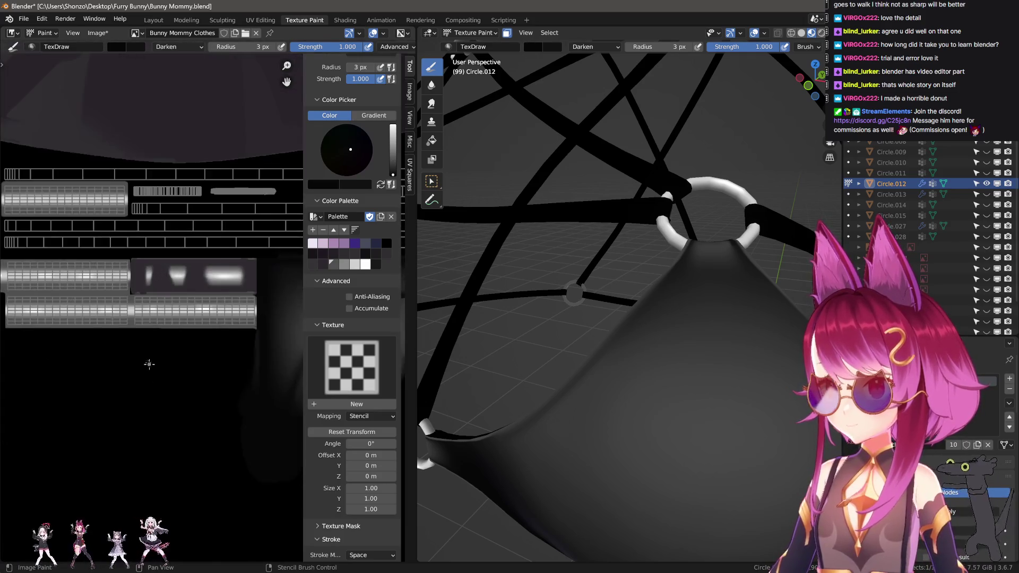
key(e)
click(126, 340)
key(f)
click(52, 306)
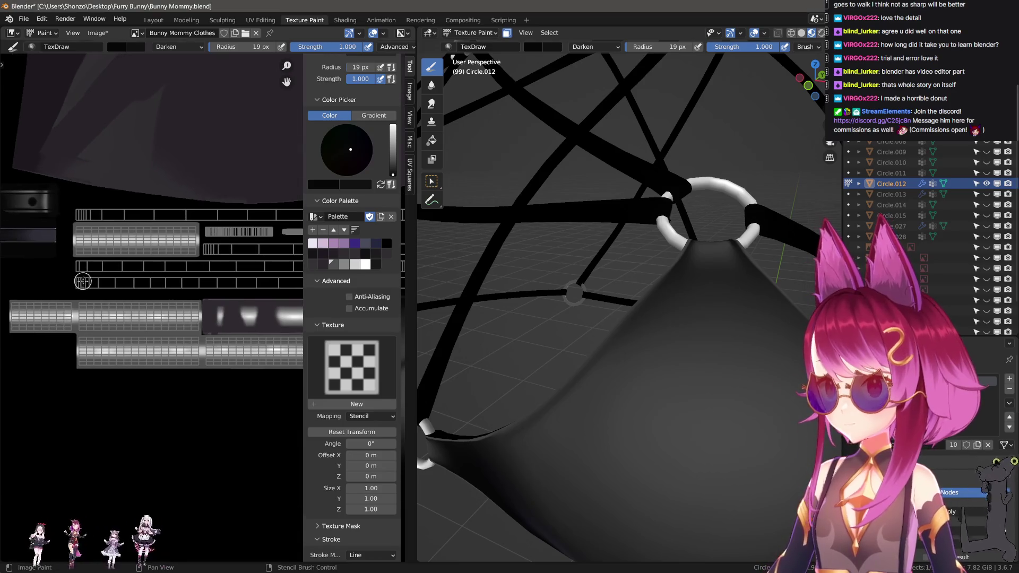
- Switch brush blending from Darken to Mix, keep strength 1.000, and hide the side panel
scroll(58, 302, up, 1)
right_click(114, 211)
click(115, 214)
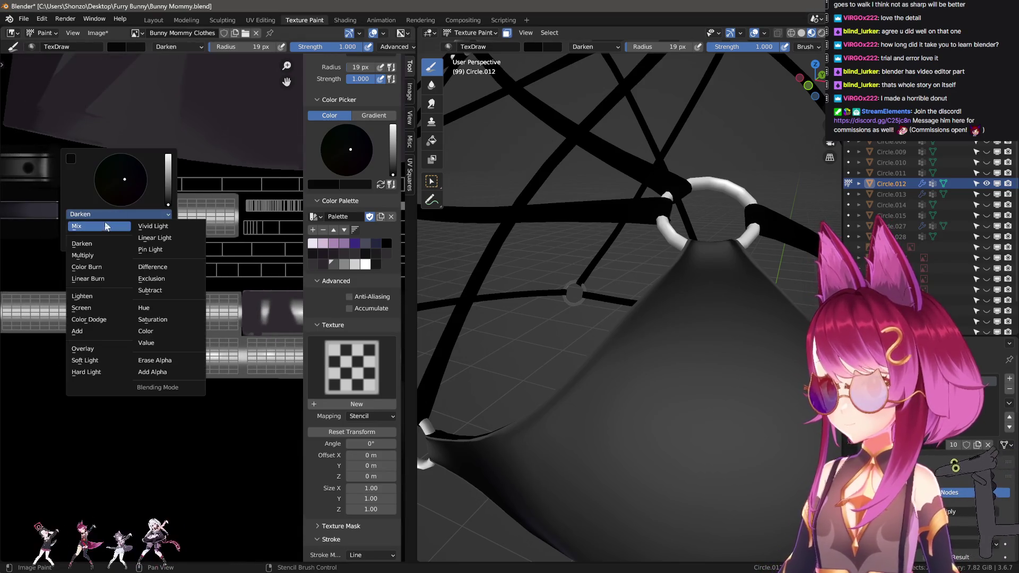
click(104, 221)
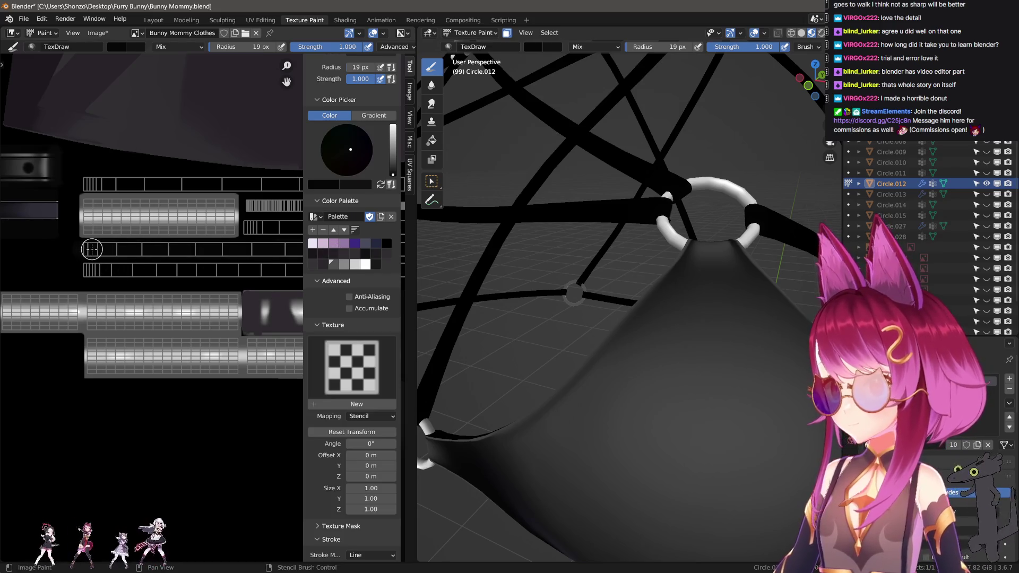
key(shift+f)
key(Escape)
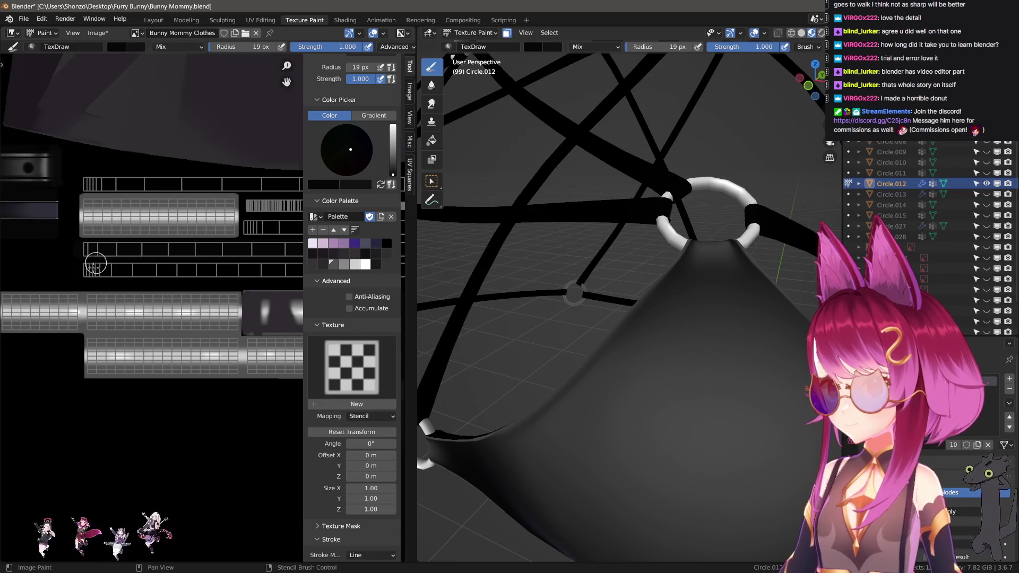
scroll(113, 364, up, 2)
key(n)
scroll(164, 313, up, 2)
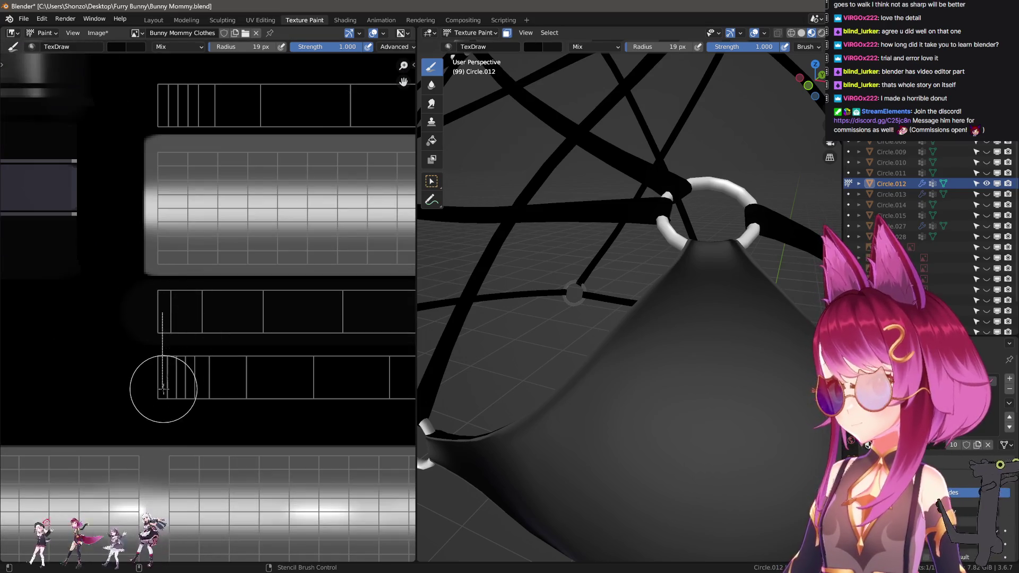
- Pan along the strap strips to the texture's right edge, enlarging the brush to 23 then 35 px
key(bracketright)
key(bracketright)
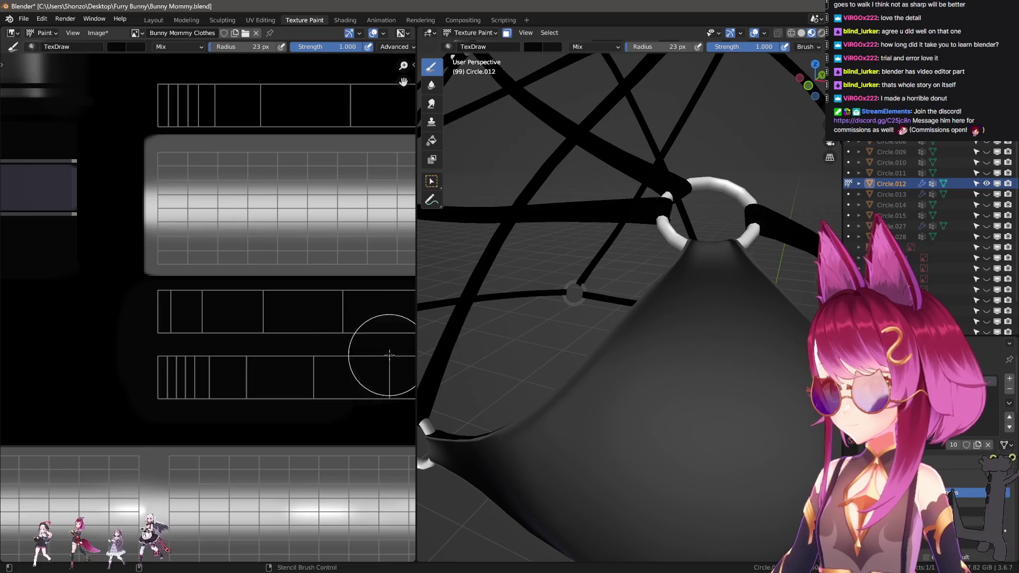
middle_drag(389, 354, 181, 303)
scroll(181, 303, down, 1)
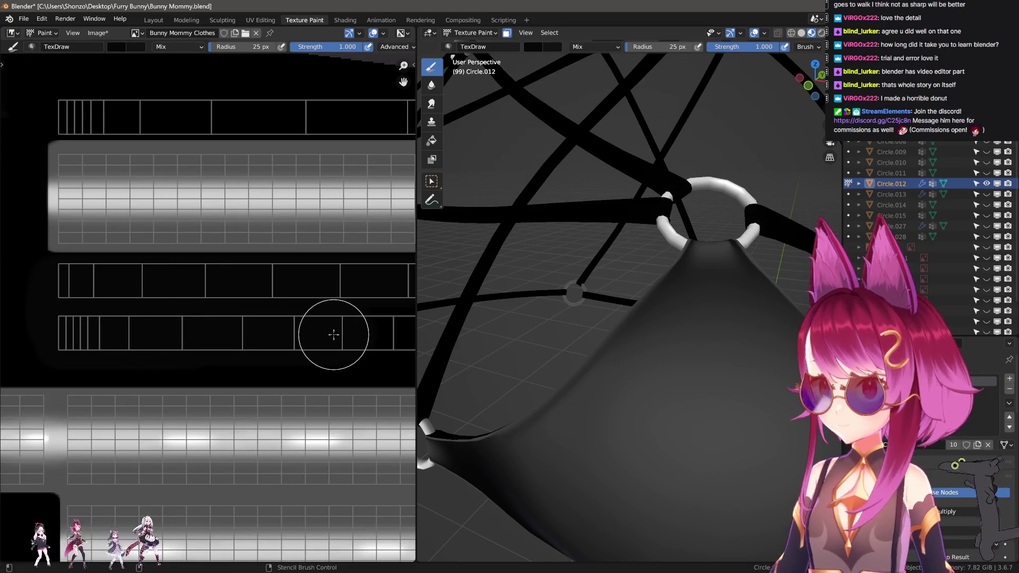
middle_drag(328, 318, 191, 325)
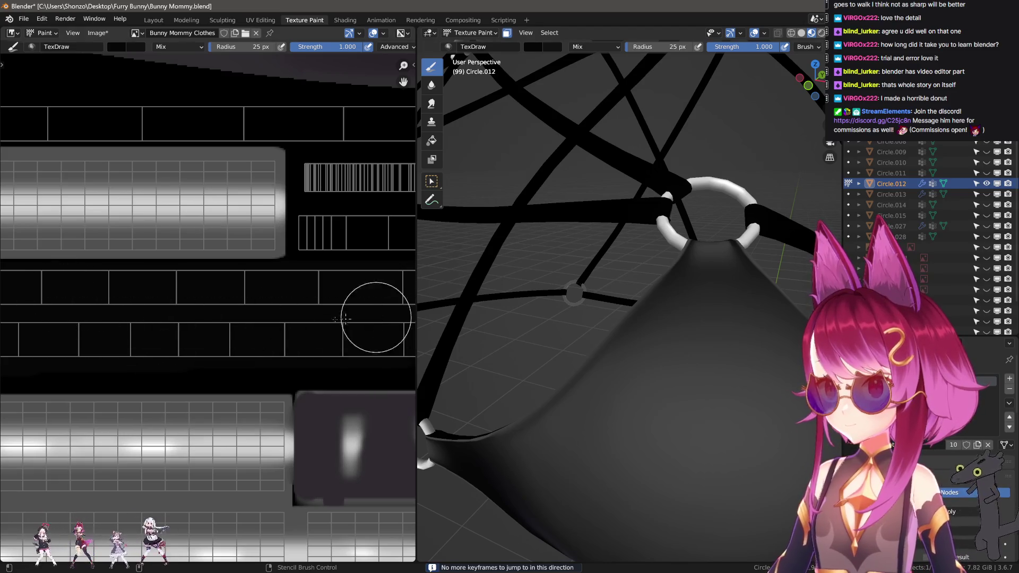
ctrl+scroll(51, 320, down, 3)
key(bracketright)
key(bracketright)
key(bracketright)
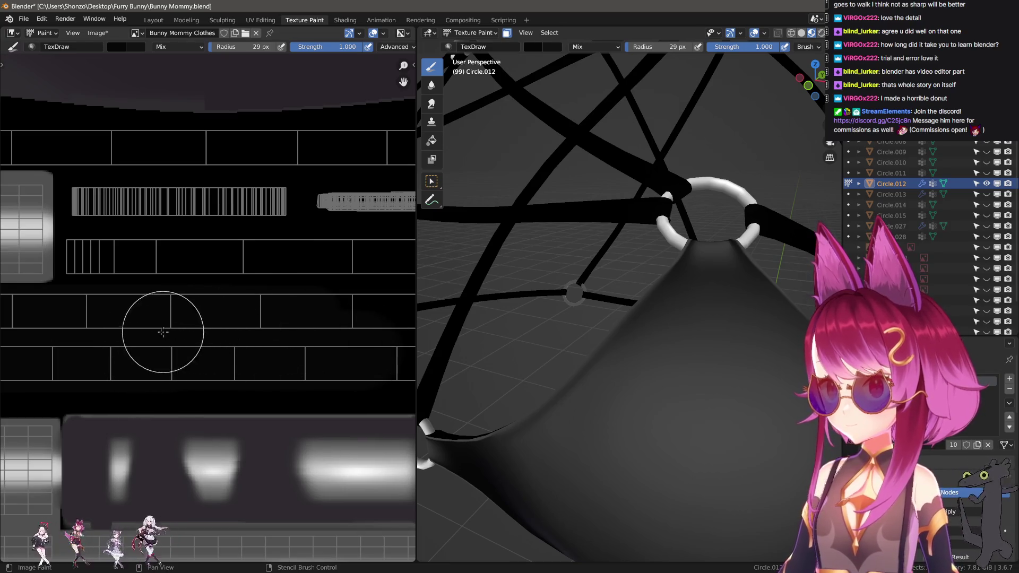
middle_drag(367, 345, 158, 351)
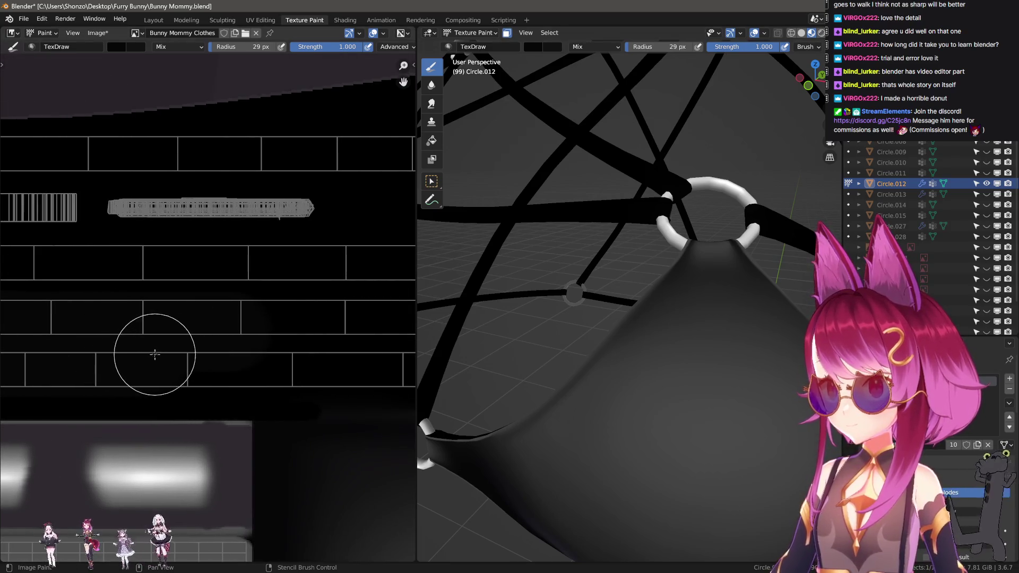
mouse_move(352, 353)
middle_down()
mouse_move(200, 353)
mouse_move(170, 372)
middle_up()
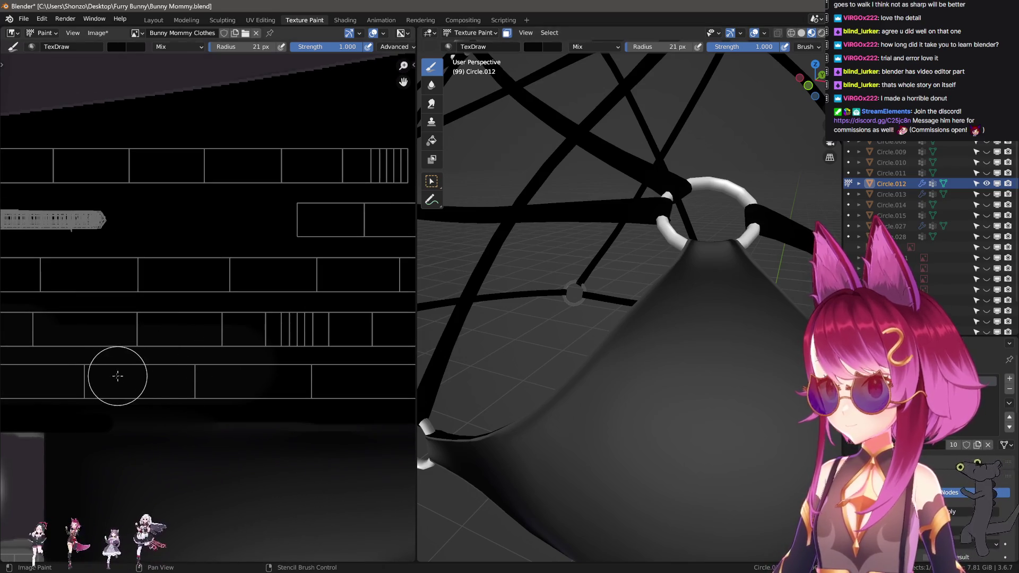
middle_drag(319, 367, 218, 370)
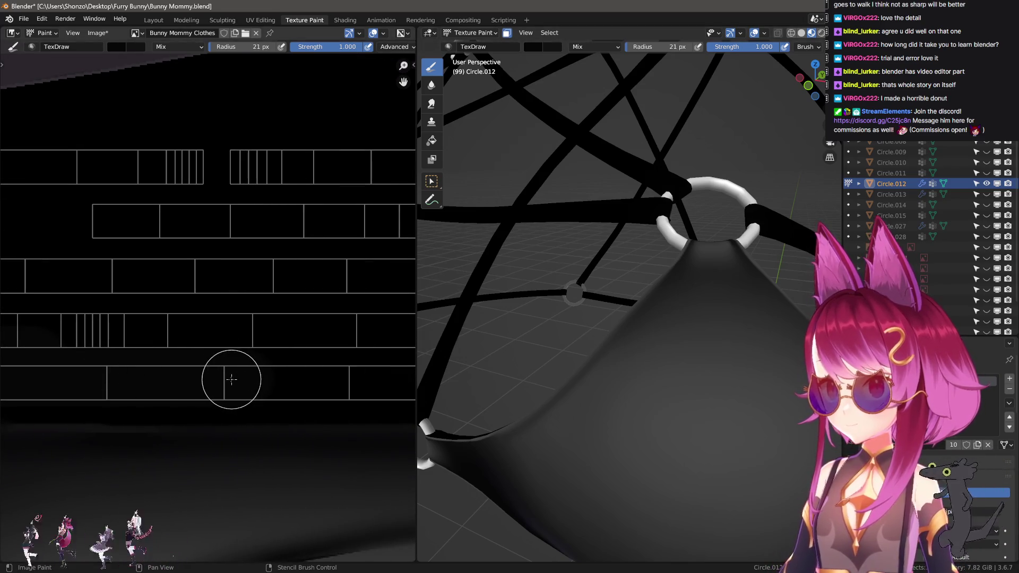
mouse_move(312, 368)
middle_down()
mouse_move(107, 391)
mouse_move(107, 381)
middle_up()
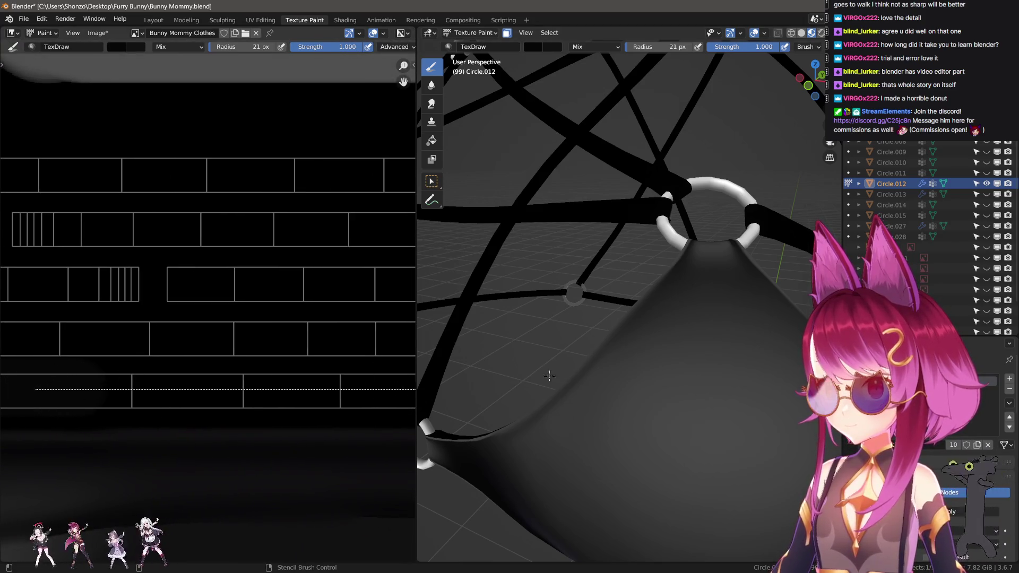
mouse_move(345, 371)
middle_down()
mouse_move(37, 380)
mouse_move(106, 388)
middle_up()
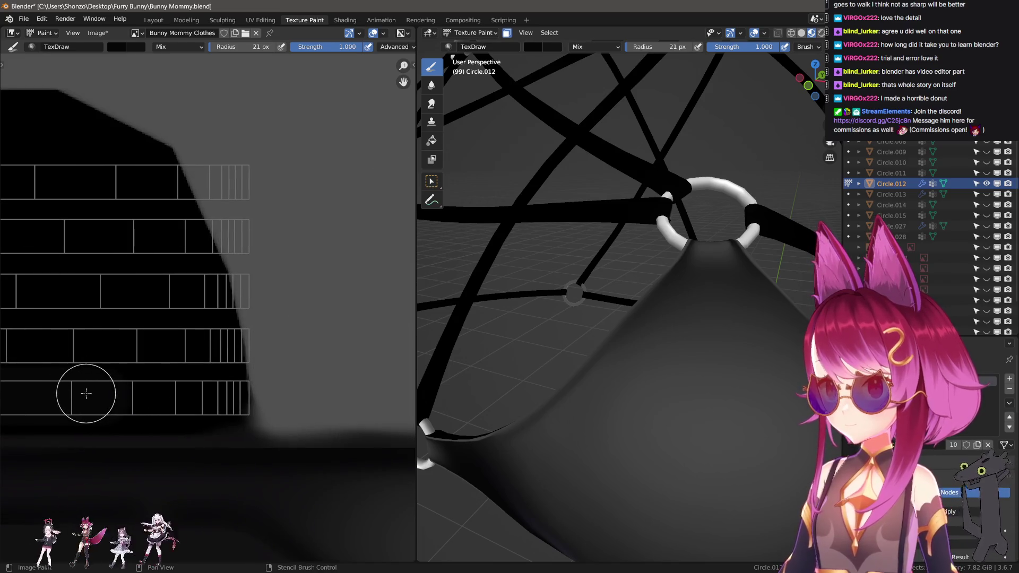
- Paint a straight black line down the right edge at 6 px, blacking out the grey diagonal
click(234, 395)
key(f)
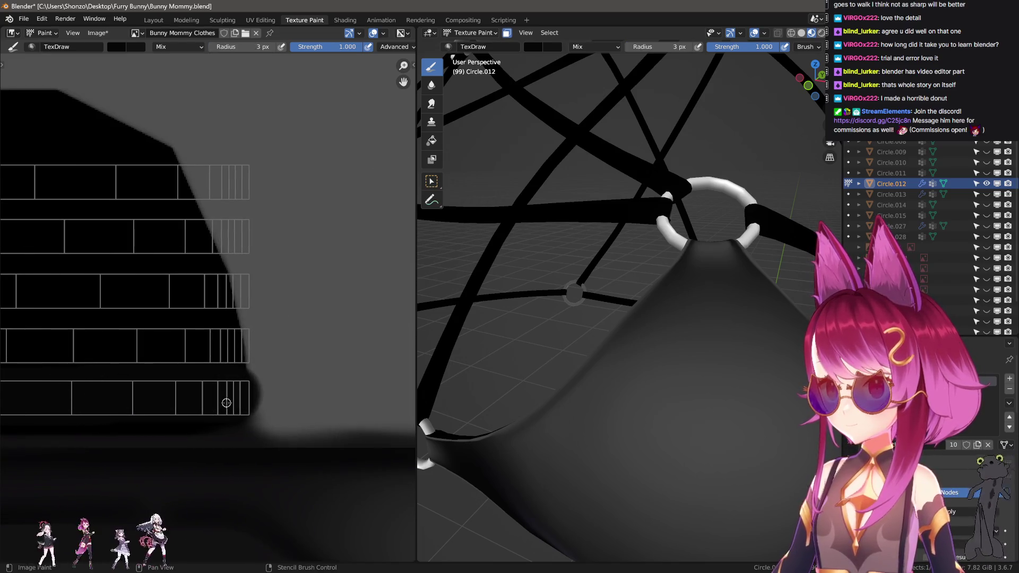
click(225, 400)
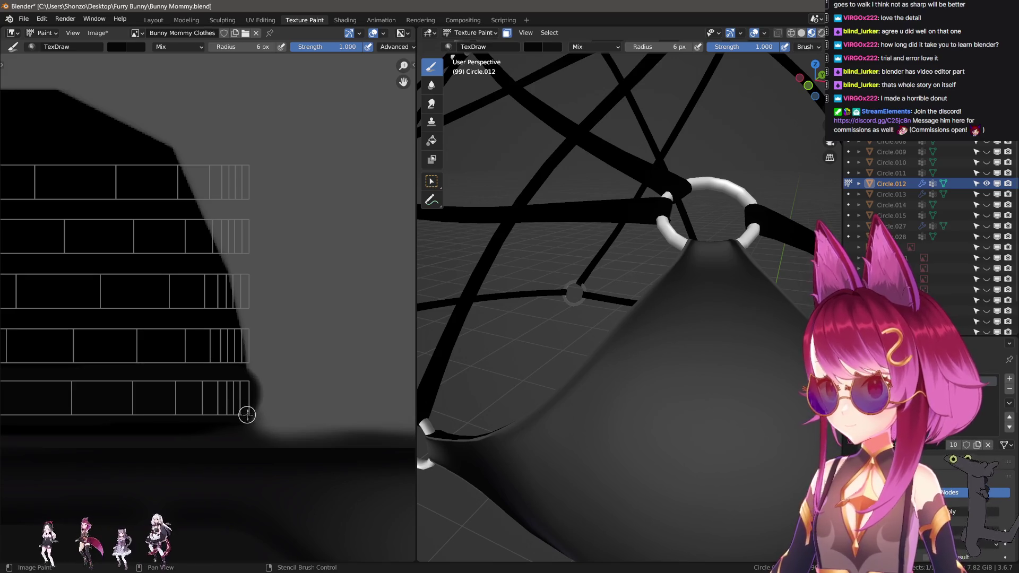
shift+click(251, 167)
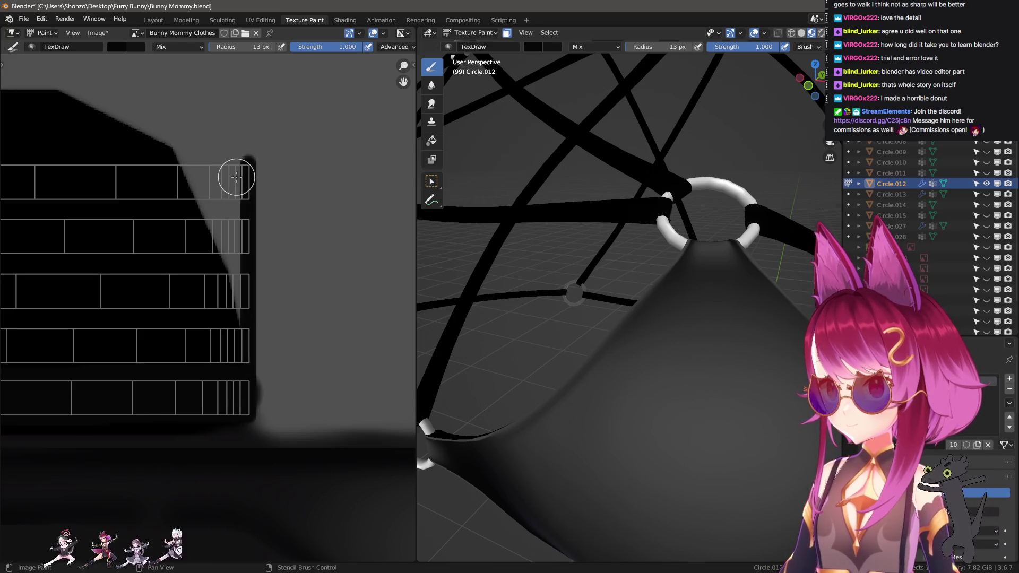
drag(238, 174, 131, 200)
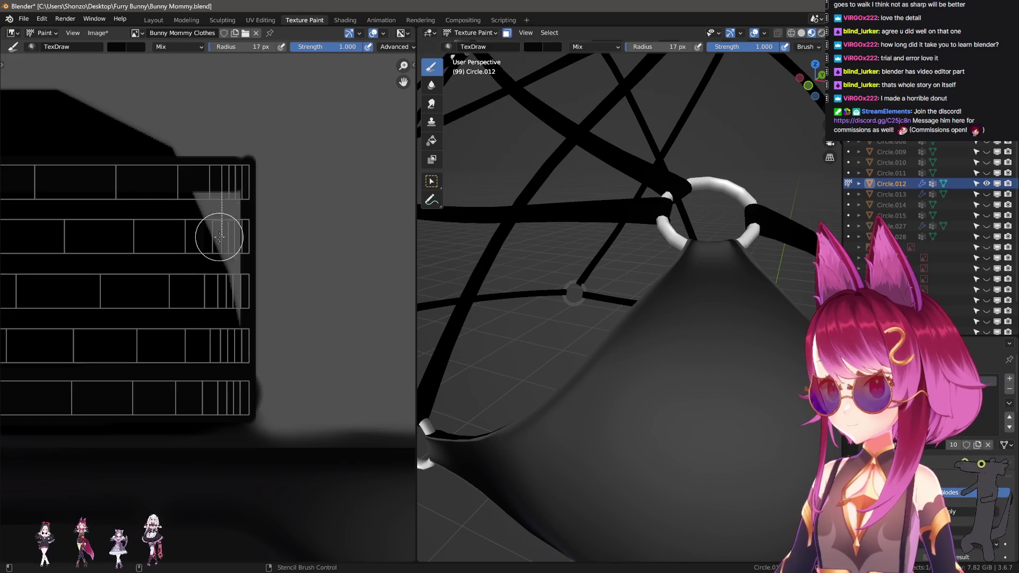
drag(220, 237, 205, 383)
- Pan across other strap strips to the barcode strip and grey bar, resizing the brush
middle_drag(183, 363, 263, 393)
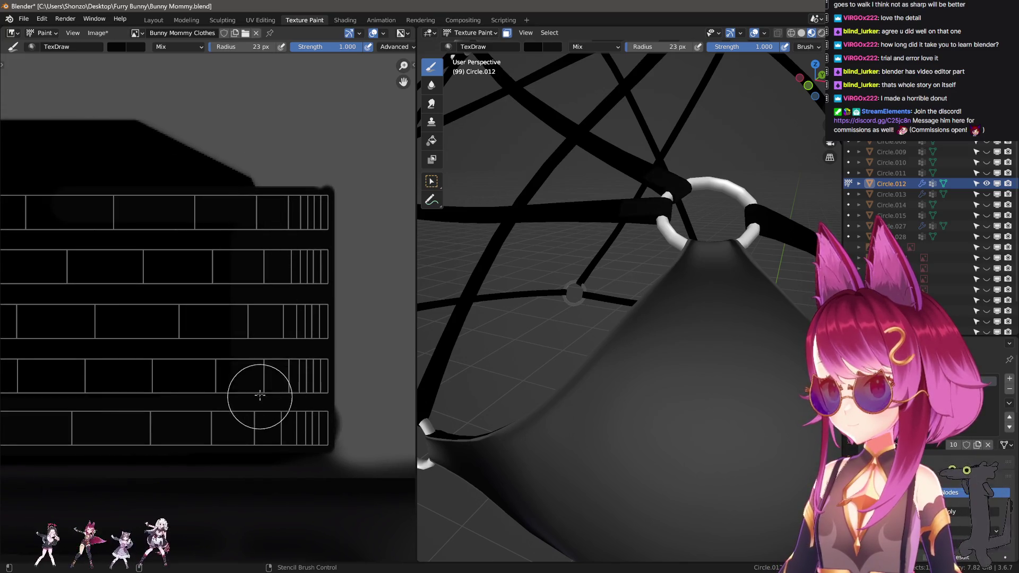
middle_drag(159, 391, 249, 418)
key(f)
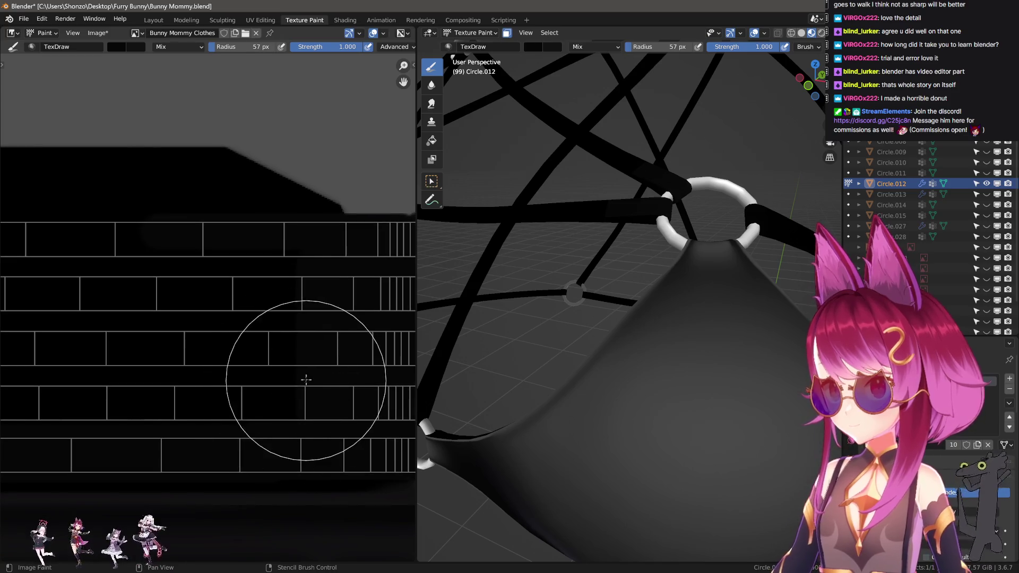
click(386, 341)
mouse_move(302, 370)
middle_down()
mouse_move(239, 356)
mouse_move(307, 368)
middle_up()
middle_drag(65, 352, 341, 364)
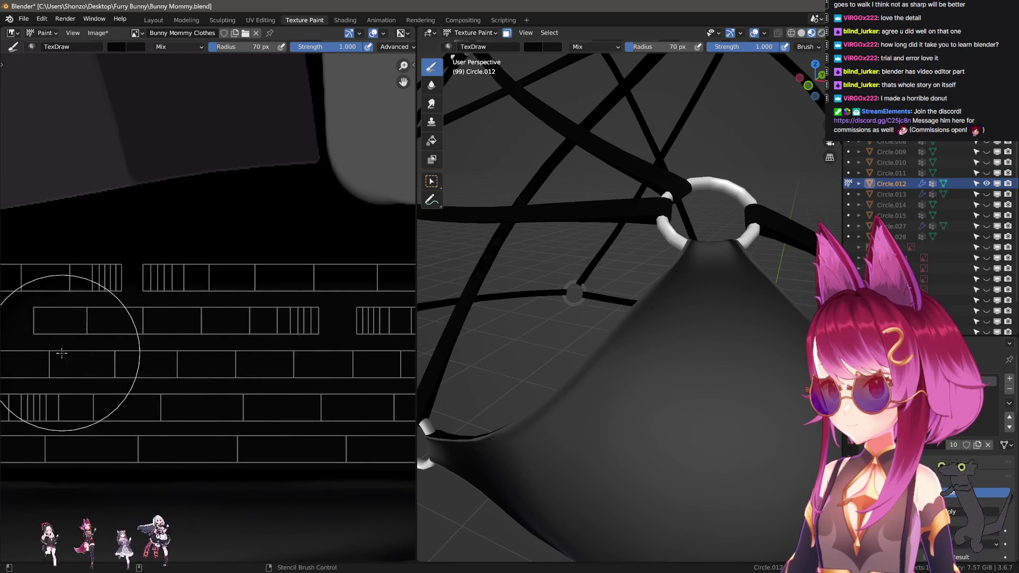
middle_drag(61, 357, 329, 357)
middle_drag(125, 360, 296, 367)
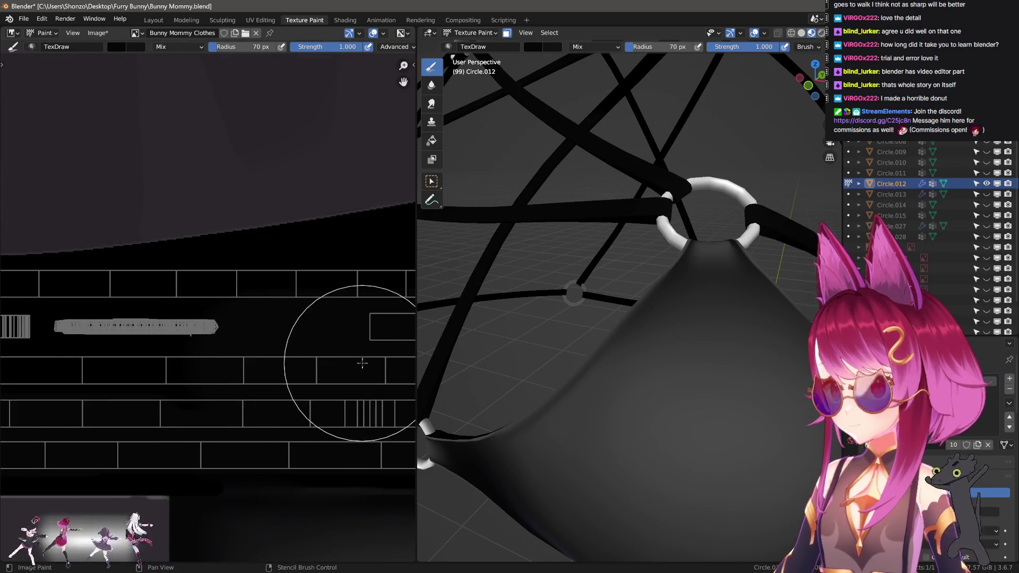
middle_drag(175, 359, 307, 360)
middle_drag(143, 359, 241, 364)
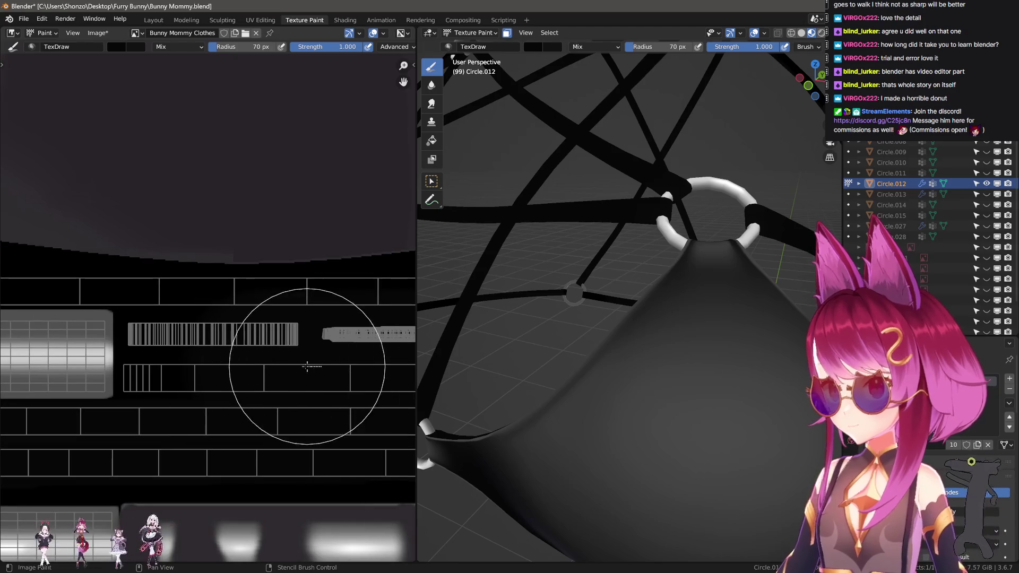
key(f)
click(137, 390)
- Look over the grey grid bar, barcode strip and remaining UV islands in the Image Editor
mouse_move(146, 317)
middle_down()
mouse_move(182, 364)
mouse_move(318, 383)
middle_up()
middle_drag(91, 332, 209, 335)
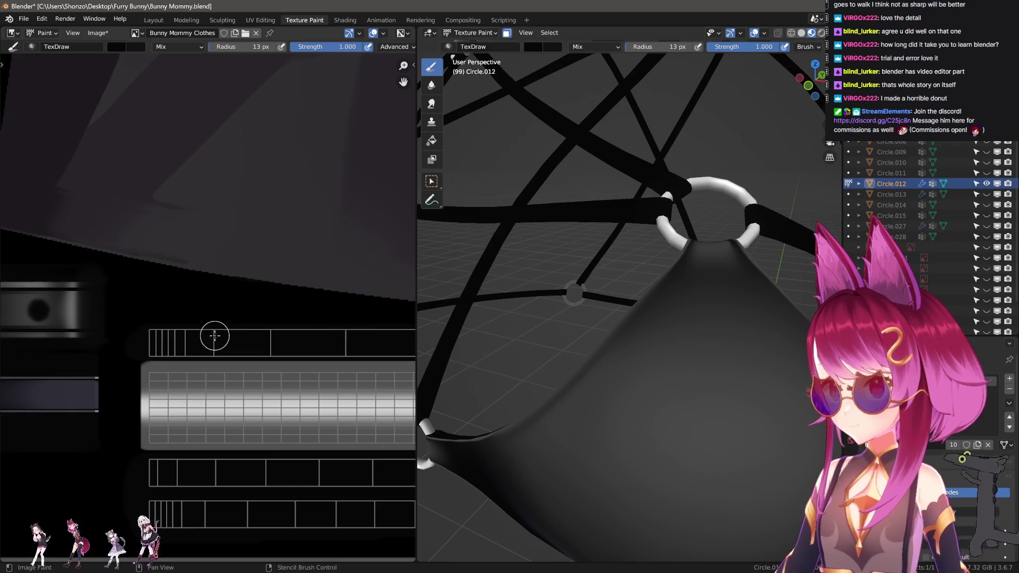
mouse_move(215, 336)
middle_down()
mouse_move(77, 356)
mouse_move(112, 359)
middle_up()
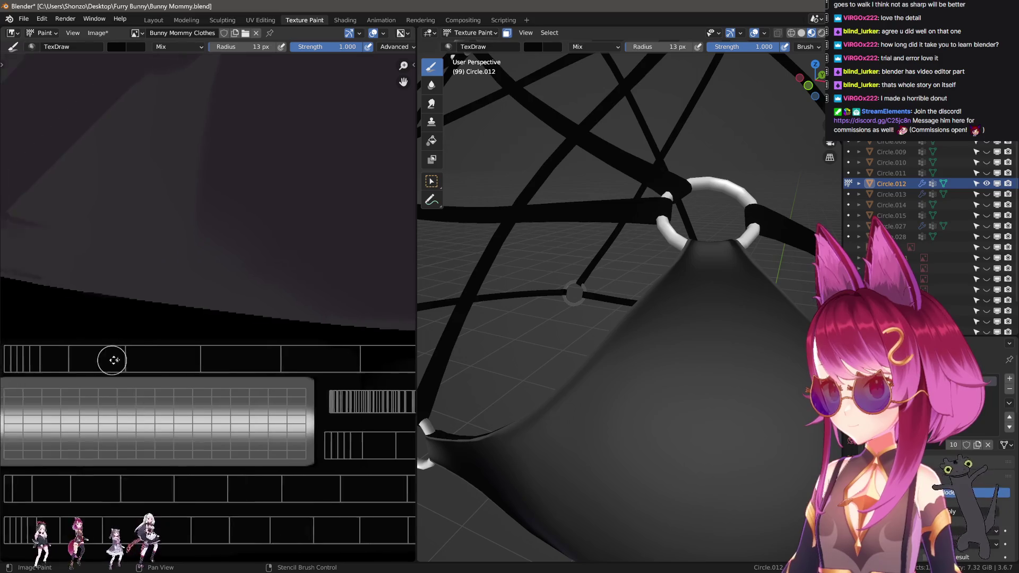
middle_drag(11, 359, 63, 359)
middle_drag(295, 351, 154, 362)
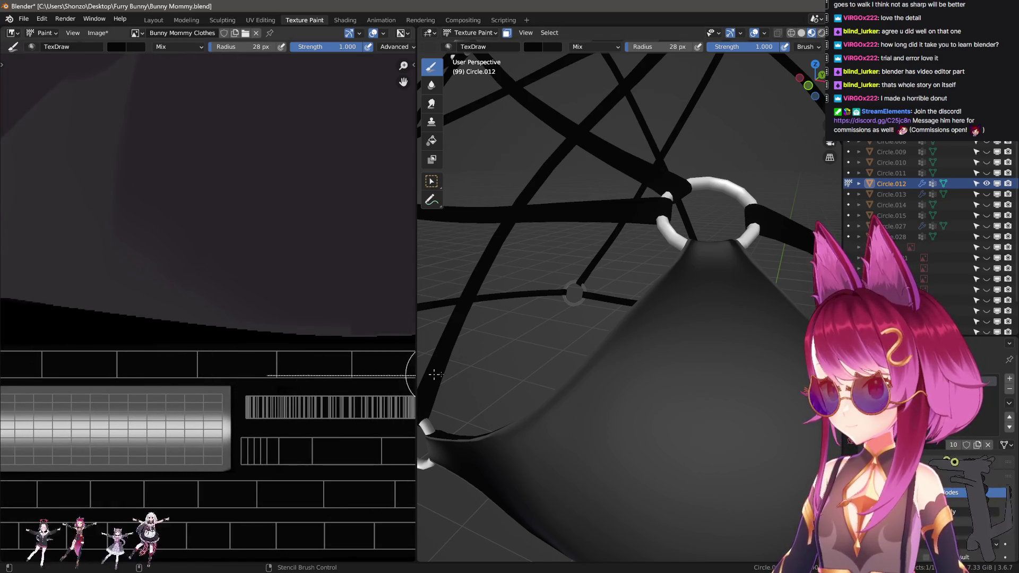
middle_drag(401, 376, 193, 378)
middle_drag(273, 410, 71, 419)
mouse_move(255, 419)
middle_down()
mouse_move(204, 422)
mouse_move(178, 389)
middle_up()
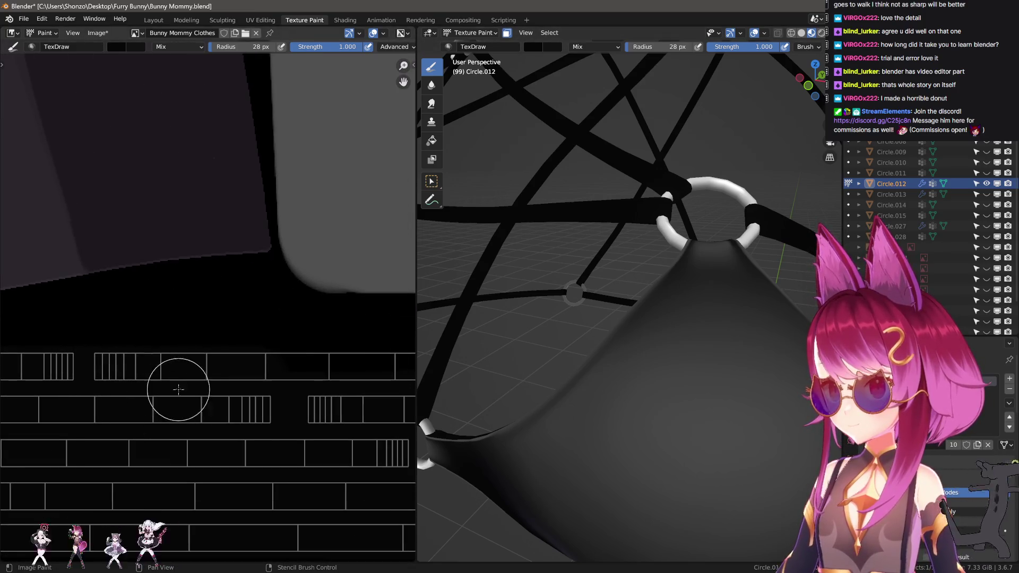
middle_drag(355, 382, 117, 394)
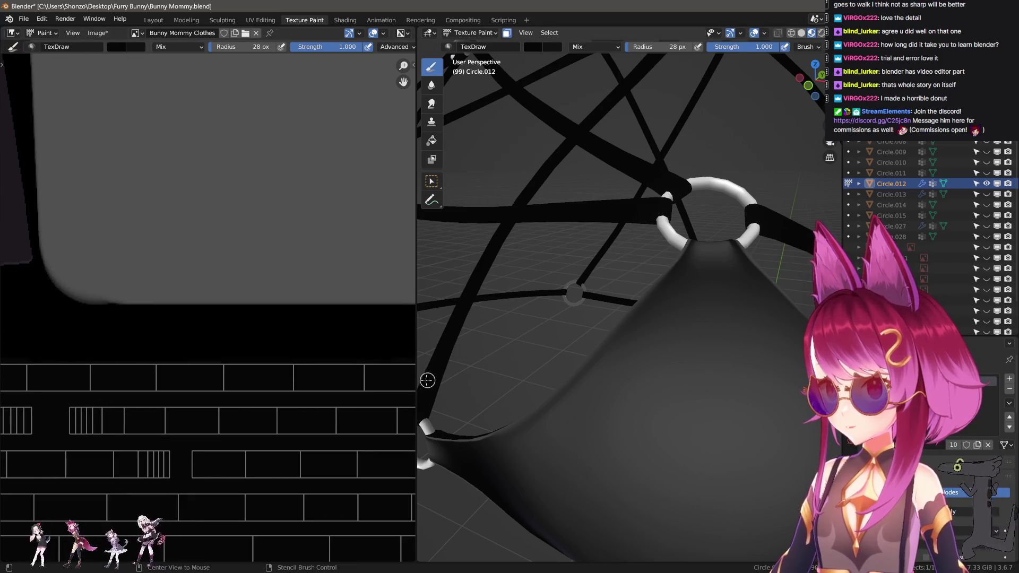
middle_drag(427, 380, 104, 405)
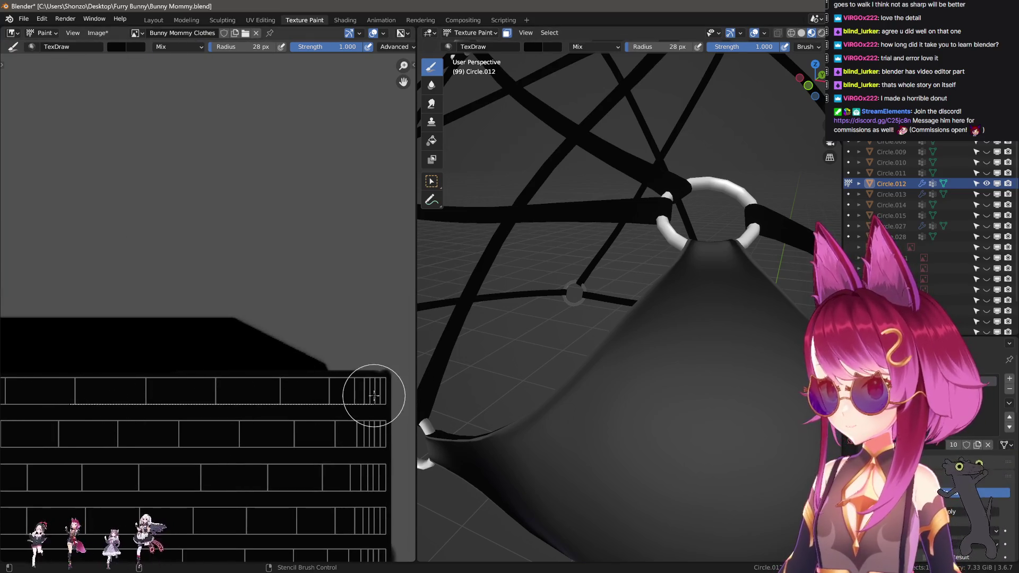
scroll(257, 471, down, 1)
middle_drag(257, 471, 277, 416)
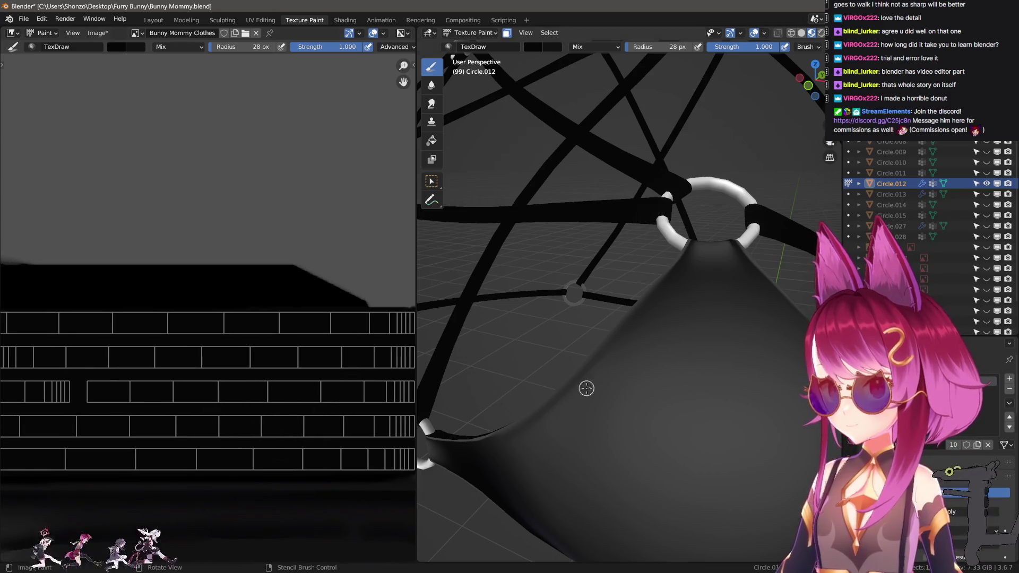
- Orbit around the harness and zoom out to frame the whole bra and pentagram straps
middle_drag(587, 389, 670, 395)
scroll(171, 380, down, 3)
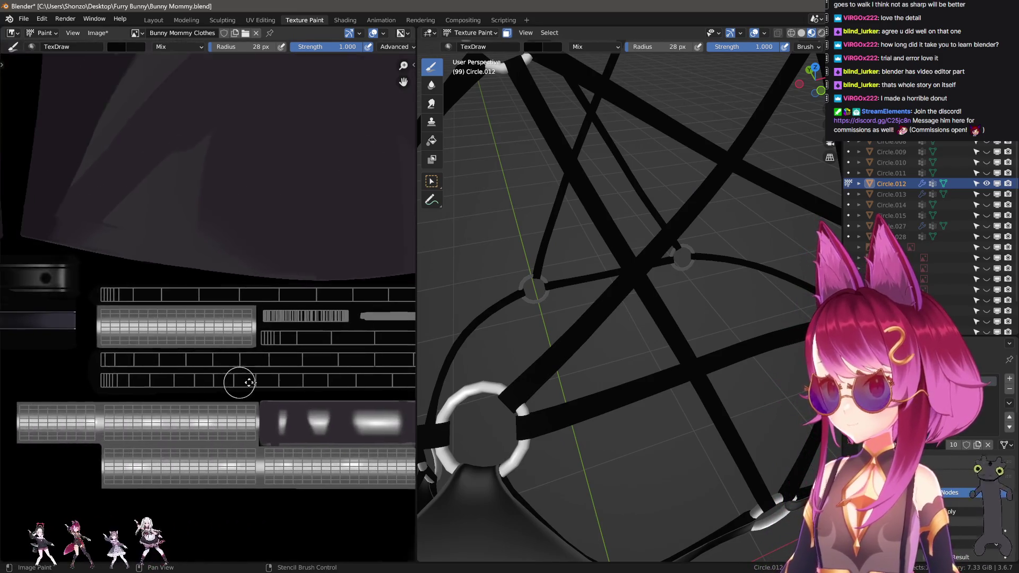
scroll(154, 393, up, 1)
scroll(200, 375, down, 2)
scroll(190, 406, up, 5)
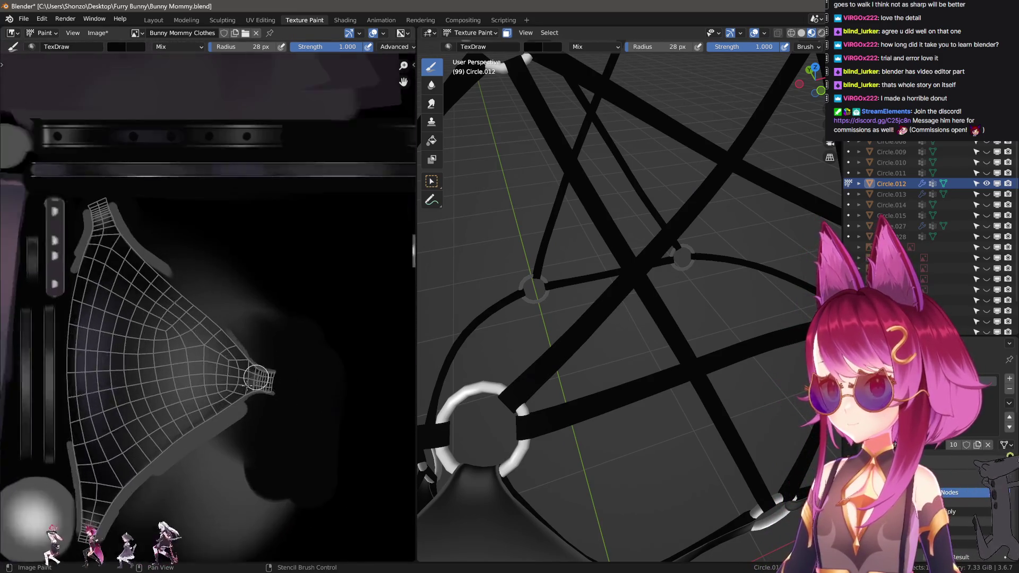
scroll(278, 416, down, 2)
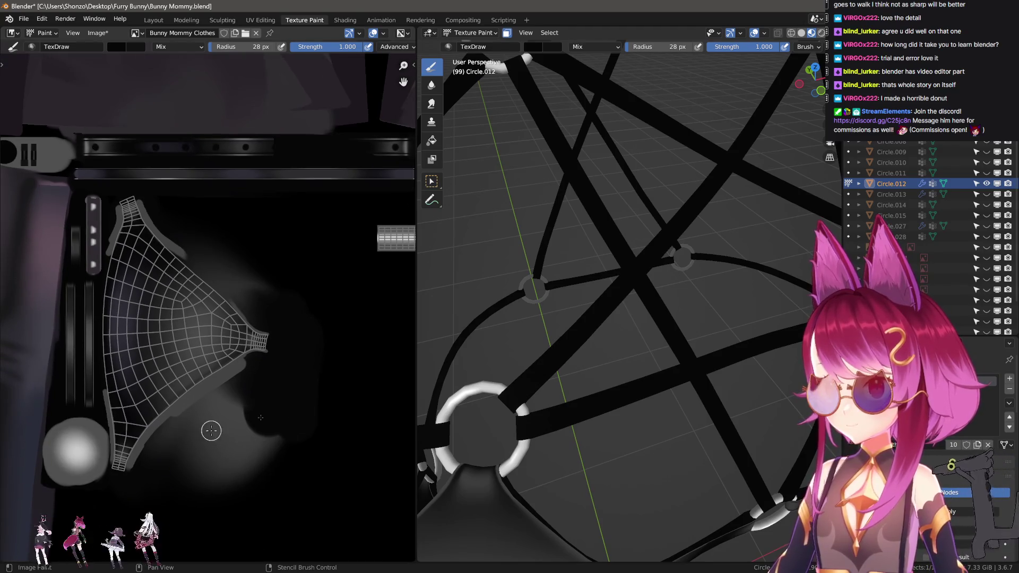
scroll(191, 391, down, 2)
scroll(211, 423, up, 3)
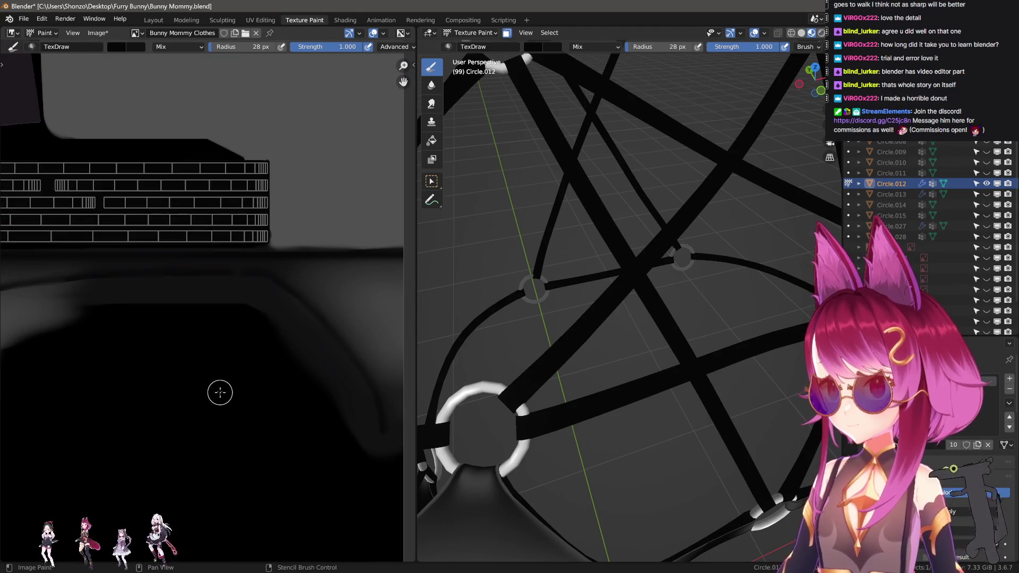
scroll(275, 435, up, 2)
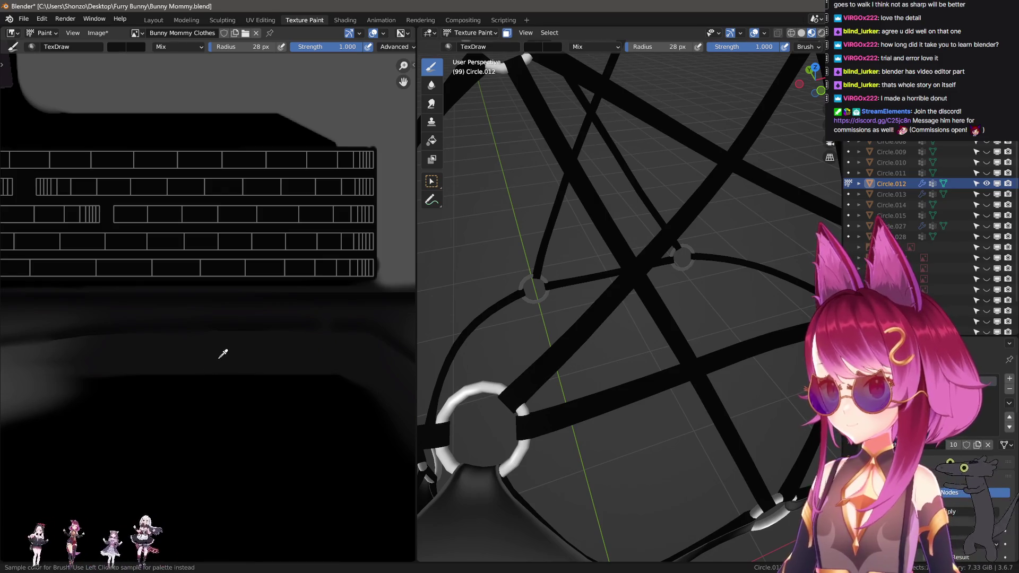
scroll(626, 276, down, 5)
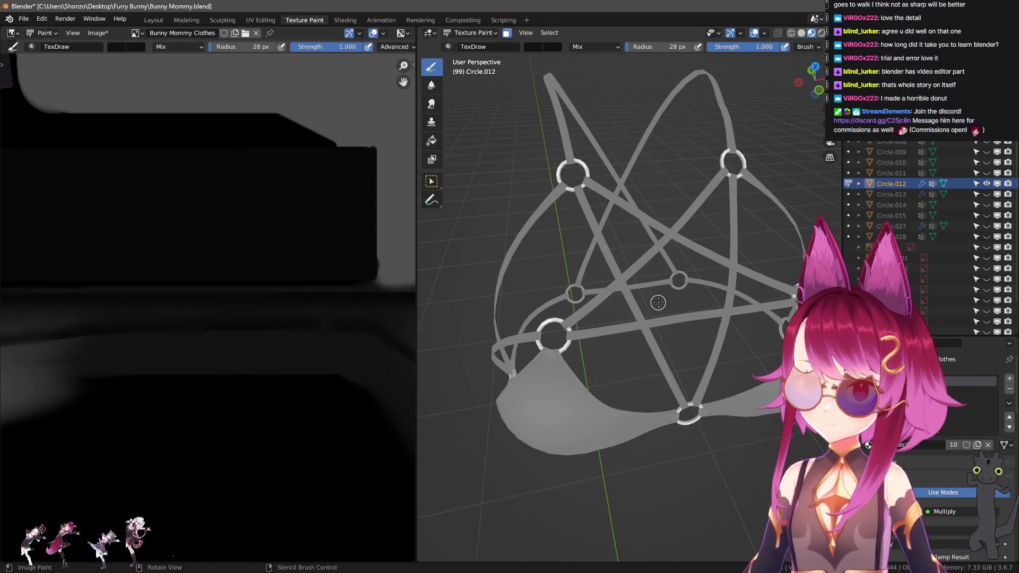
- Give the brush a Sharper falloff, an Airbrush stroke method and a 500 px radius
click(658, 303)
middle_drag(658, 303, 648, 322)
key(alt+f)
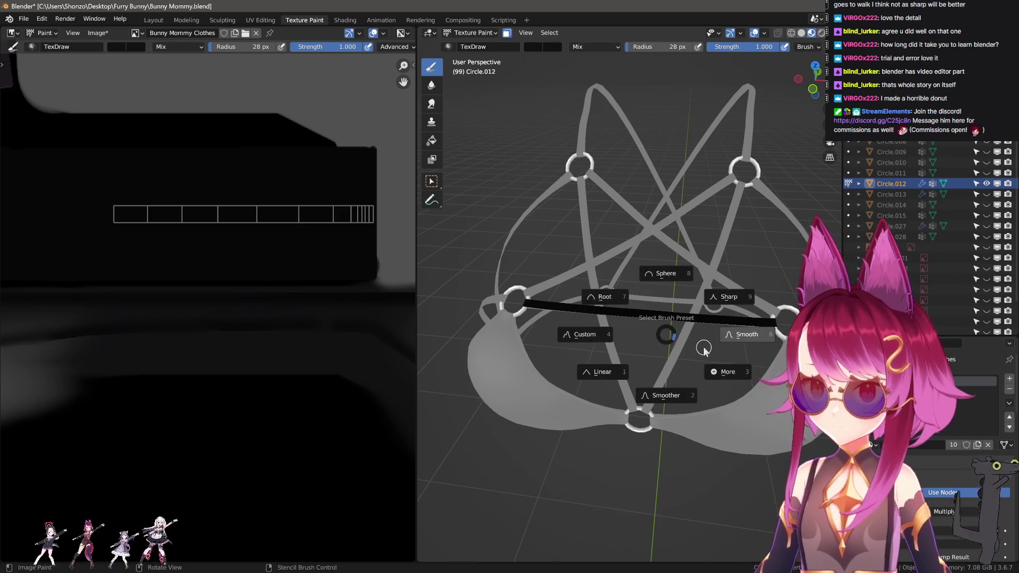
click(653, 425)
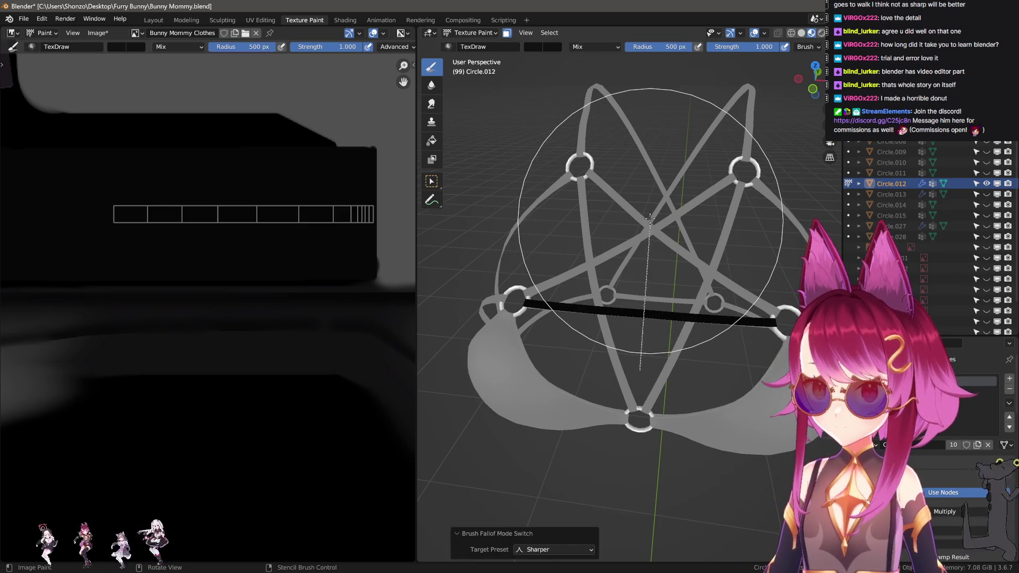
key(e)
click(596, 258)
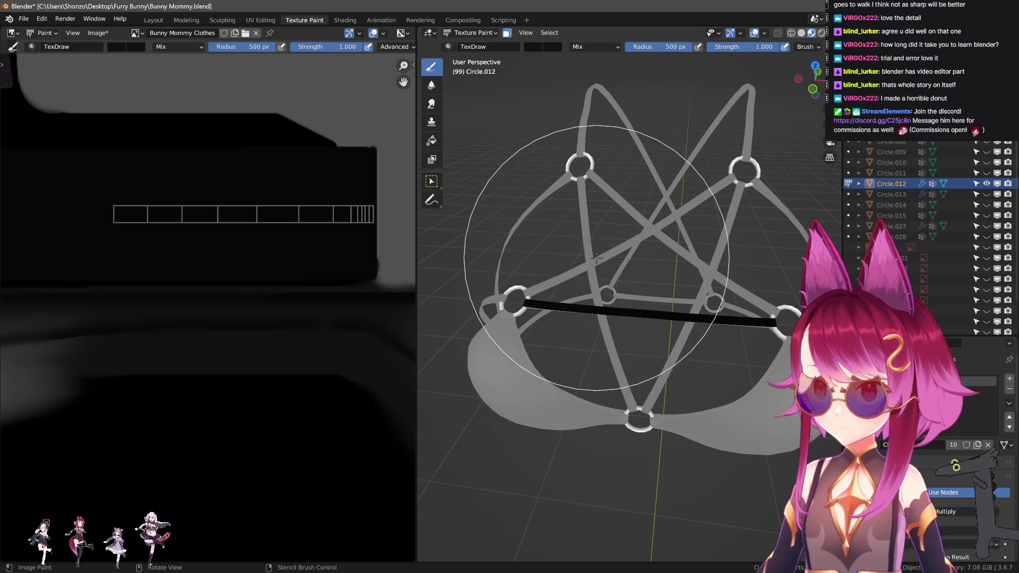
scroll(608, 291, up, 3)
right_click(609, 291)
- Undo and redo the black strap paint, then reapply the Sharper falloff preset
middle_drag(622, 315, 583, 353)
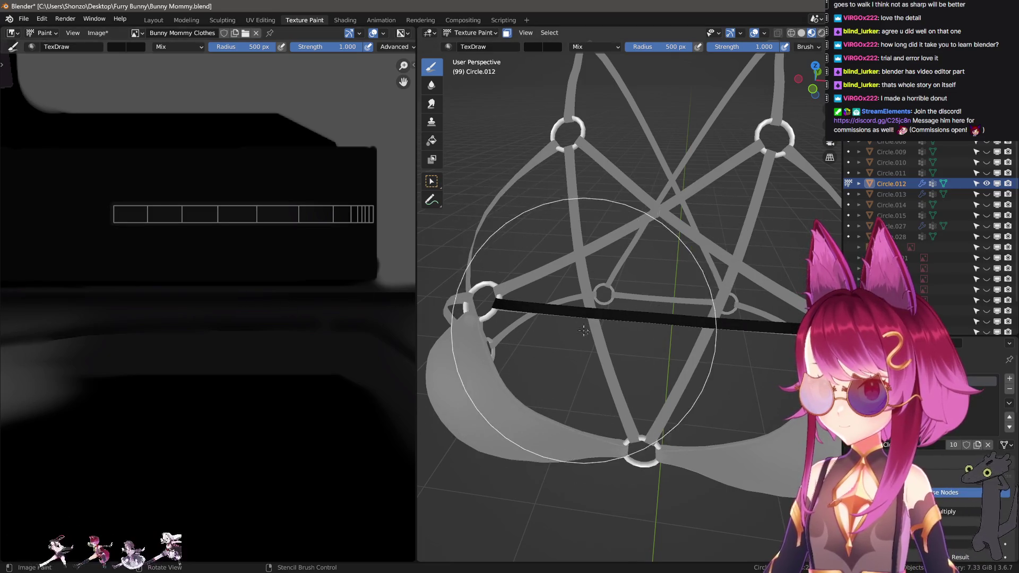
mouse_move(558, 313)
middle_down()
mouse_move(647, 319)
mouse_move(626, 340)
mouse_move(639, 345)
middle_up()
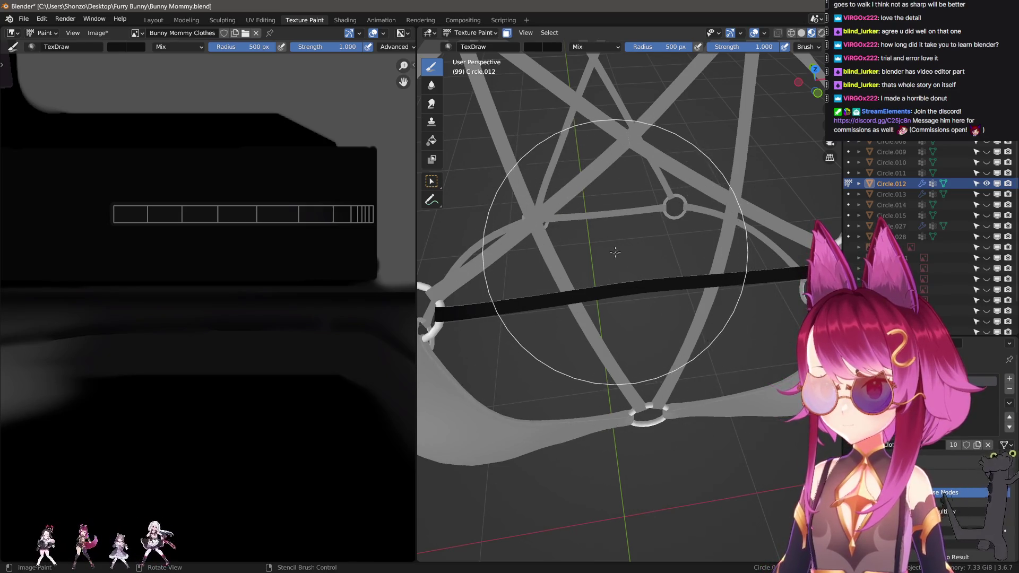
mouse_move(637, 261)
middle_down()
mouse_move(614, 285)
mouse_move(547, 260)
middle_up()
key(ctrl+z)
key(ctrl+shift+z)
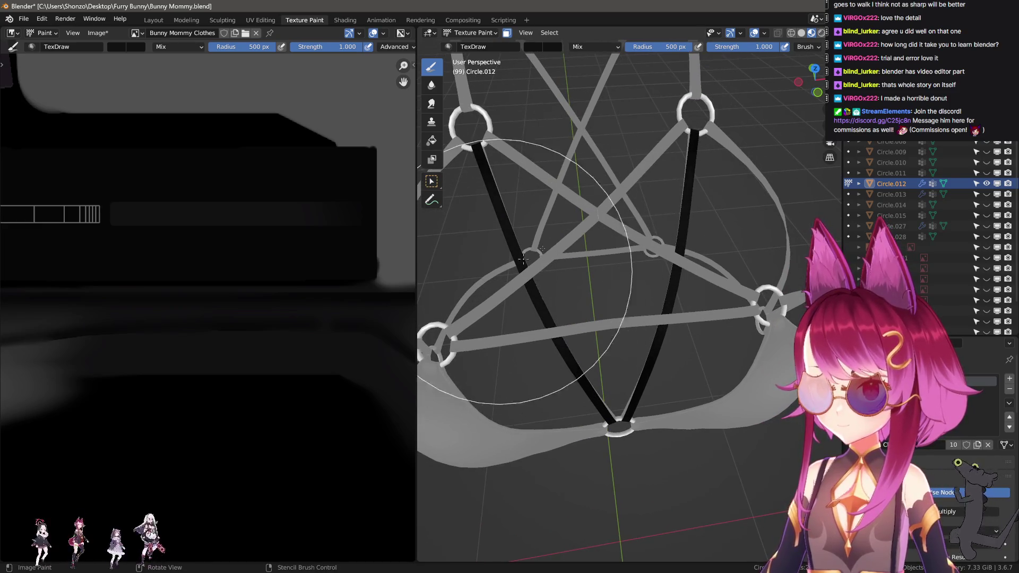
key(shift+f)
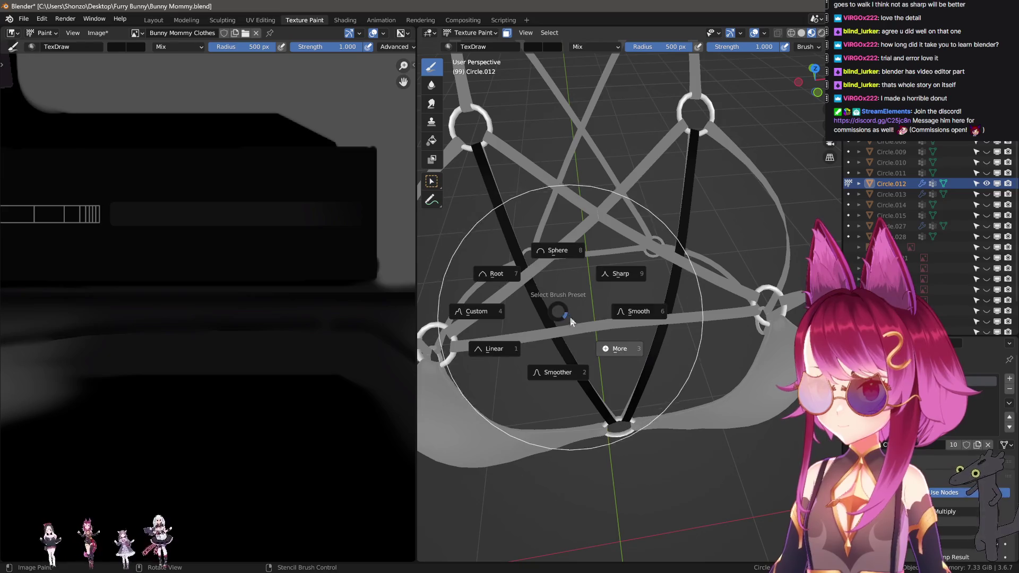
click(526, 345)
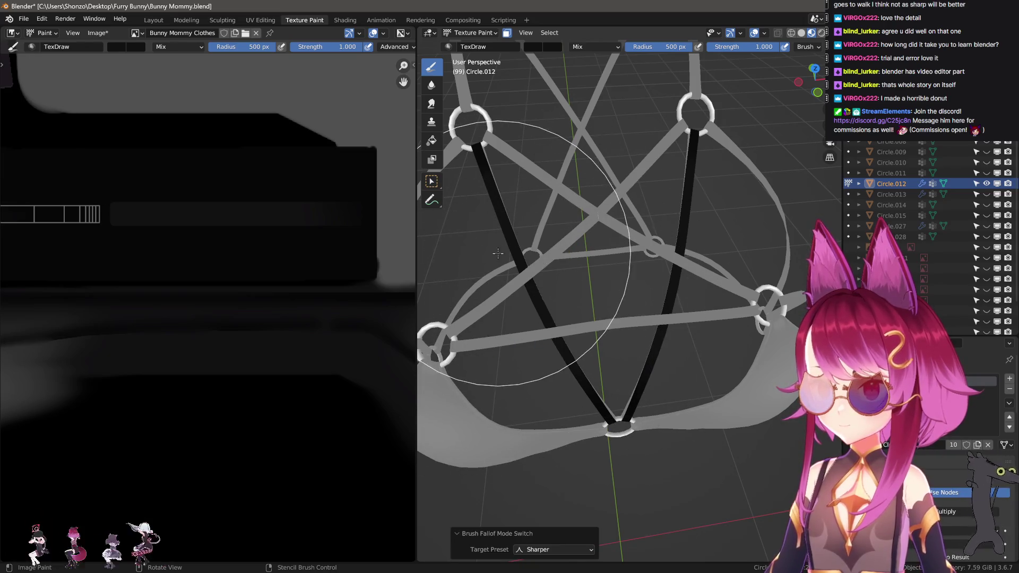
key(ctrl+shift+z)
- Step through undo and redo until the horizontal strap between the side rings is black again
middle_drag(552, 265, 674, 297)
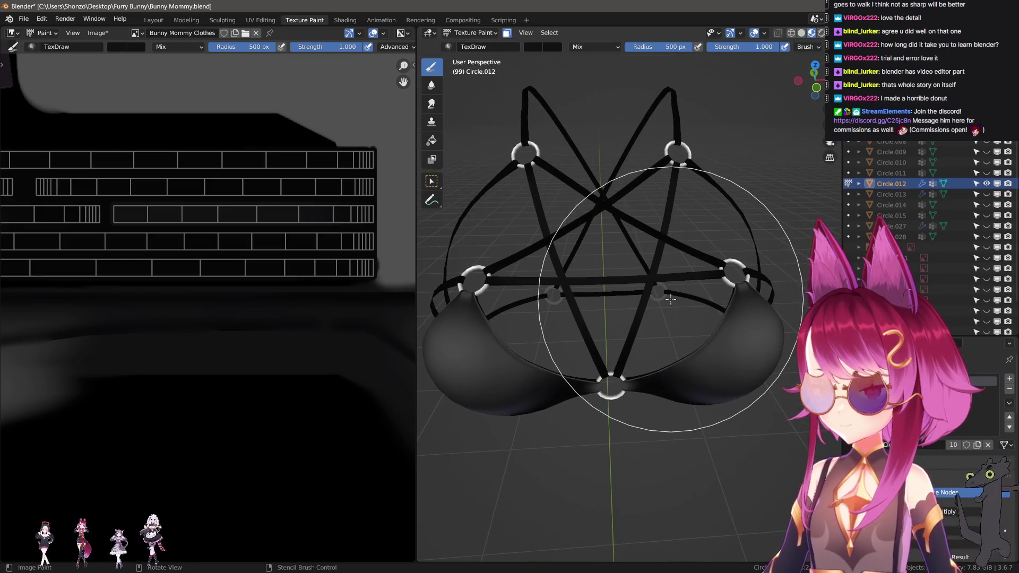
key(ctrl+z)
key(ctrl+shift+z)
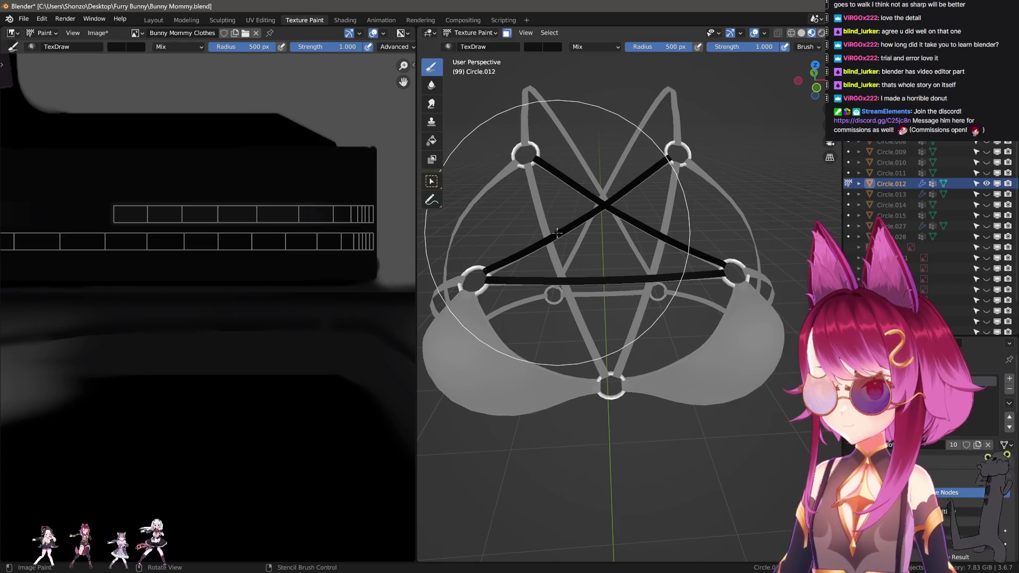
key(ctrl+shift+z)
key(ctrl+z)
key(ctrl+z)
key(ctrl+shift+z)
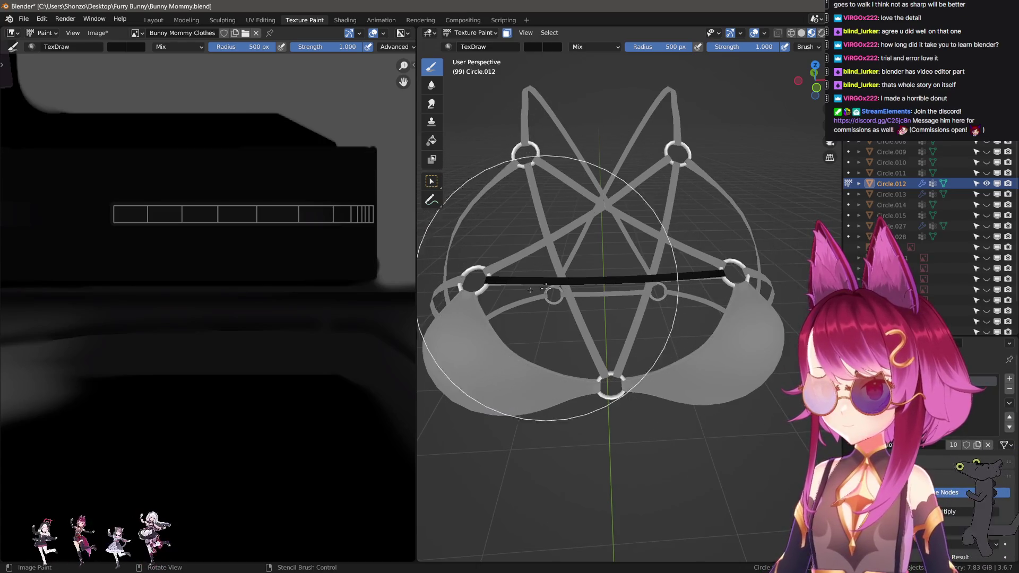
scroll(228, 353, down, 3)
scroll(205, 349, up, 3)
scroll(205, 349, up, 4)
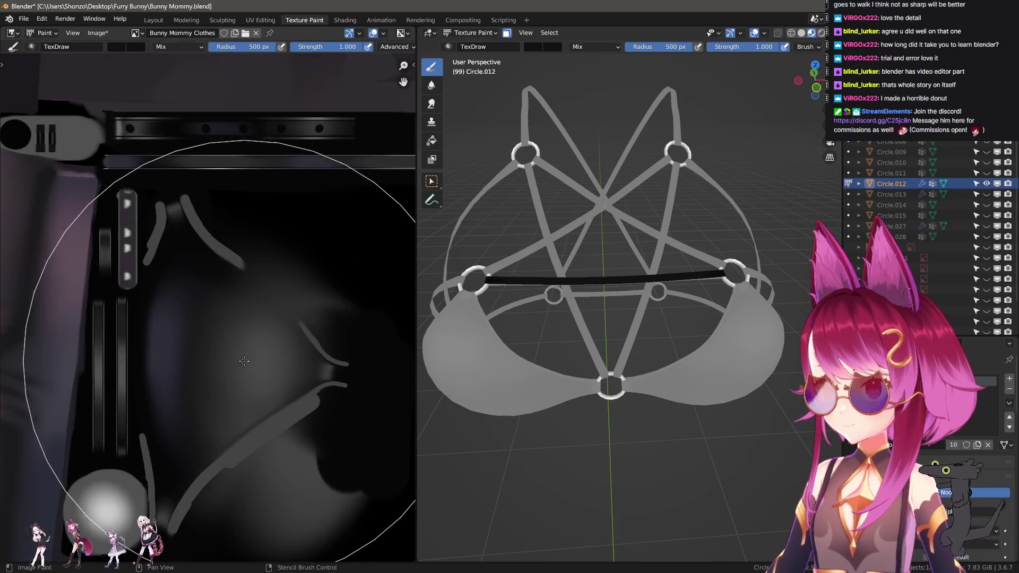
- Sample a colour, revert the black paint, and resize the brush from 430 px down to 321 px
key(s)
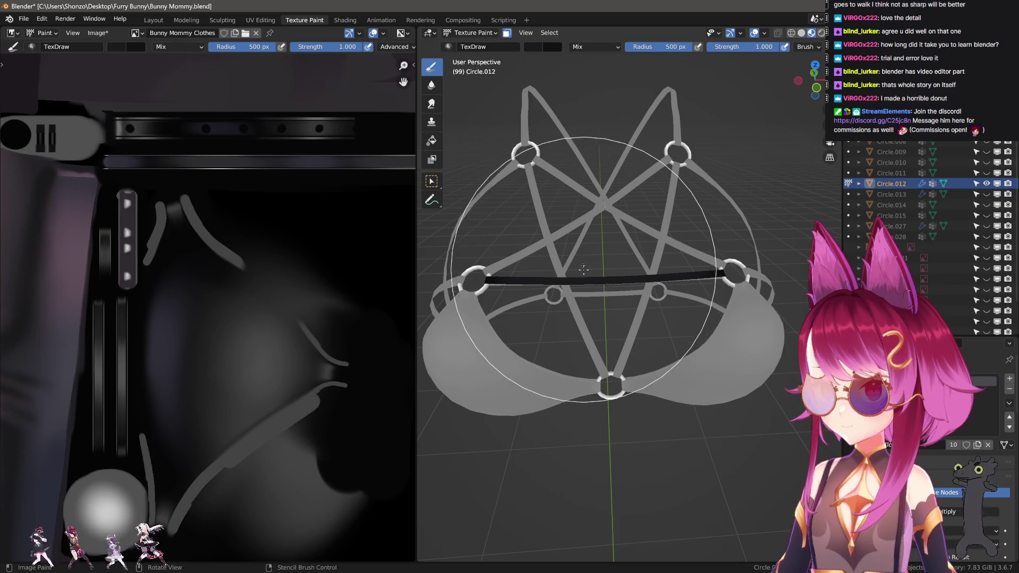
key(ctrl+z)
middle_drag(568, 280, 552, 297)
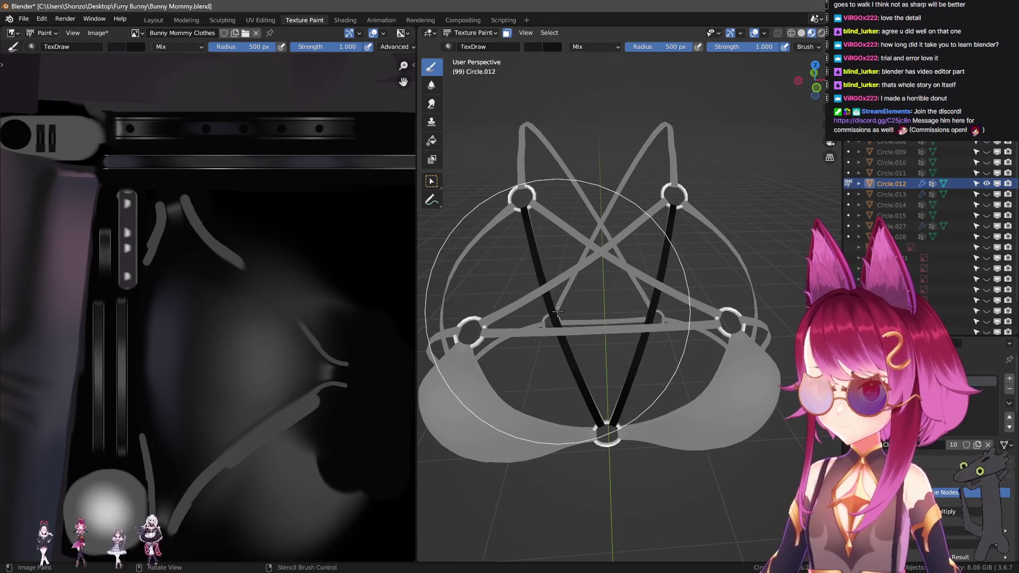
key(f)
key(f)
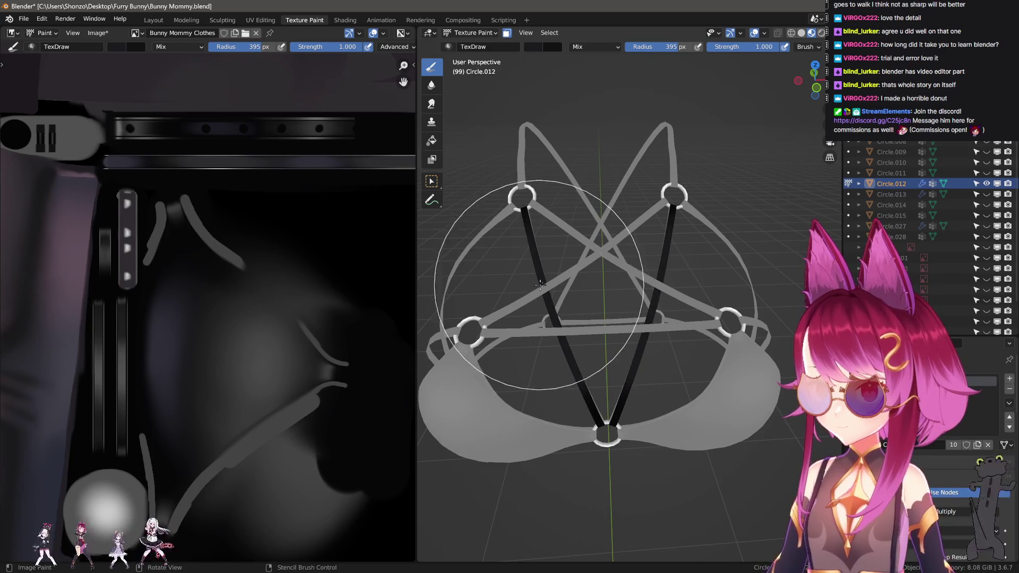
click(552, 297)
key(ctrl+z)
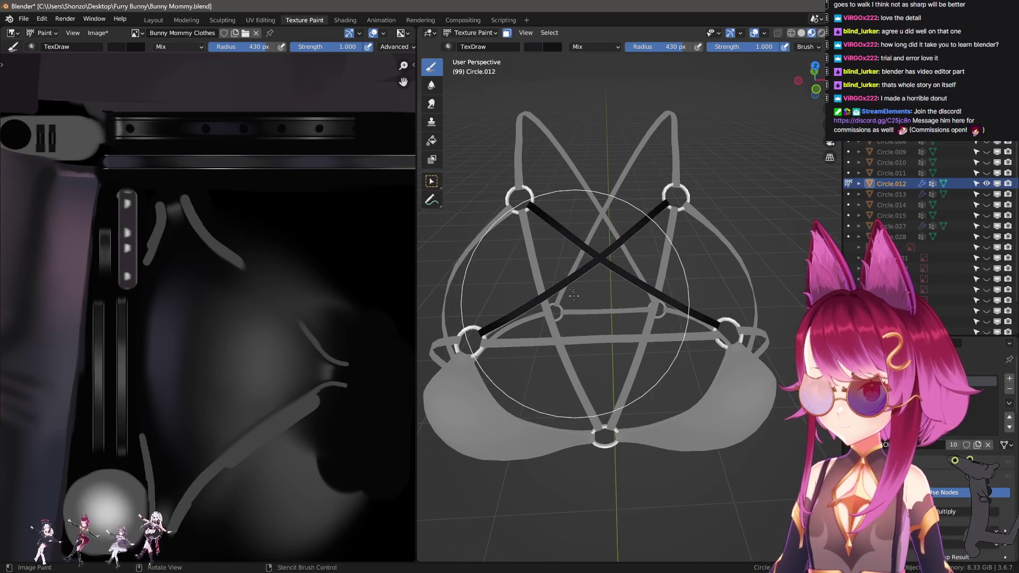
middle_drag(584, 301, 606, 332)
key(f)
click(601, 312)
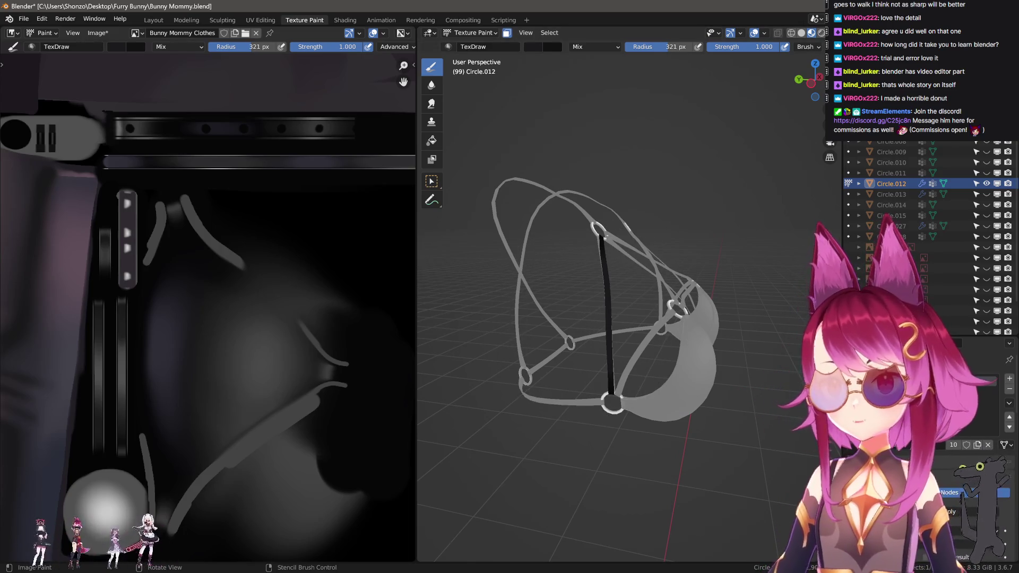
- Show the brush settings sidebar and orbit and zoom out until the whole bra faces front
scroll(634, 331, up, 4)
mouse_move(620, 321)
middle_down()
mouse_move(589, 298)
mouse_move(628, 340)
middle_up()
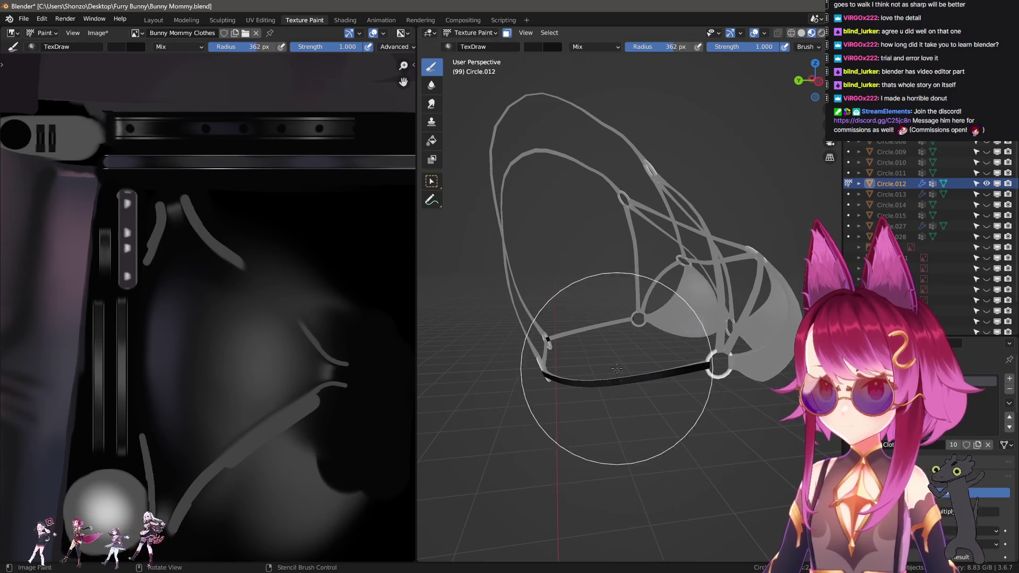
mouse_move(604, 383)
middle_down()
mouse_move(676, 430)
mouse_move(636, 375)
middle_up()
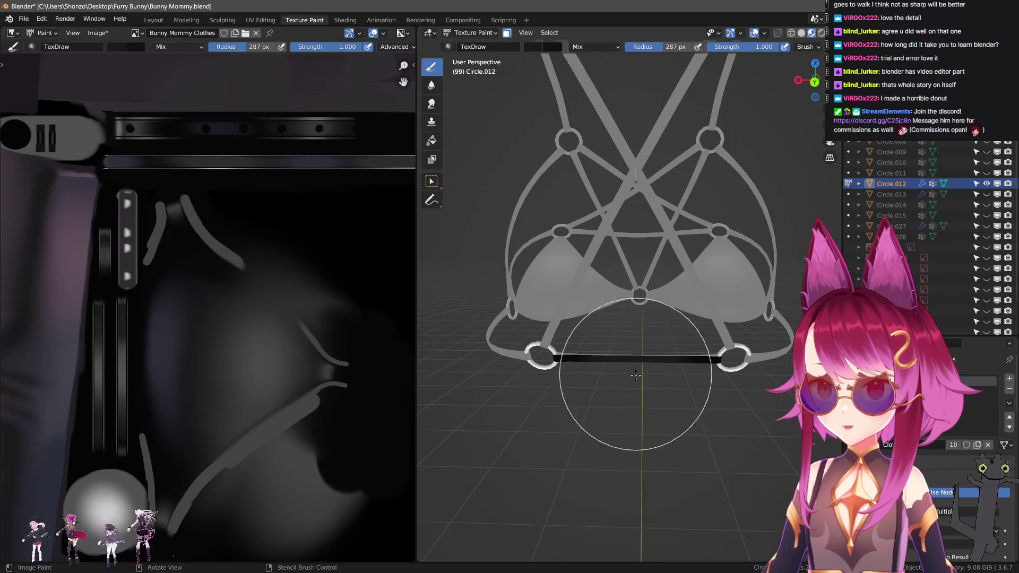
middle_drag(695, 281, 608, 308)
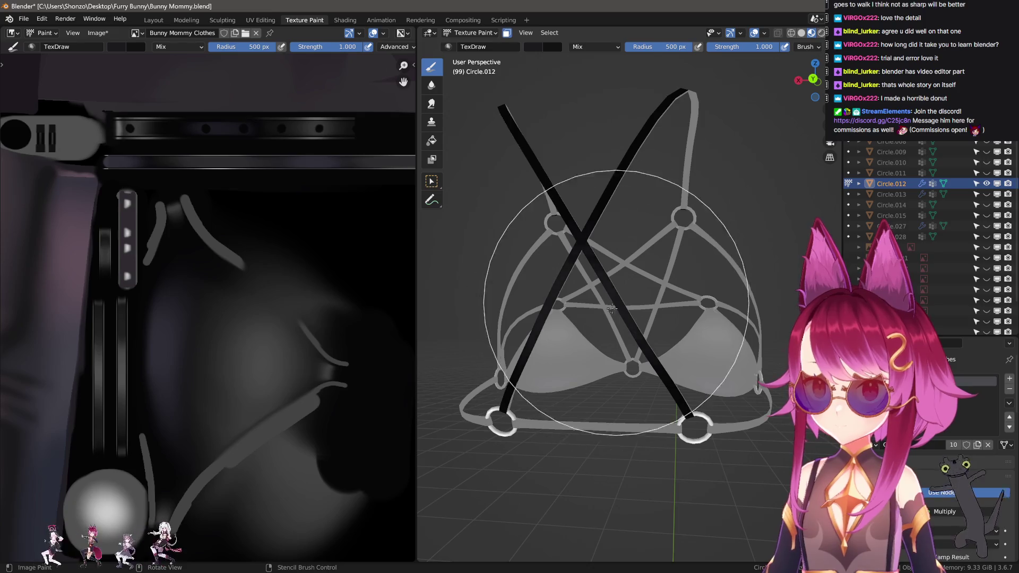
mouse_move(593, 276)
middle_down()
mouse_move(506, 357)
mouse_move(697, 305)
middle_up()
key(n)
key(n)
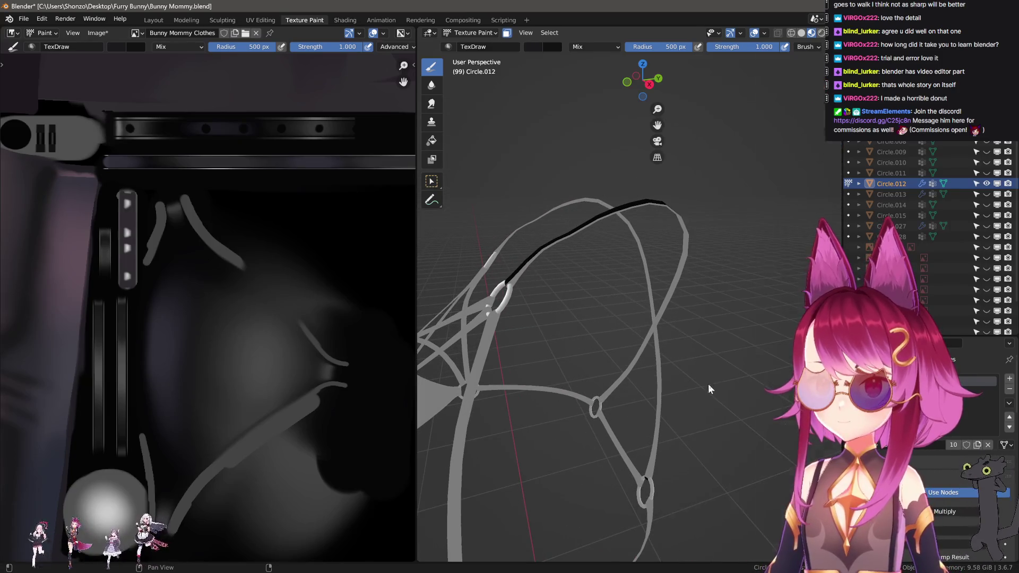
middle_drag(671, 383, 556, 348)
scroll(591, 353, up, 2)
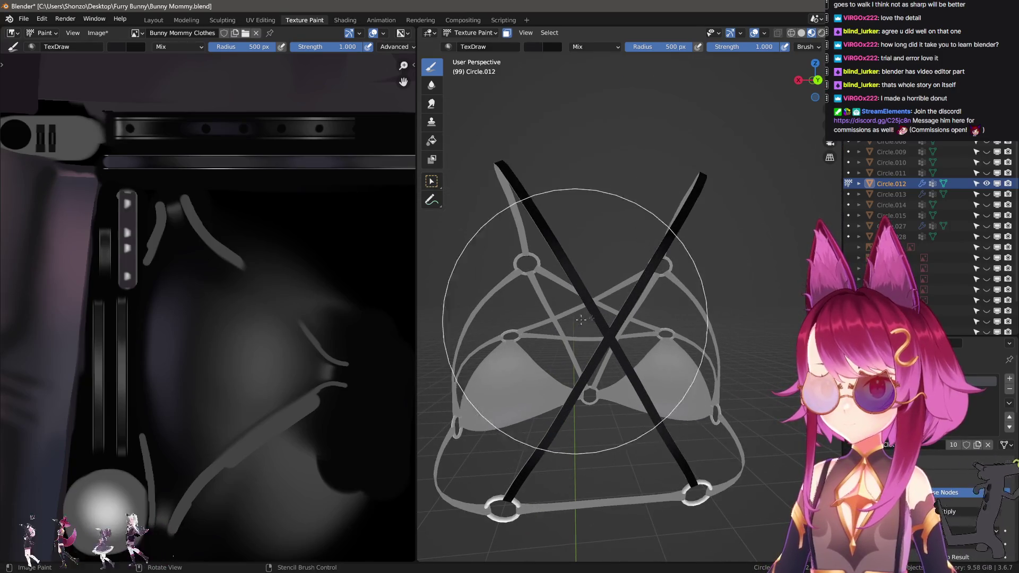
middle_drag(644, 313, 634, 359)
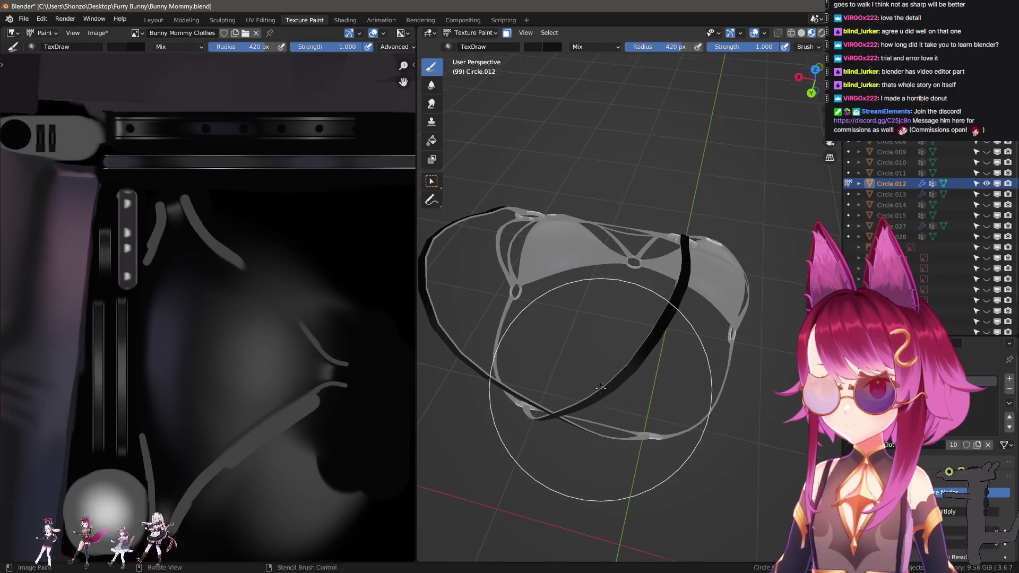
mouse_move(602, 389)
middle_down()
mouse_move(548, 352)
mouse_move(610, 319)
middle_up()
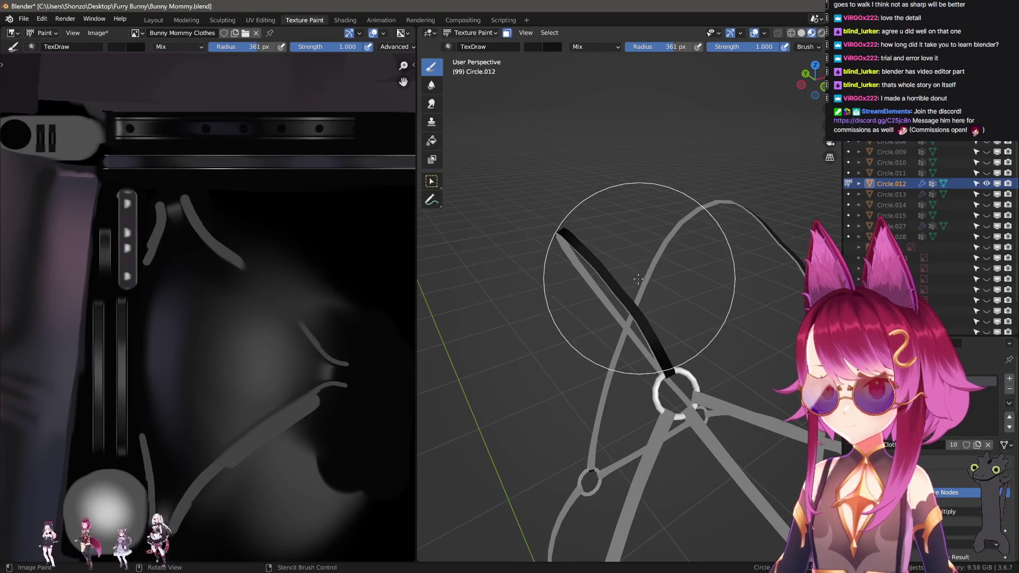
mouse_move(669, 256)
middle_down()
mouse_move(619, 268)
mouse_move(648, 364)
mouse_move(678, 281)
middle_up()
mouse_move(635, 324)
middle_down()
mouse_move(739, 321)
mouse_move(647, 393)
middle_up()
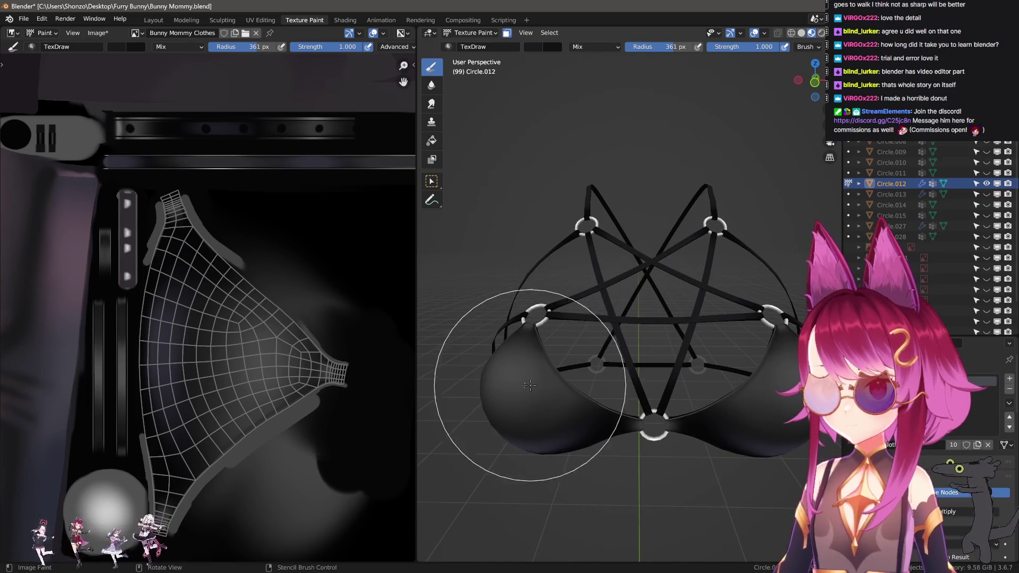
- Set the brush radius to 1 px over the strap UV island
scroll(206, 311, down, 4)
key(f)
click(330, 284)
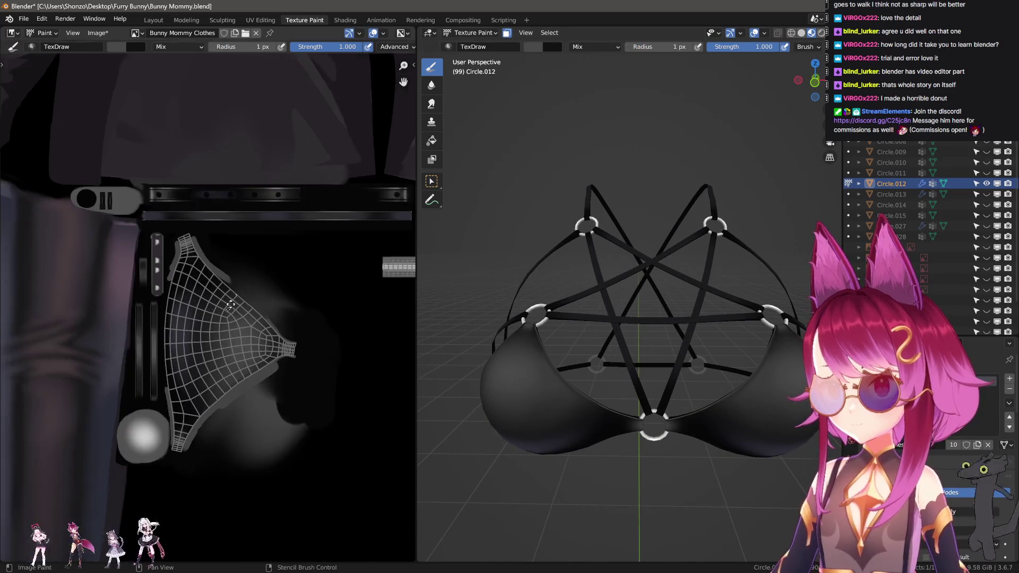
scroll(212, 319, up, 5)
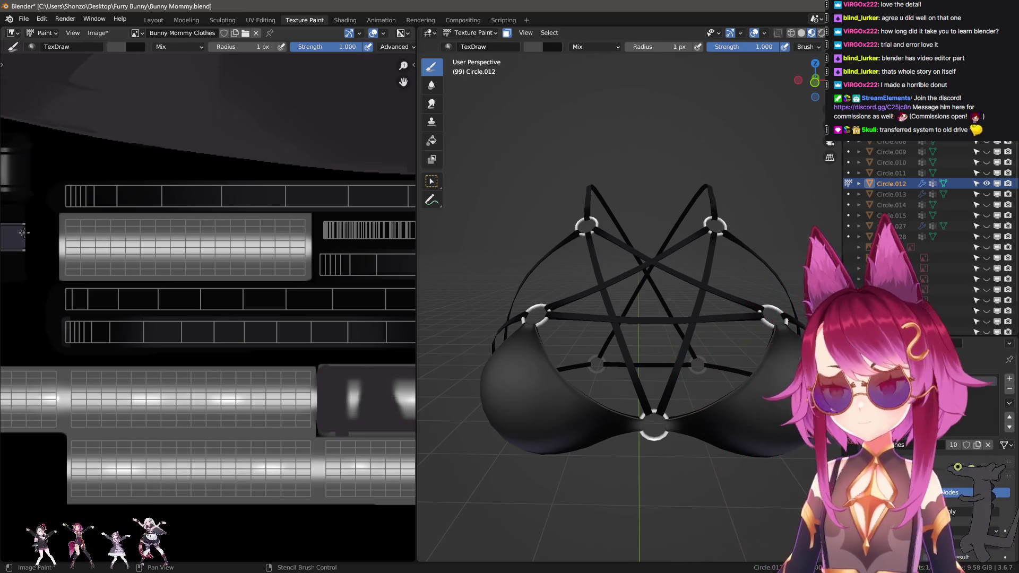
scroll(22, 232, up, 4)
- Apply a falloff preset, switch to Smear and smear the light patch leftward
key(shift+e)
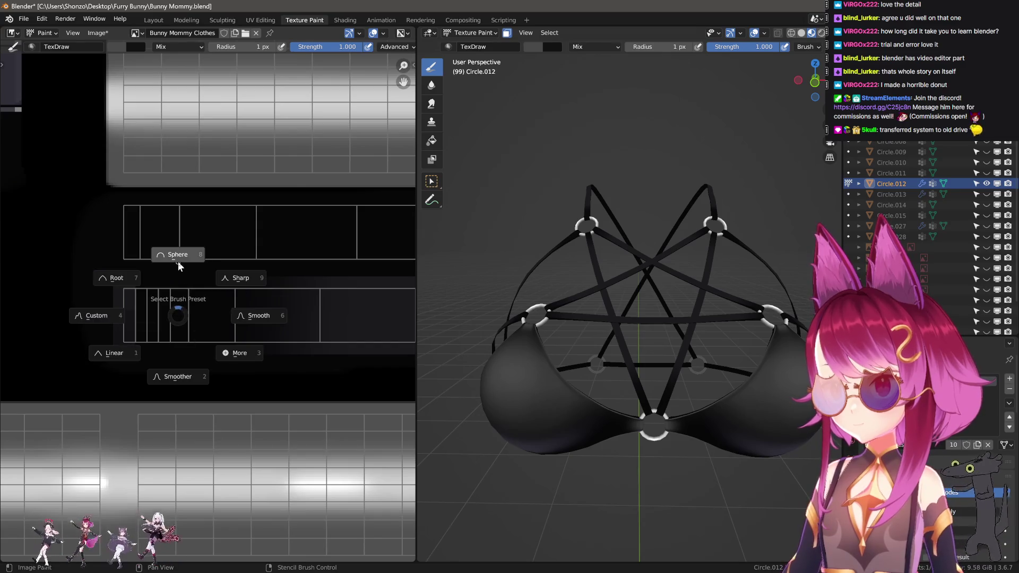
click(180, 266)
scroll(180, 267, up, 1)
key(s)
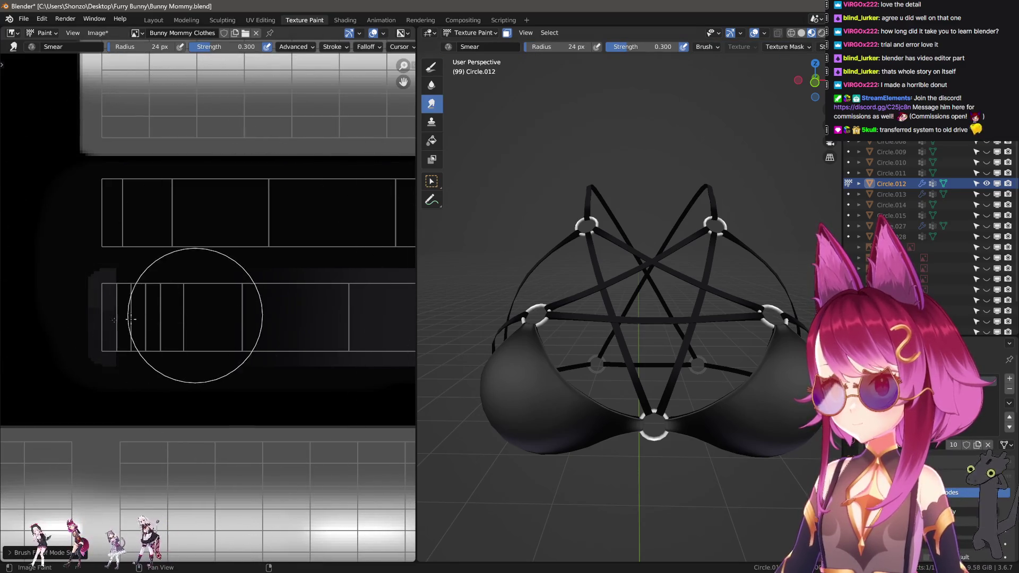
click(105, 318)
drag(153, 318, 66, 323)
key(Up)
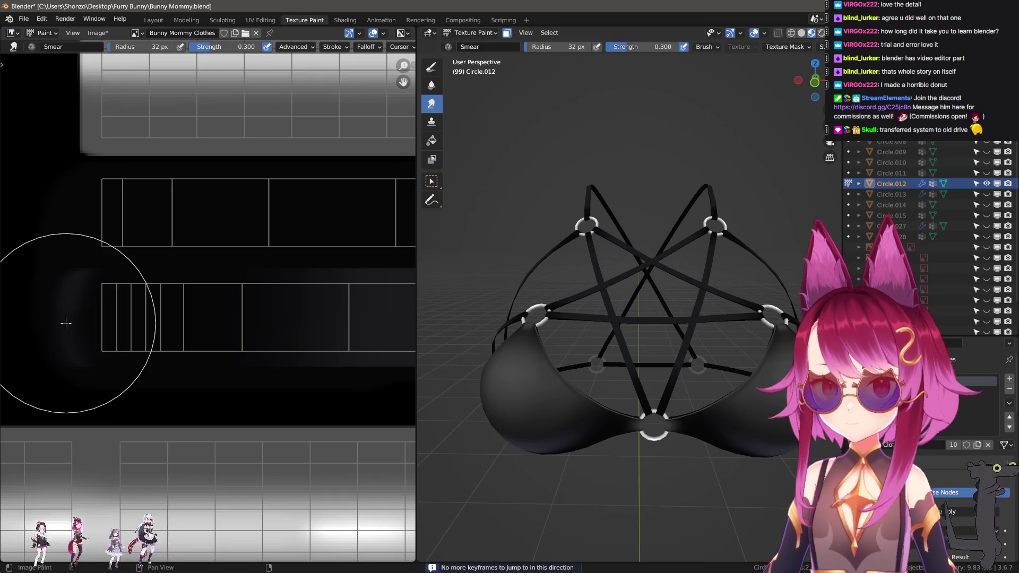
- Choose a stroke method, return to the draw brush at a larger radius, and undo a test grey stroke
key(e)
click(64, 333)
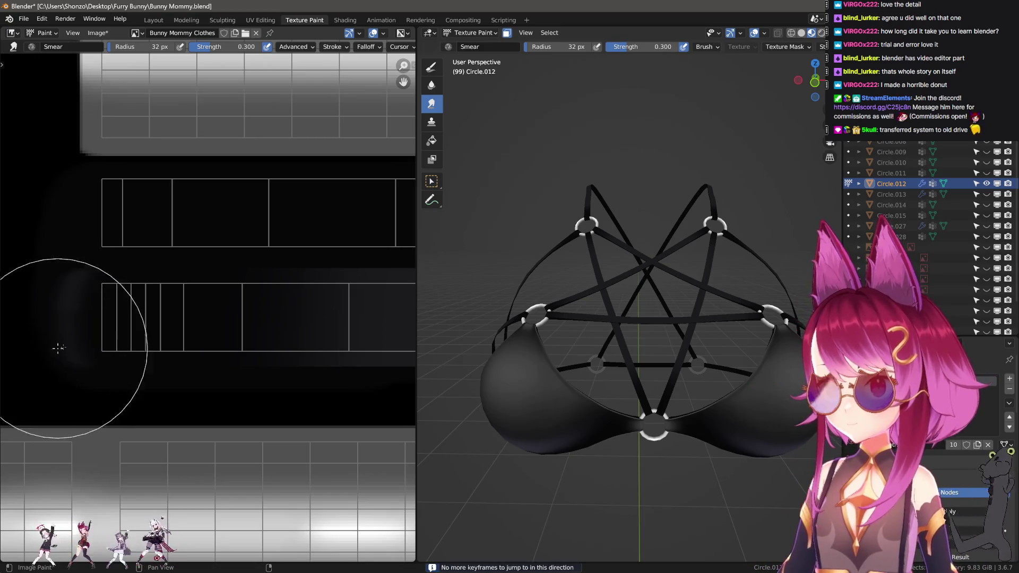
scroll(159, 335, up, 2)
key(d)
key(f)
click(182, 342)
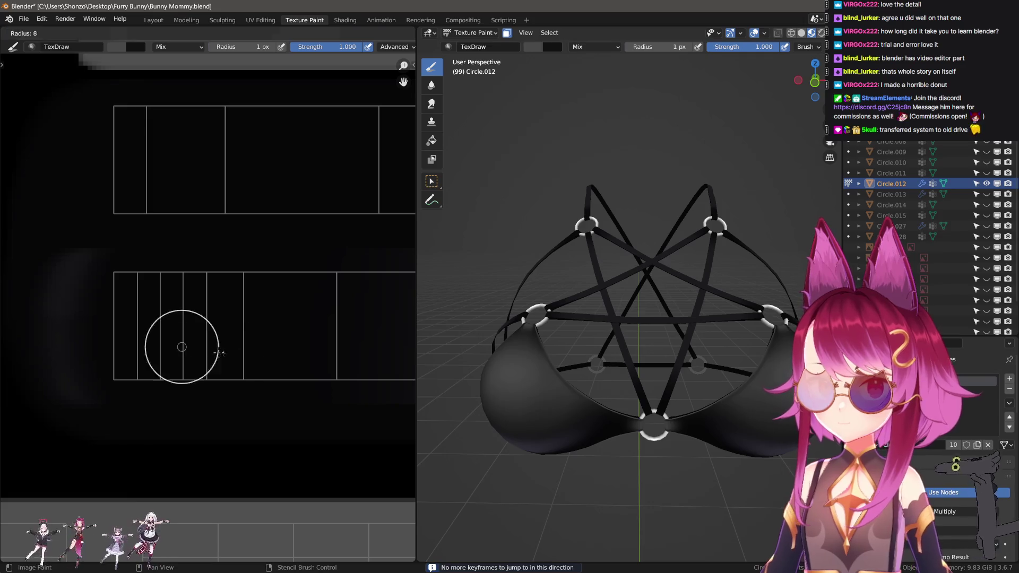
drag(139, 351, 236, 350)
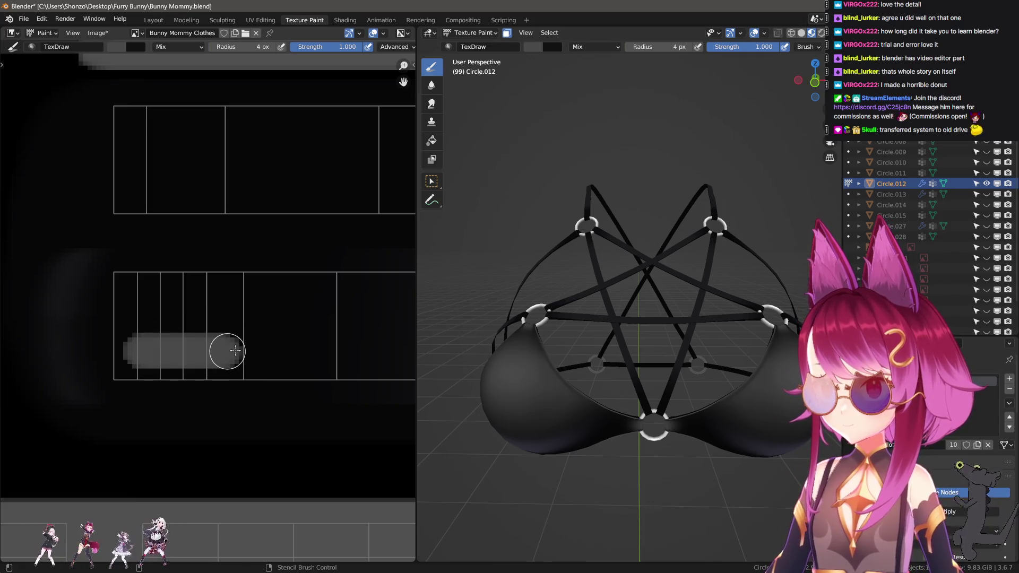
key(ctrl+z)
- Pick the stroke method for the 4 px TexDraw brush in Mix mode
key(e)
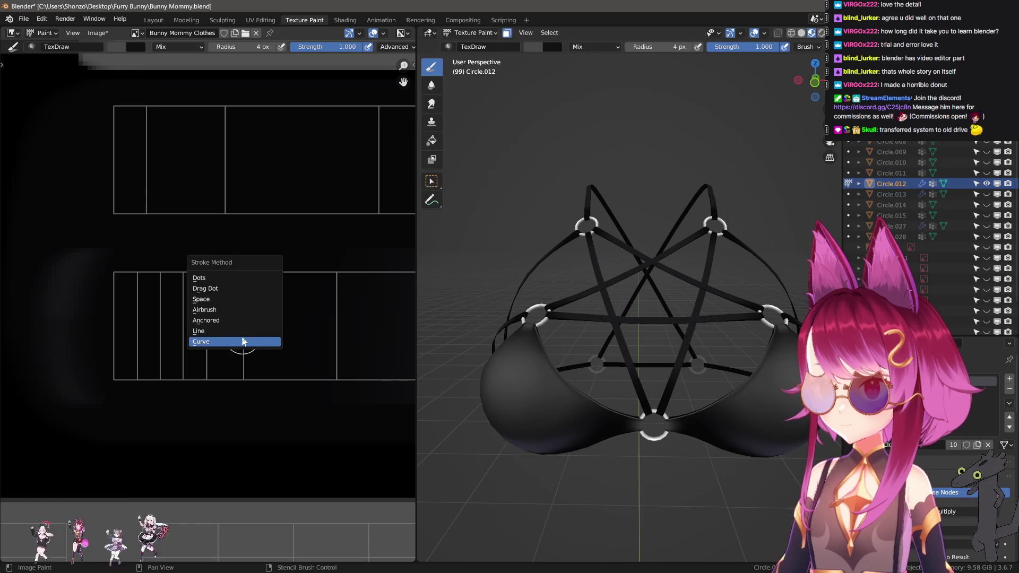
click(262, 344)
scroll(226, 375, down, 3)
ctrl+scroll(227, 374, left, 5)
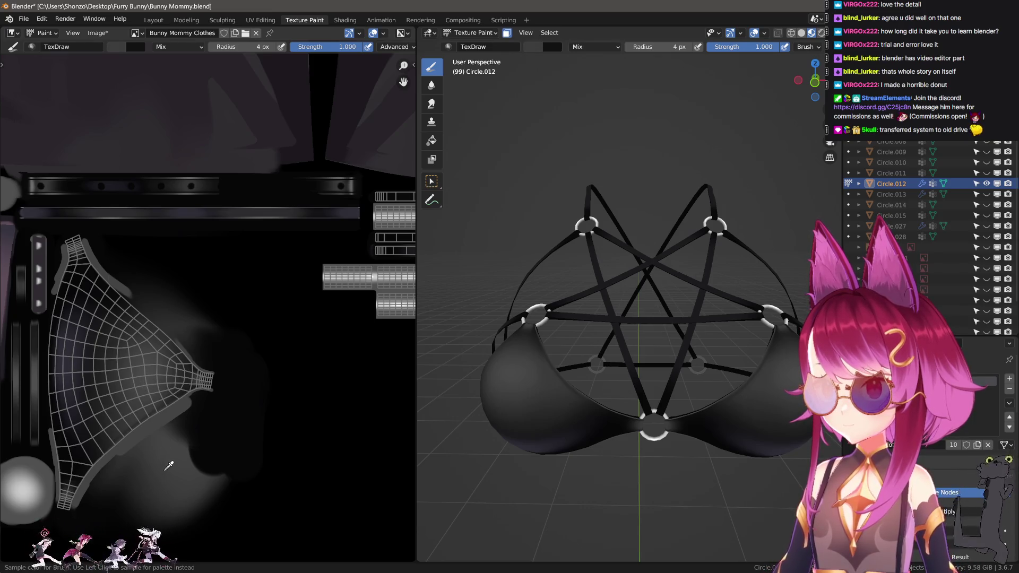
scroll(239, 405, up, 6)
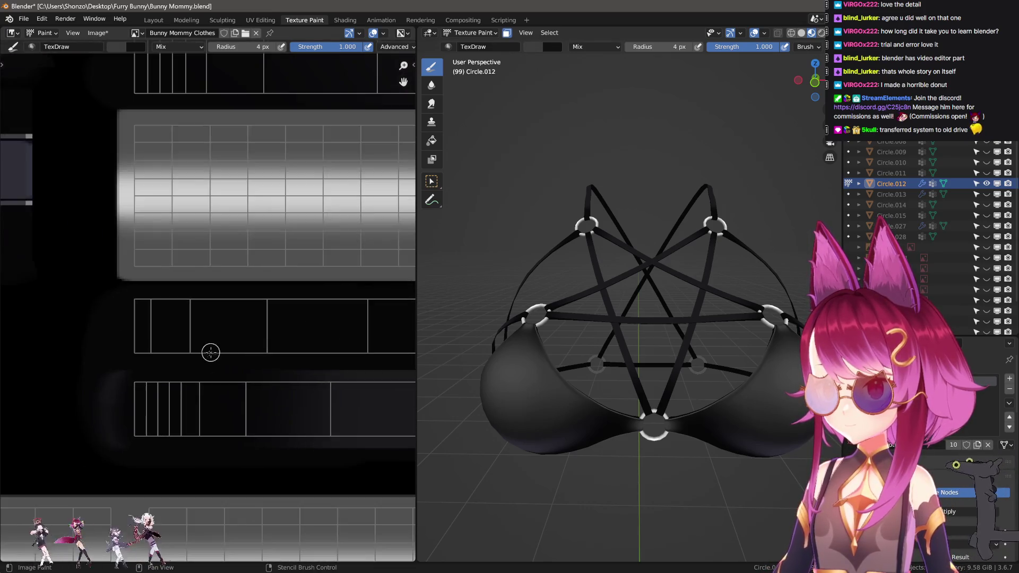
- Paint straight grey lines on the lower strip, then undo the last grey band
drag(153, 469, 185, 469)
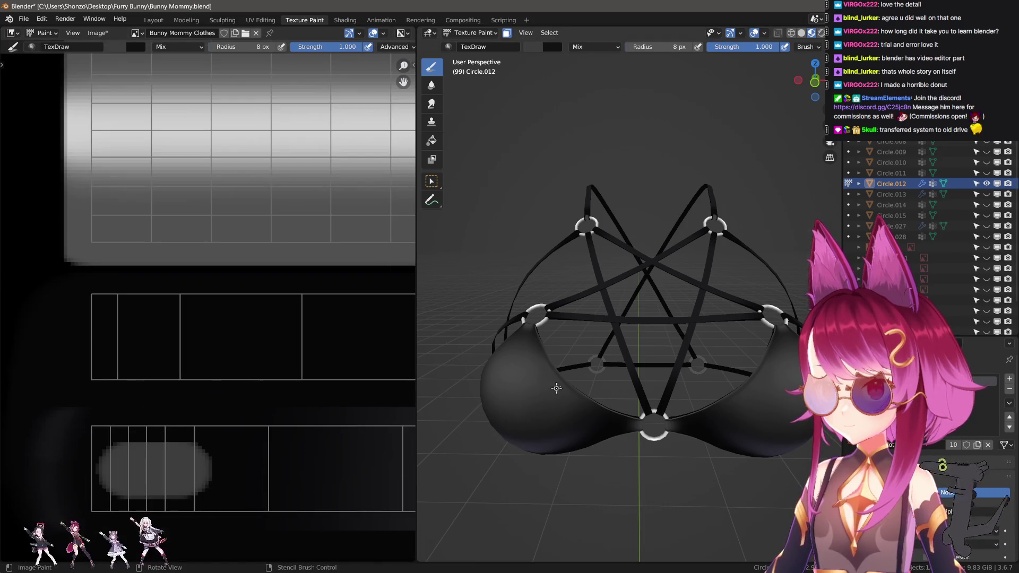
middle_drag(601, 342, 595, 364)
scroll(289, 440, down, 3)
drag(175, 393, 411, 397)
mouse_move(522, 360)
middle_down()
mouse_move(622, 375)
mouse_move(624, 361)
middle_up()
scroll(573, 368, up, 4)
key(ctrl+z)
scroll(273, 409, up, 3)
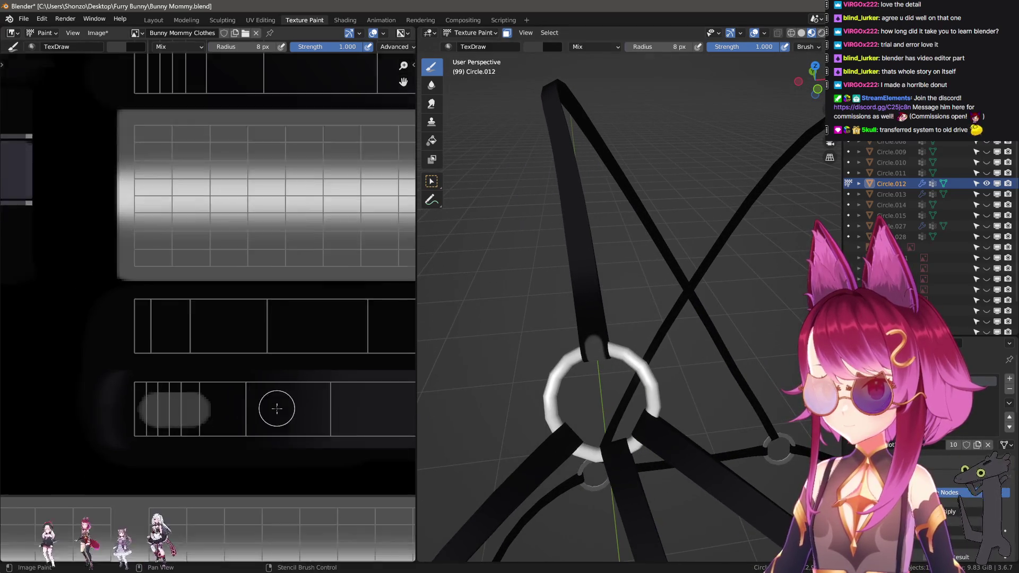
scroll(223, 366, up, 1)
scroll(159, 365, up, 1)
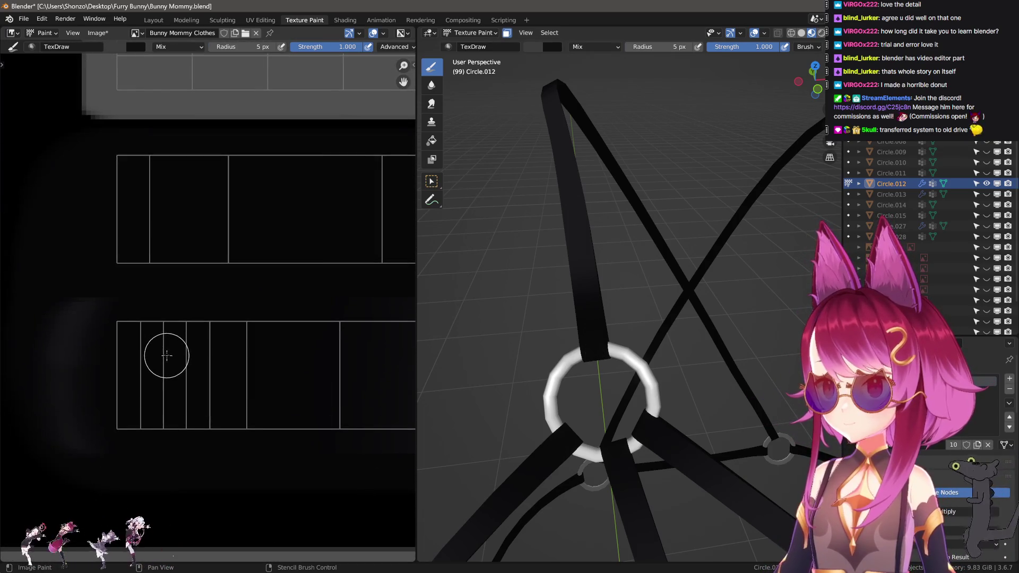
- Fill a grey rectangular block on the lower strip with line strokes
drag(164, 352, 237, 351)
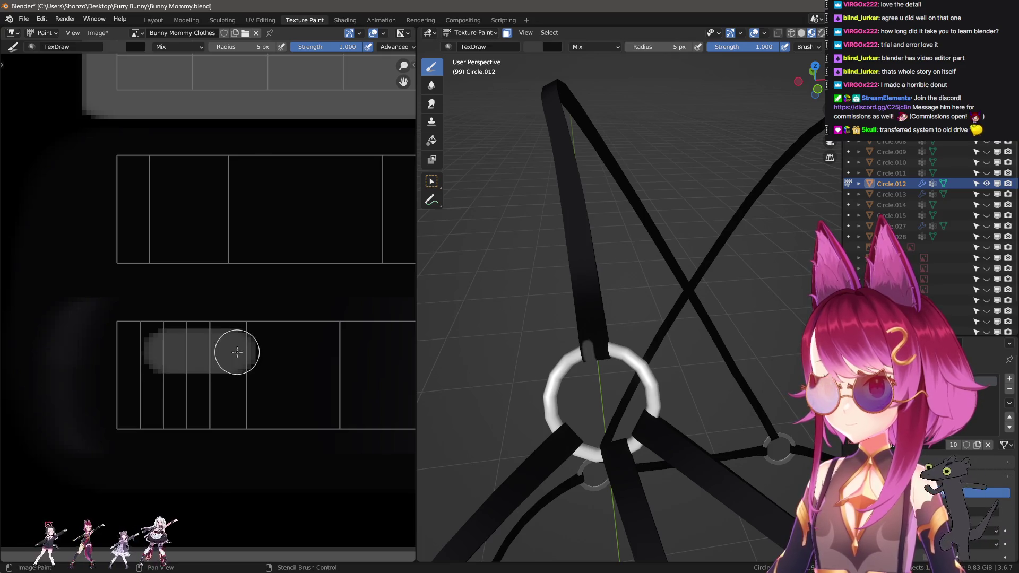
drag(239, 395, 240, 396)
drag(176, 394, 171, 393)
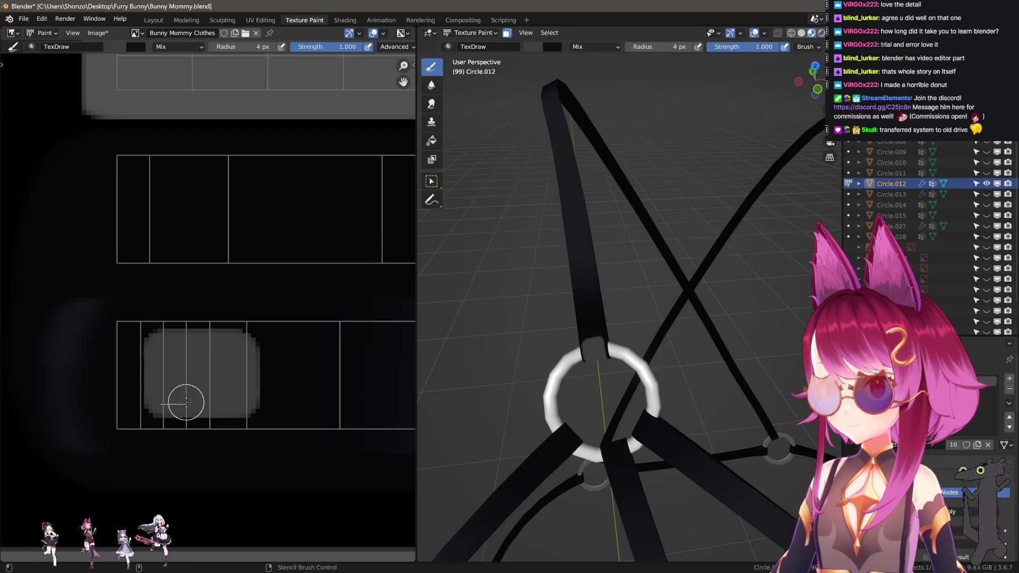
drag(240, 403, 241, 403)
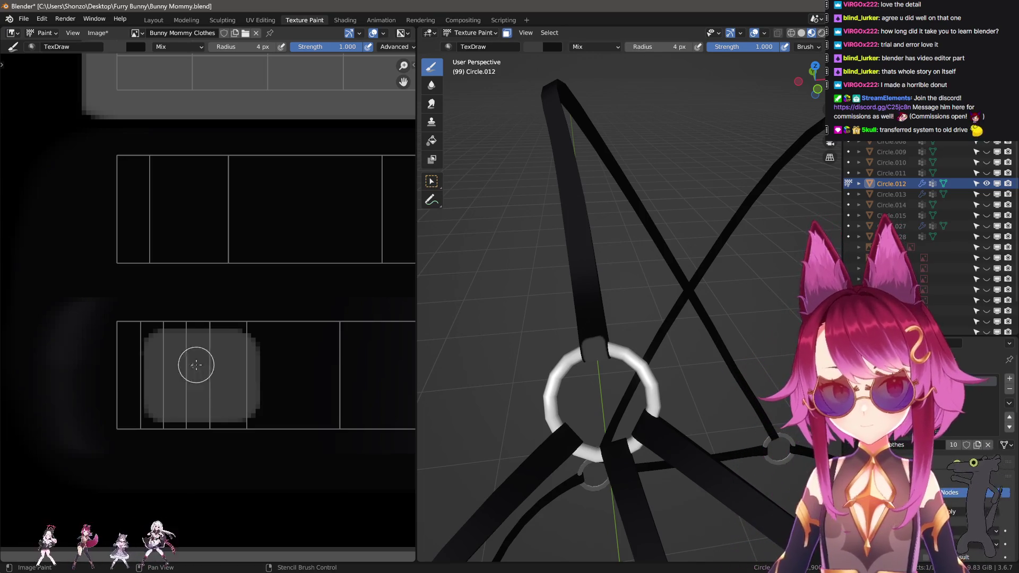
middle_drag(196, 365, 218, 352)
- Switch to Smear at about 15 px and smear a straight line into the grey patch
key(shift+space)
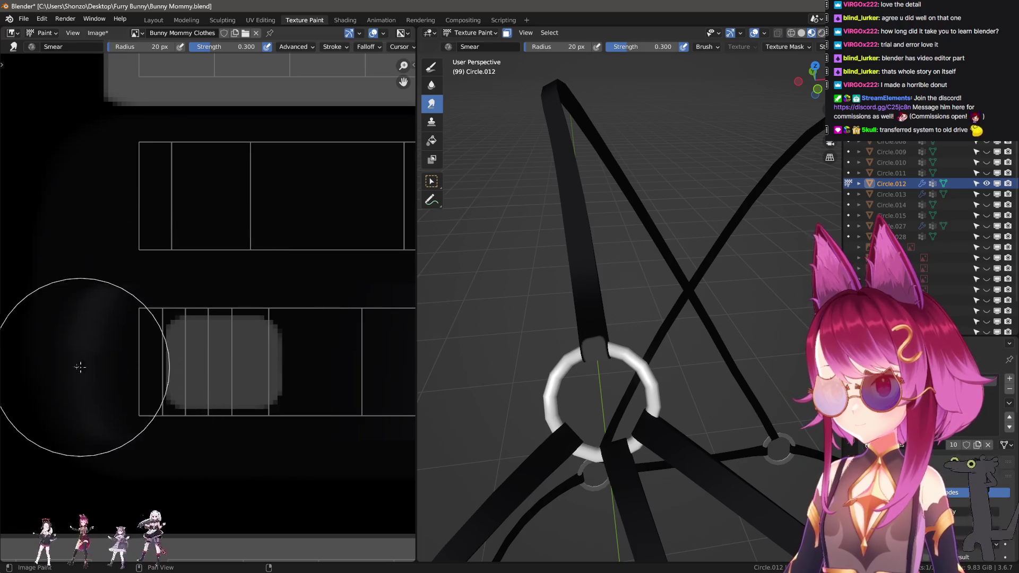
key(bracketleft)
key(bracketleft)
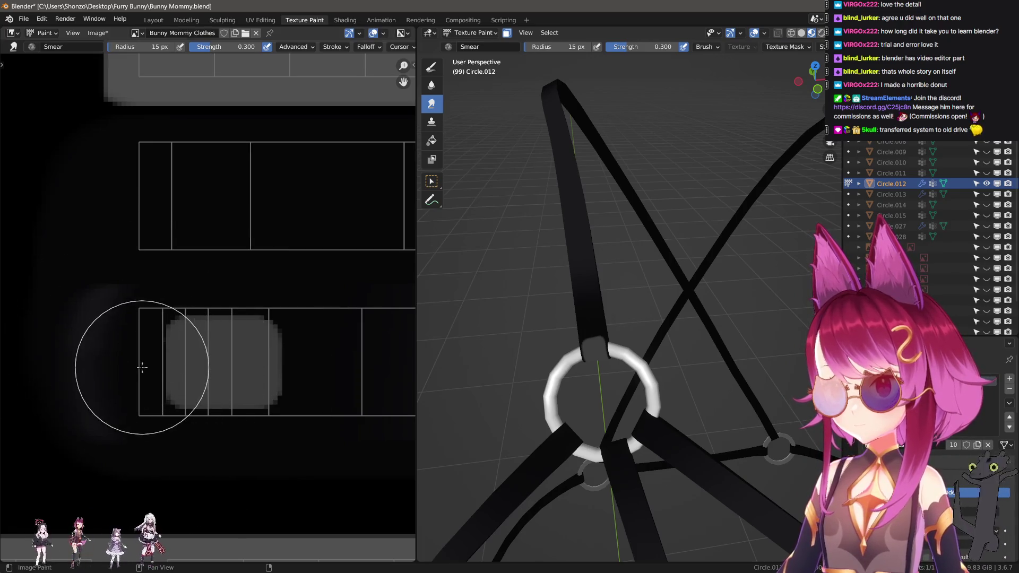
key(bracketright)
key(bracketright)
drag(140, 363, 187, 363)
- Grow the smear brush to 29 px and blend the grey along the strip into a fade
key(bracketright)
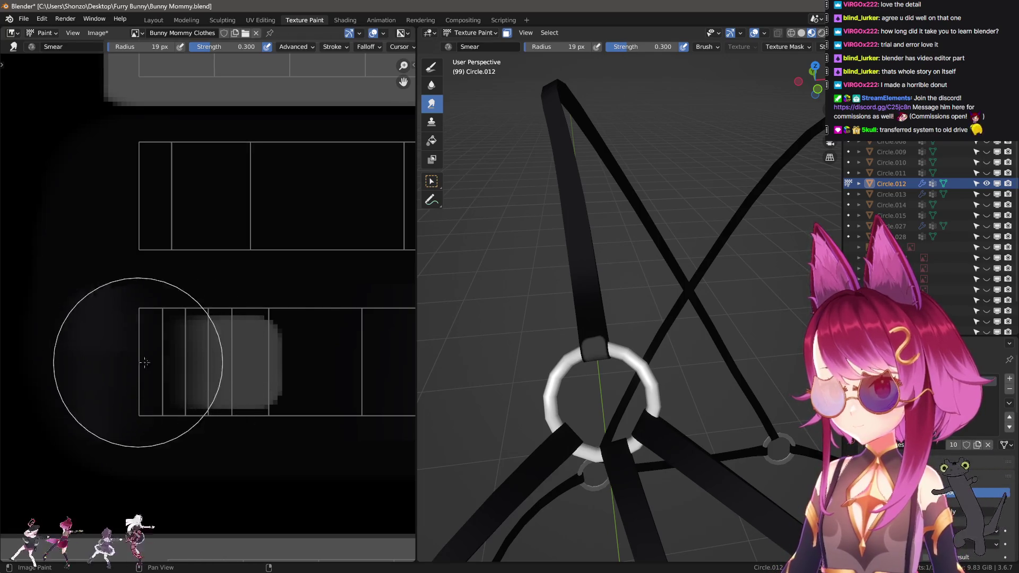
key(bracketright)
key(bracketright)
middle_drag(306, 364, 172, 364)
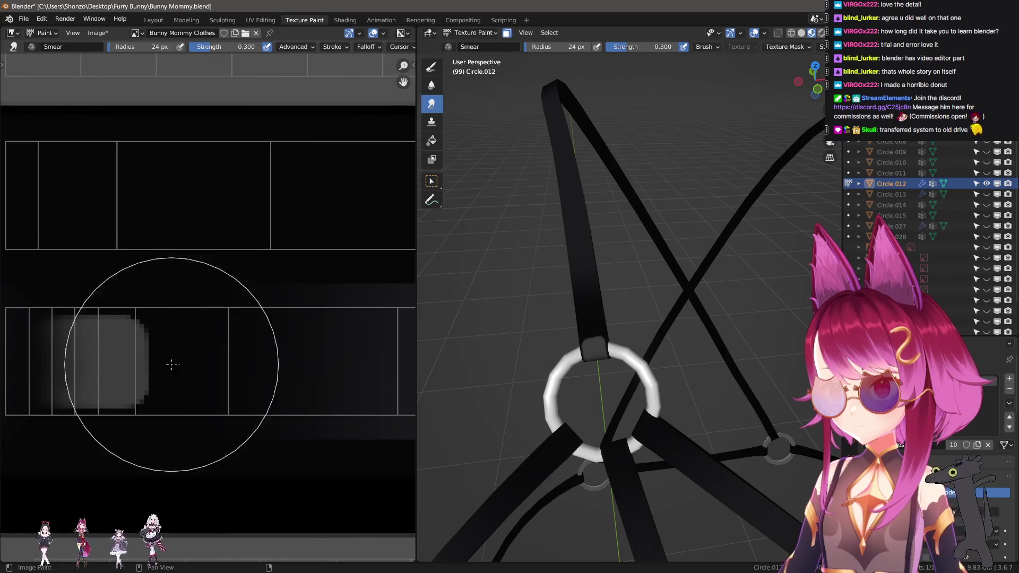
mouse_move(173, 364)
mouse_down()
mouse_move(237, 357)
mouse_move(209, 369)
mouse_move(184, 353)
mouse_up()
key(bracketright)
key(bracketright)
key(bracketleft)
key(bracketleft)
key(bracketleft)
key(bracketright)
key(bracketright)
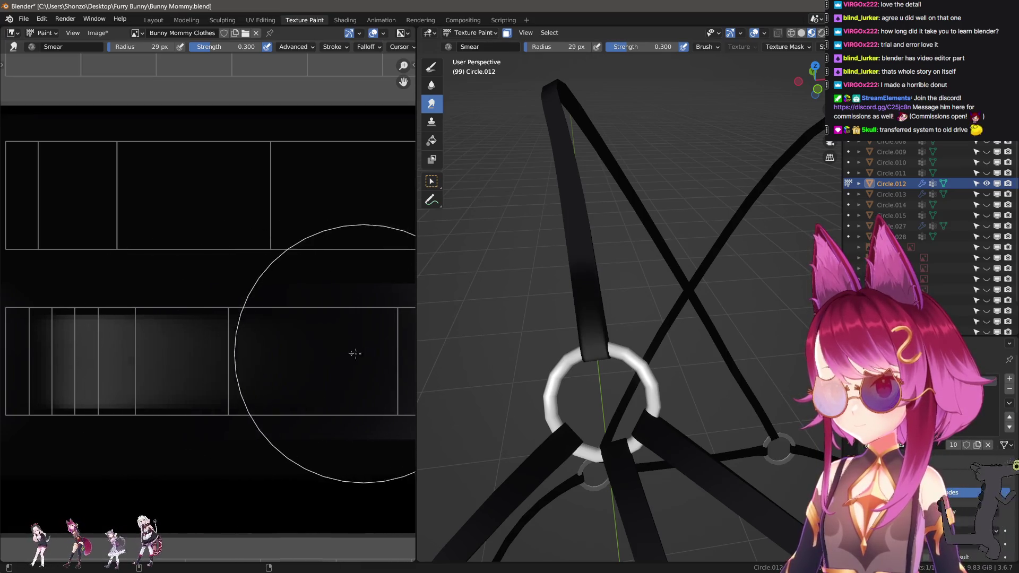
drag(318, 344, 234, 342)
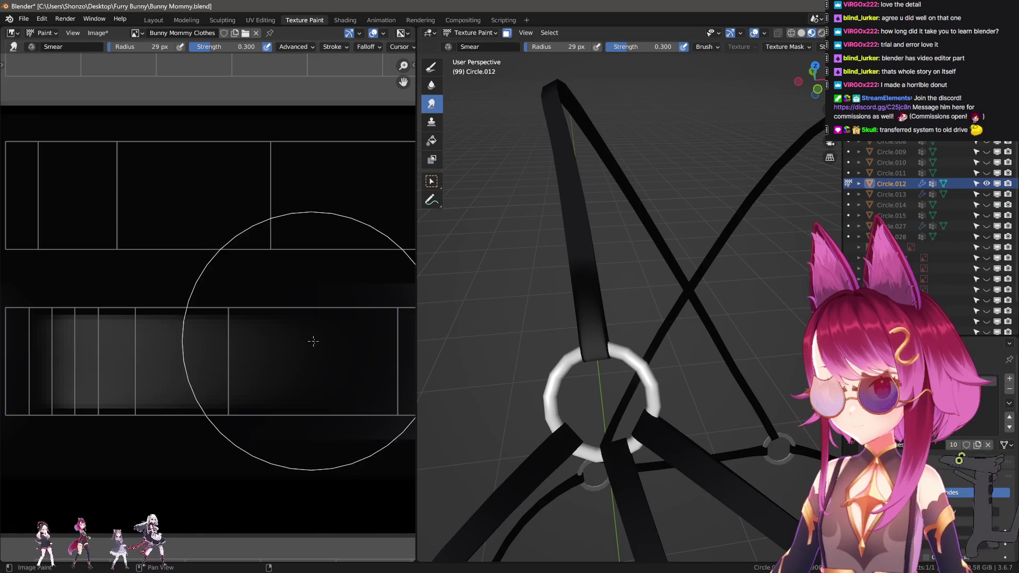
scroll(228, 329, down, 1)
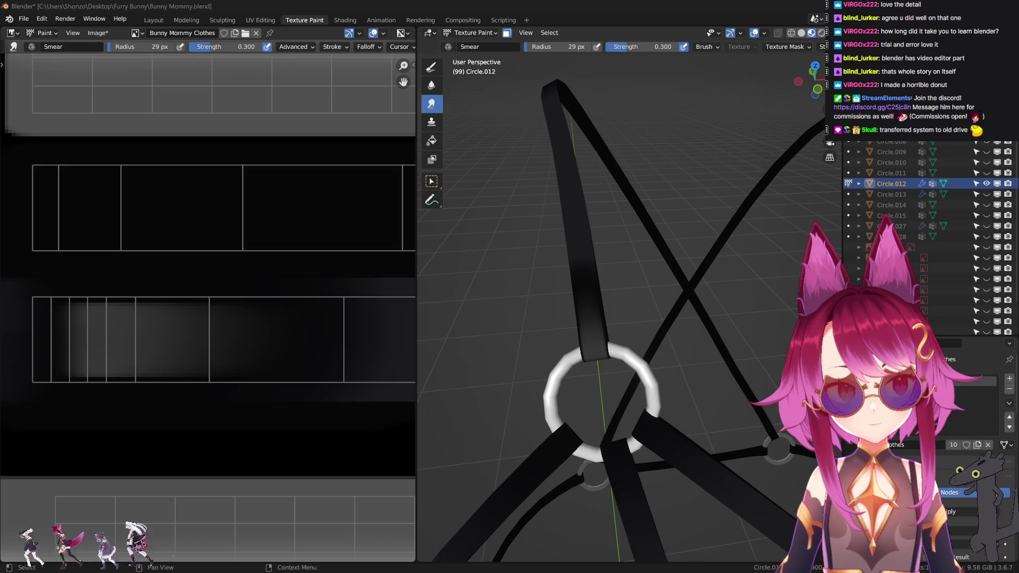
scroll(181, 318, down, 2)
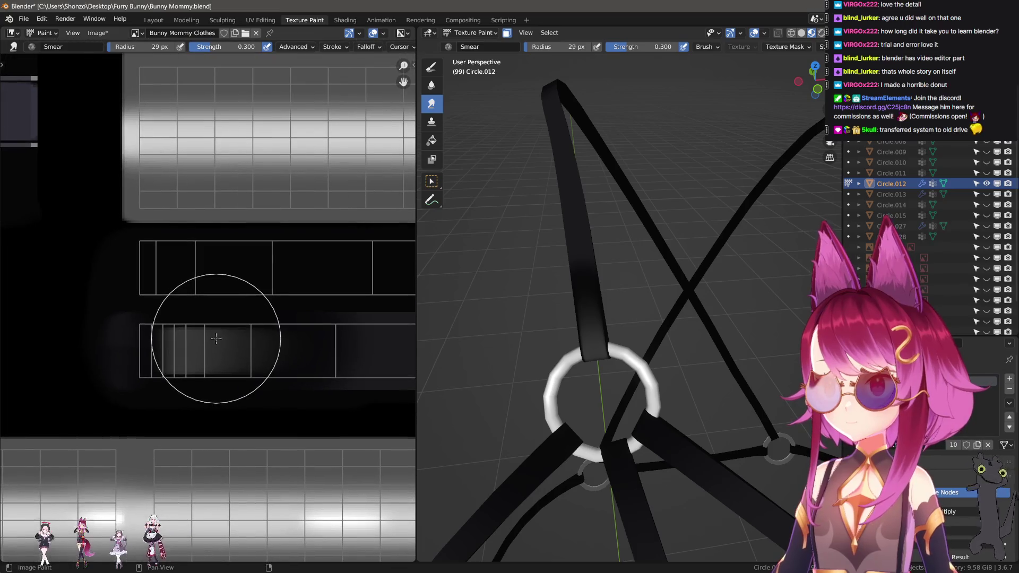
- Switch back to a fine draw brush and paint a grey bar across the strap strip
shift+middle_drag(635, 392, 666, 342)
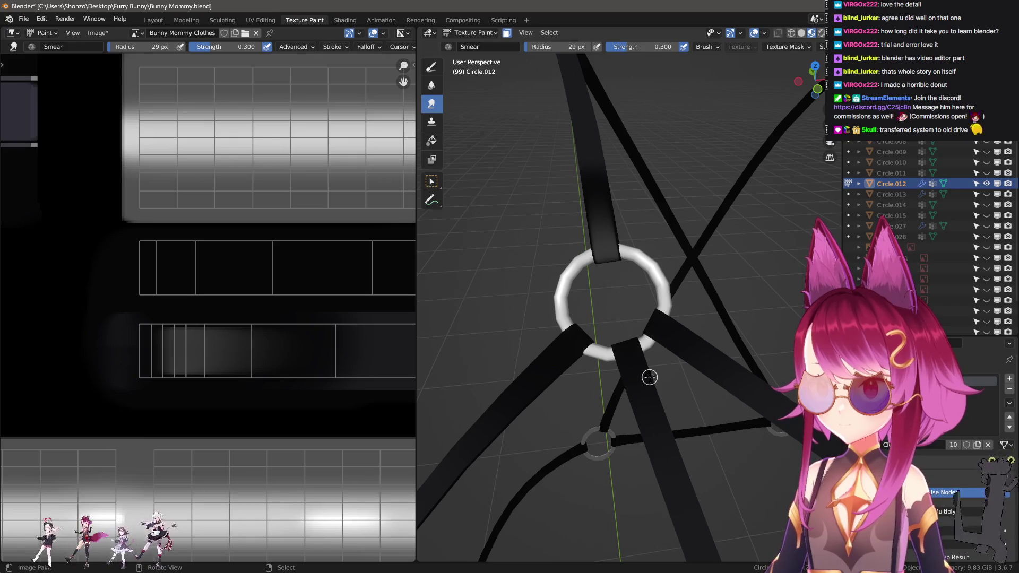
key(x)
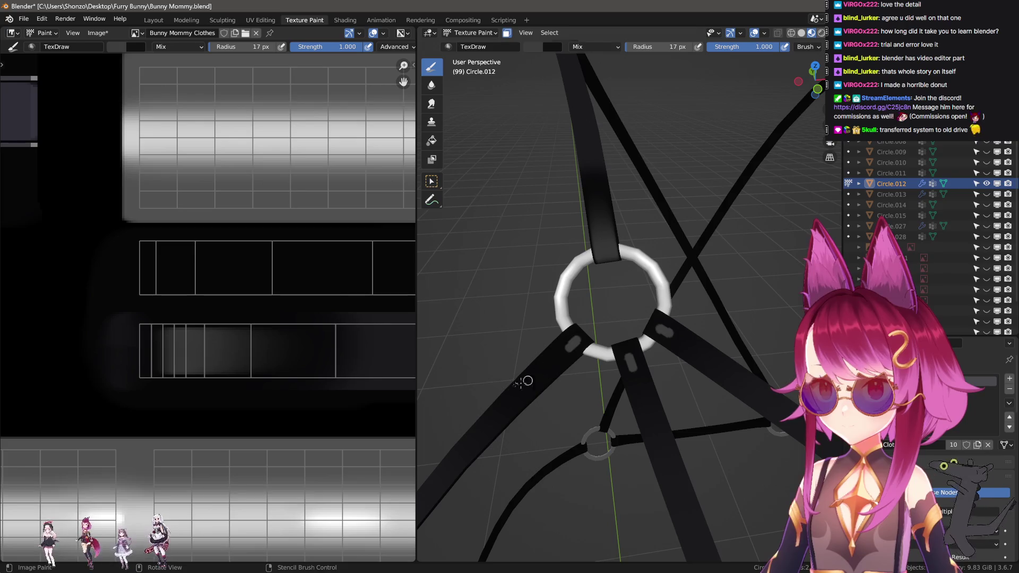
scroll(229, 349, up, 4)
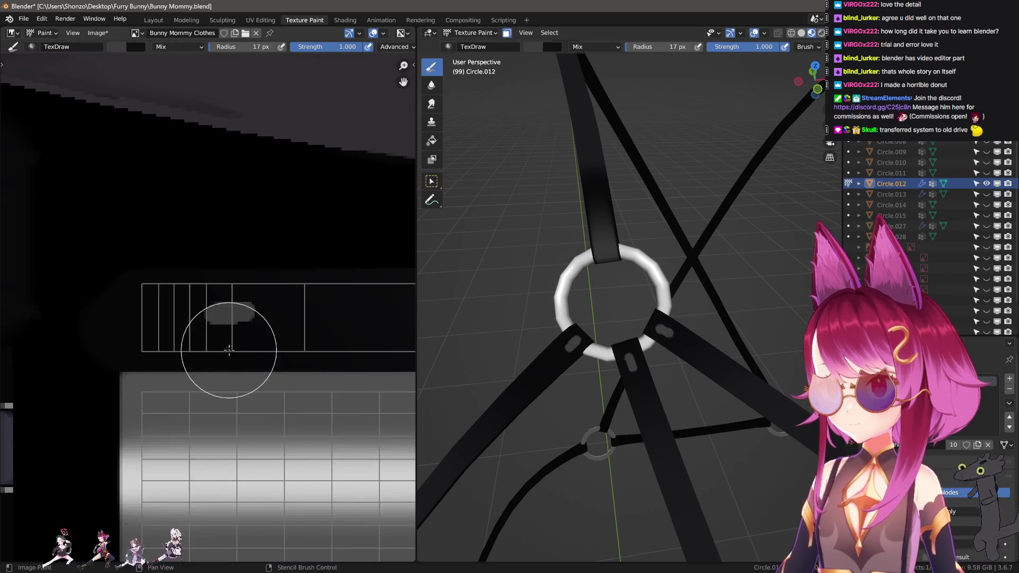
scroll(229, 349, up, 4)
key(bracketleft)
key(bracketleft)
key(bracketleft)
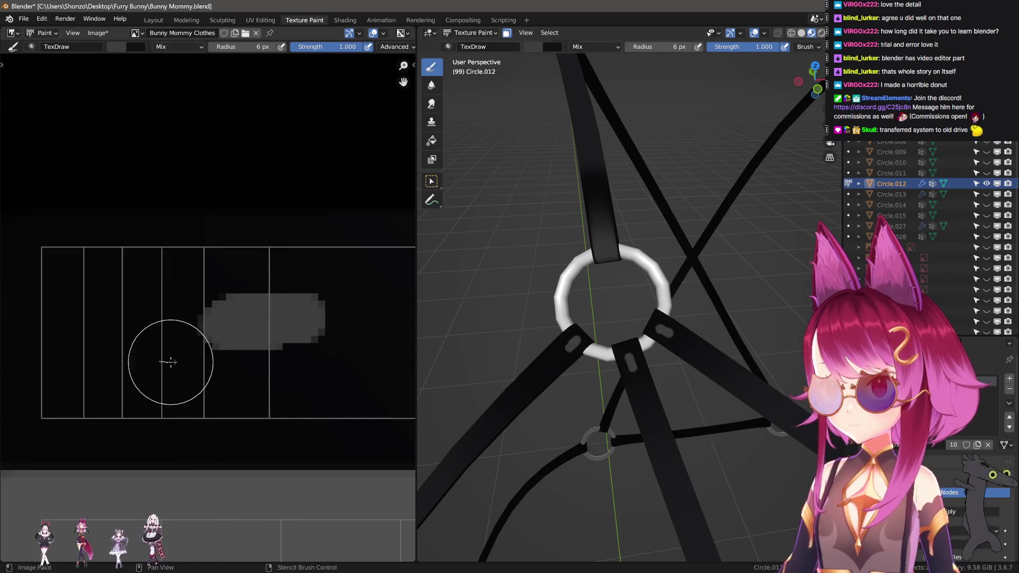
drag(170, 362, 301, 358)
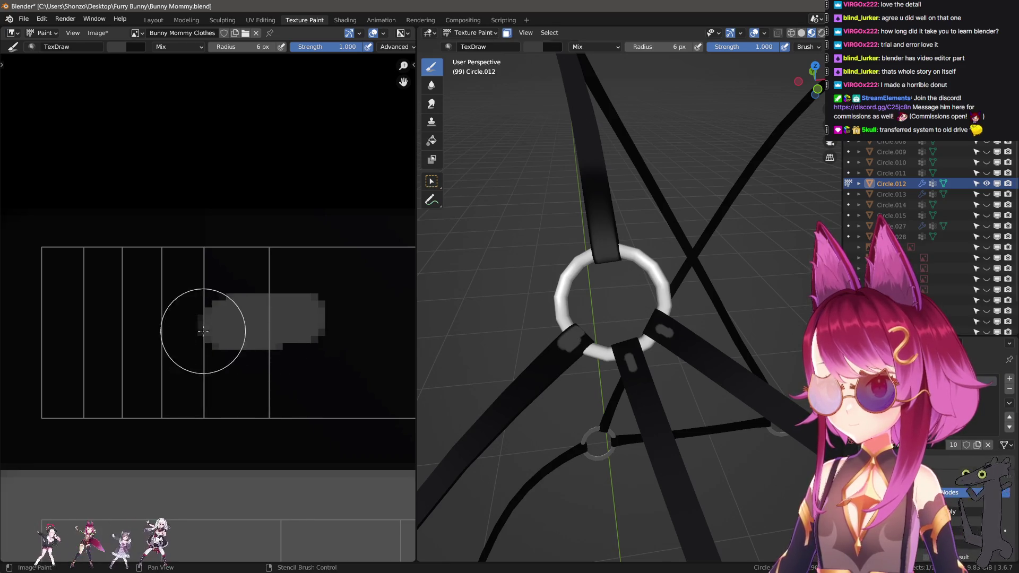
mouse_move(169, 357)
mouse_down()
mouse_move(170, 301)
mouse_move(228, 284)
mouse_move(306, 296)
mouse_move(296, 336)
mouse_up()
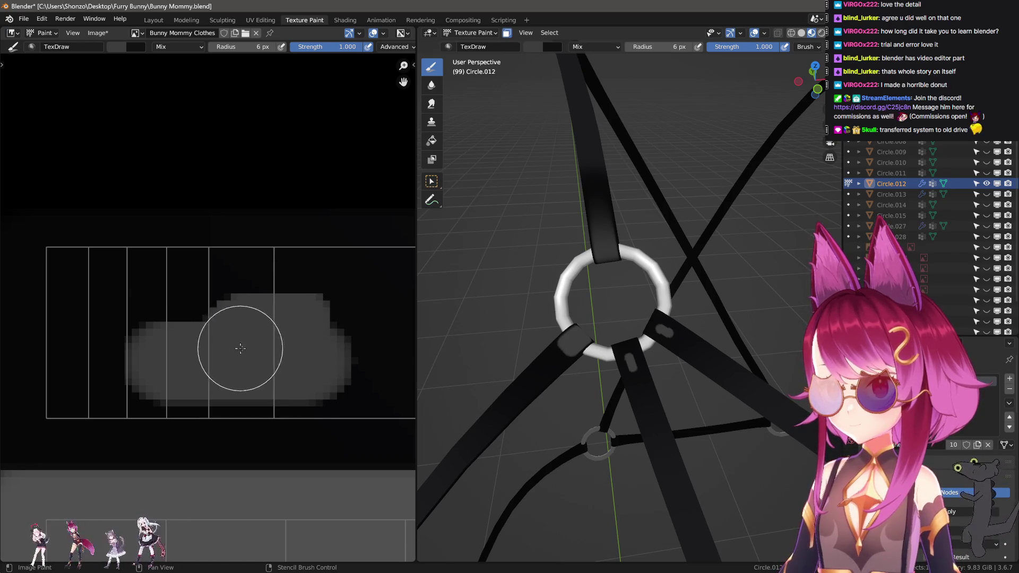
- Switch to Smear at a smaller radius and fade the blob's right side
key(shift+space)
middle_drag(251, 339, 194, 332)
scroll(329, 345, down, 1)
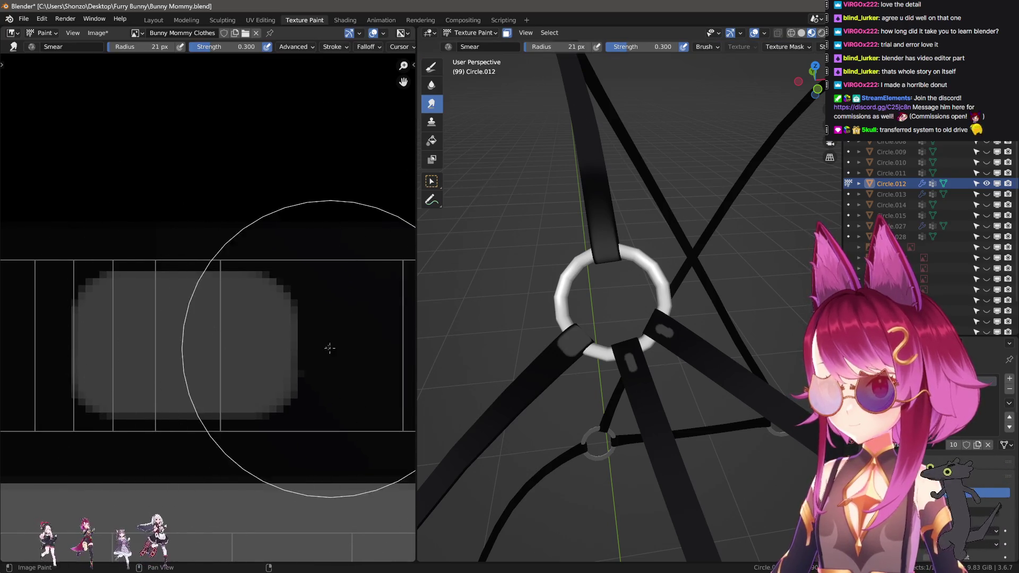
key(f)
click(288, 341)
drag(342, 304, 141, 318)
- Enlarge the smear brush slightly and stretch the grey rightward toward the strip's end
key(f)
click(218, 335)
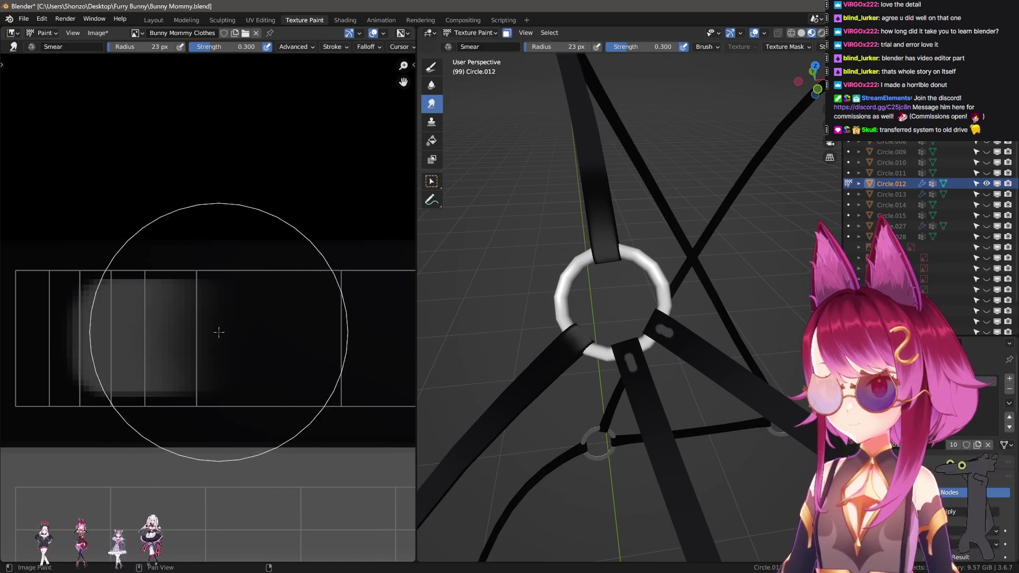
drag(219, 334, 375, 335)
scroll(285, 326, down, 1)
drag(284, 325, 364, 326)
middle_drag(160, 313, 248, 320)
scroll(247, 319, down, 1)
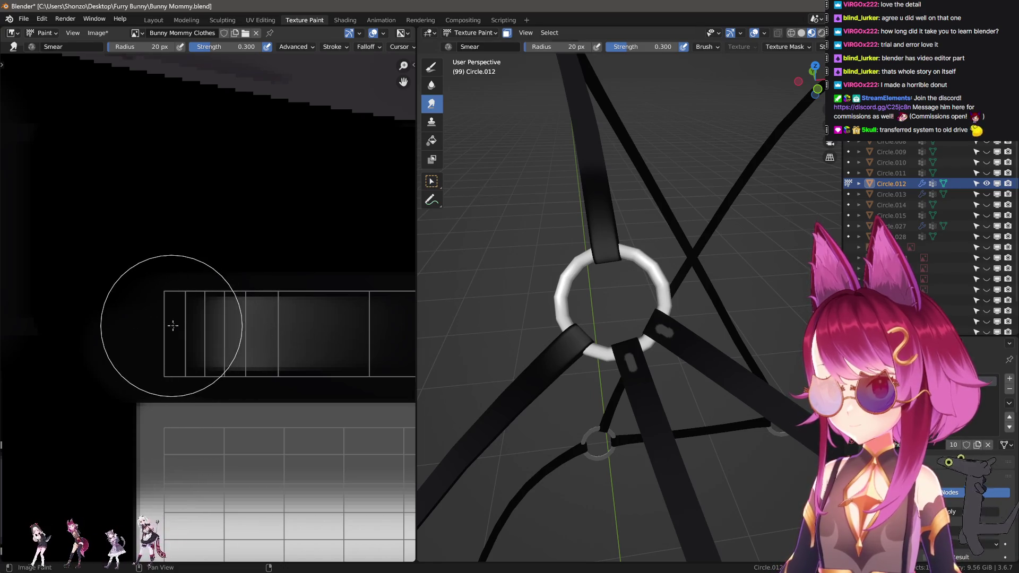
scroll(486, 301, up, 5)
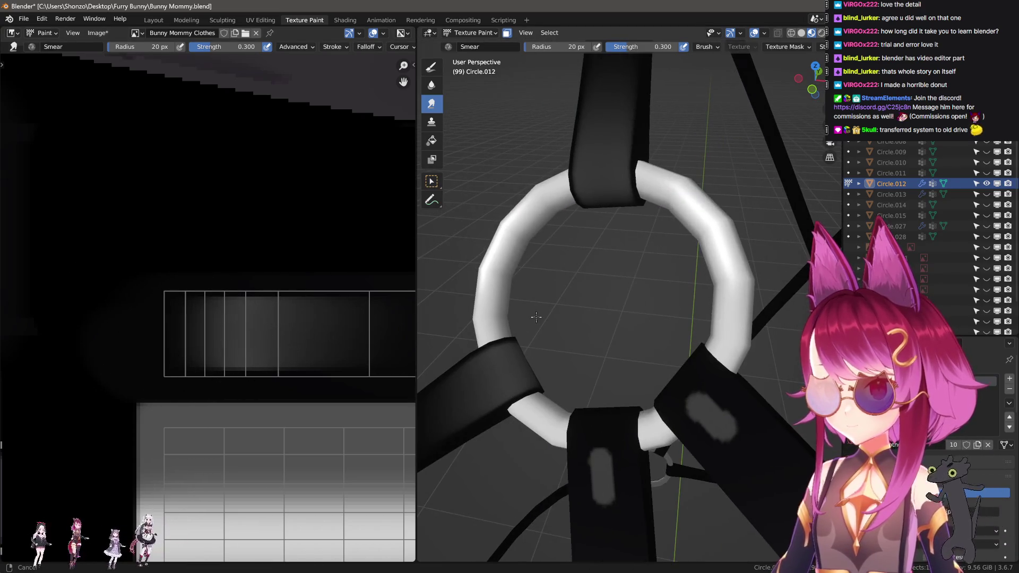
- Paint grey line strokes across and along the top of the next strap UV strip
key(f)
key(Escape)
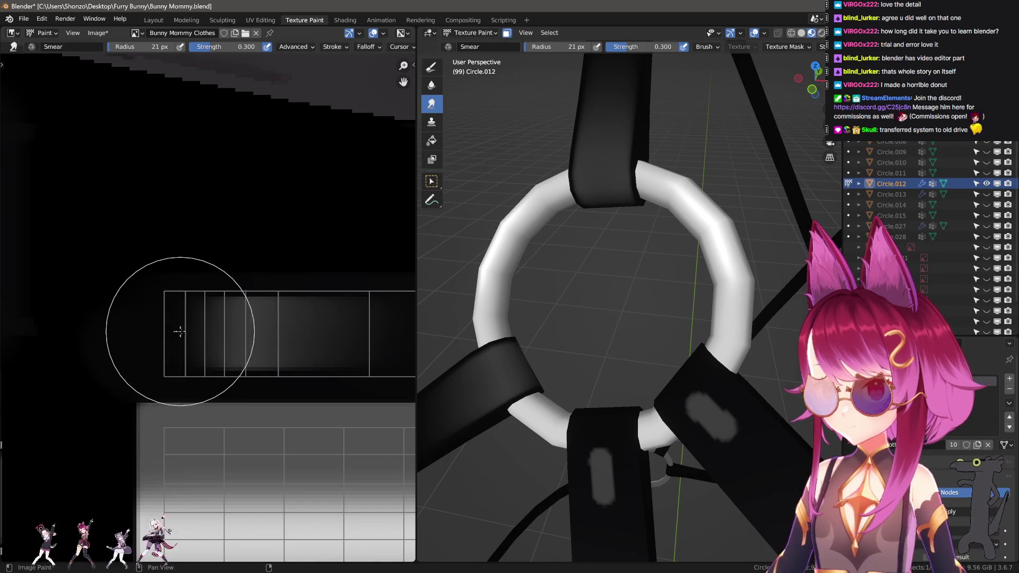
scroll(183, 319, down, 4)
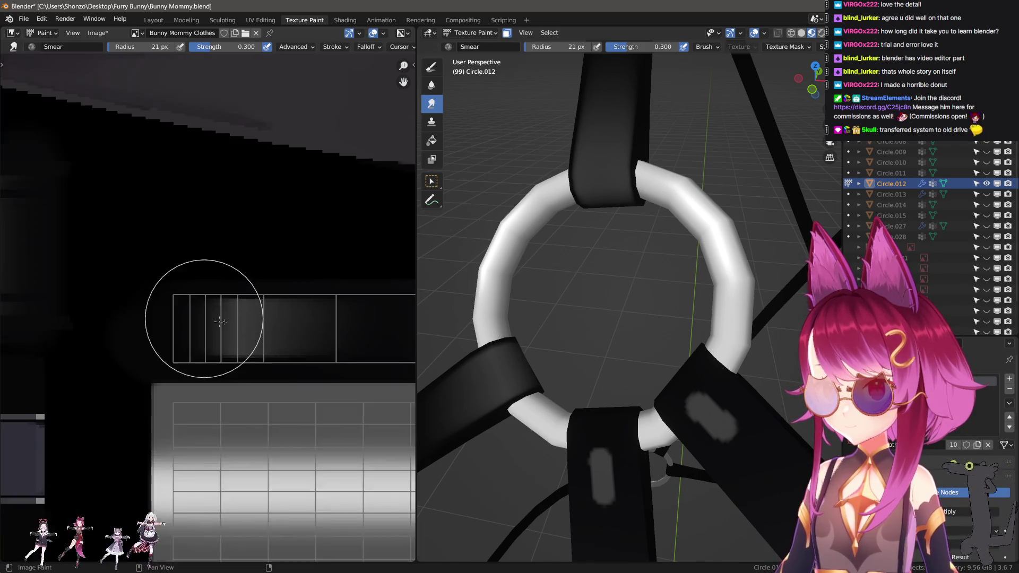
shift+scroll(239, 325, down, 4)
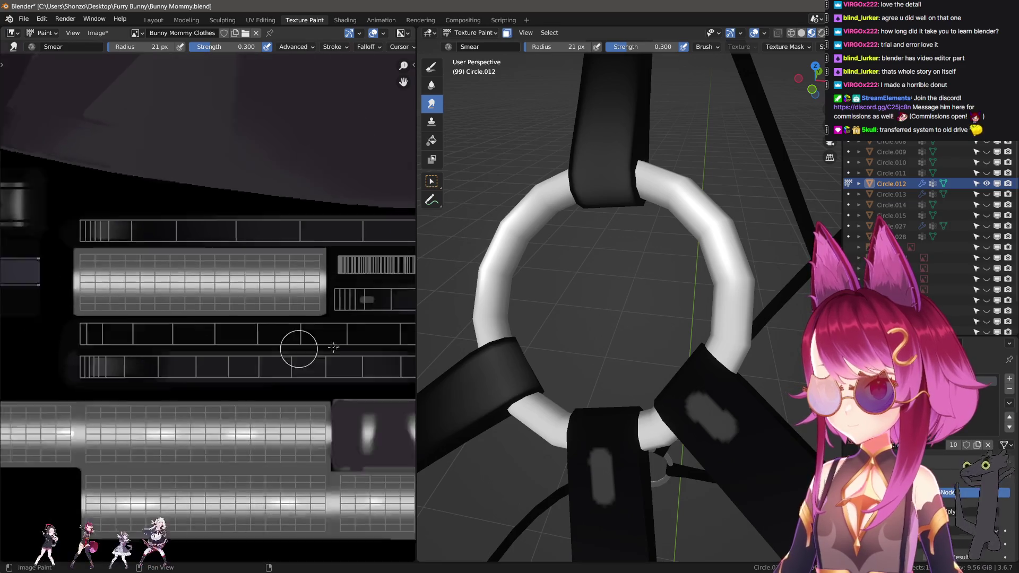
scroll(223, 368, up, 5)
key(d)
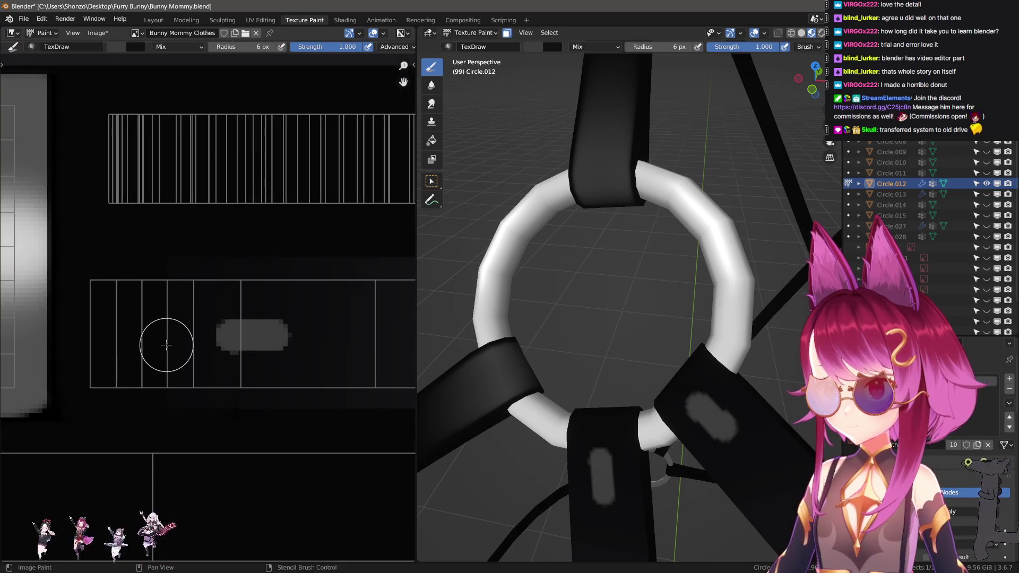
drag(270, 345, 270, 345)
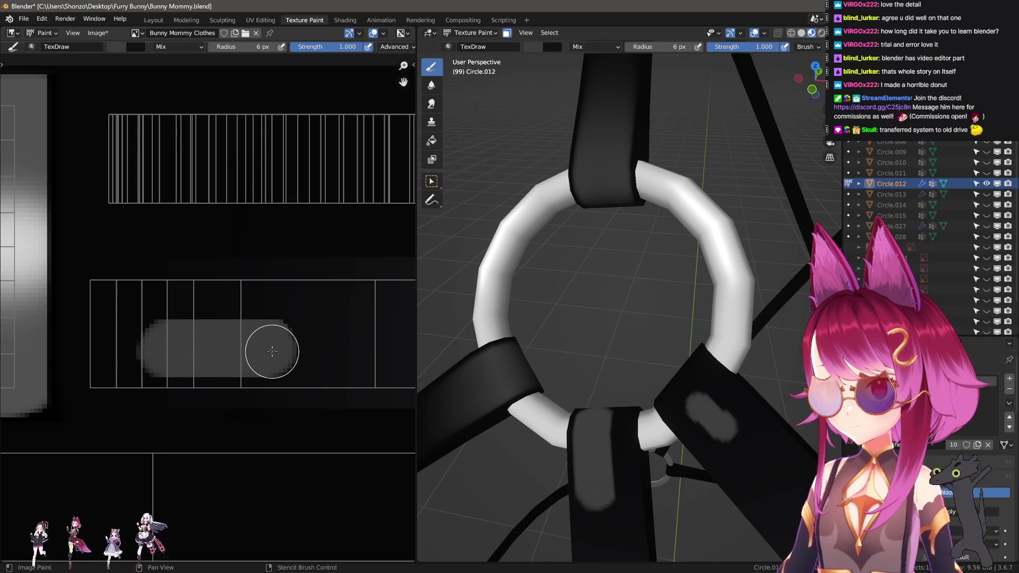
drag(271, 316, 270, 314)
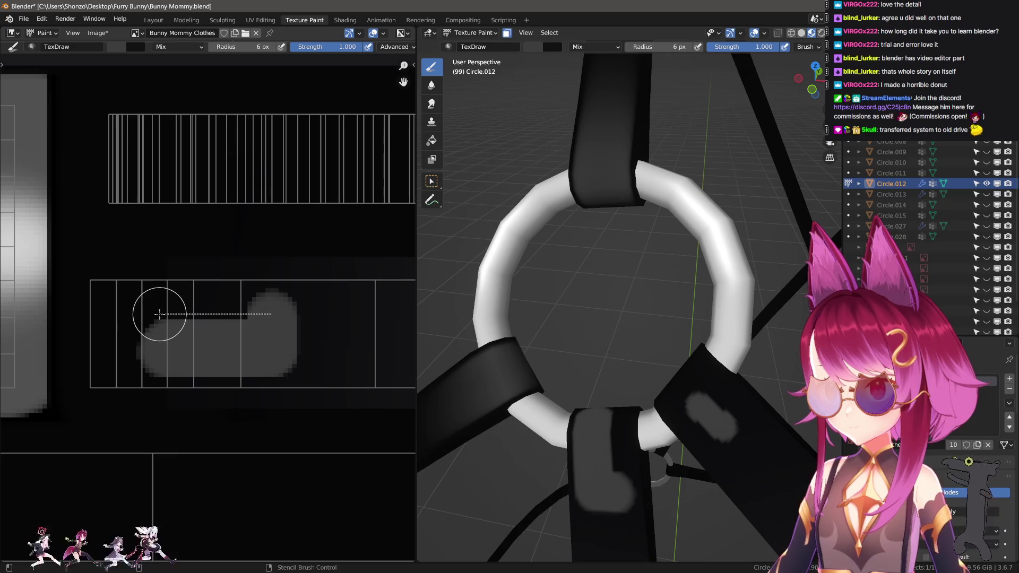
drag(159, 314, 160, 315)
- Smear the grey bar's right end with a slightly larger Smear brush
key(shift+space)
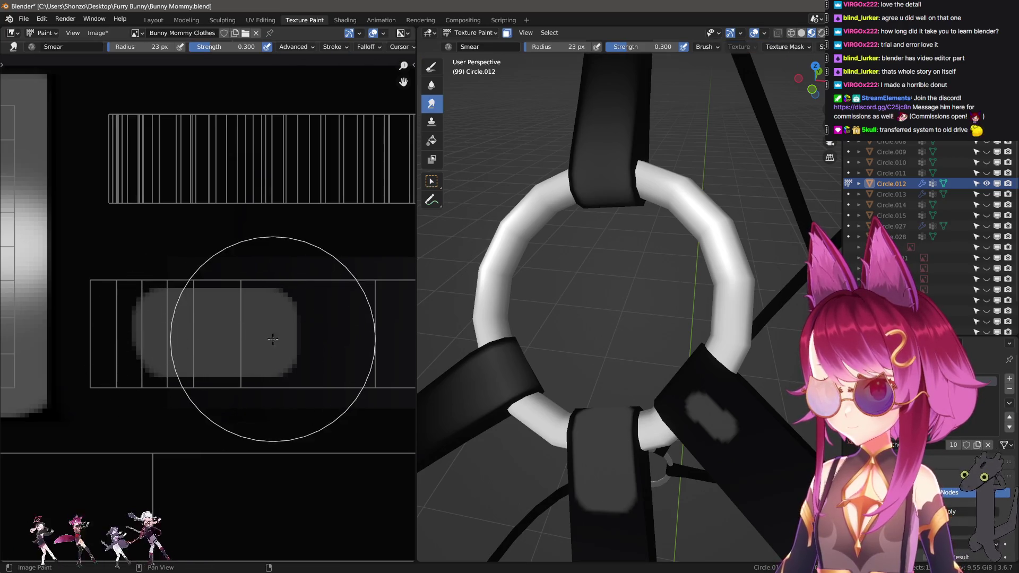
drag(363, 329, 254, 335)
key(bracketright)
key(bracketright)
scroll(238, 331, down, 1)
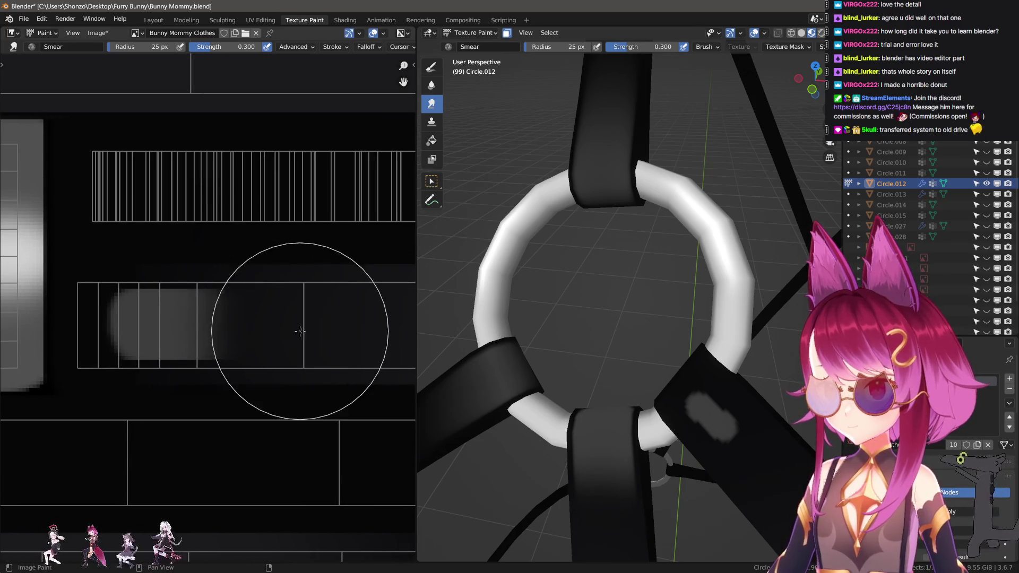
mouse_move(255, 335)
mouse_down()
mouse_move(352, 334)
mouse_move(331, 332)
mouse_up()
scroll(278, 333, down, 1)
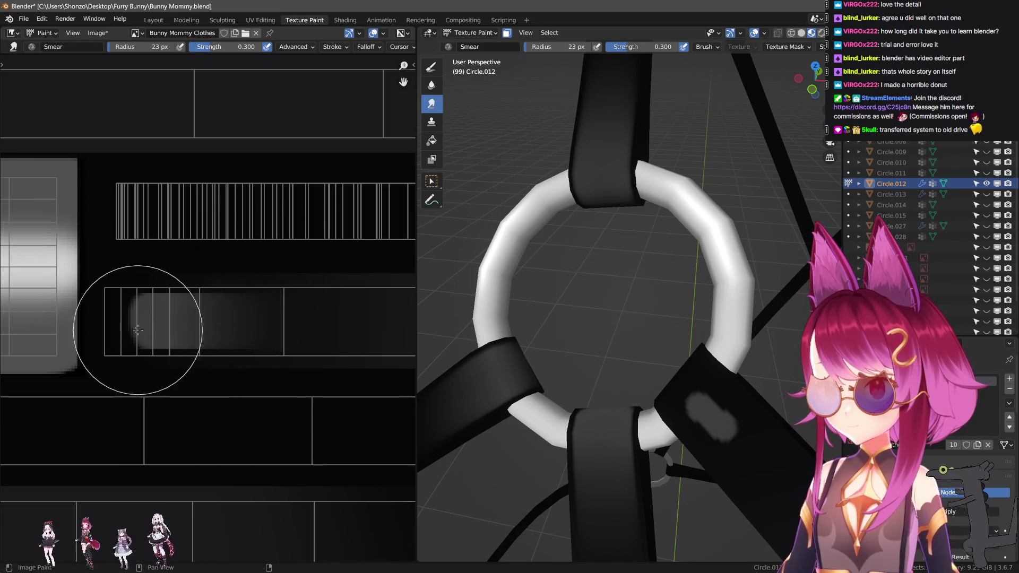
scroll(137, 330, up, 2)
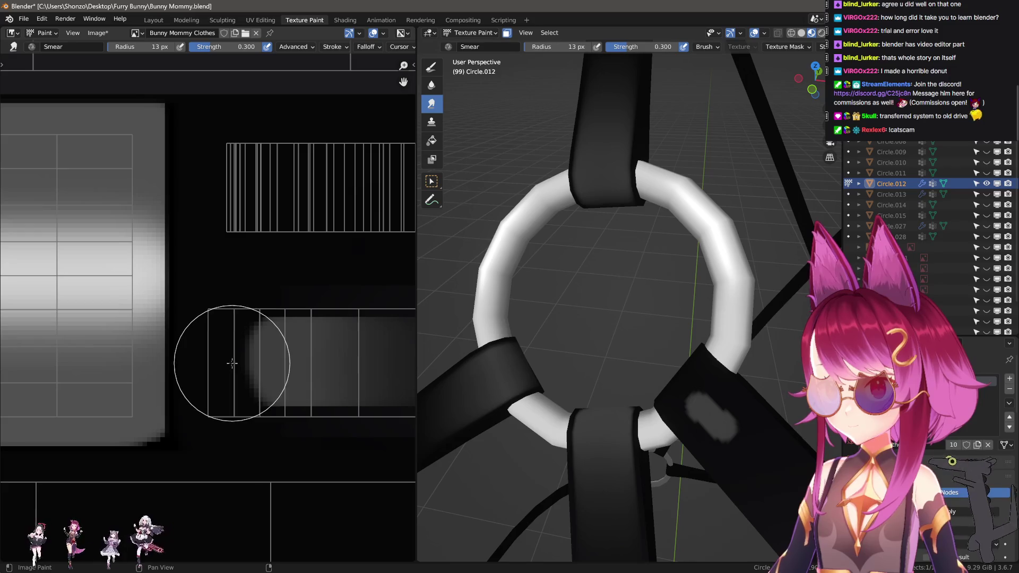
- Resize the Smear brush to 22 px and smear straight along the bar to soften it
drag(259, 362, 257, 360)
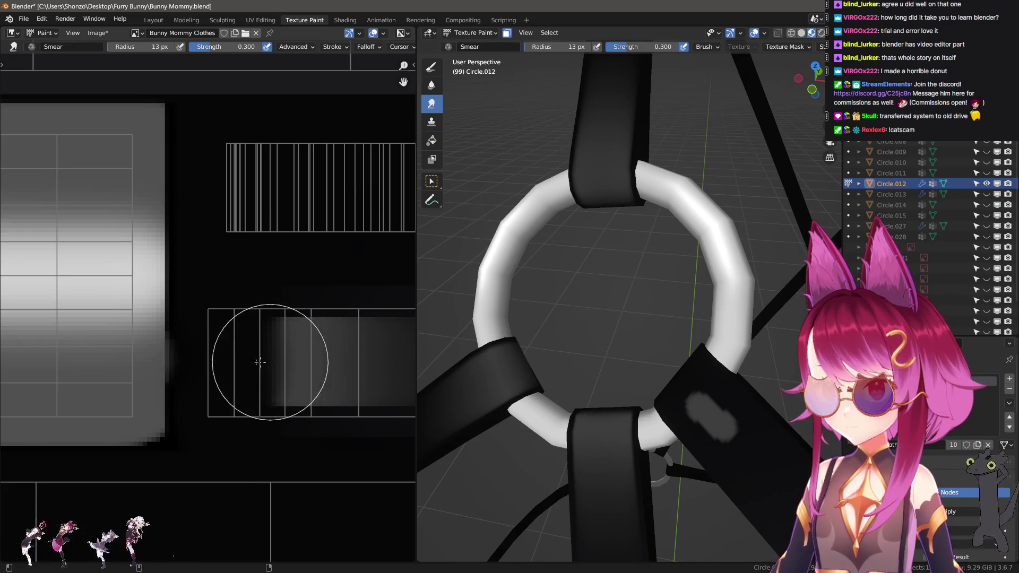
key(f)
click(252, 364)
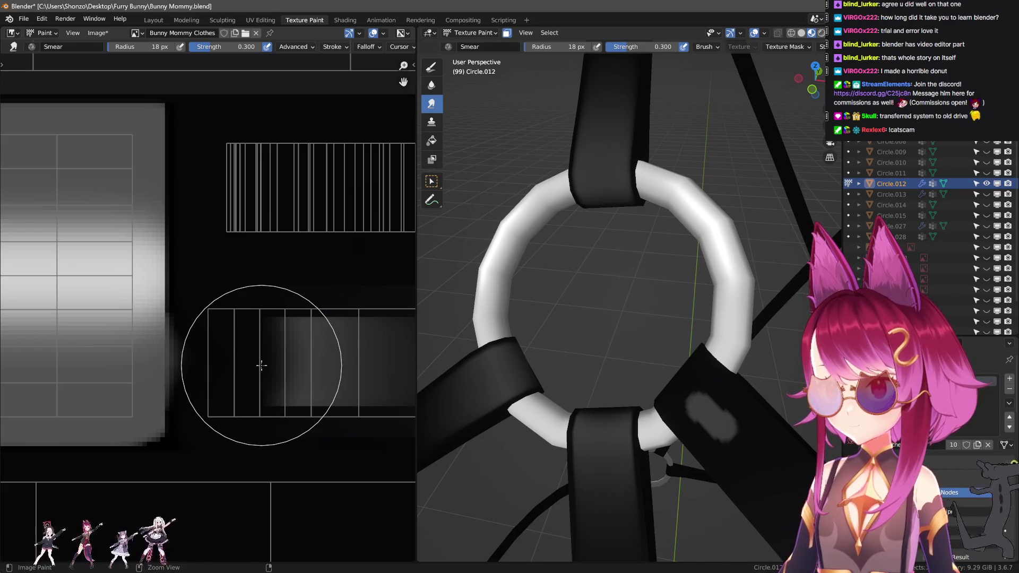
mouse_move(298, 363)
mouse_down()
mouse_move(237, 365)
mouse_move(277, 355)
mouse_up()
key(f)
click(279, 368)
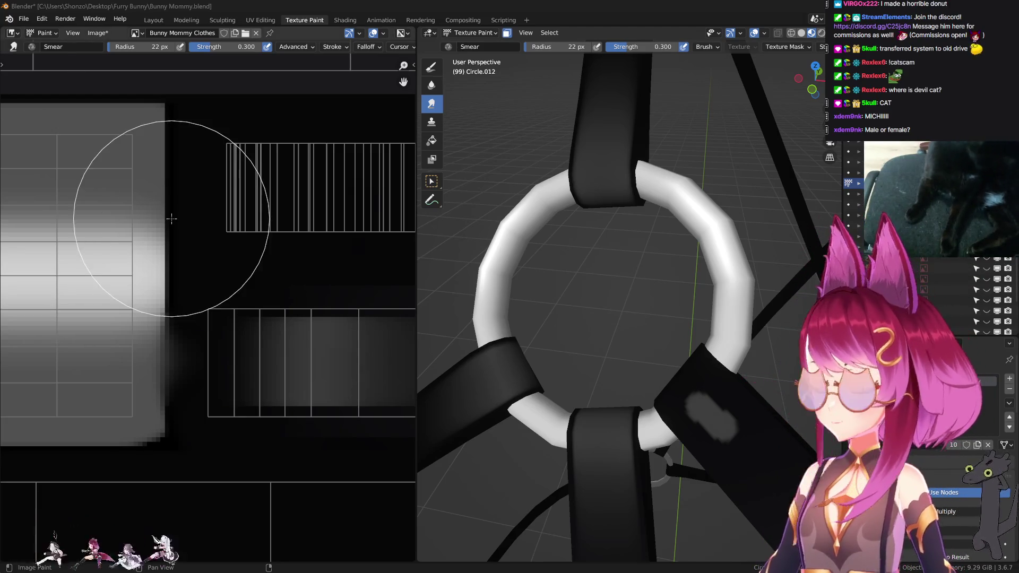
- Undo the stray grey TexDraw stroke painted across the blob
scroll(132, 277, down, 5)
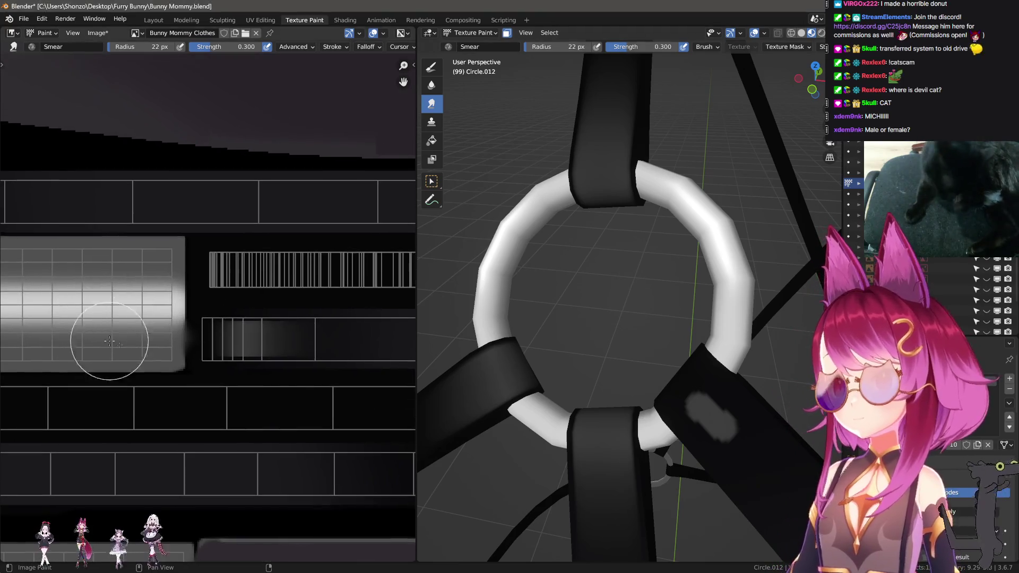
scroll(307, 340, up, 5)
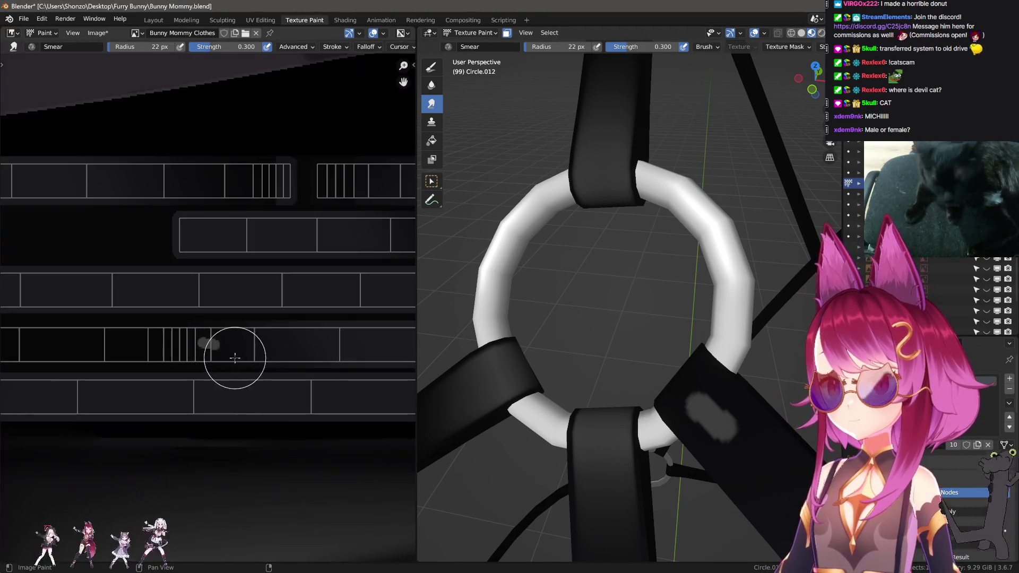
key(shift+space)
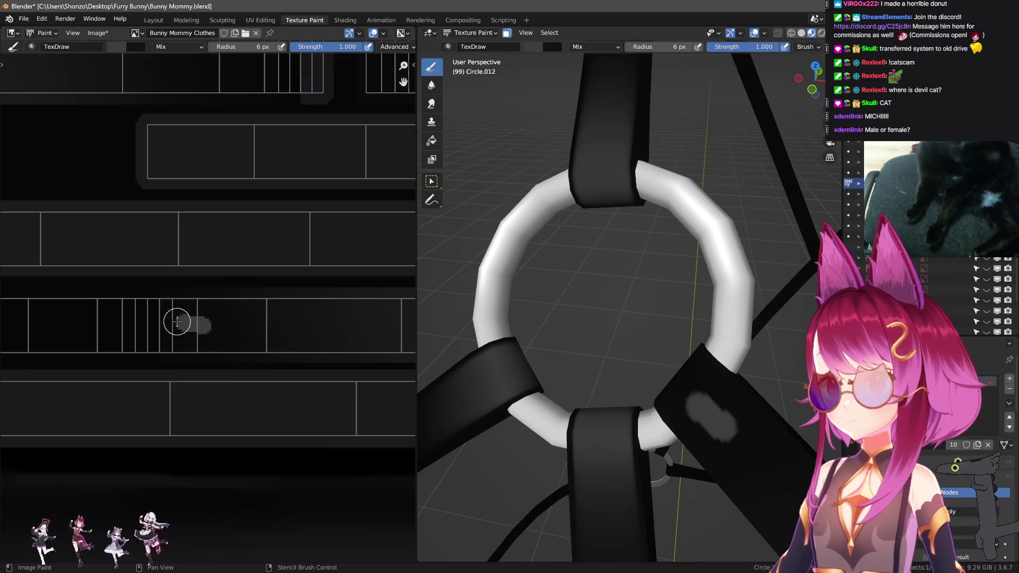
drag(177, 321, 236, 320)
scroll(236, 326, down, 4)
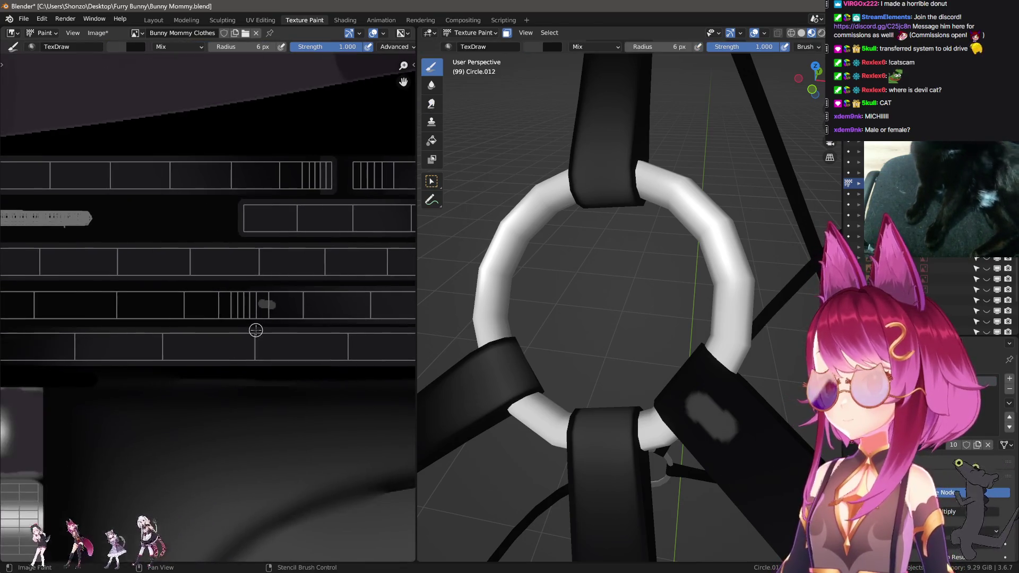
key(ctrl+z)
- Paint a thin grey streak on the strap just below the upper ring
mouse_move(558, 328)
middle_down()
mouse_move(562, 314)
mouse_move(552, 311)
middle_up()
scroll(125, 333, down, 4)
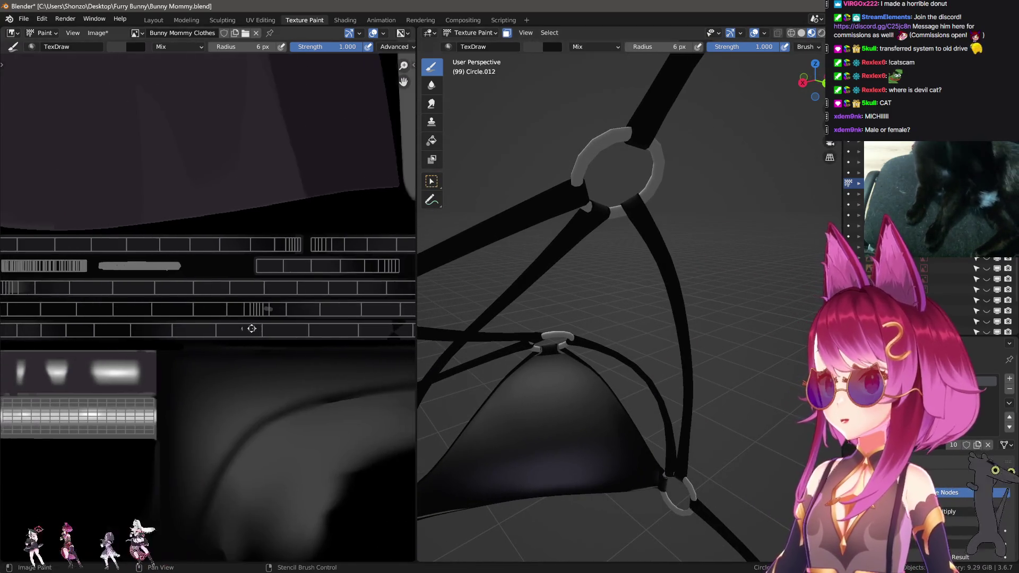
middle_drag(125, 333, 321, 321)
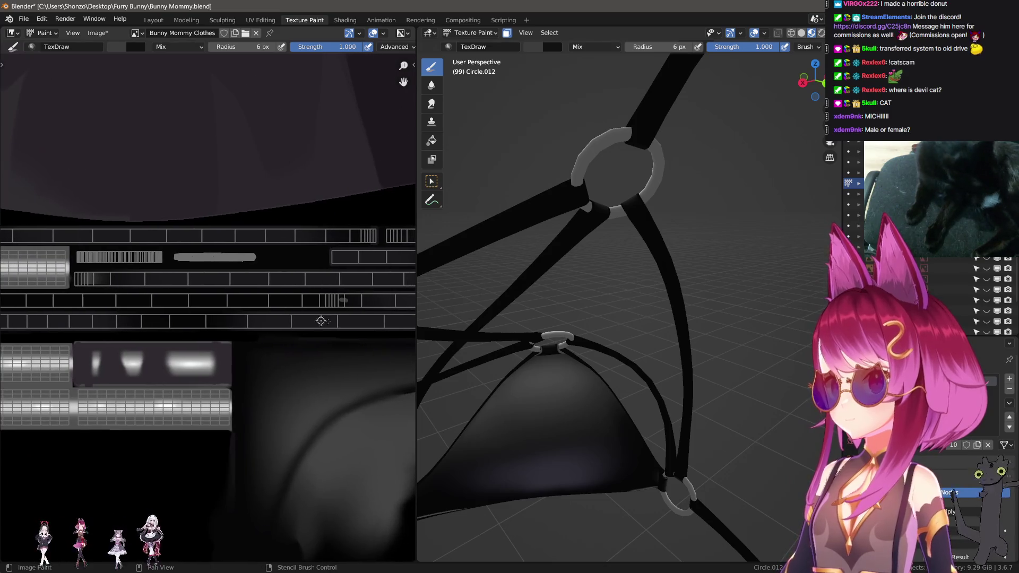
mouse_move(561, 258)
middle_down()
mouse_move(700, 291)
mouse_move(682, 333)
mouse_move(633, 325)
mouse_move(639, 287)
middle_up()
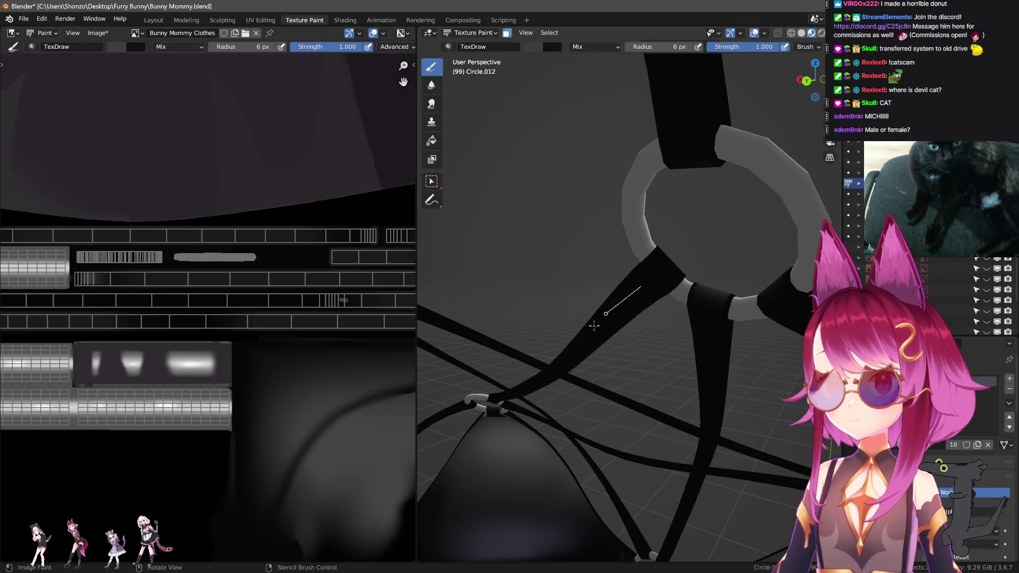
middle_drag(299, 333, 150, 346)
- In Edit Mode with edge select, mark the chosen strap edges as a seam
key(Tab)
key(Tab)
key(Tab)
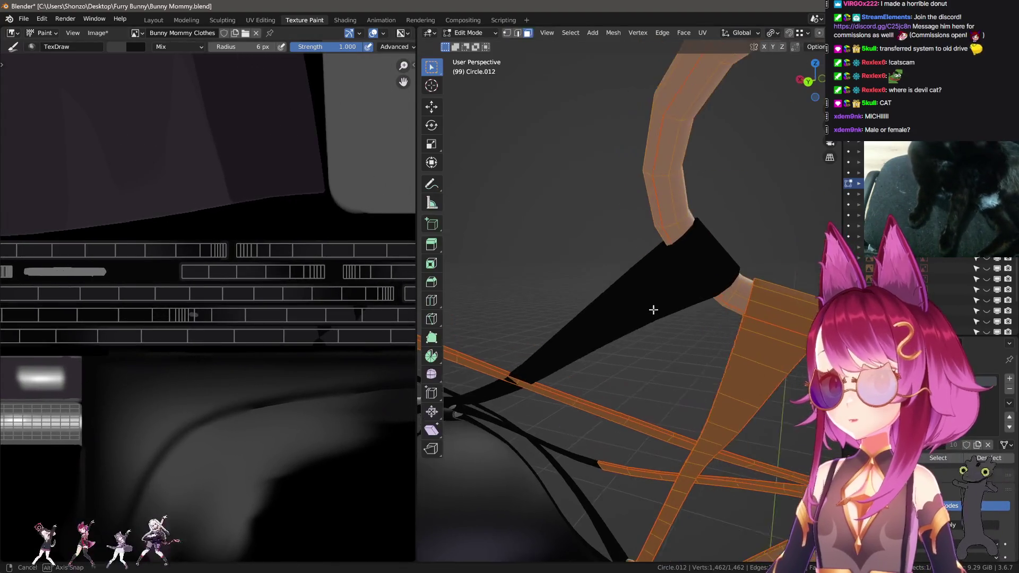
mouse_move(646, 305)
middle_down()
mouse_move(669, 304)
mouse_move(568, 337)
mouse_move(673, 336)
mouse_move(592, 312)
middle_up()
key(alt+a)
scroll(602, 308, up, 8)
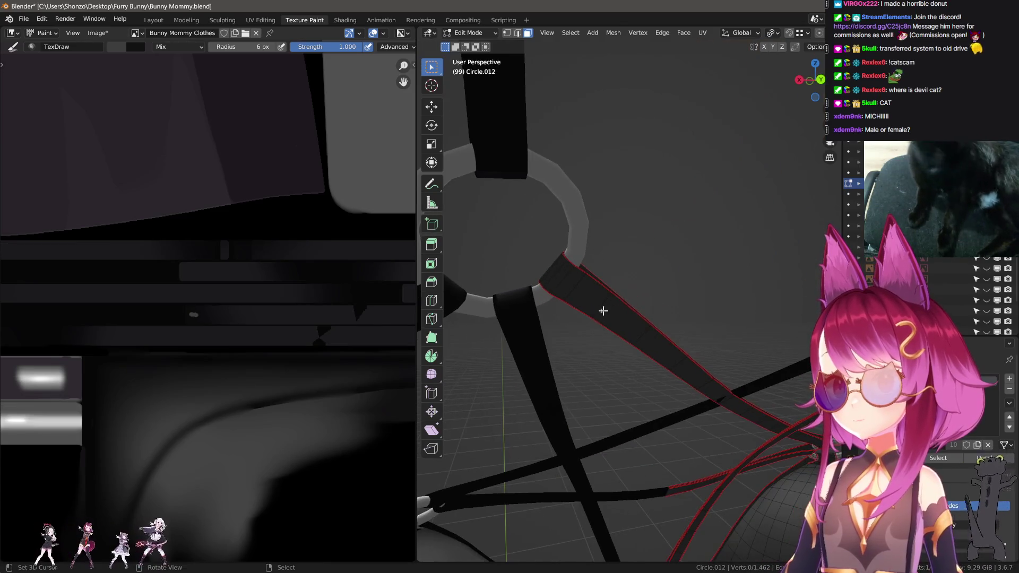
key(ctrl+Tab)
key(e)
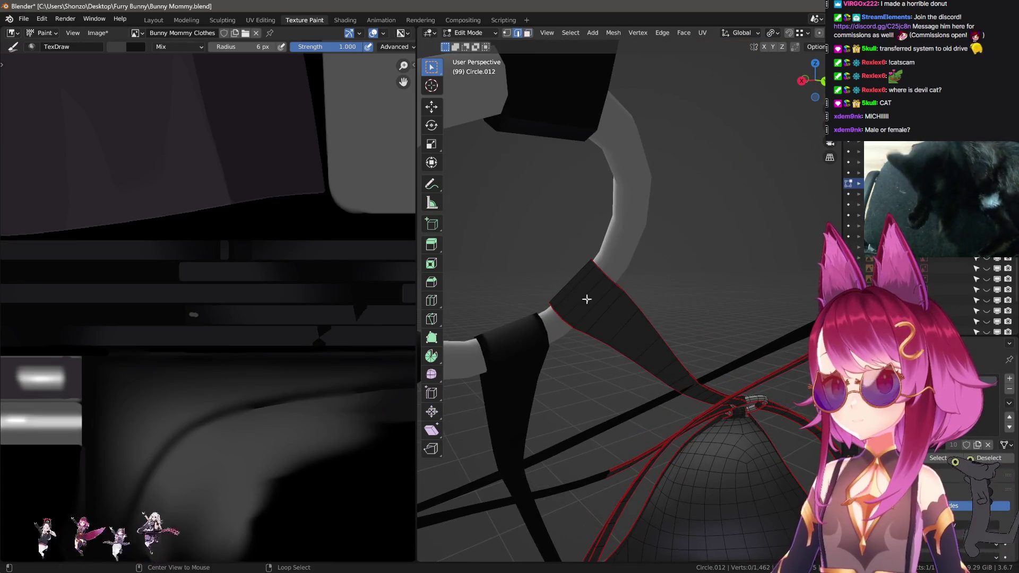
middle_drag(594, 298, 578, 303)
key(ctrl+e)
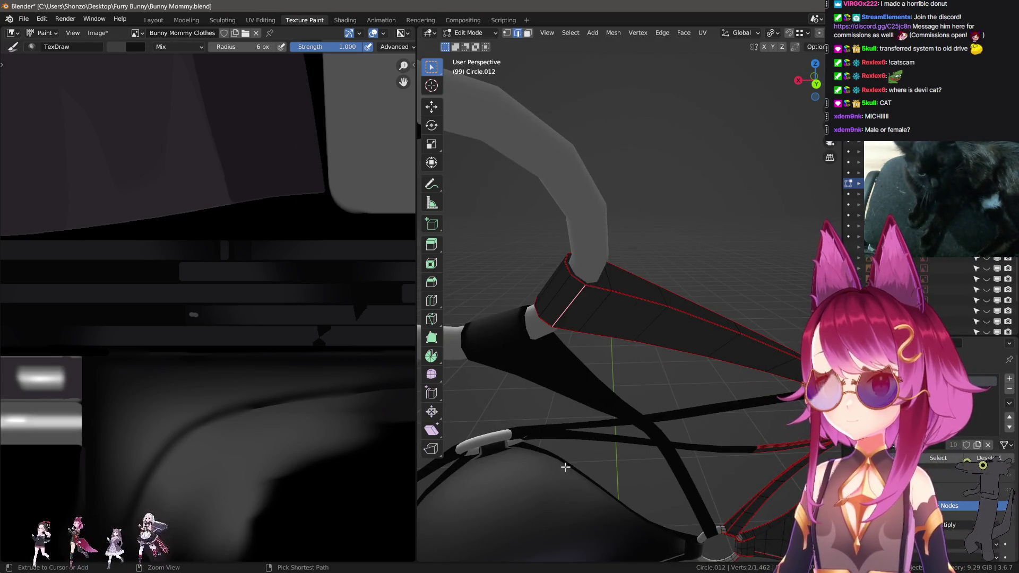
click(566, 468)
- In face select, L-select one whole seam-bounded strap piece, then switch to UV Editing
key(ctrl+Tab)
click(651, 350)
key(l)
key(alt+a)
mouse_move(628, 325)
middle_down()
mouse_move(732, 364)
mouse_move(609, 312)
mouse_move(728, 359)
mouse_move(615, 324)
middle_up()
key(l)
middle_drag(717, 330, 677, 319)
scroll(279, 253, down, 4)
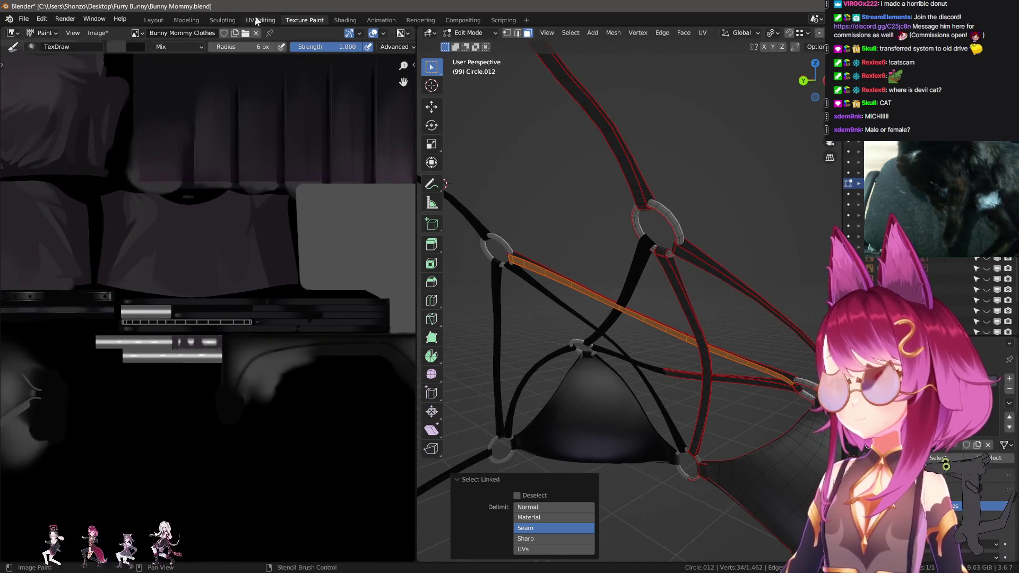
click(256, 20)
scroll(207, 291, down, 3)
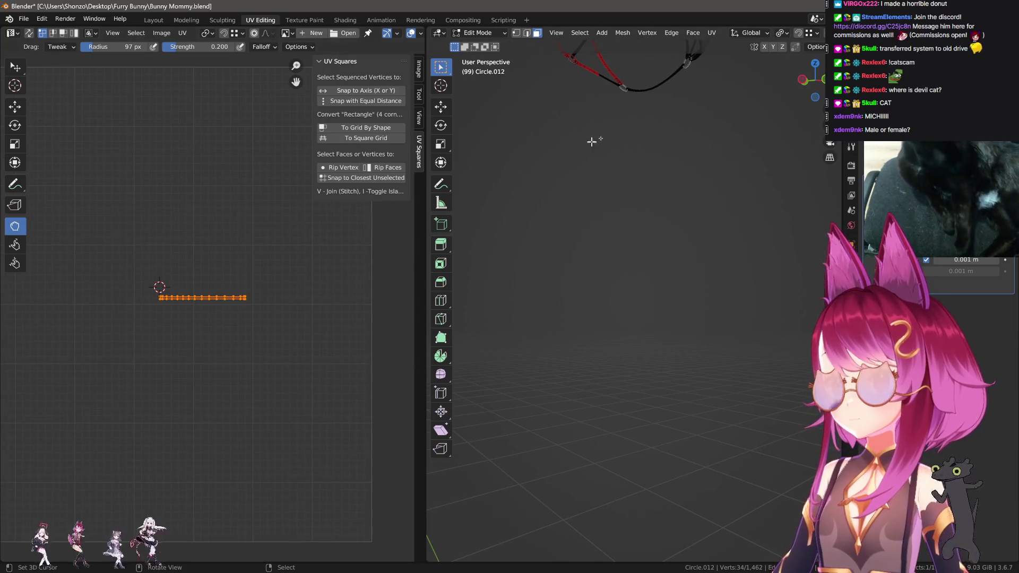
- Select the crossing strap pieces and snap the 2D cursor to the selection
mouse_move(592, 141)
middle_down()
mouse_move(653, 141)
mouse_move(708, 292)
mouse_move(610, 332)
mouse_move(636, 276)
mouse_move(690, 308)
middle_up()
scroll(701, 313, up, 4)
key(l)
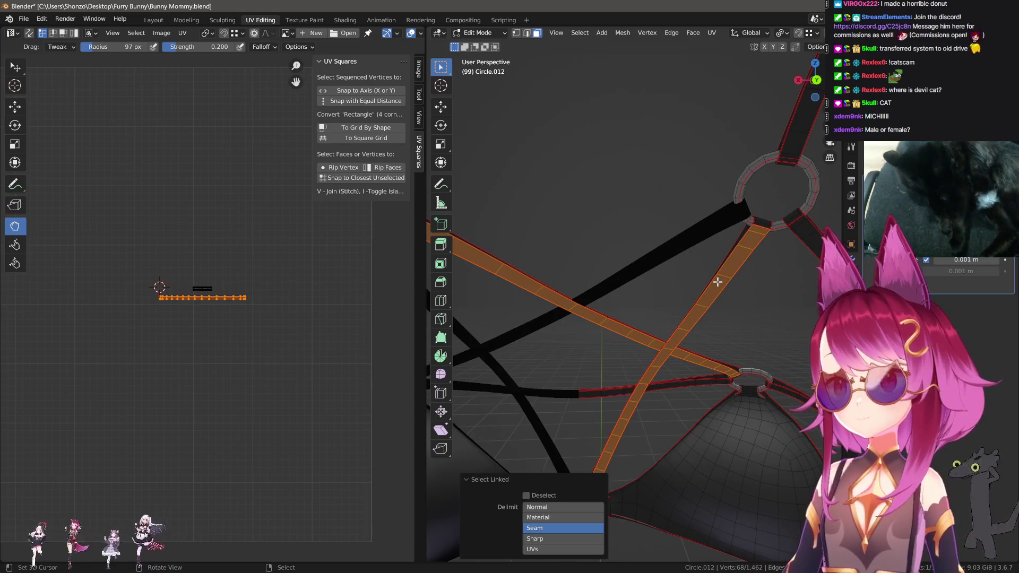
scroll(269, 307, up, 2)
key(l)
scroll(193, 318, down, 1)
scroll(204, 315, up, 4)
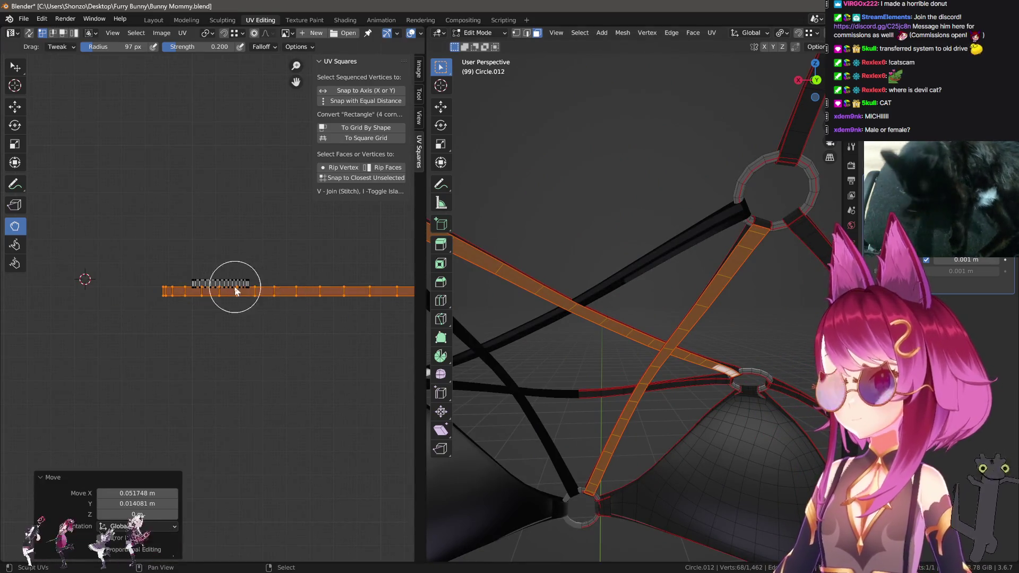
key(alt+a)
key(shift+s)
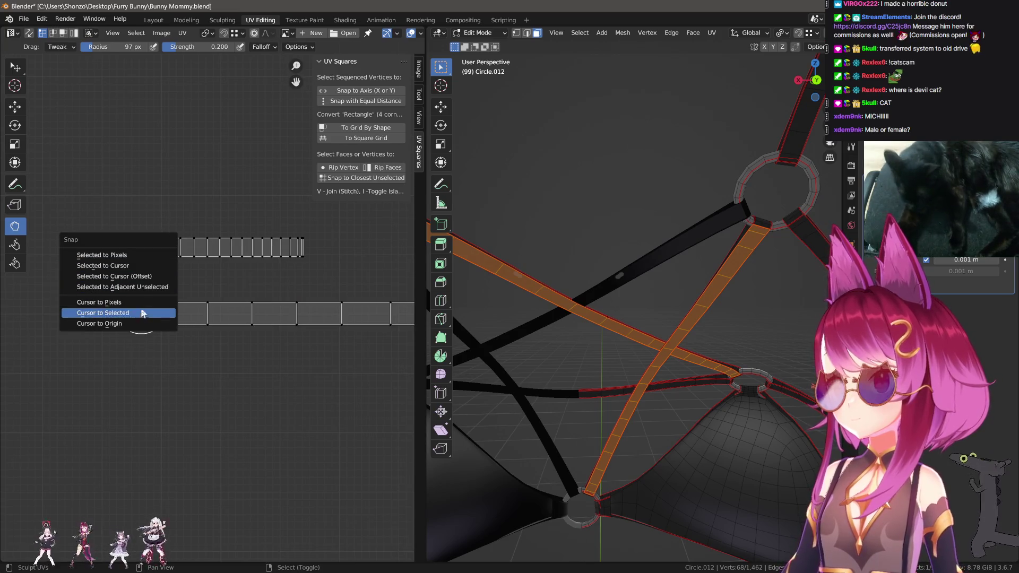
click(133, 312)
- Move the long strap UV island onto the grey island and scale it to match
key(l)
key(g)
click(189, 246)
key(g)
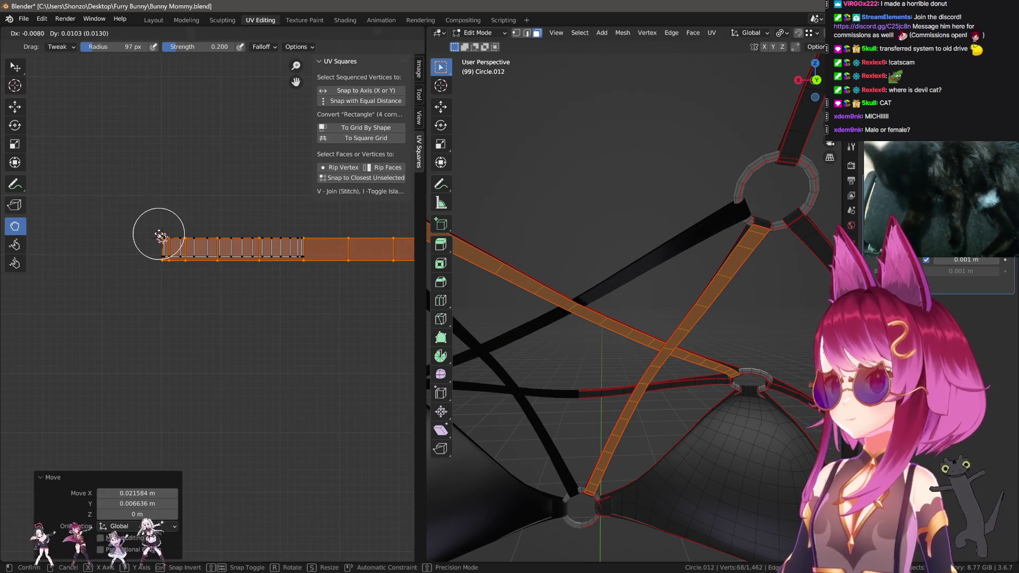
click(177, 240)
key(s)
key(x)
click(297, 233)
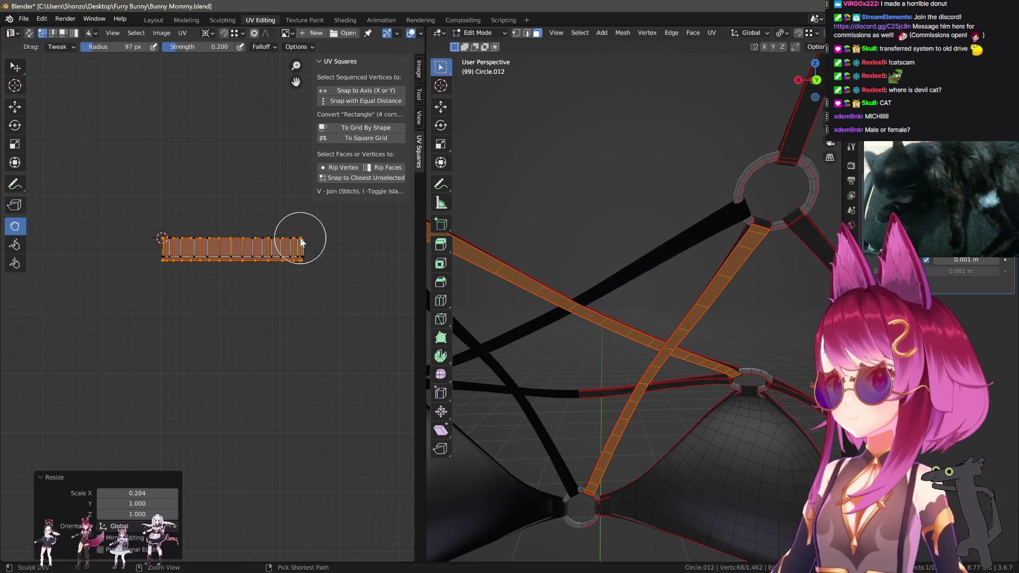
key(s)
key(x)
click(307, 239)
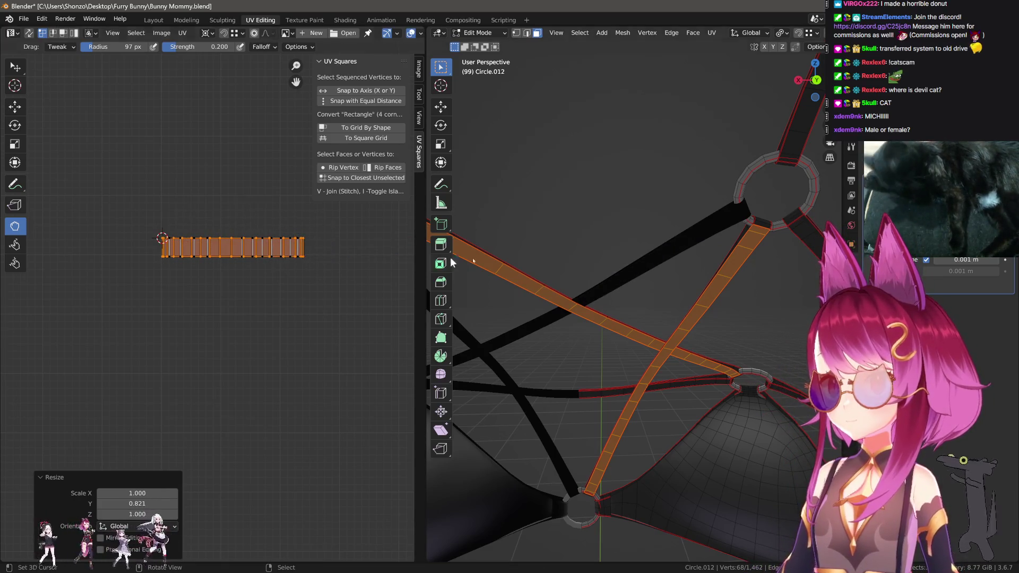
- Select the whole mesh and return to Texture Paint mode
key(a)
key(ctrl+Tab)
key(Tab)
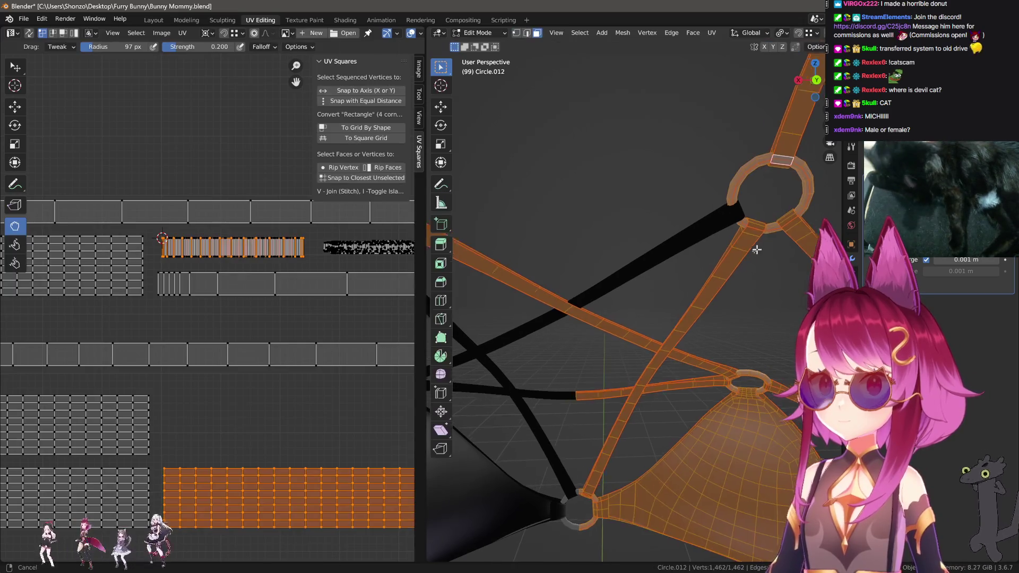
scroll(663, 281, up, 6)
key(Tab)
scroll(652, 293, down, 5)
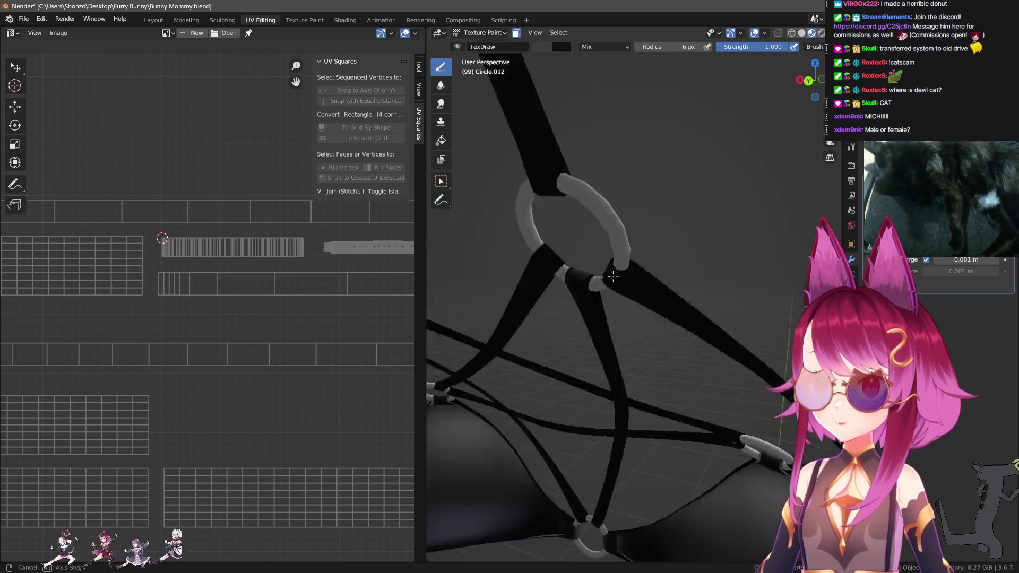
- Switch to the Texture Paint workspace with the ring in view
middle_drag(652, 293, 561, 339)
scroll(213, 260, down, 4)
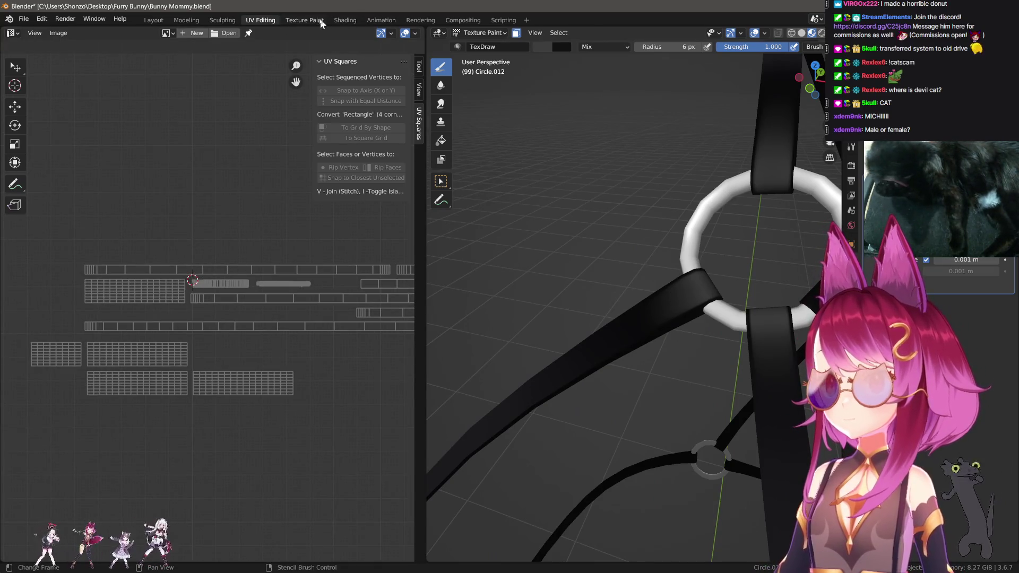
click(304, 20)
scroll(226, 363, down, 3)
scroll(227, 363, up, 5)
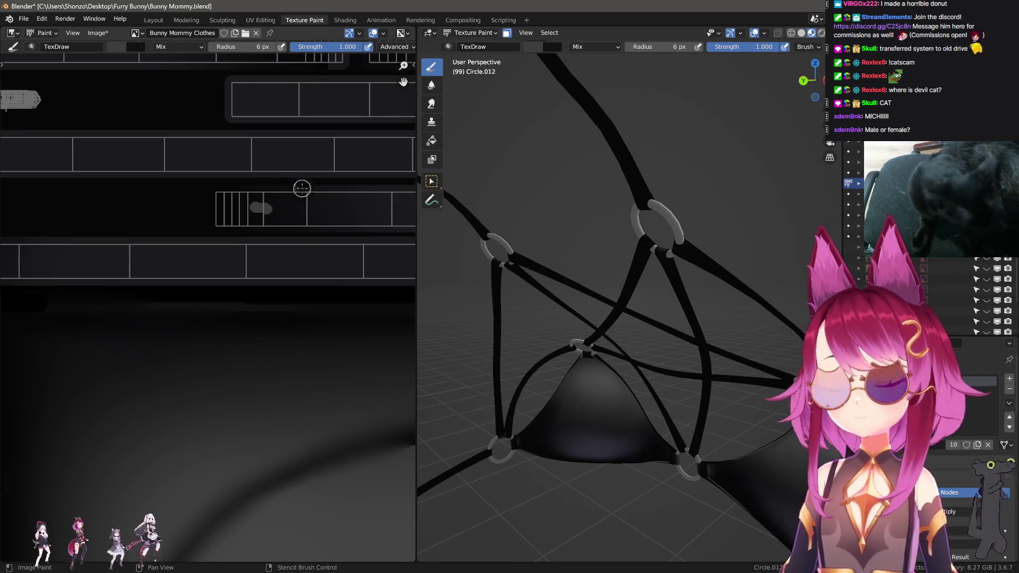
scroll(302, 188, up, 4)
scroll(611, 319, up, 5)
- Paint a grey patch into the resized strap's UV strip, then pick the Smear brush
mouse_move(611, 319)
middle_down()
mouse_move(619, 317)
mouse_move(547, 281)
middle_up()
scroll(196, 298, up, 3)
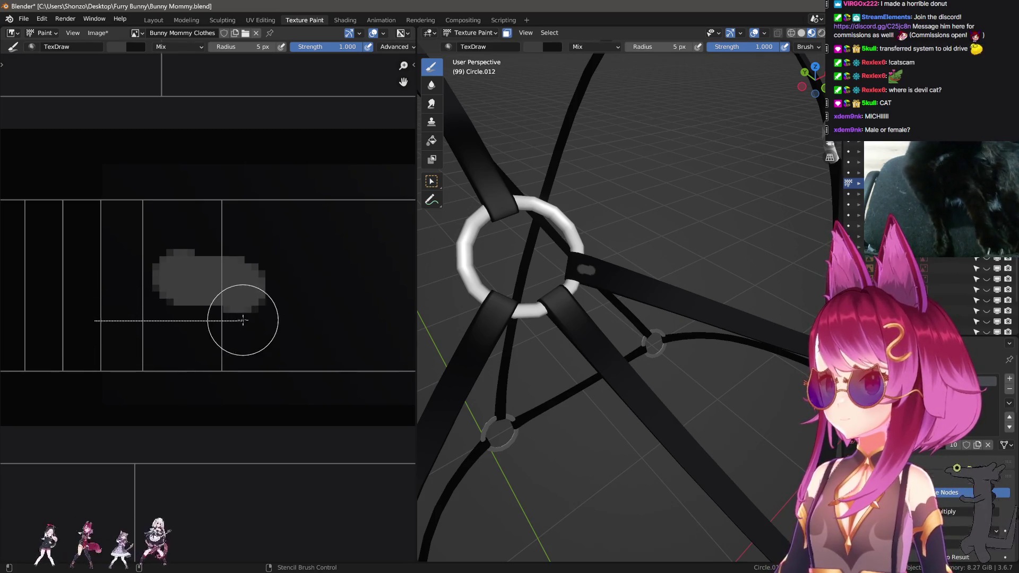
middle_drag(219, 318, 250, 332)
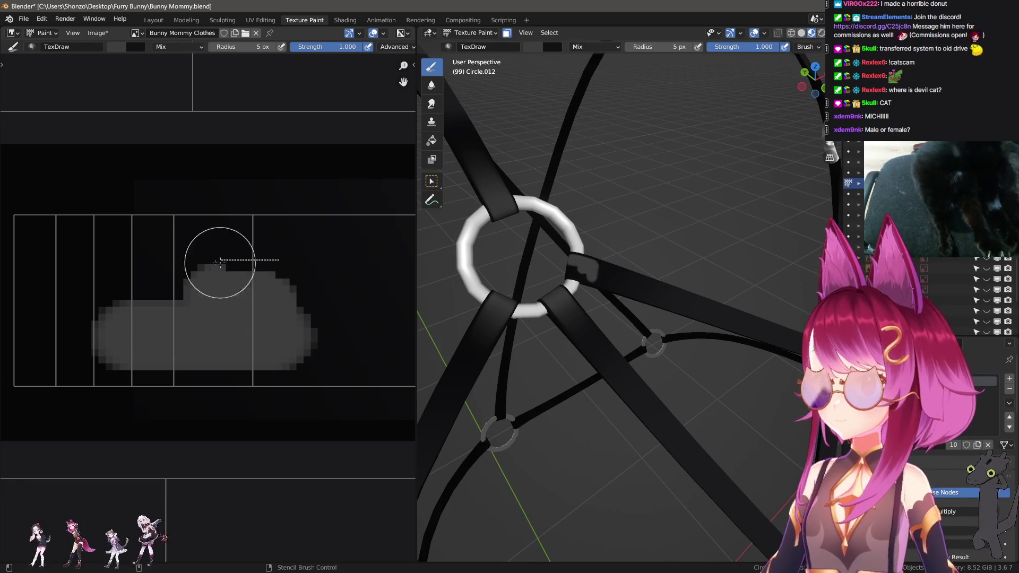
scroll(186, 330, down, 1)
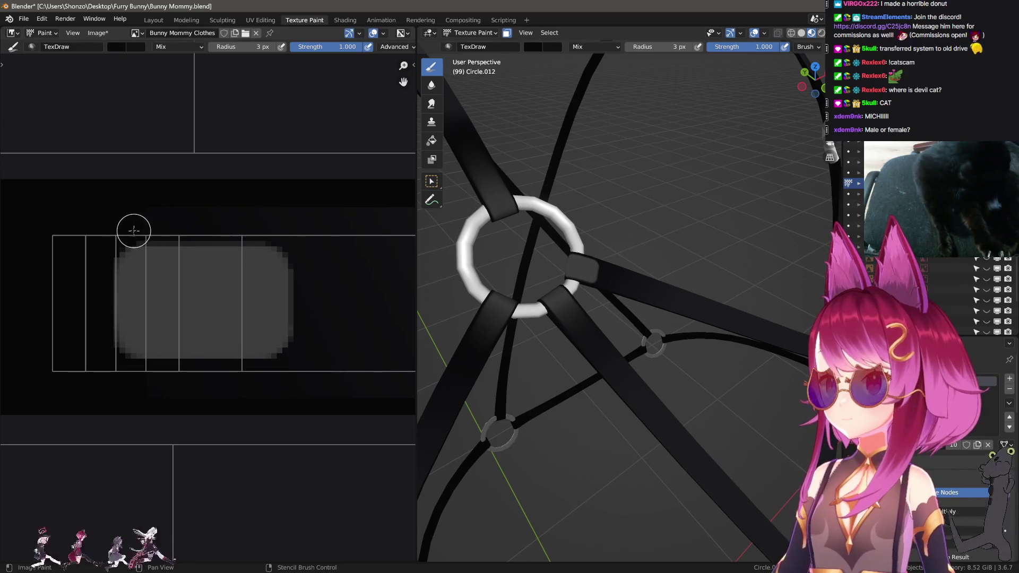
key(shift+space)
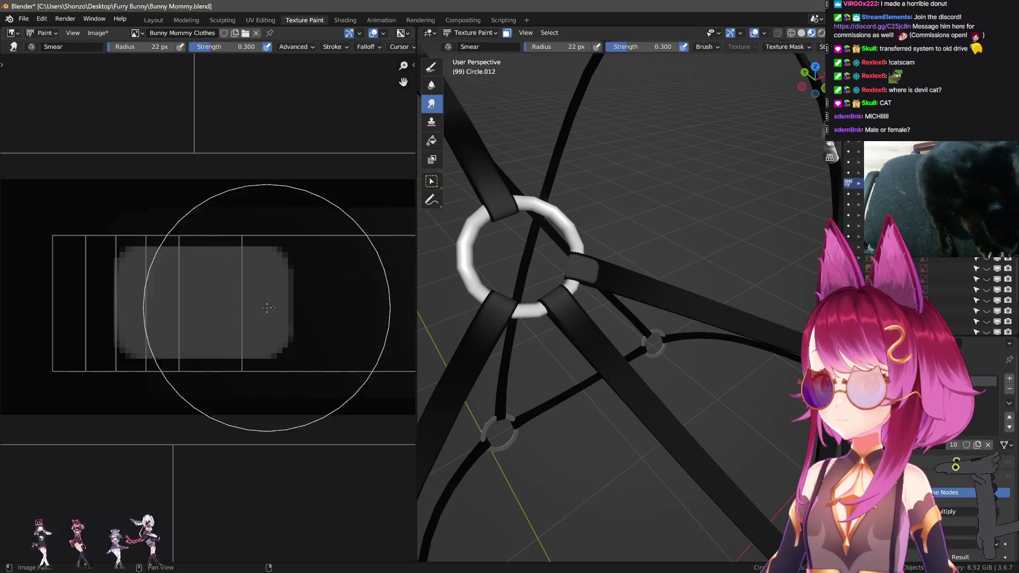
- Smear the grey patch from its right edge, then leftward with a 21 px brush
middle_drag(457, 298, 520, 324)
middle_drag(283, 323, 221, 291)
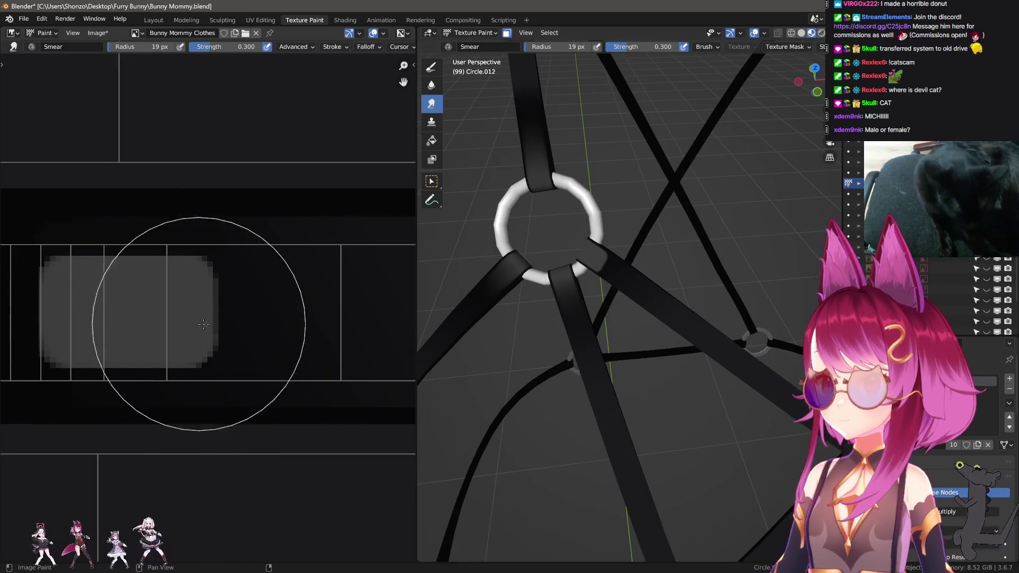
mouse_move(221, 292)
mouse_down()
mouse_move(273, 304)
mouse_move(175, 296)
mouse_move(327, 310)
mouse_move(139, 303)
mouse_move(364, 310)
mouse_move(203, 309)
mouse_up()
middle_drag(203, 308, 329, 311)
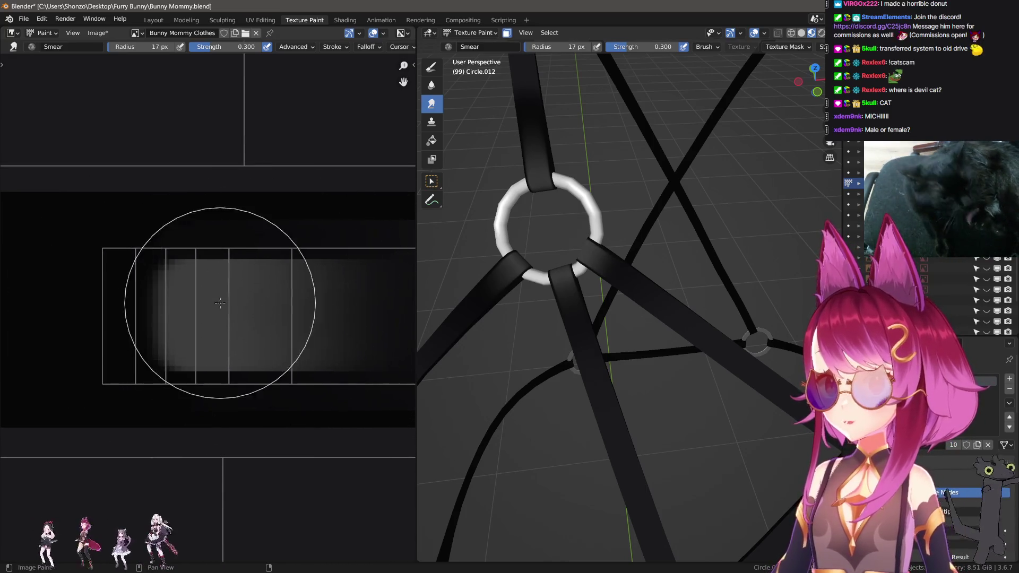
key(f)
click(222, 317)
mouse_move(119, 318)
mouse_down()
mouse_move(36, 310)
mouse_move(118, 307)
mouse_up()
- Continue smearing the gradient along the strip, resizing the brush to 24, 21, 18 and 22 px
mouse_move(263, 319)
middle_down()
mouse_move(194, 316)
mouse_move(266, 314)
middle_up()
key(f)
drag(249, 310, 347, 310)
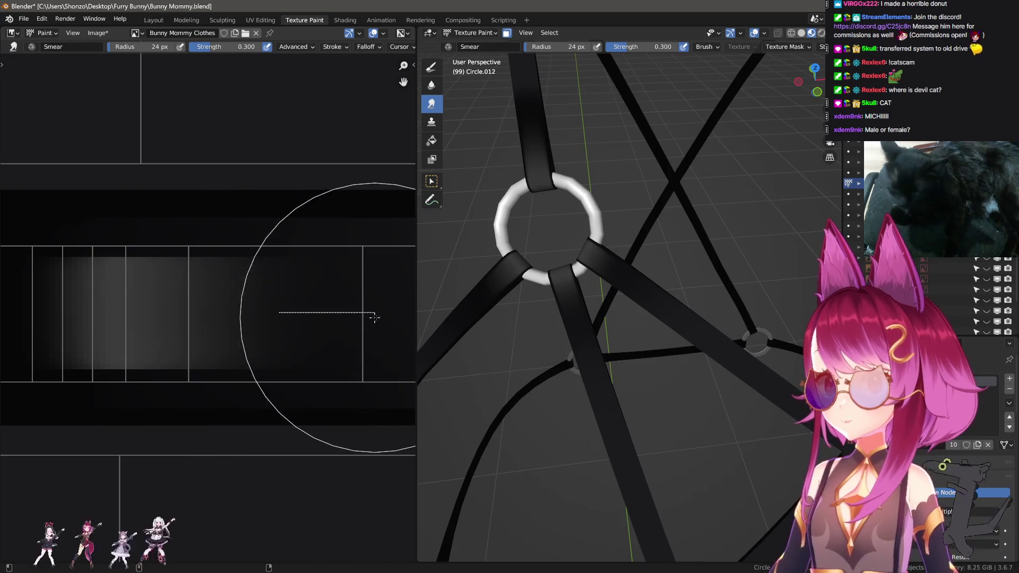
middle_drag(118, 316, 261, 316)
key(f)
click(227, 313)
drag(227, 313, 293, 310)
drag(232, 308, 196, 313)
key(f)
click(187, 304)
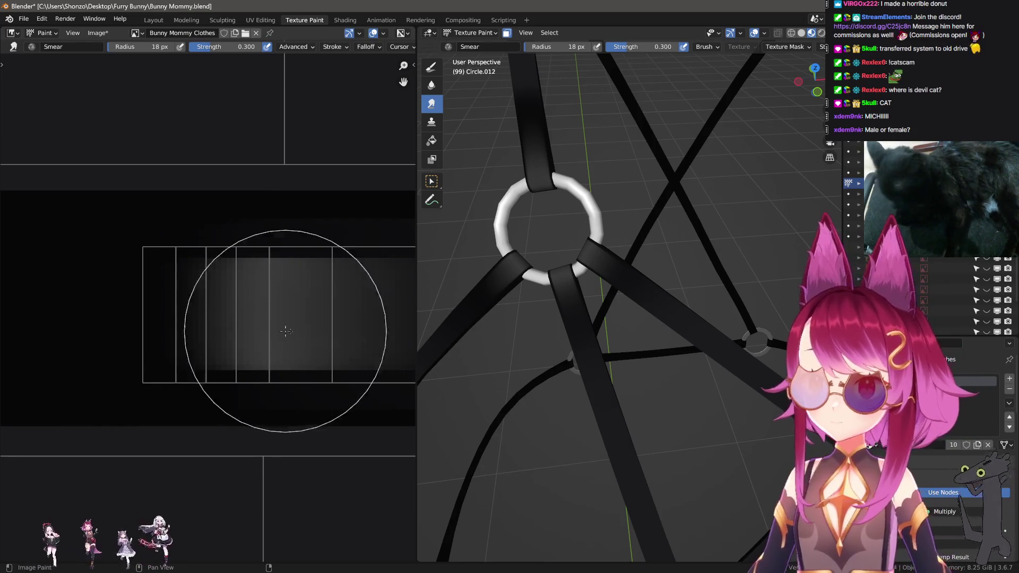
middle_drag(360, 321, 220, 303)
key(f)
click(255, 304)
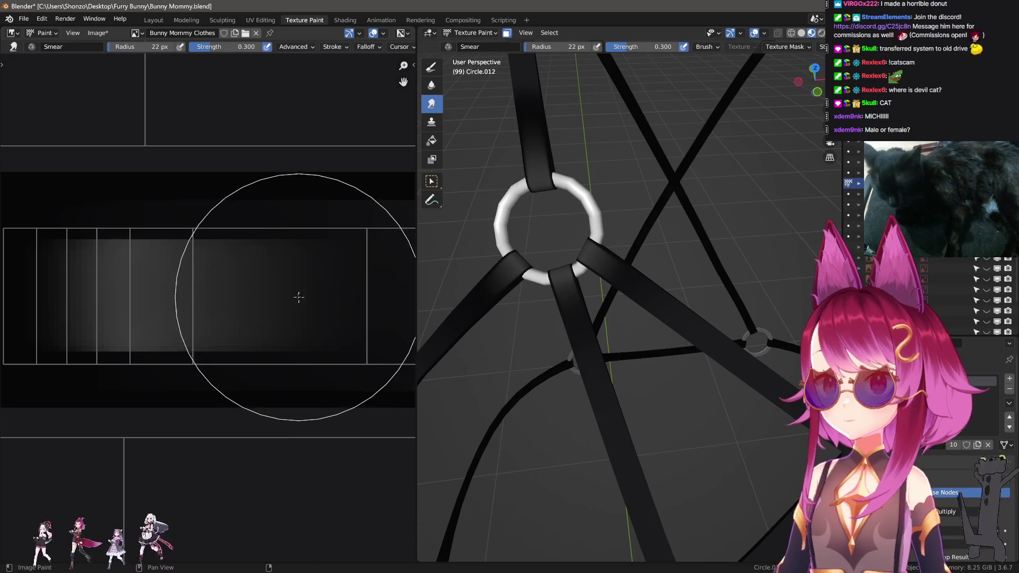
- Orbit and zoom the model to check the smeared strap
middle_drag(584, 265, 615, 234)
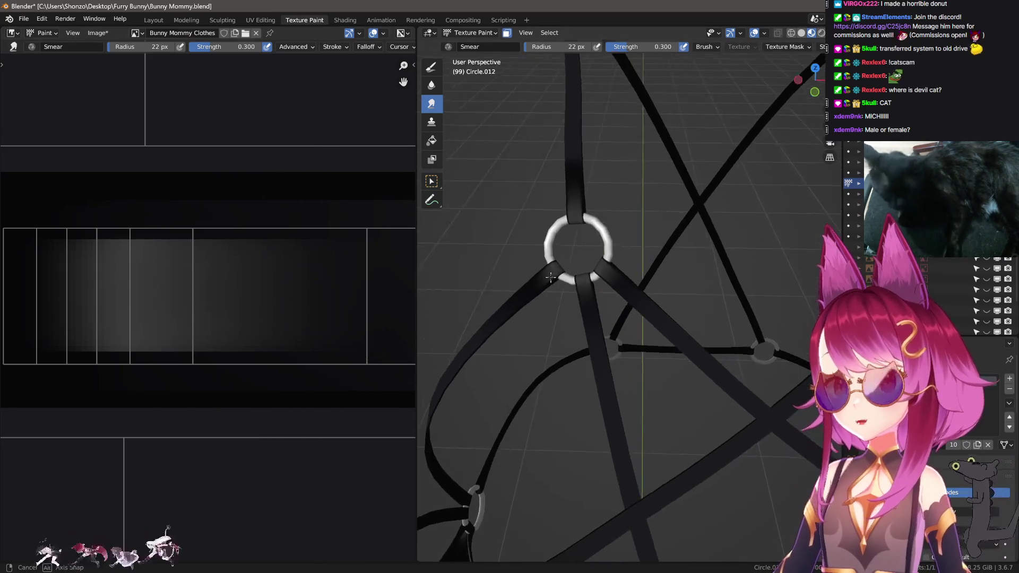
scroll(212, 298, down, 2)
scroll(224, 293, down, 4)
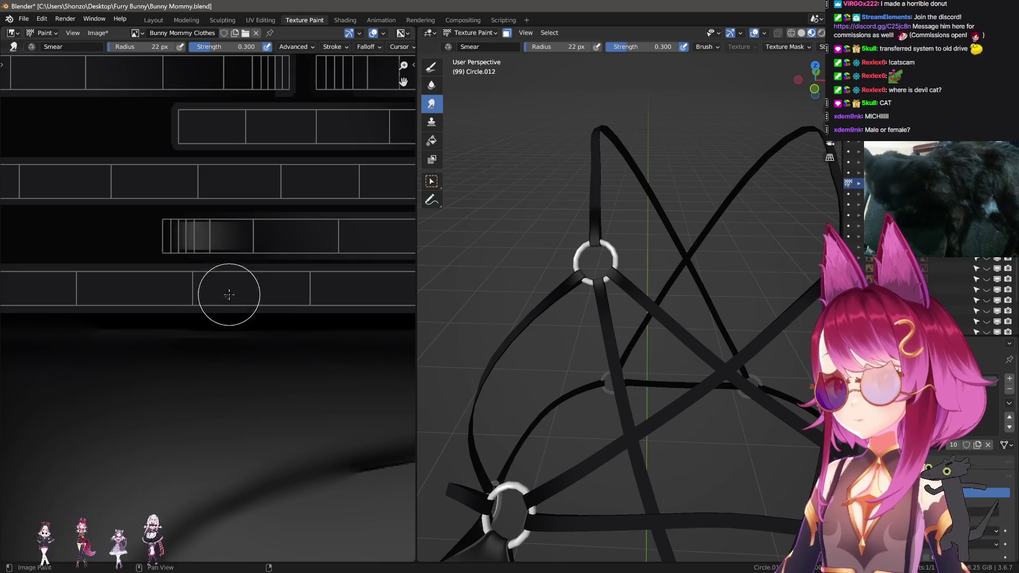
scroll(233, 308, down, 2)
scroll(192, 303, down, 2)
scroll(212, 351, up, 6)
- Paint grey over the dark patches on neighbouring strips with the TexDraw brush
key(1)
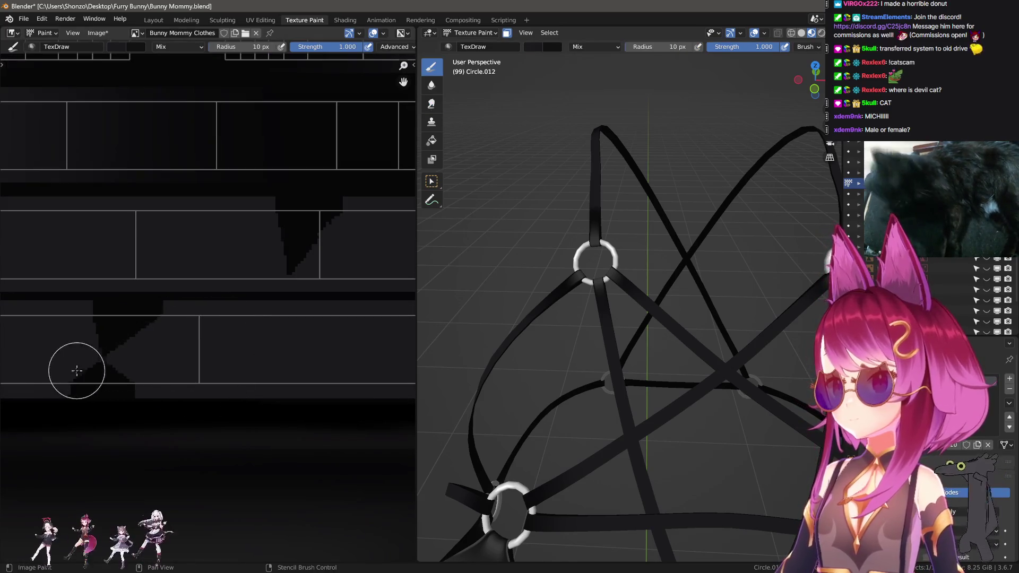
mouse_move(77, 371)
mouse_down()
mouse_move(166, 353)
mouse_move(268, 266)
mouse_up()
middle_drag(257, 265, 212, 296)
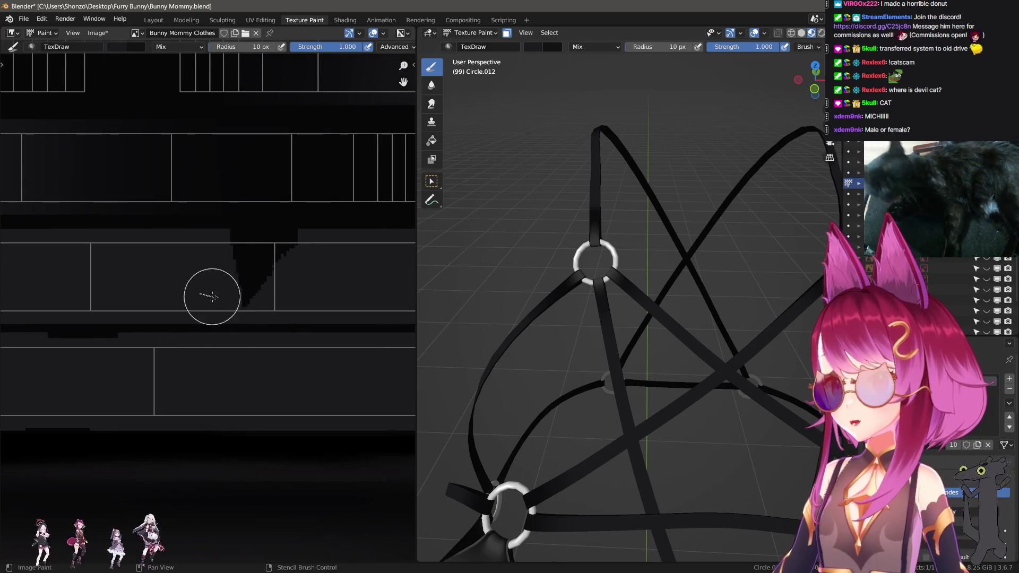
drag(212, 263, 234, 259)
drag(332, 253, 332, 254)
middle_drag(92, 347, 166, 321)
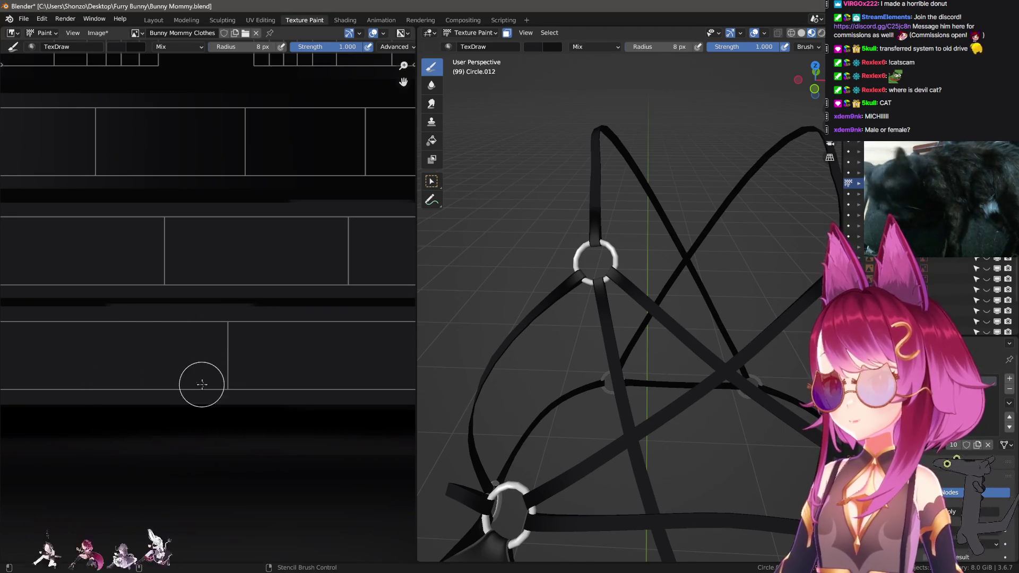
scroll(258, 352, down, 2)
- Orbit in close to the lower ring, ending on TexDraw at 8 px and 1.000 strength
key(3)
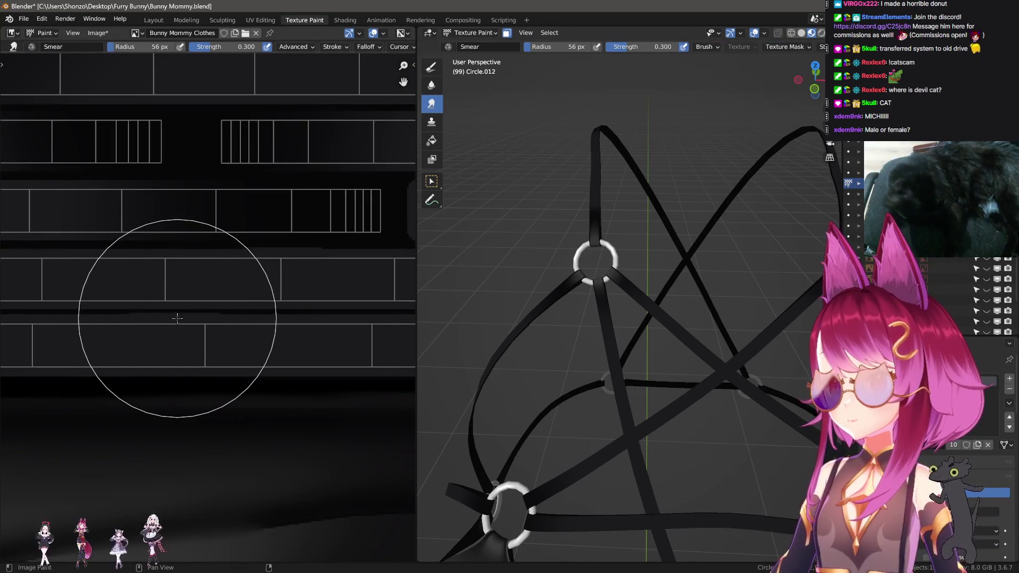
middle_drag(562, 296, 442, 326)
scroll(255, 318, down, 4)
key(1)
scroll(255, 319, up, 3)
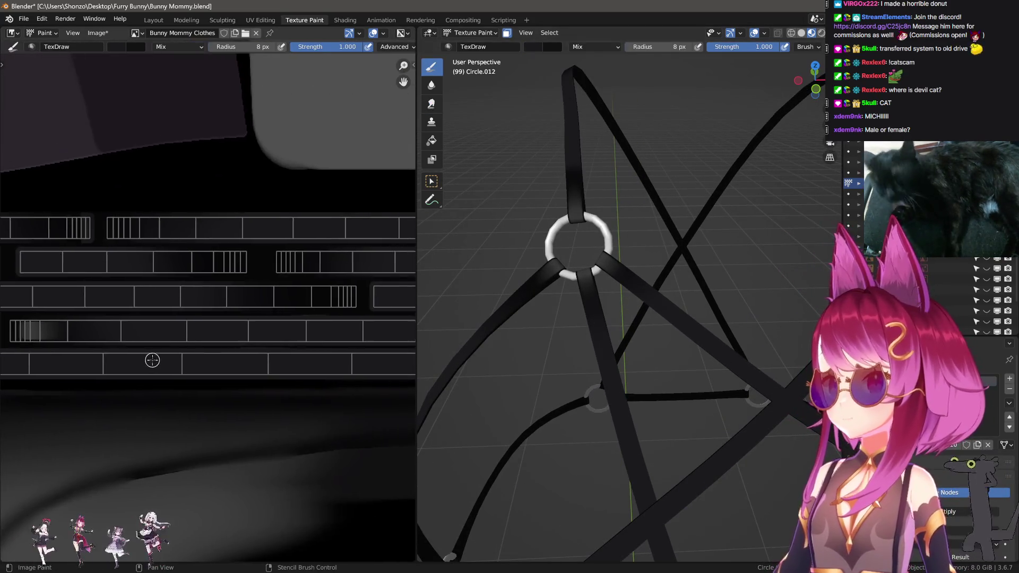
middle_drag(547, 309, 664, 361)
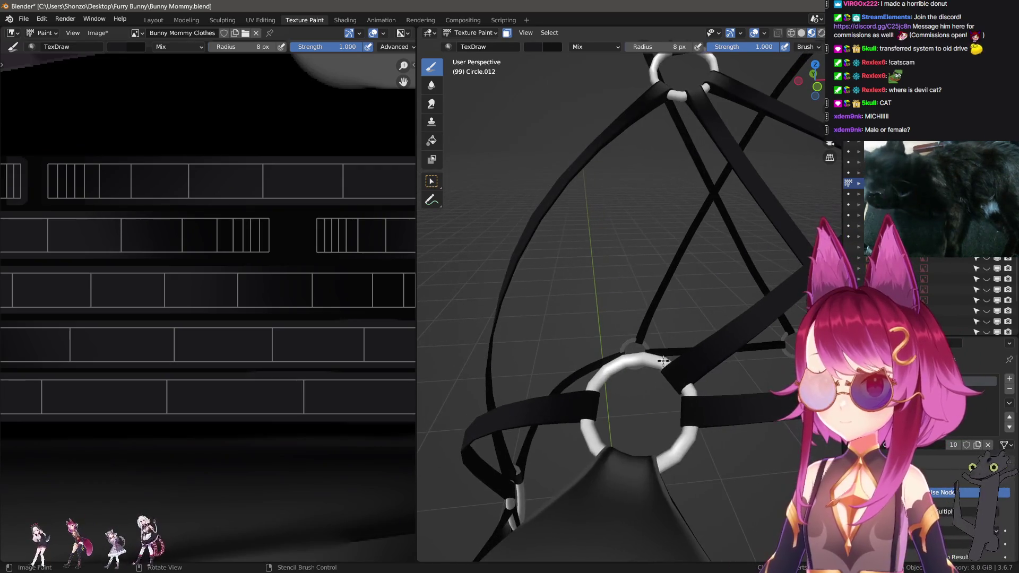
- Undo the last stroke, then paint the two straps beside the ring black
scroll(692, 366, up, 3)
key(ctrl+z)
drag(728, 361, 742, 493)
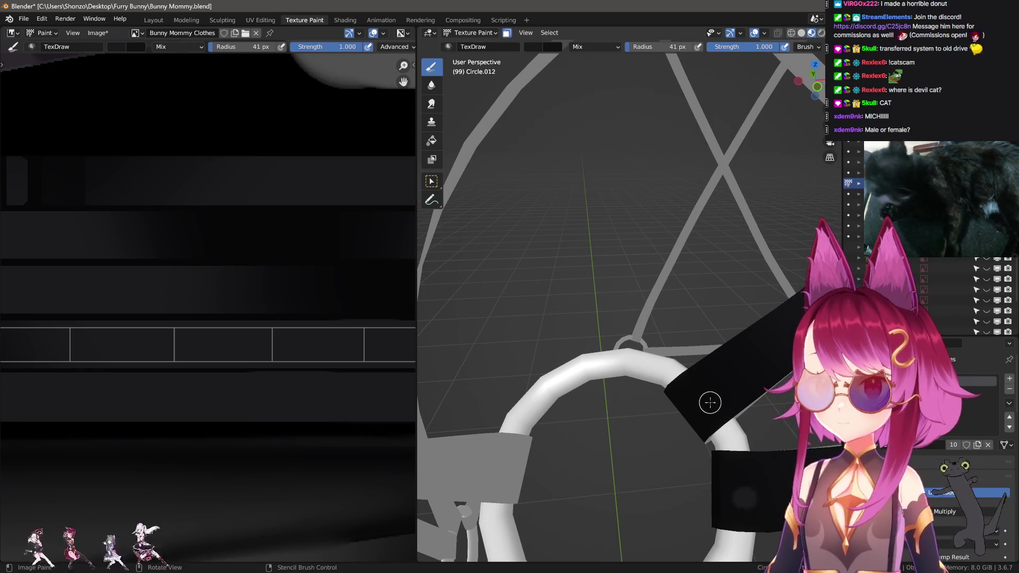
click(494, 467)
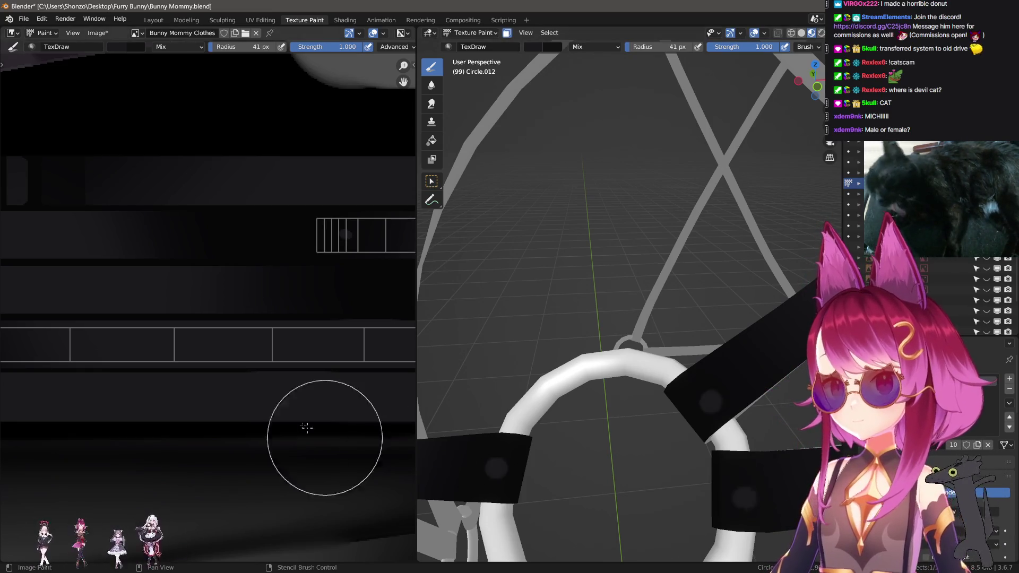
scroll(276, 409, down, 4)
mouse_move(232, 391)
middle_down()
mouse_move(342, 387)
mouse_move(205, 371)
middle_up()
scroll(199, 375, up, 8)
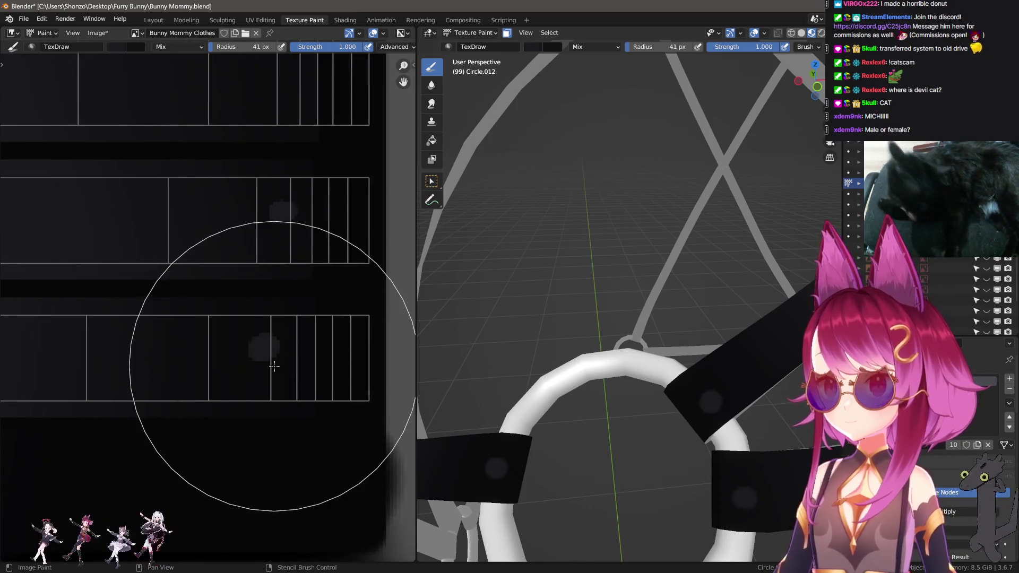
- Shrink the TexDraw brush to 5 px and fill the lower strap strip with grey
key(f)
click(268, 340)
scroll(297, 345, up, 2)
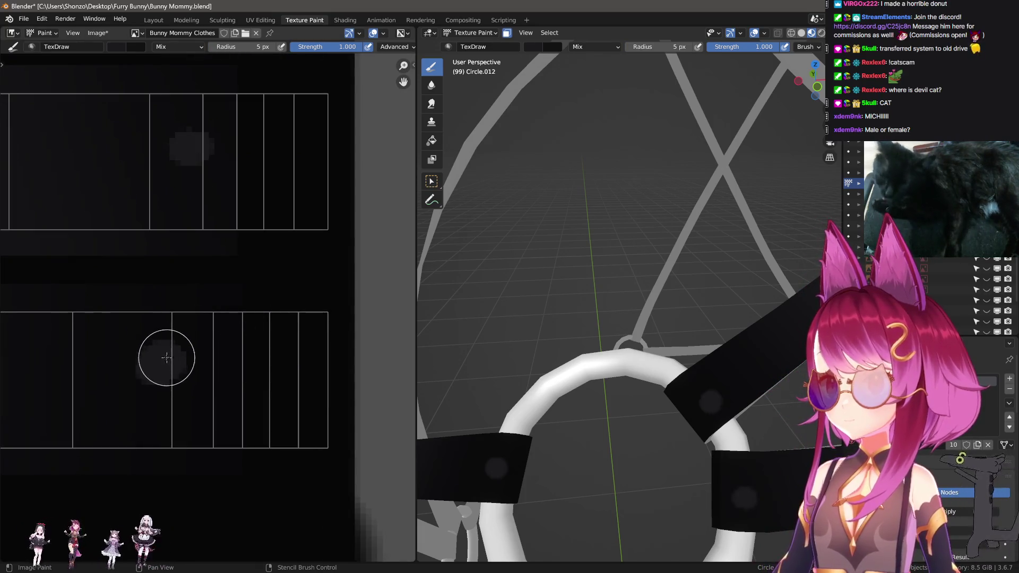
shift+click(272, 358)
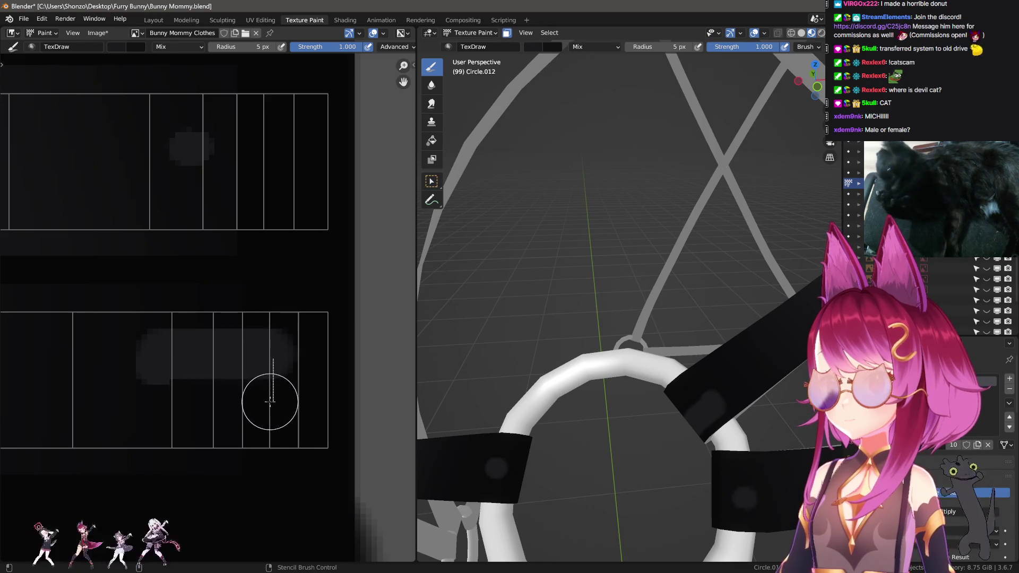
mouse_move(270, 409)
mouse_down()
mouse_move(155, 403)
mouse_move(165, 370)
mouse_up()
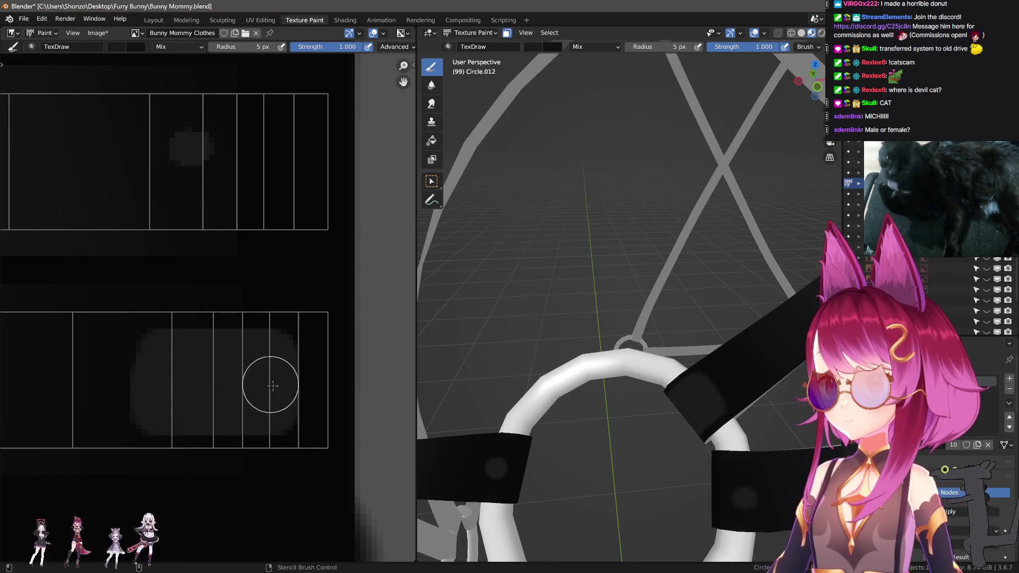
- Paint straight grey strokes across and up the upper strap strip
shift+scroll(189, 250, up, 3)
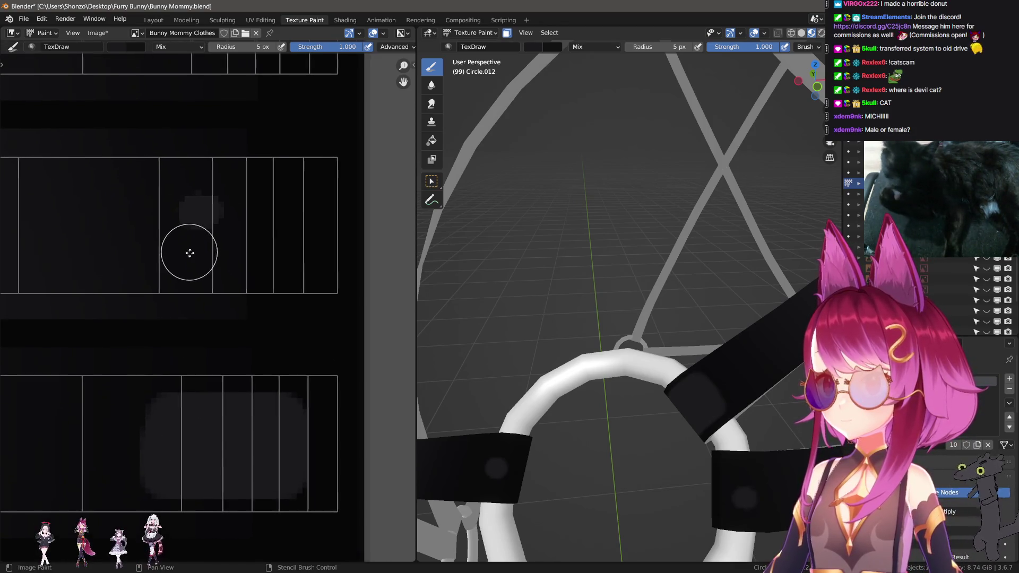
shift+click(281, 258)
shift+click(281, 197)
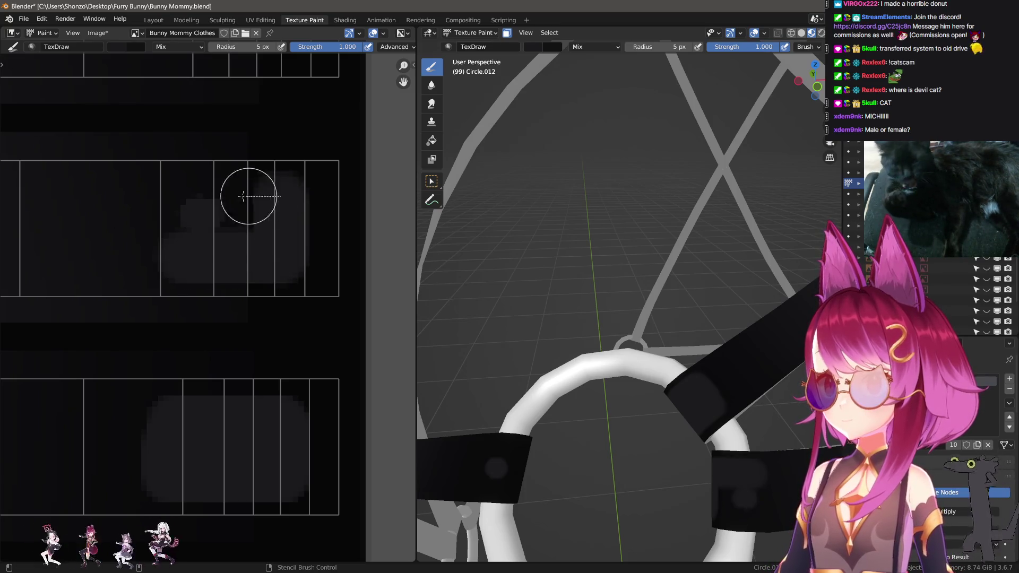
shift+click(181, 201)
- Paint another strip into one rounded grey block, then pan to other strap strips
scroll(228, 234, down, 3)
middle_drag(228, 236, 260, 339)
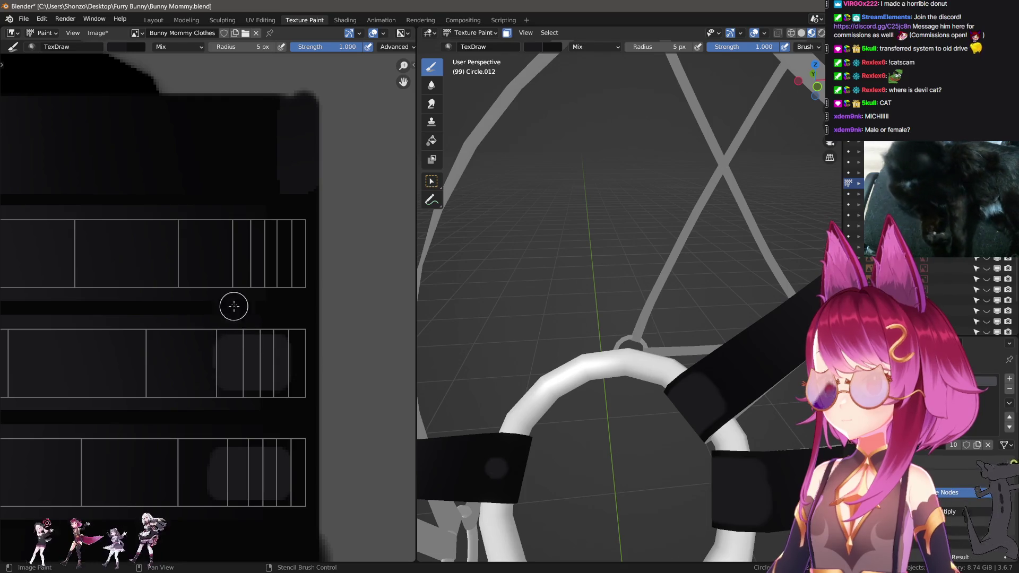
scroll(234, 306, down, 4)
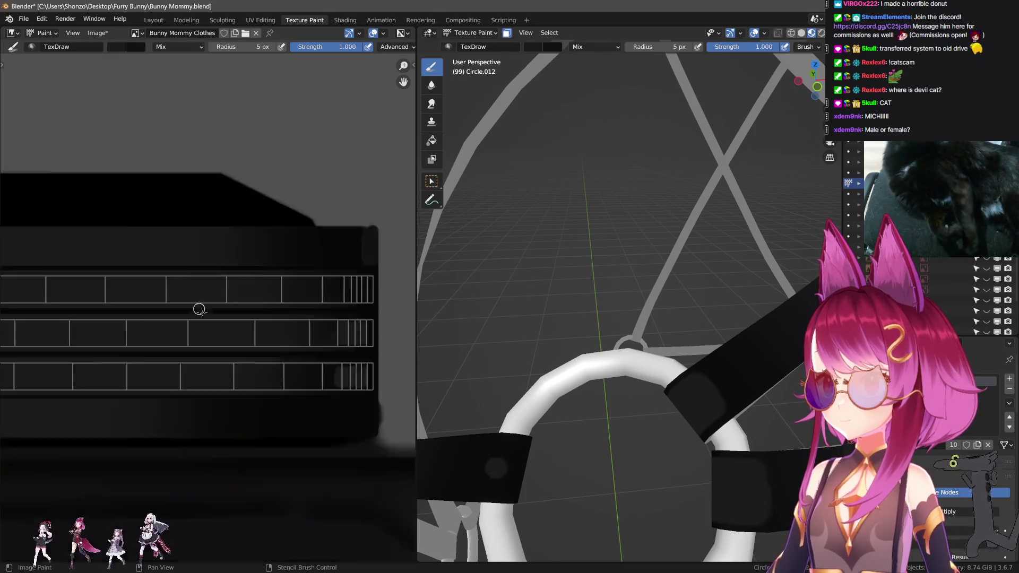
scroll(199, 309, up, 6)
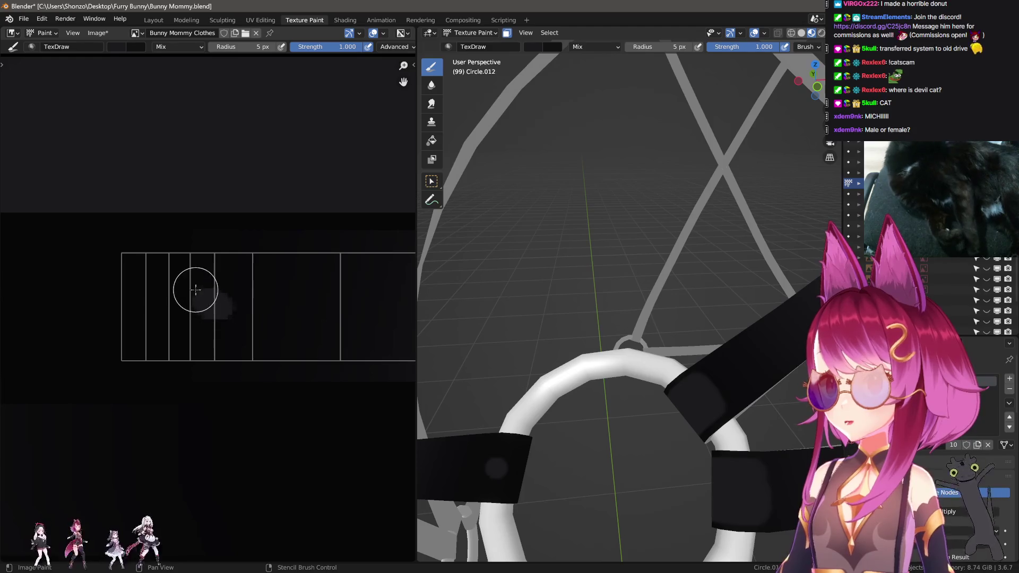
shift+click(269, 289)
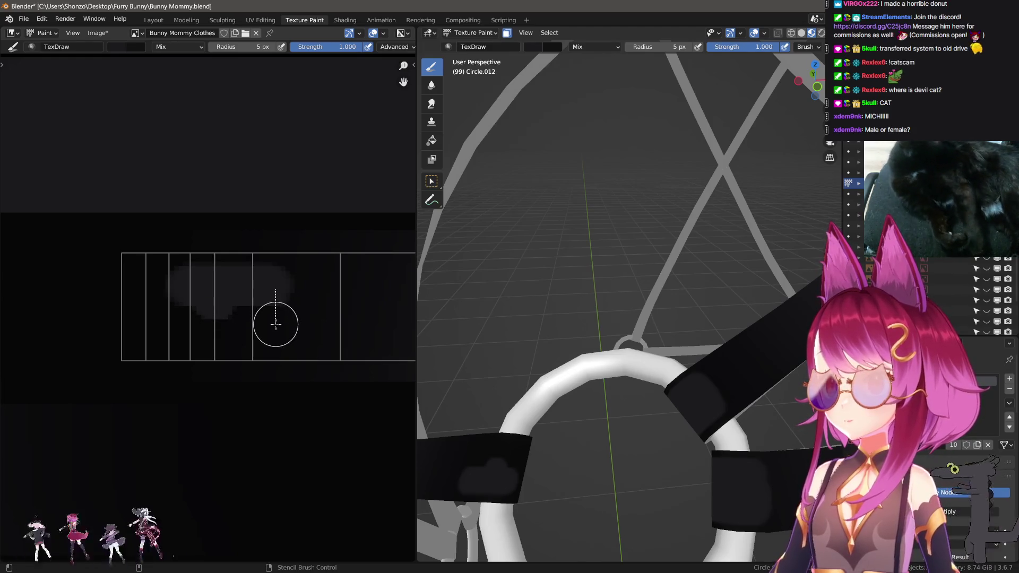
shift+drag(220, 325, 184, 320)
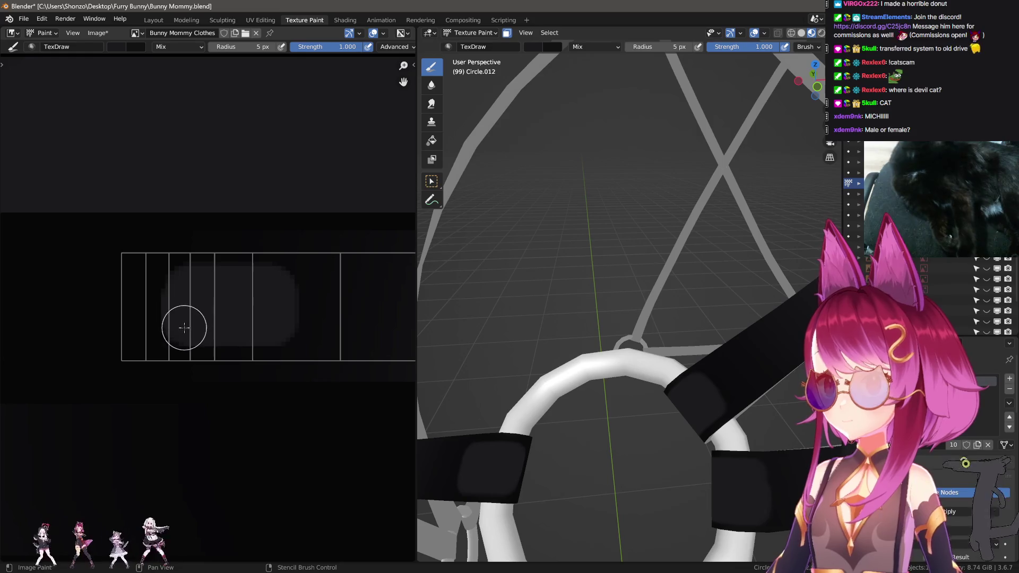
scroll(255, 335, up, 5)
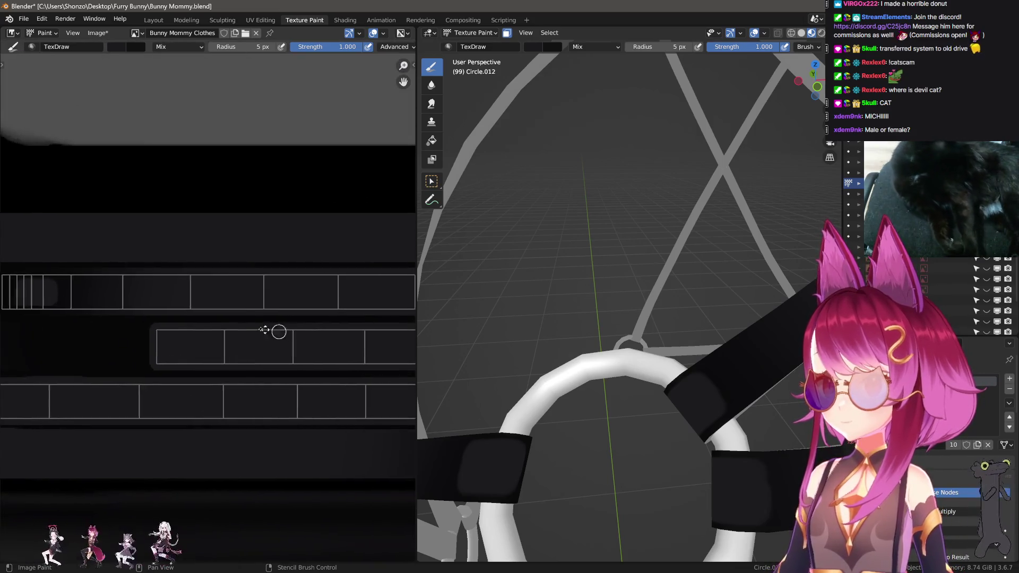
mouse_move(163, 348)
middle_down()
mouse_move(227, 284)
mouse_move(204, 313)
middle_up()
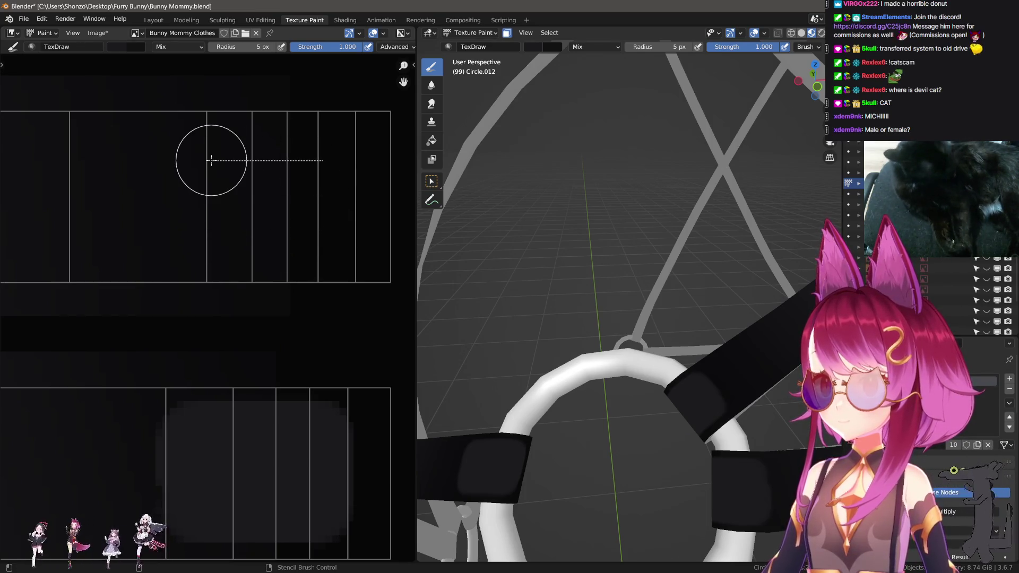
mouse_move(209, 209)
middle_down()
mouse_move(250, 295)
mouse_move(214, 284)
middle_up()
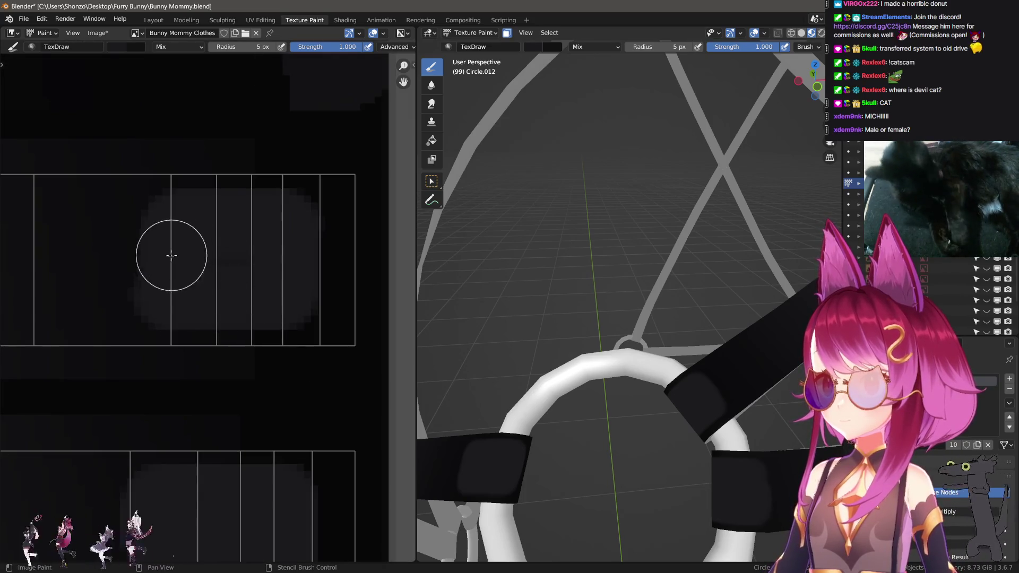
scroll(273, 258, down, 3)
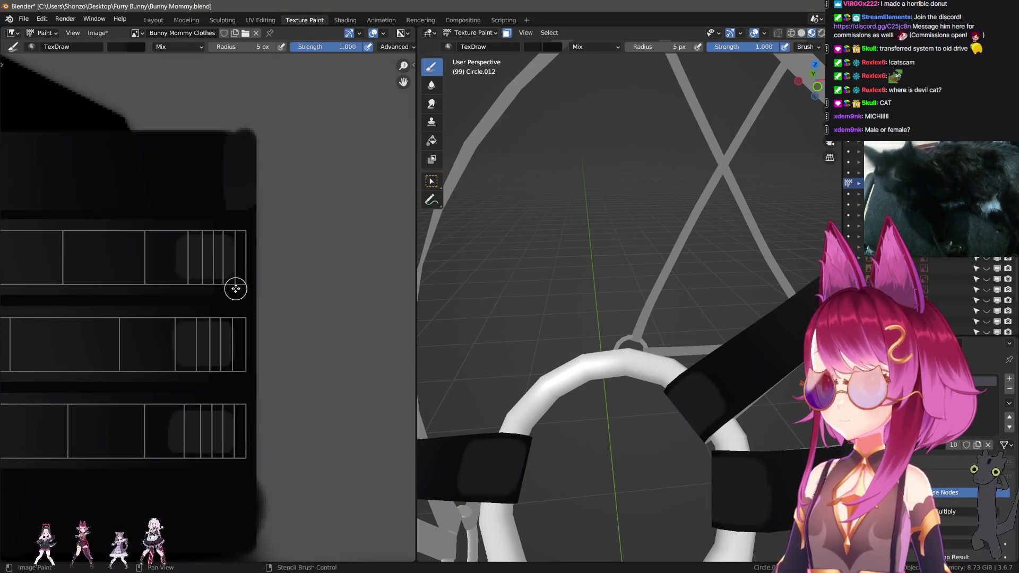
scroll(239, 335, up, 1)
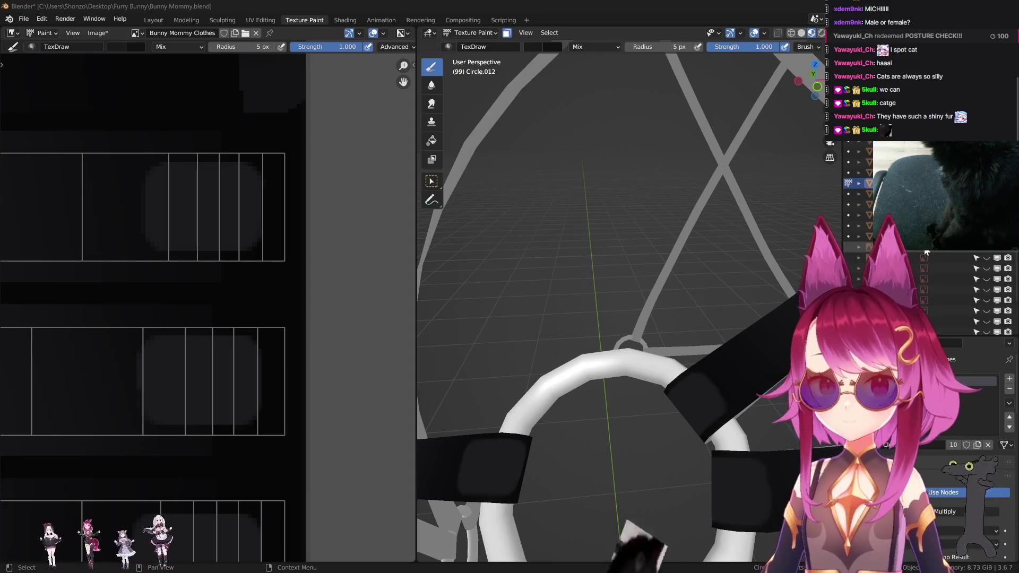
- Switch to a smaller Smear brush and smear the grey patch rightward along the strip
scroll(250, 284, down, 2)
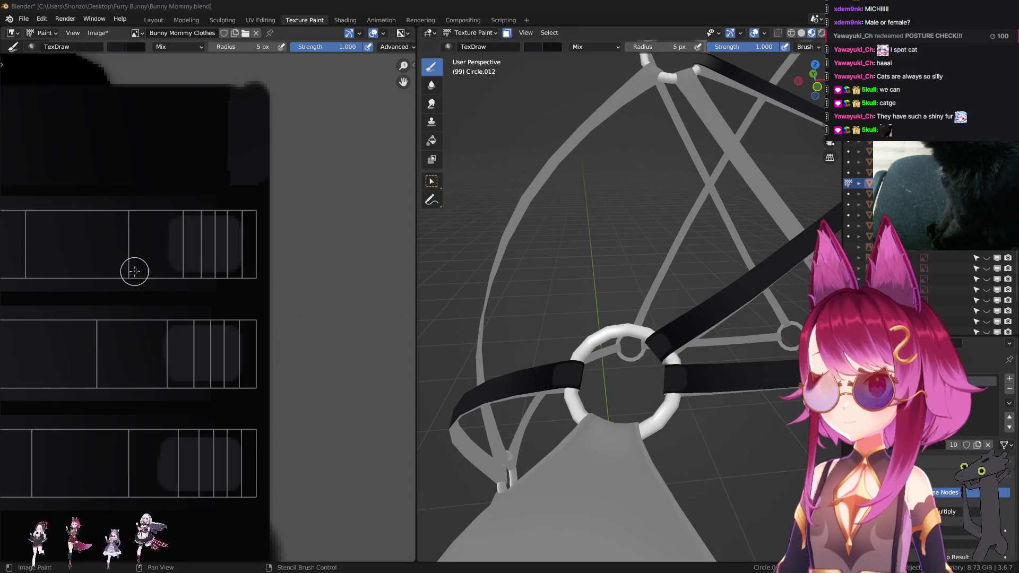
scroll(132, 268, up, 2)
key(3)
scroll(141, 284, up, 4)
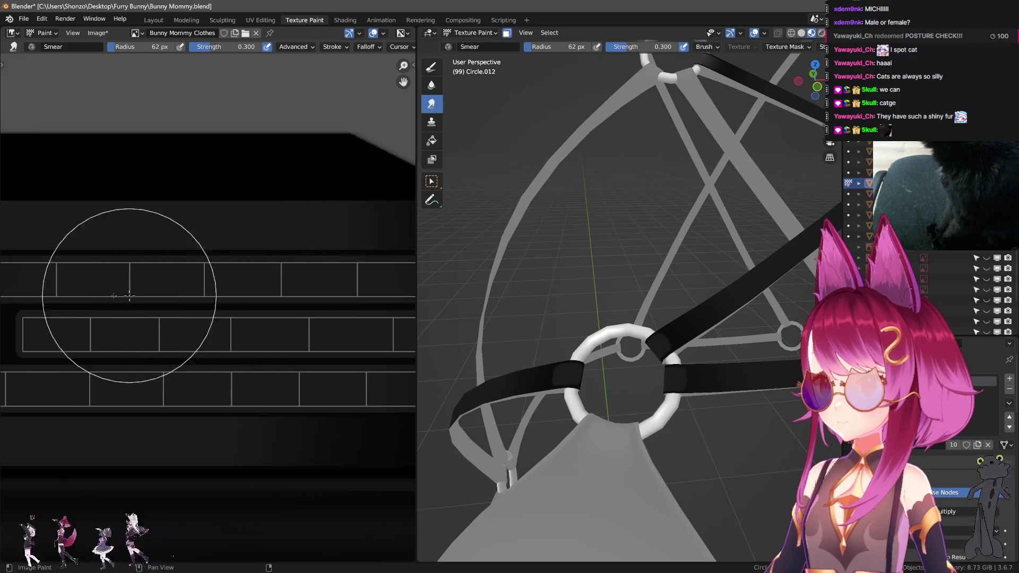
scroll(180, 296, up, 3)
key(bracketleft)
key(bracketleft)
key(bracketleft)
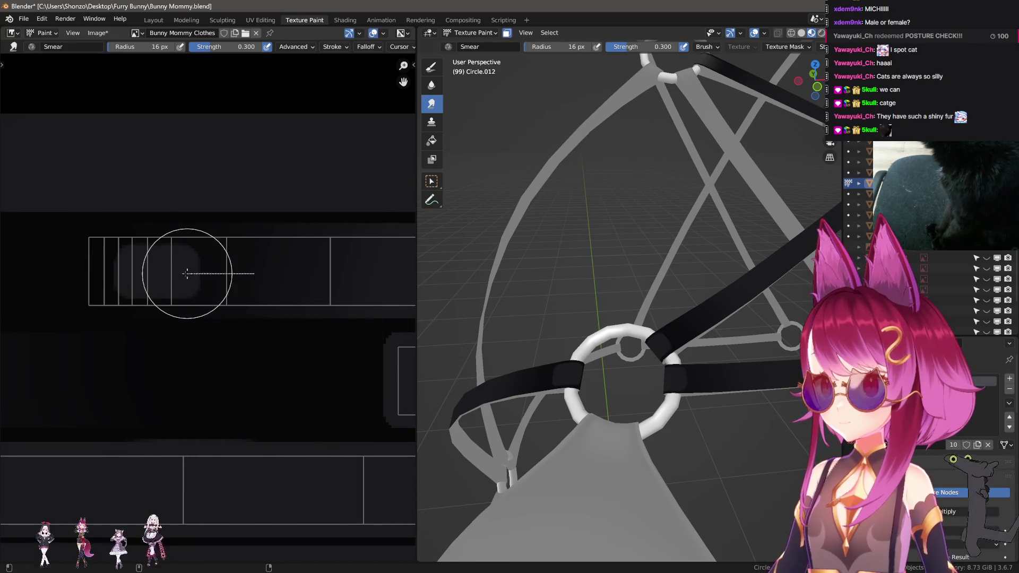
drag(168, 272, 246, 273)
- Resize the Smear brush from 20 to 23 to 17 px and smear another strip's highlight
key(f)
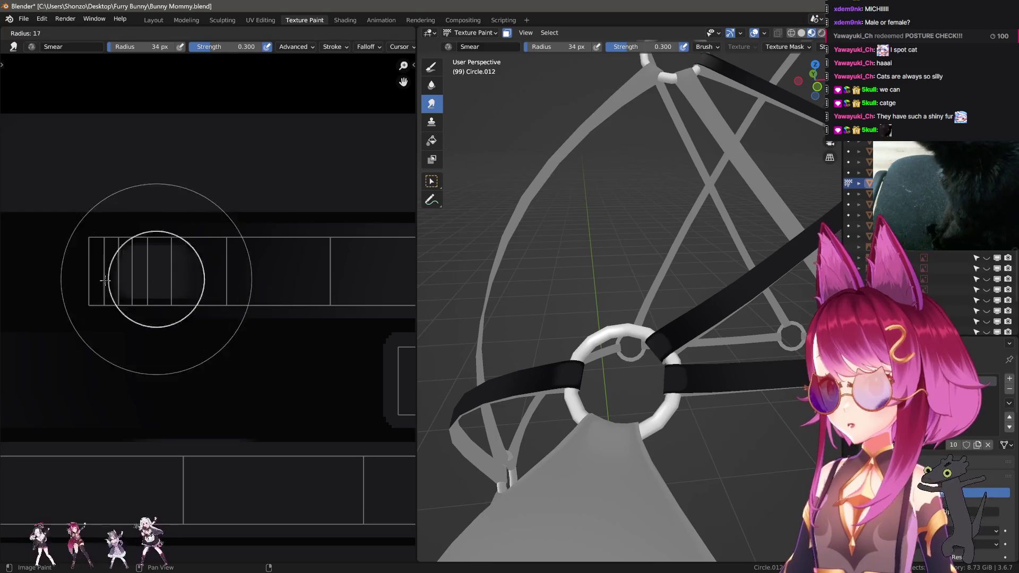
click(98, 277)
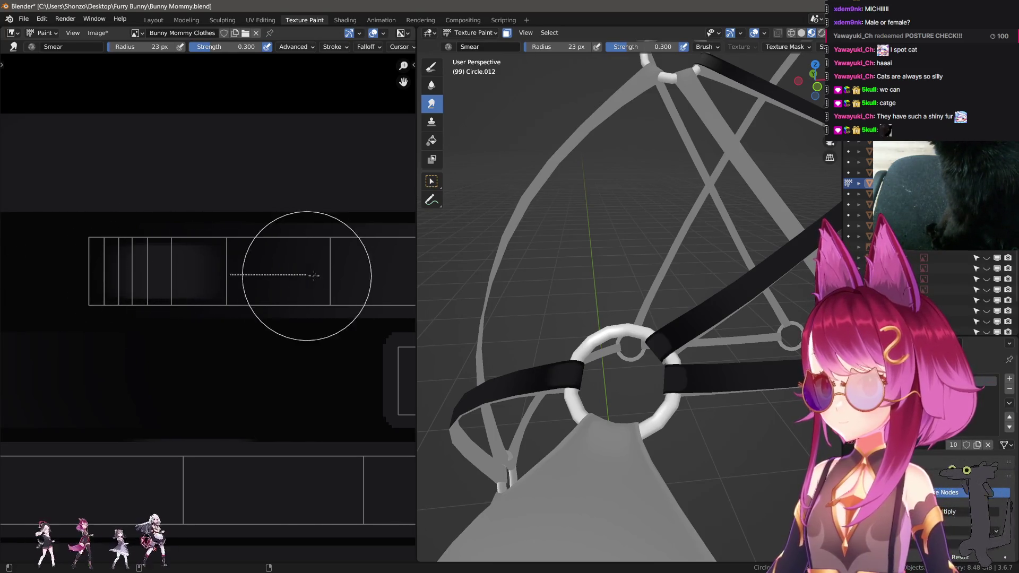
key(bracketright)
middle_drag(536, 249, 622, 256)
scroll(337, 273, up, 3)
scroll(330, 291, down, 3)
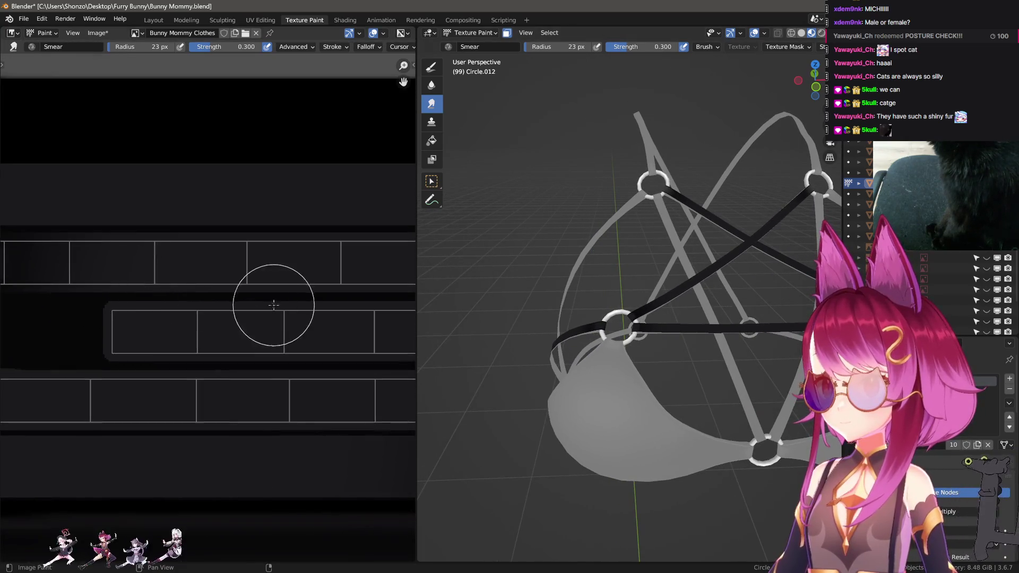
middle_drag(269, 296, 93, 293)
scroll(101, 292, up, 3)
key(bracketleft)
key(bracketleft)
key(bracketleft)
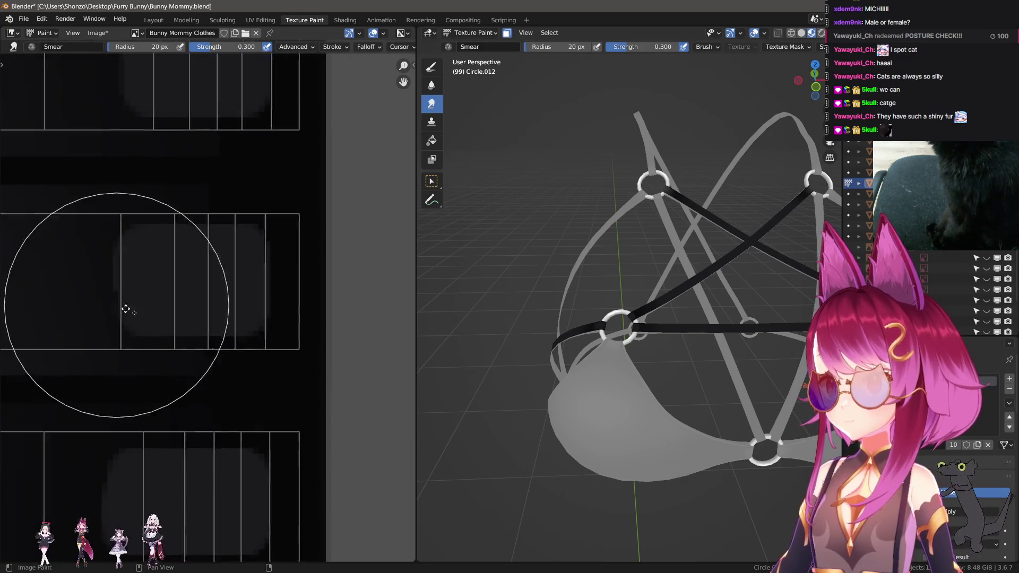
mouse_move(111, 292)
mouse_down()
mouse_move(102, 296)
mouse_move(216, 292)
mouse_move(351, 311)
mouse_up()
- Enlarge the Smear brush to 22 px while orbiting to inspect the ring
mouse_move(504, 329)
middle_down()
mouse_move(599, 363)
mouse_move(584, 340)
middle_up()
key(bracketright)
key(bracketright)
key(bracketright)
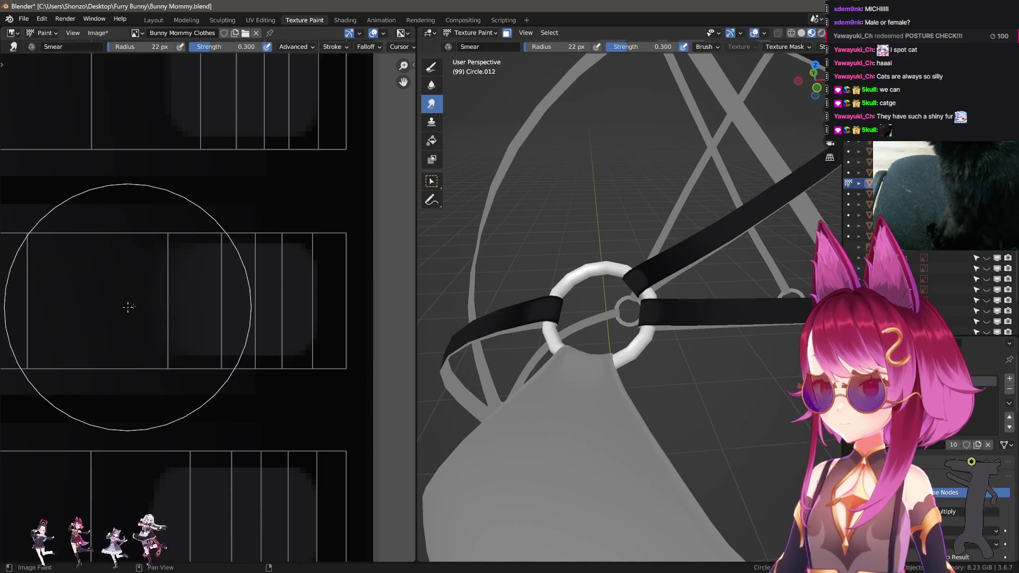
scroll(68, 341, down, 3)
scroll(382, 364, down, 3)
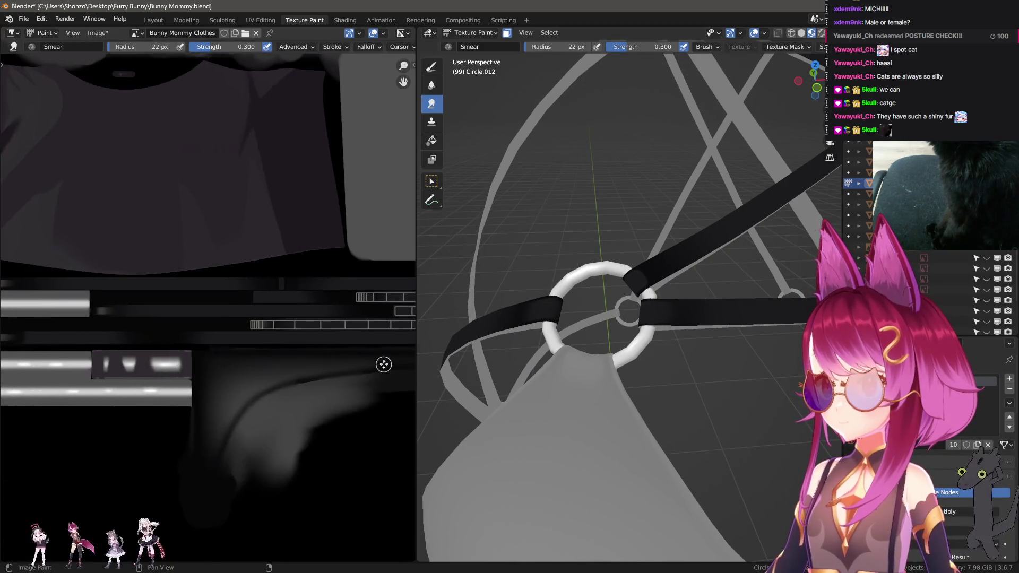
scroll(305, 361, up, 5)
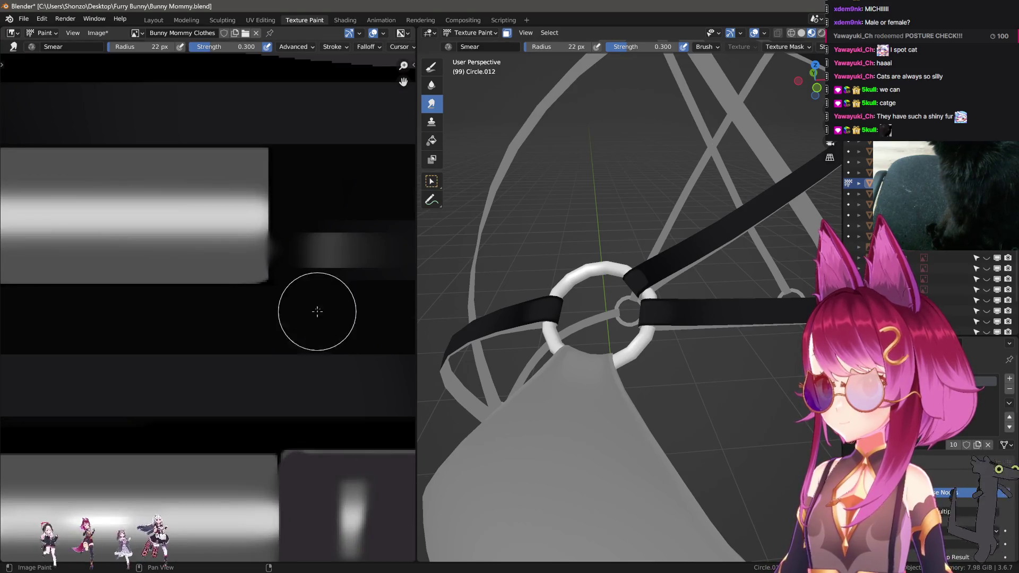
- Switch back to TexDraw and pick a grey paint colour from the palette
key(d)
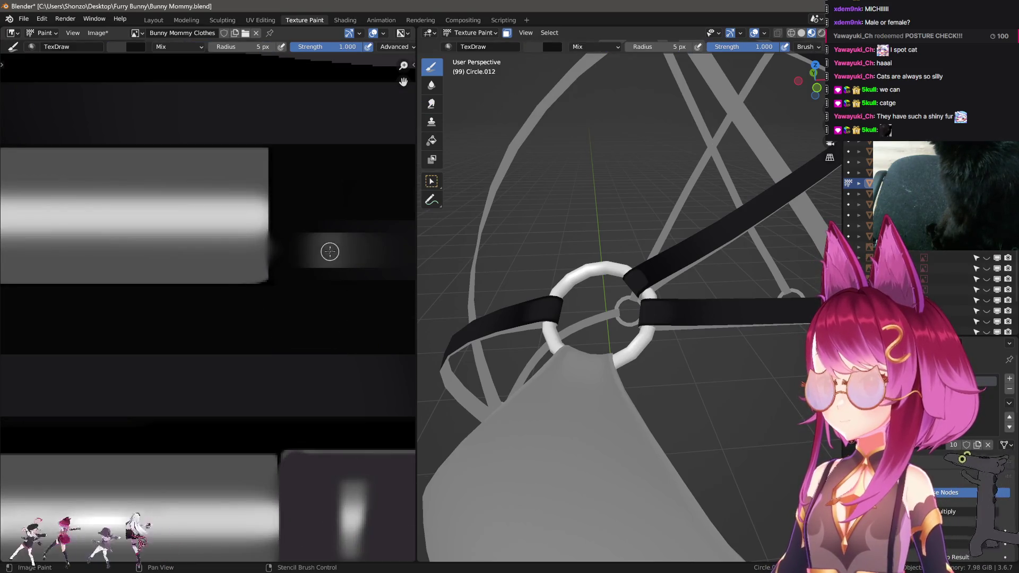
scroll(329, 252, down, 5)
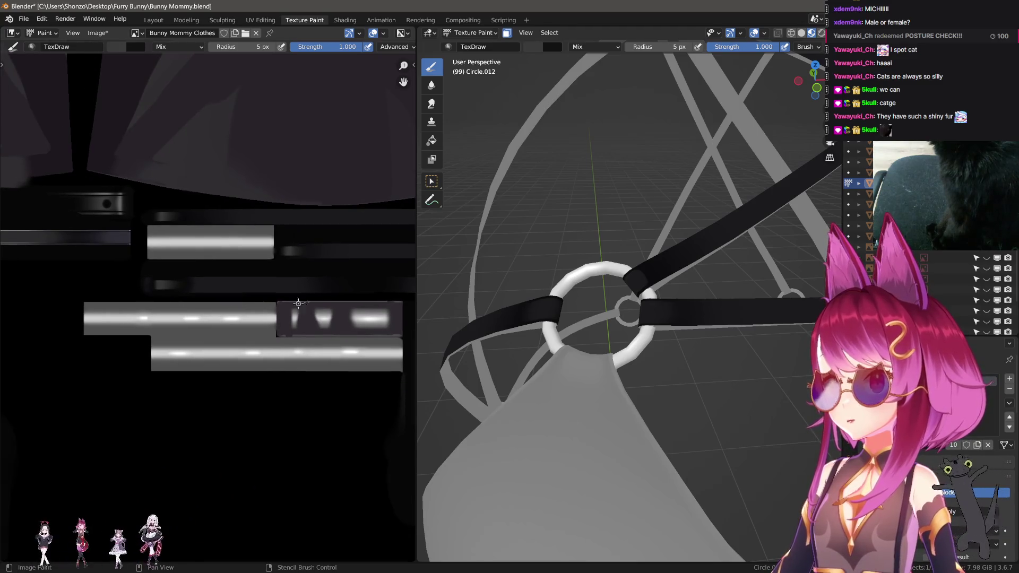
scroll(298, 303, up, 4)
key(n)
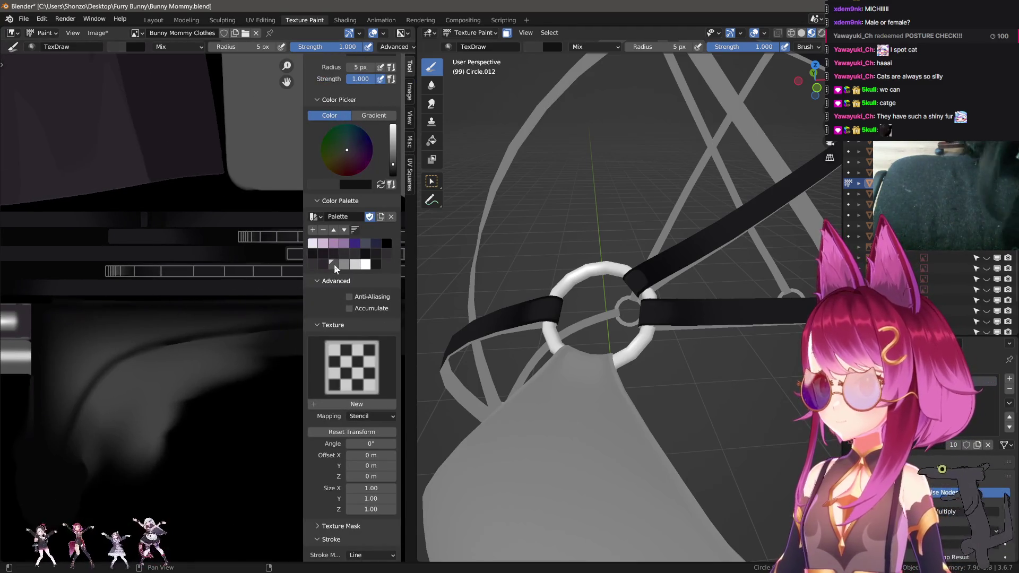
click(334, 263)
scroll(173, 296, up, 3)
key(n)
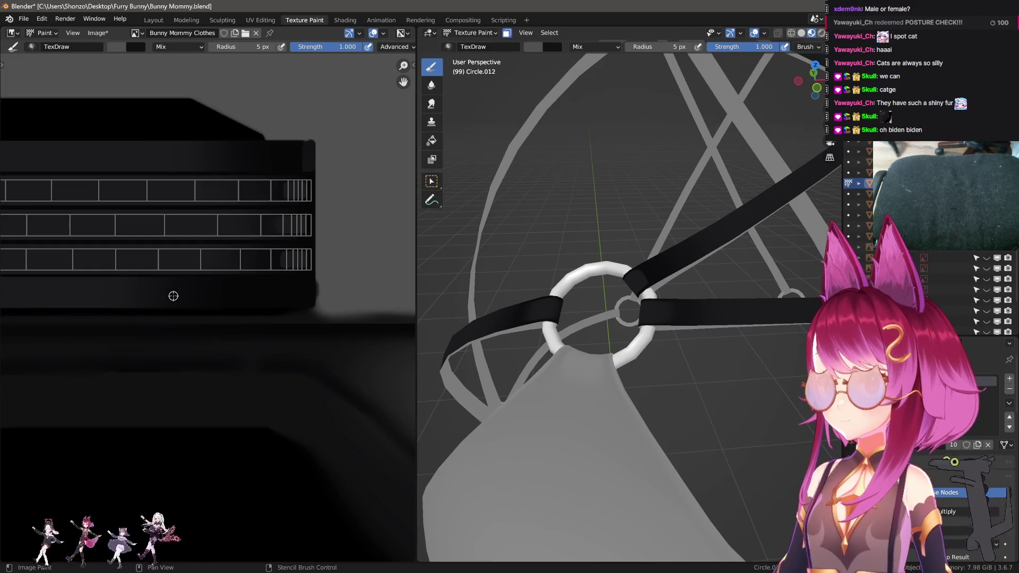
scroll(219, 342, up, 6)
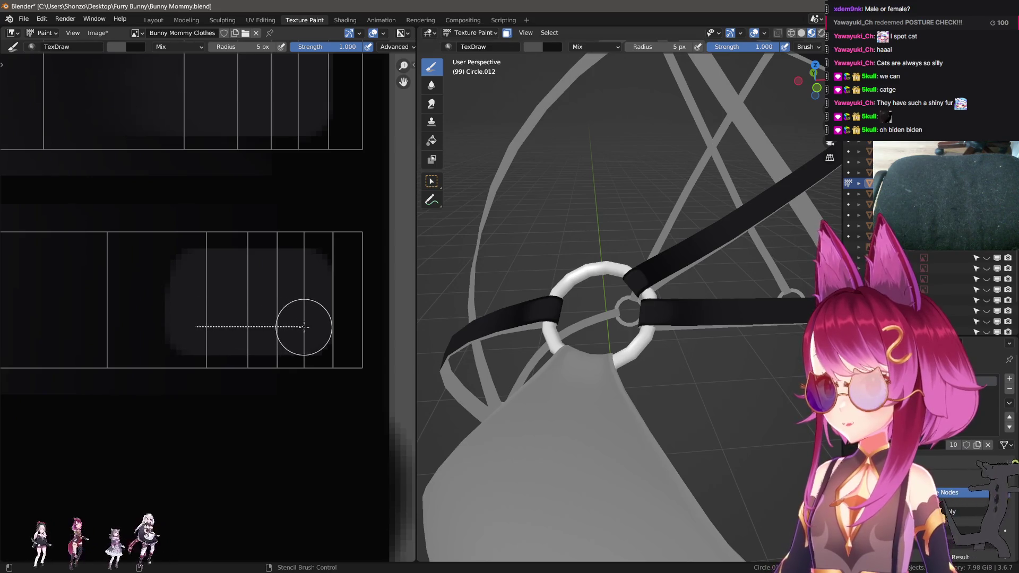
- Paint straight light grey bands on the strap island
drag(304, 326, 304, 327)
drag(303, 280, 205, 279)
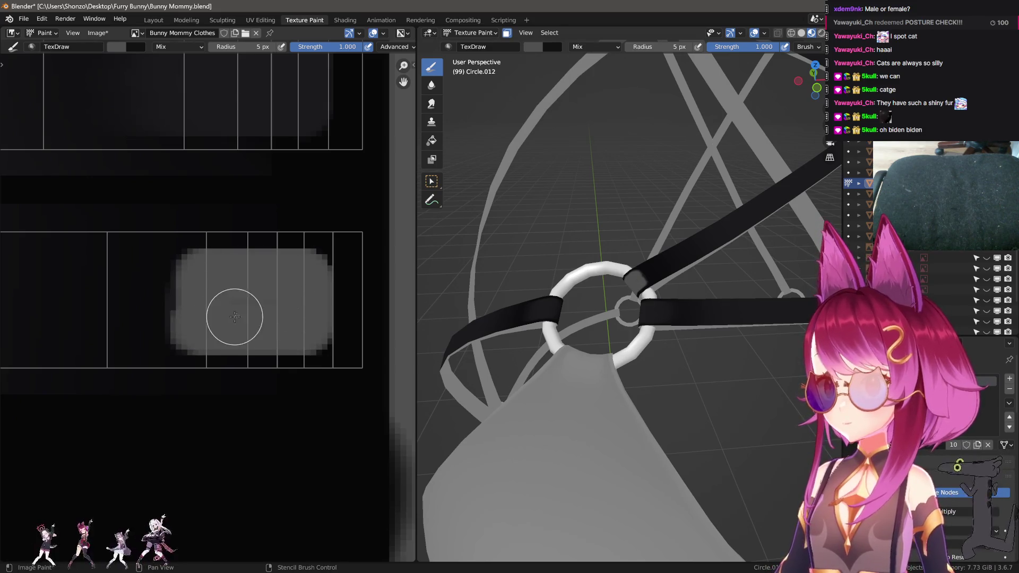
scroll(235, 317, down, 6)
scroll(200, 316, up, 5)
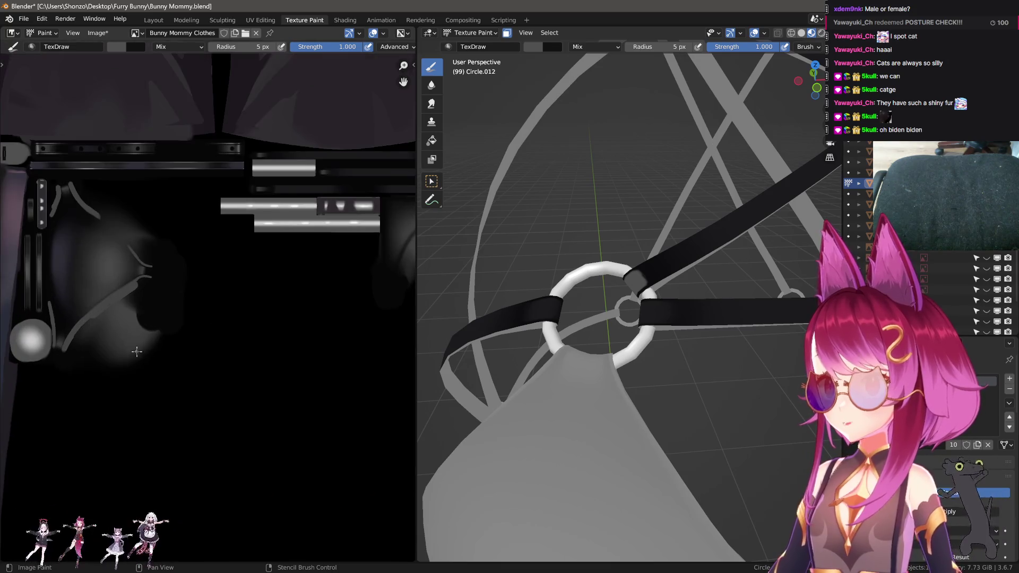
scroll(136, 352, down, 5)
scroll(68, 364, up, 5)
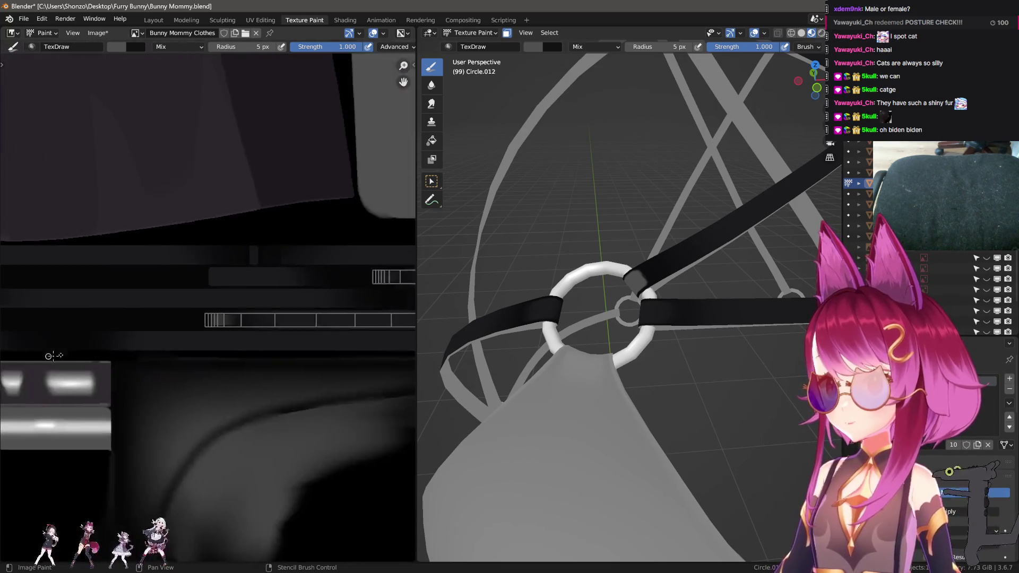
scroll(53, 356, up, 5)
- Sample a darker colour from the texture's left edge
middle_drag(81, 362, 120, 349)
key(s)
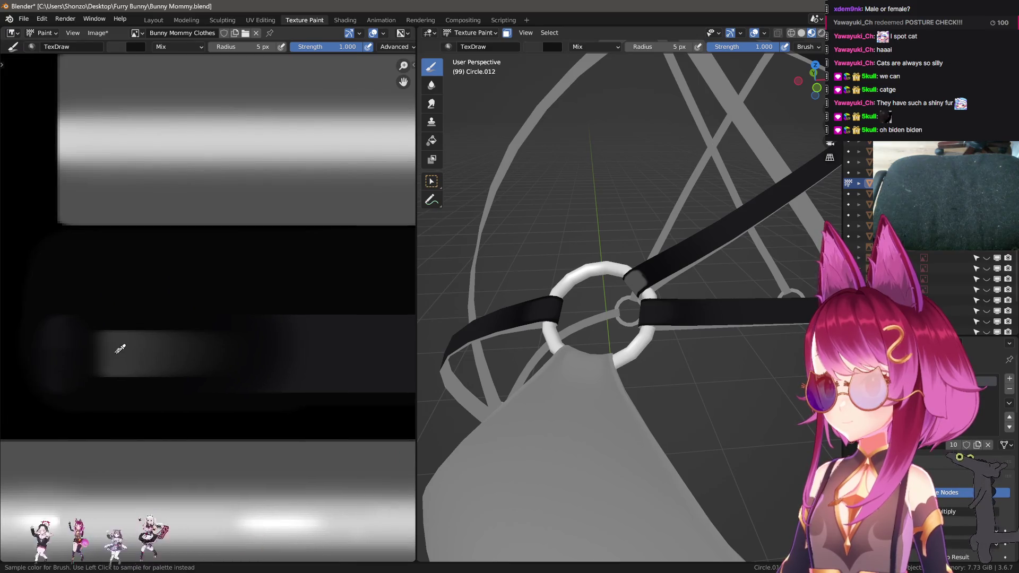
scroll(116, 344, down, 4)
scroll(161, 324, up, 4)
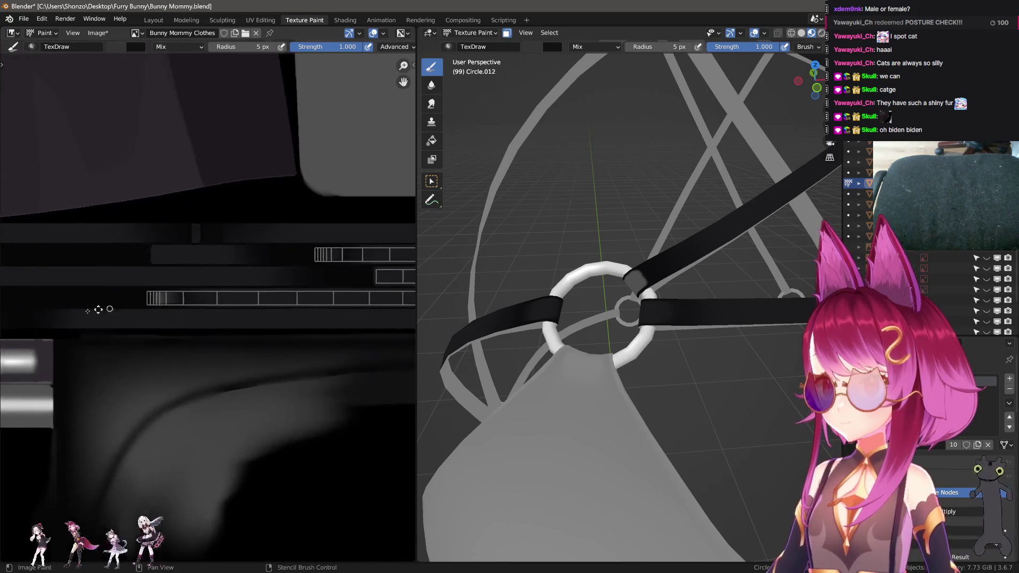
scroll(186, 326, up, 2)
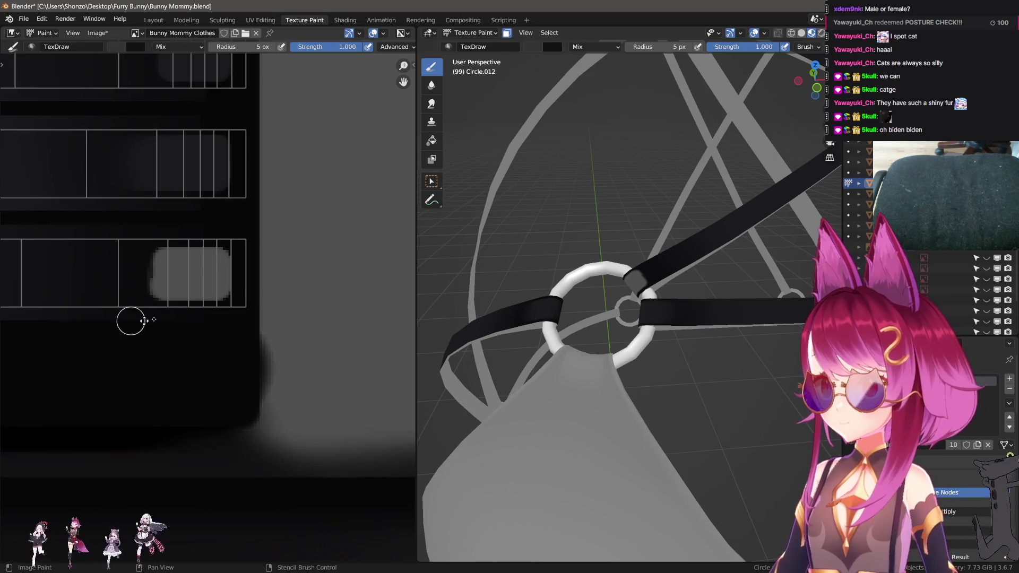
- Set the brush radius to 48 px, then shrink it to 4 px
middle_drag(113, 391, 185, 344)
scroll(184, 344, up, 3)
key(f)
click(159, 327)
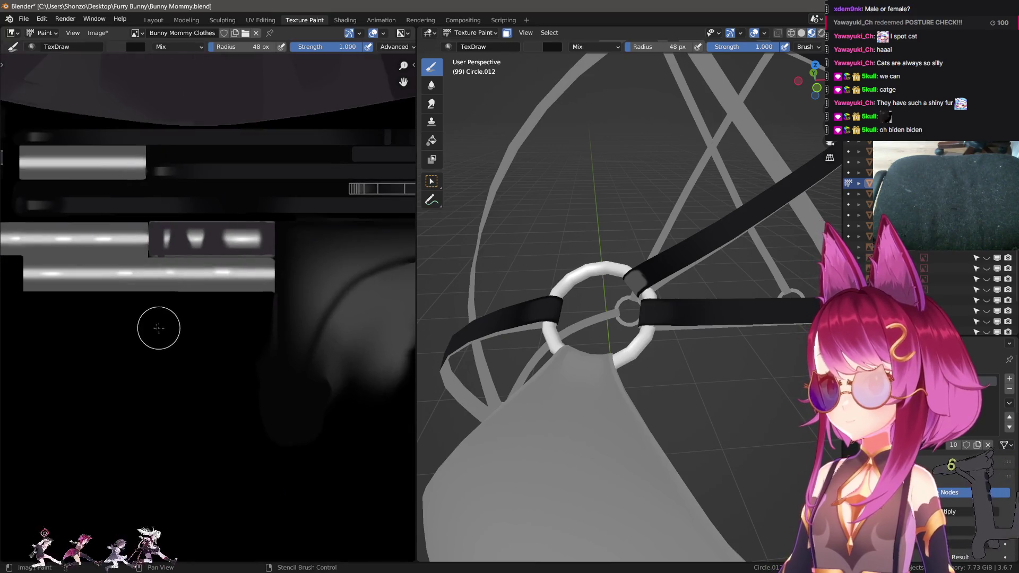
scroll(221, 333, up, 6)
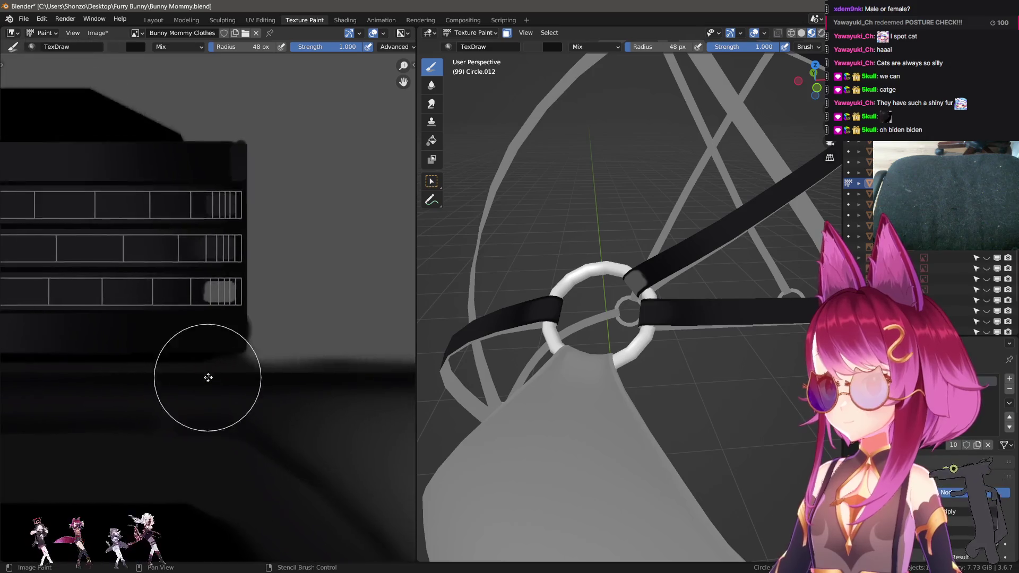
key(bracketleft)
key(bracketleft)
key(bracketleft)
scroll(212, 287, up, 2)
key(bracketleft)
key(bracketleft)
key(bracketleft)
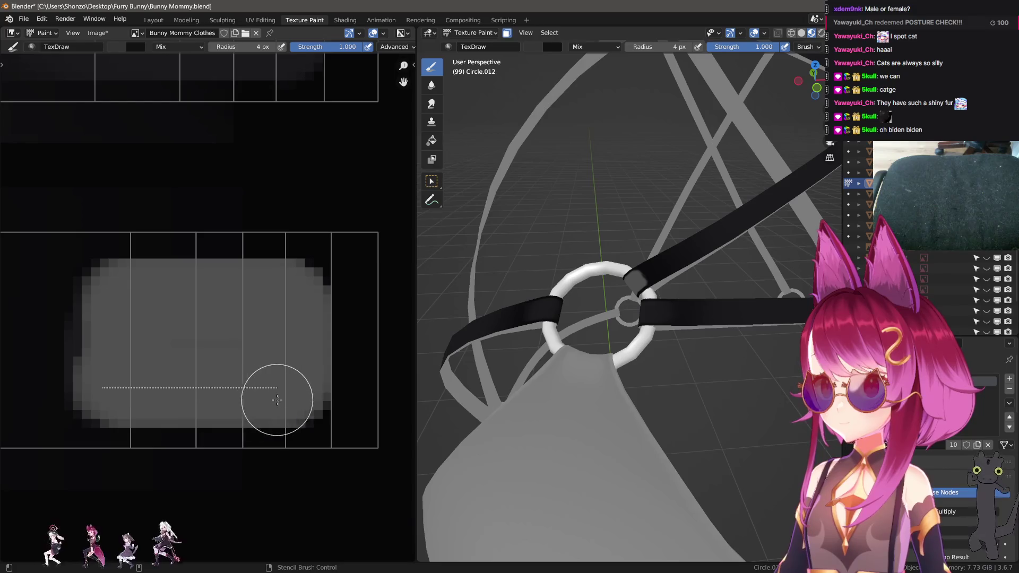
- Paint dark straight strokes over the grey rectangle's light bands, undoing unwanted strokes
shift+click(302, 395)
mouse_move(297, 307)
shift+mouse_down()
mouse_move(285, 296)
mouse_move(117, 305)
shift+mouse_up()
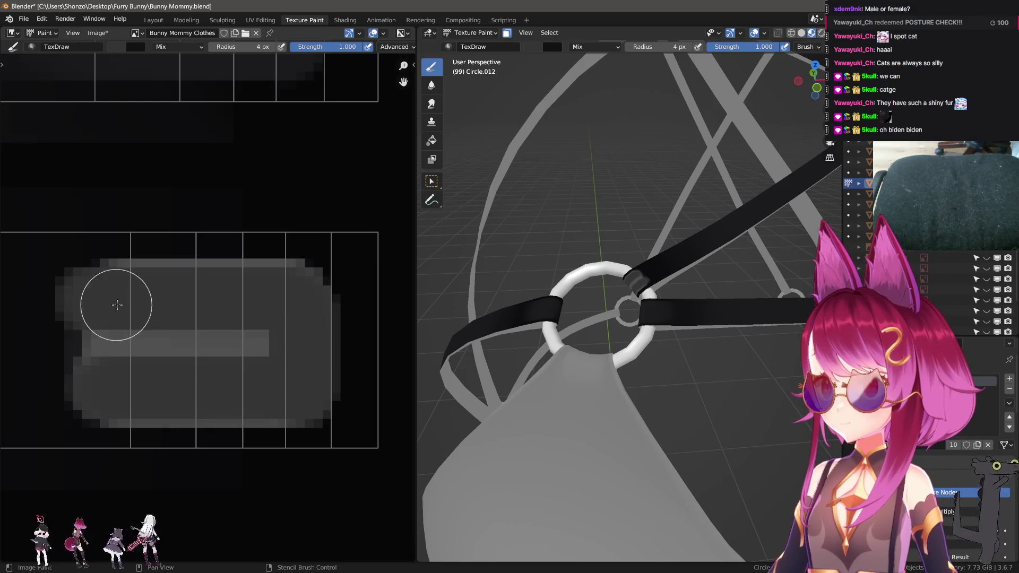
key(ctrl+z)
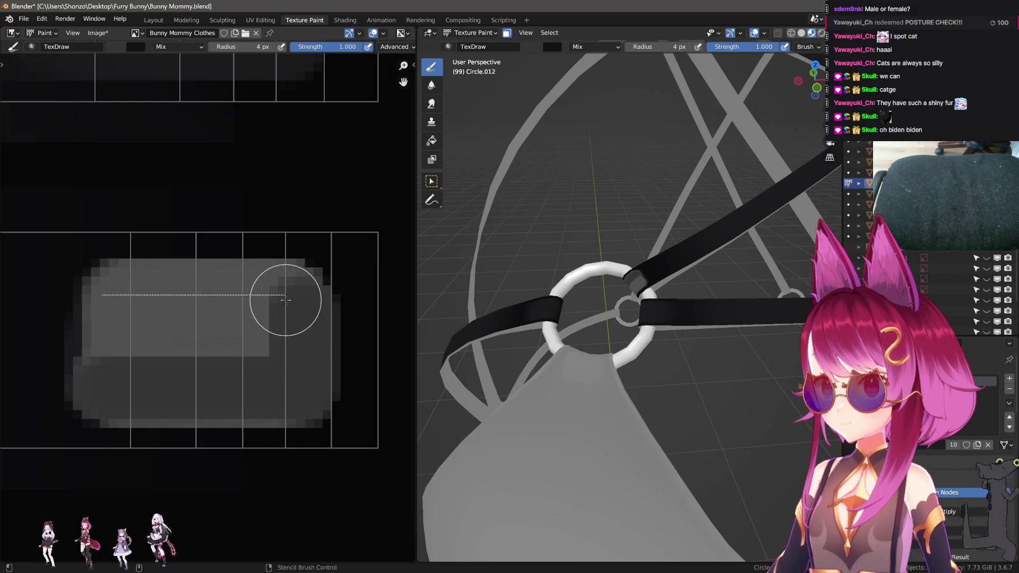
shift+click(285, 300)
drag(278, 337, 103, 331)
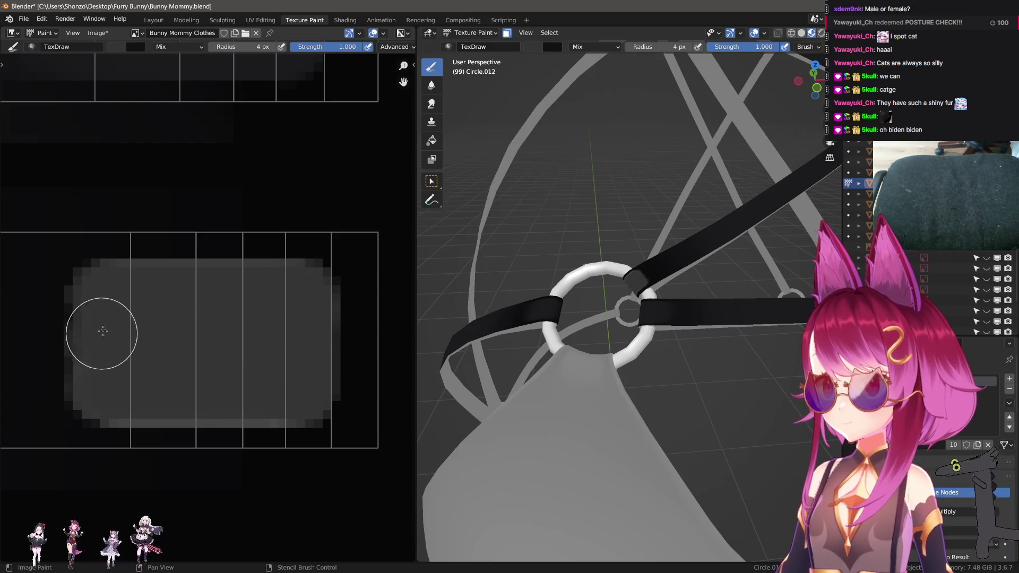
middle_drag(155, 300, 163, 346)
scroll(214, 346, down, 3)
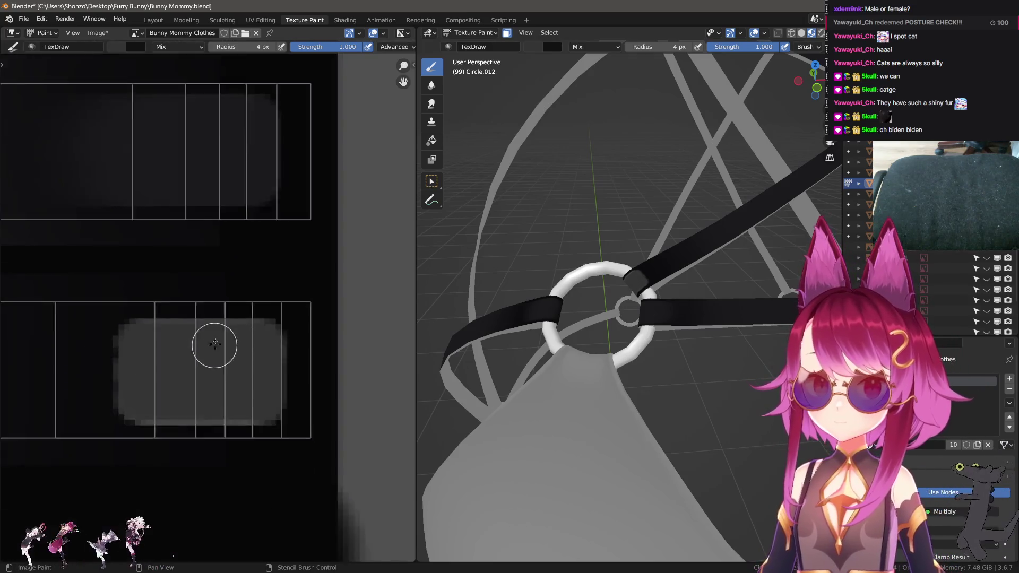
scroll(207, 353, up, 2)
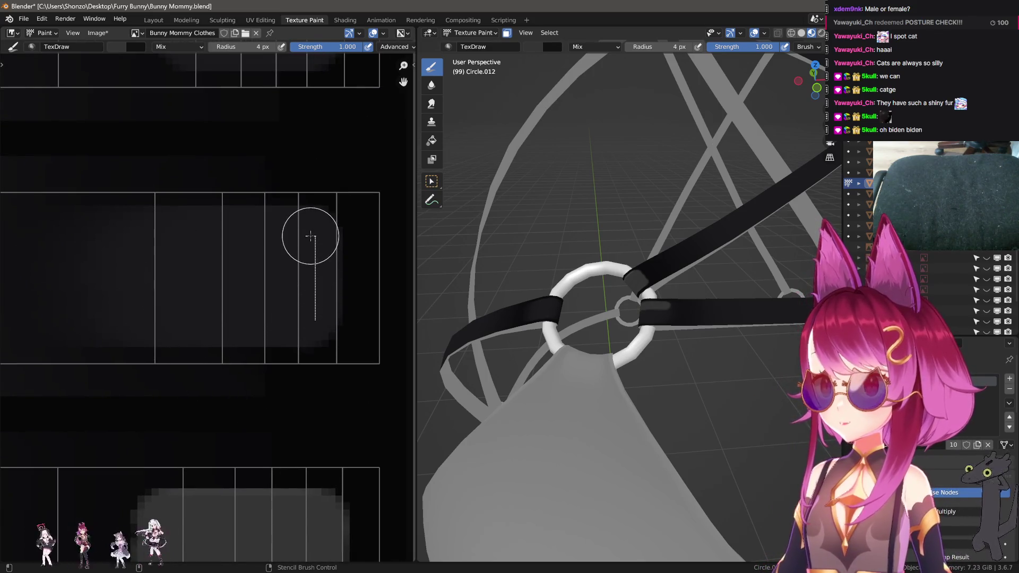
key(ctrl+z)
- Paint a straight-edged grey block on the next strap island, then switch to Smear
mouse_move(144, 256)
middle_down()
mouse_move(157, 279)
mouse_move(262, 353)
middle_up()
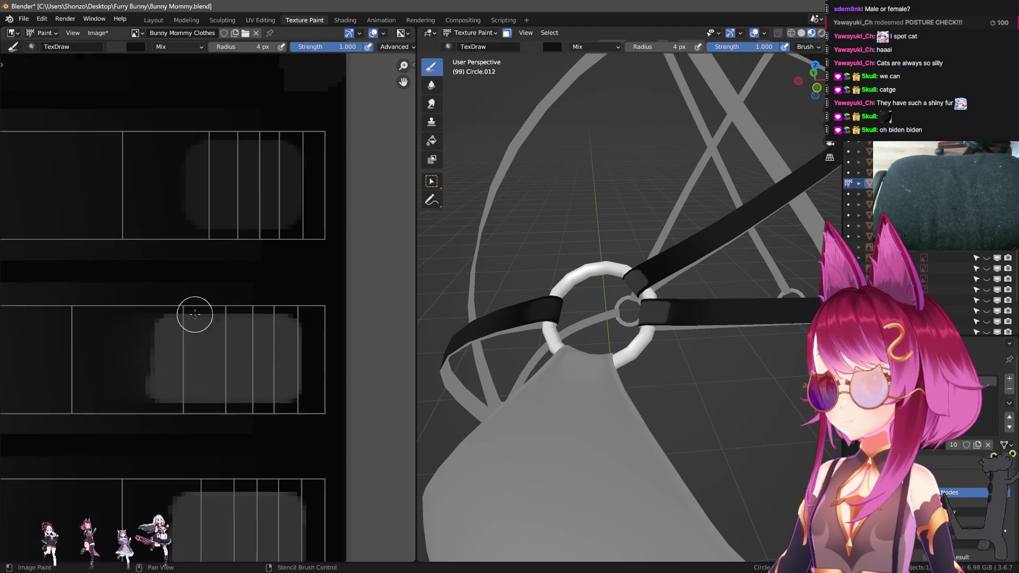
scroll(234, 362, down, 1)
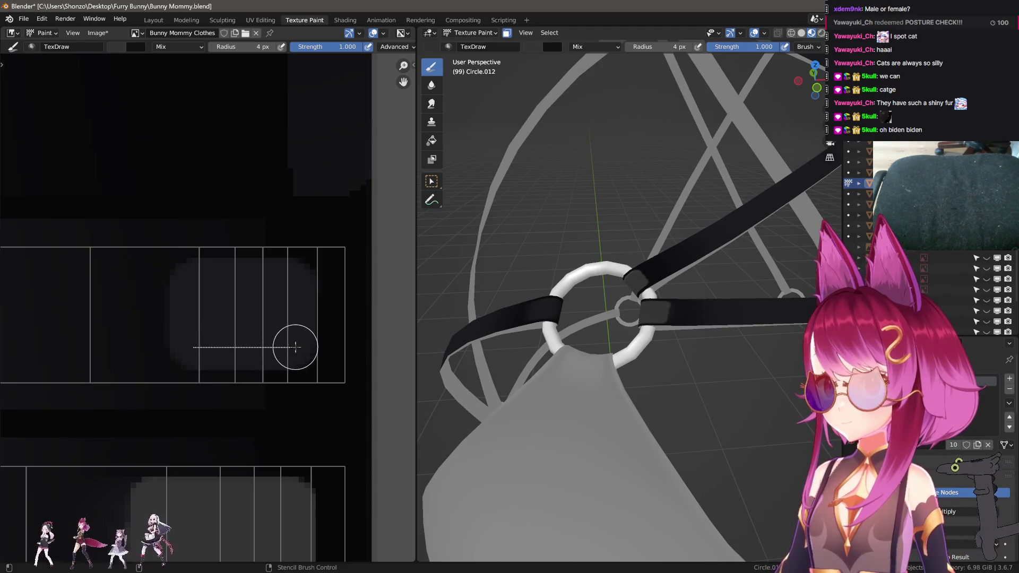
shift+click(296, 347)
shift+click(296, 281)
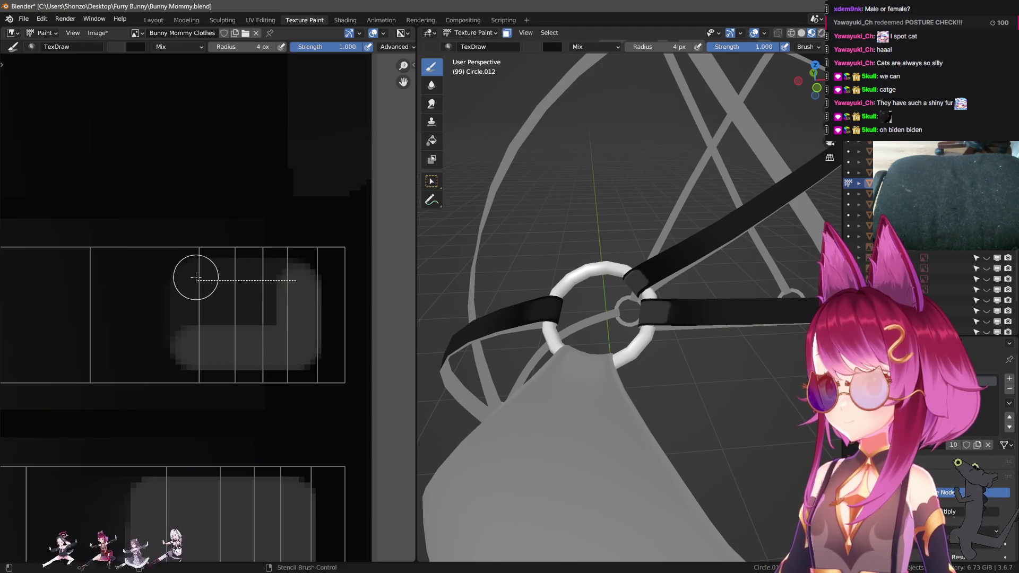
shift+click(184, 289)
shift+click(188, 344)
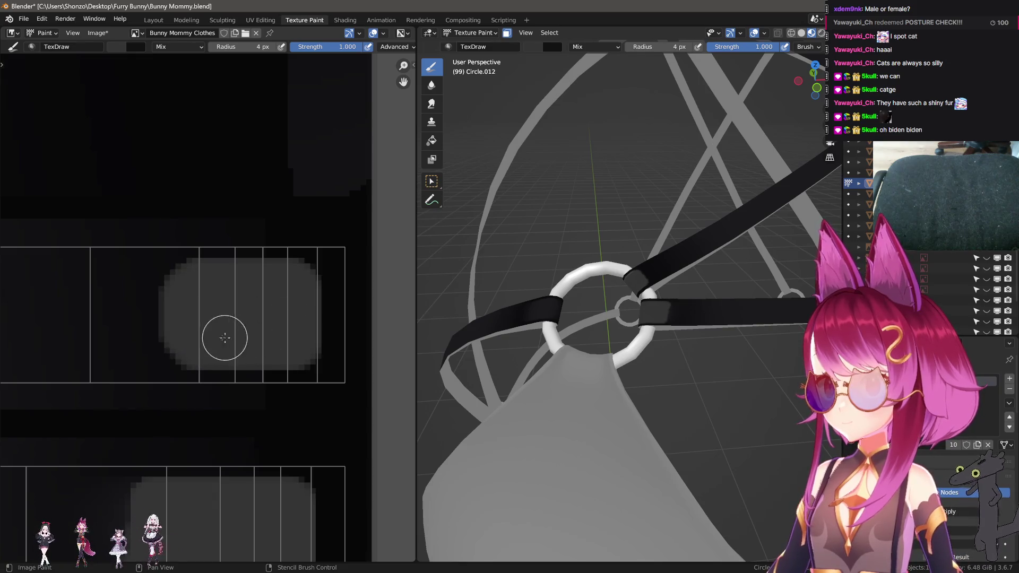
key(shift+space)
scroll(164, 348, up, 2)
scroll(144, 337, down, 2)
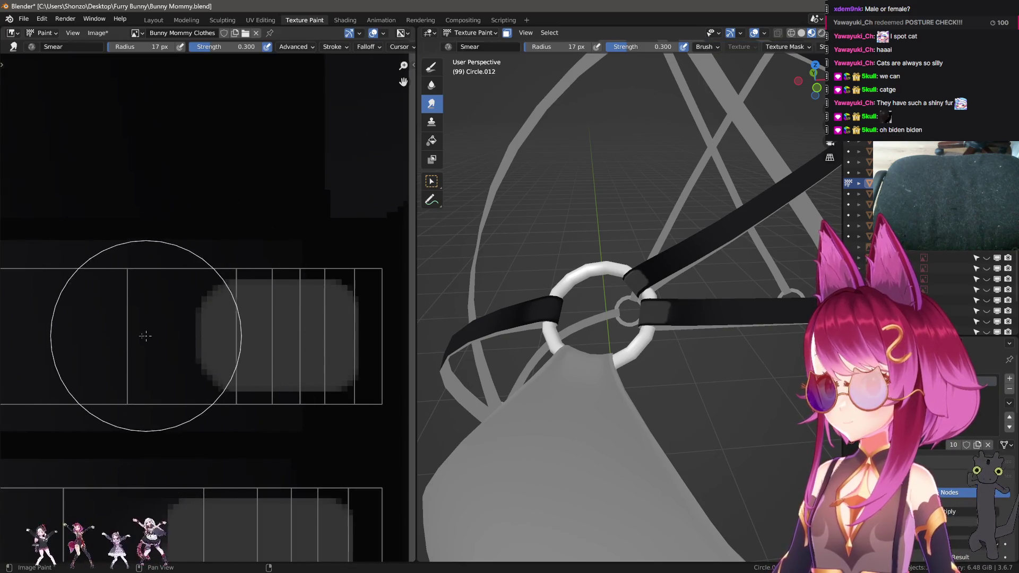
- Smear the grey block's left and right edges, resizing the Smear brush to 21 then 15 px
mouse_move(177, 342)
mouse_down()
mouse_move(22, 342)
mouse_move(220, 350)
mouse_up()
key(f)
click(188, 348)
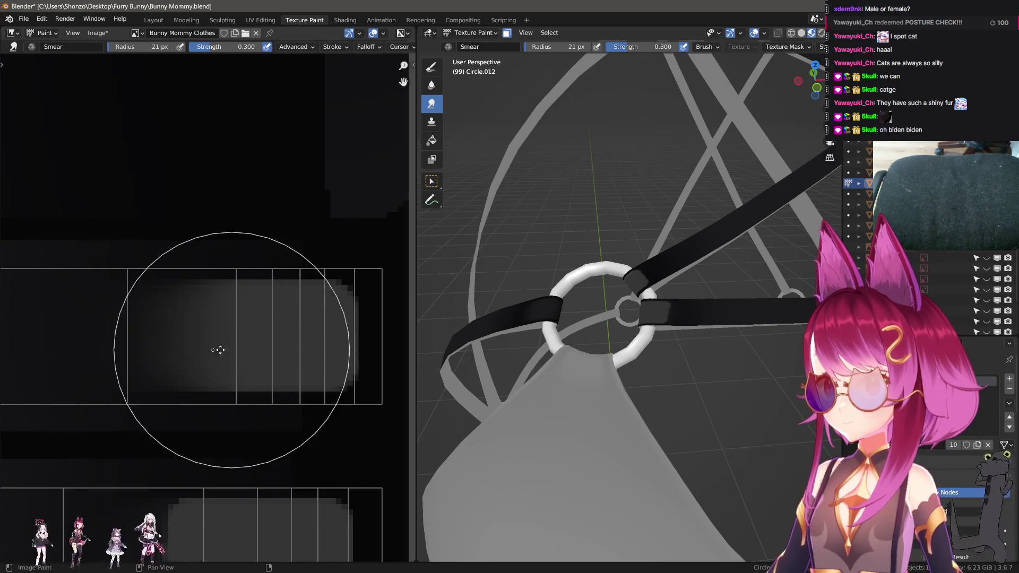
middle_drag(220, 350, 86, 351)
key(f)
click(179, 339)
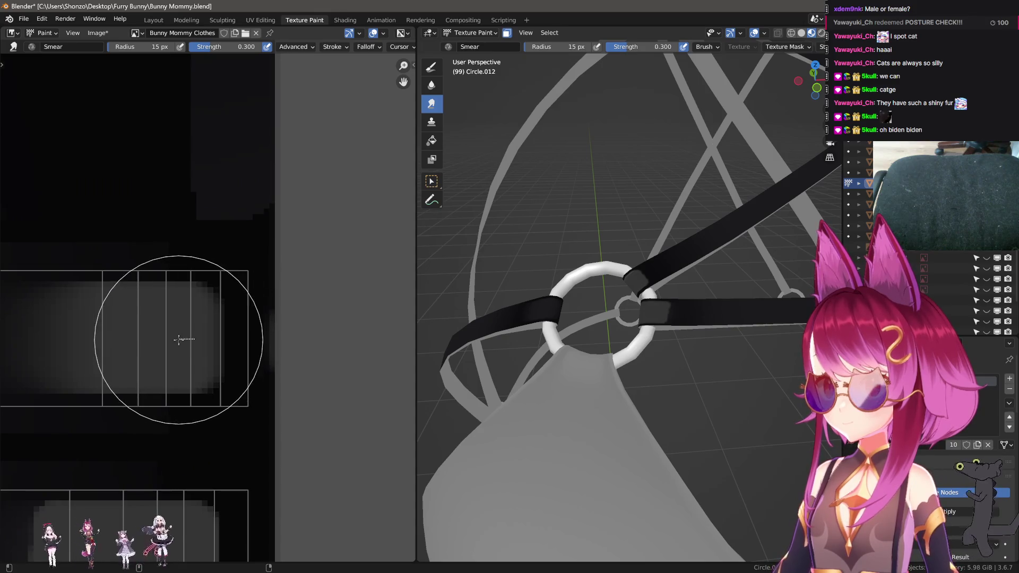
mouse_move(179, 339)
mouse_down()
mouse_move(189, 337)
mouse_move(169, 337)
mouse_up()
- Shrink the Smear brush to 11 px and smear the gradient leftward
key(f)
click(228, 338)
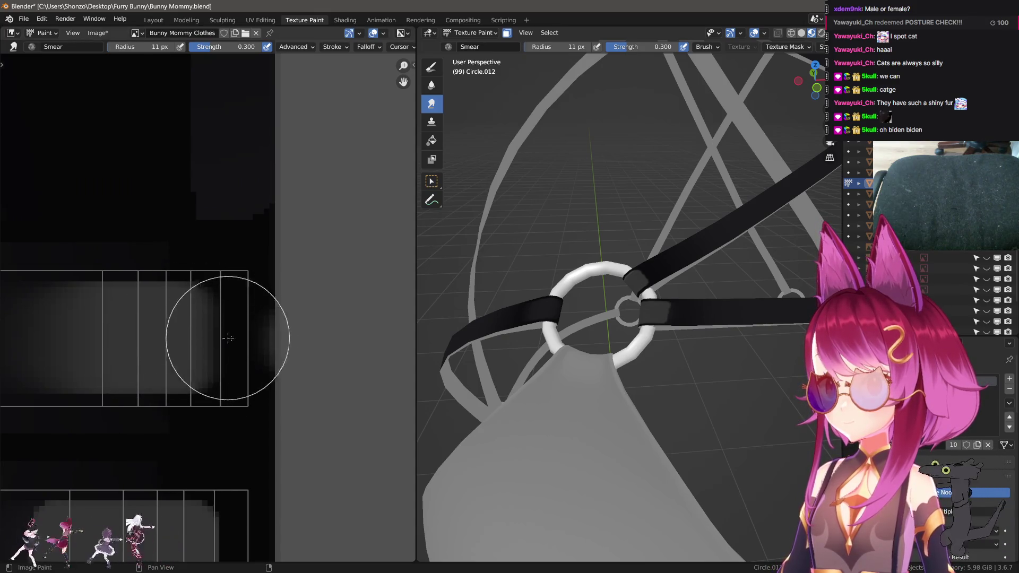
key(d)
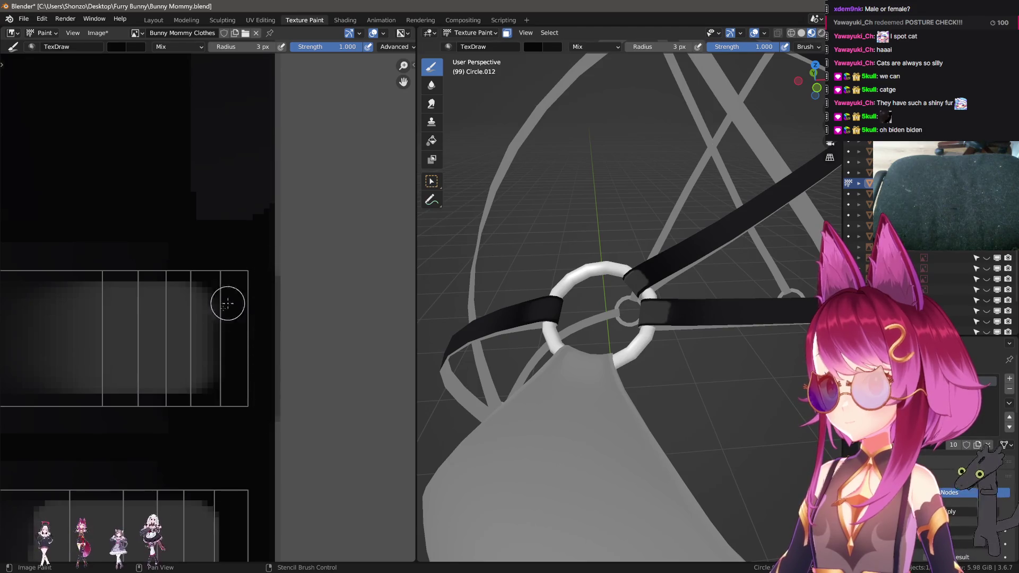
key(s)
drag(185, 338, 165, 337)
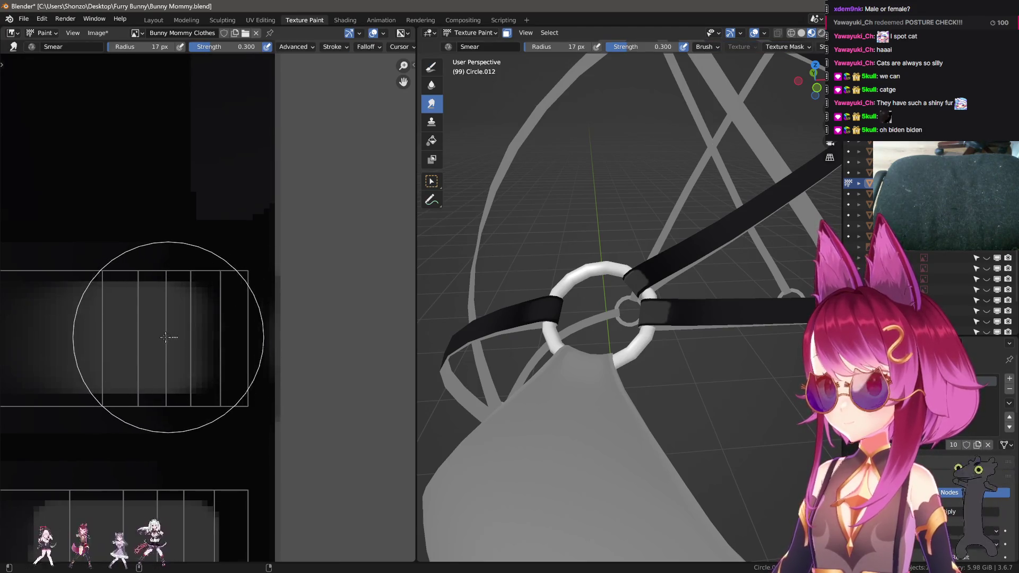
scroll(505, 329, up, 5)
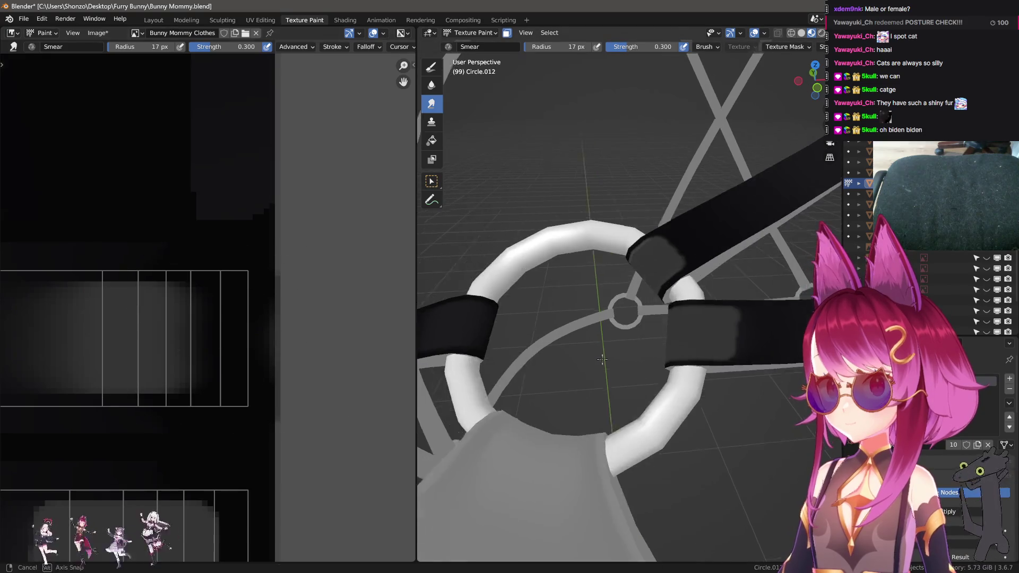
mouse_move(174, 349)
mouse_down()
mouse_move(168, 332)
mouse_move(106, 337)
mouse_up()
- Enlarge the Smear brush and smear the band rightward along the strap strip
mouse_move(584, 297)
middle_down()
mouse_move(644, 291)
mouse_move(586, 303)
middle_up()
middle_drag(150, 328, 160, 328)
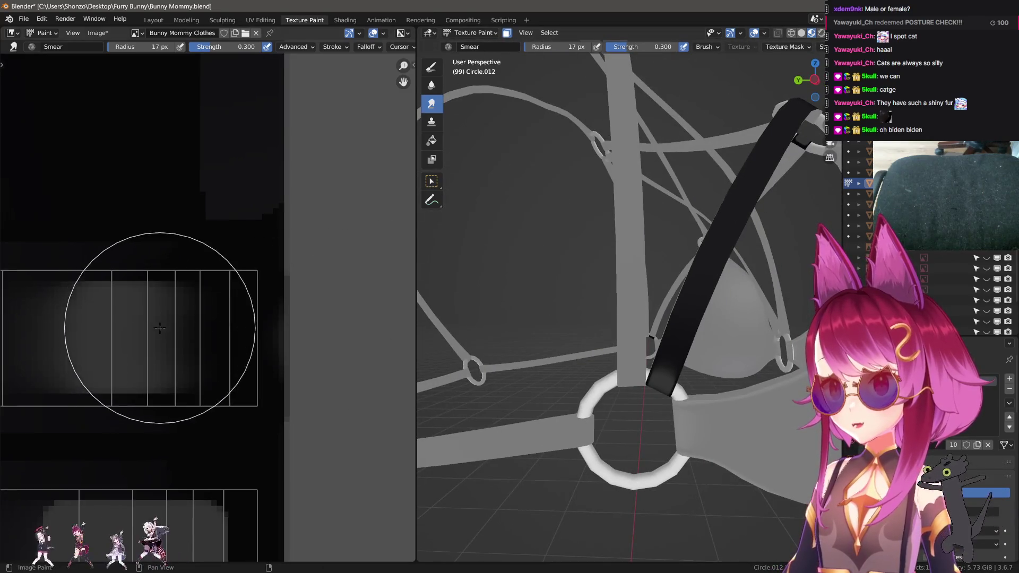
drag(192, 334, 192, 335)
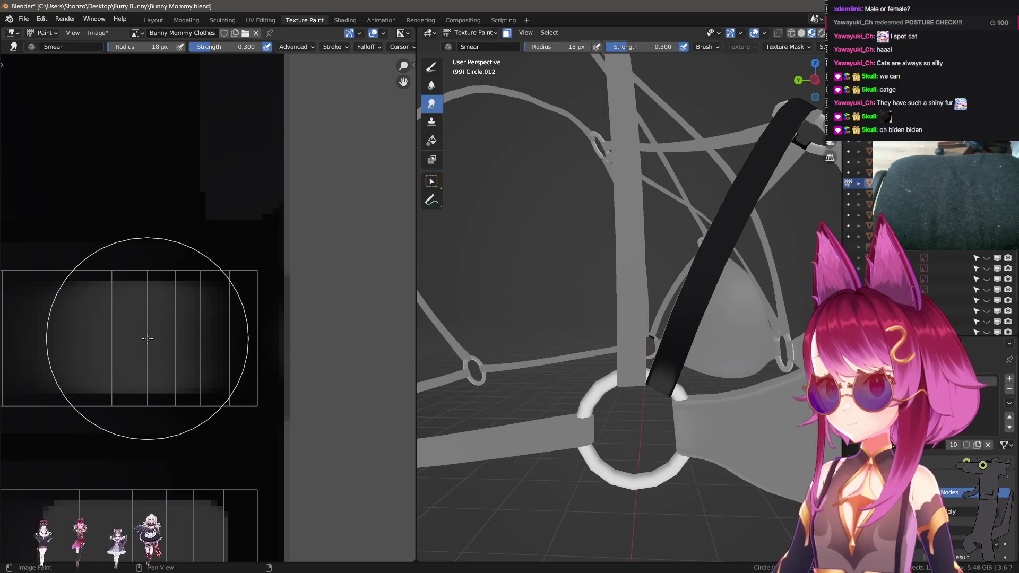
ctrl+scroll(154, 340, left, 5)
key(bracketright)
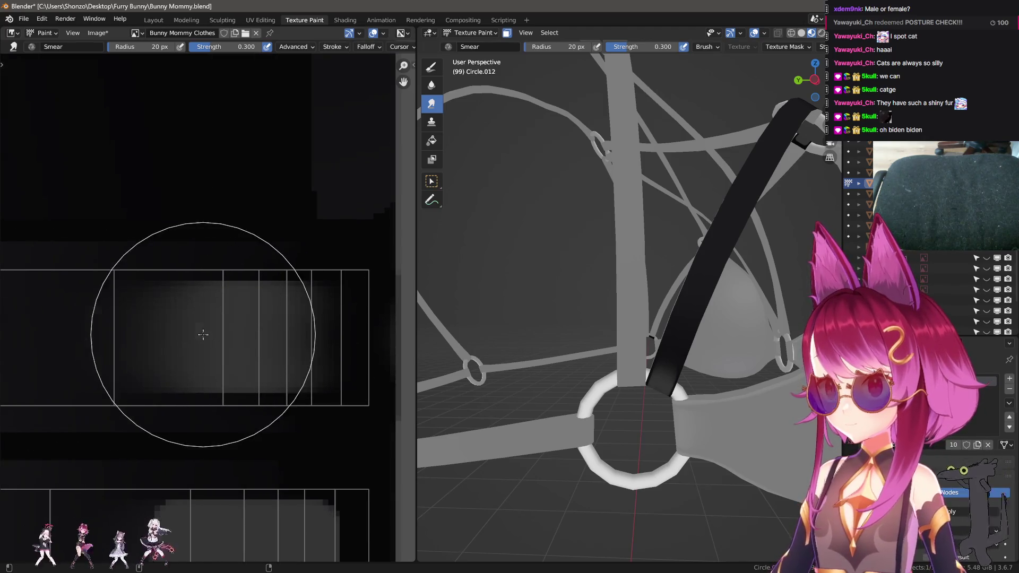
key(bracketright)
ctrl+scroll(114, 342, left, 1)
drag(146, 338, 225, 335)
- Set the Smear brush to 21 px and bring another strap island into view
key(bracketleft)
key(bracketleft)
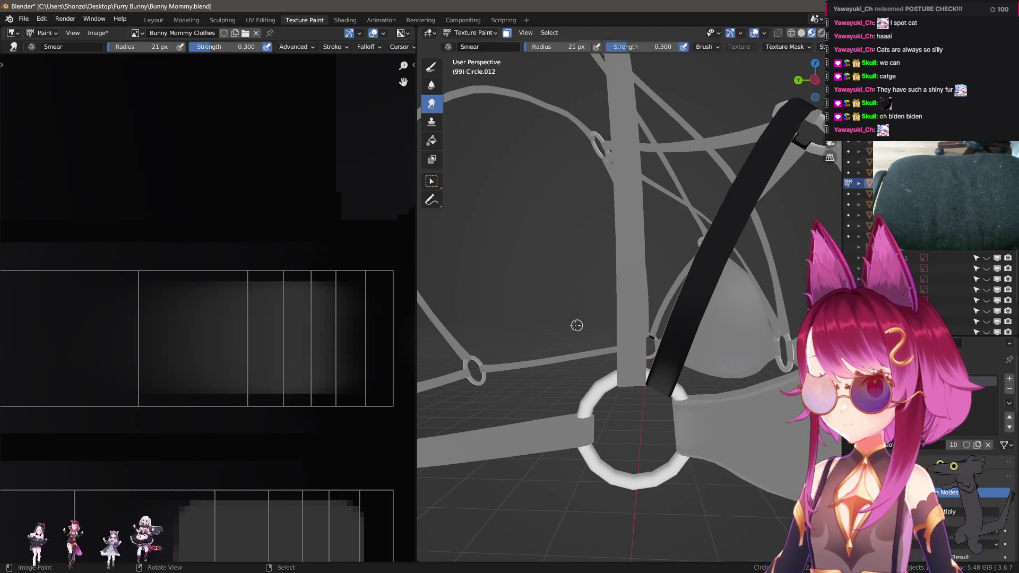
middle_drag(578, 325, 579, 311)
scroll(391, 319, down, 2)
mouse_move(234, 302)
middle_down()
mouse_move(317, 280)
mouse_move(134, 316)
mouse_move(234, 341)
middle_up()
scroll(221, 339, down, 2)
scroll(200, 375, up, 2)
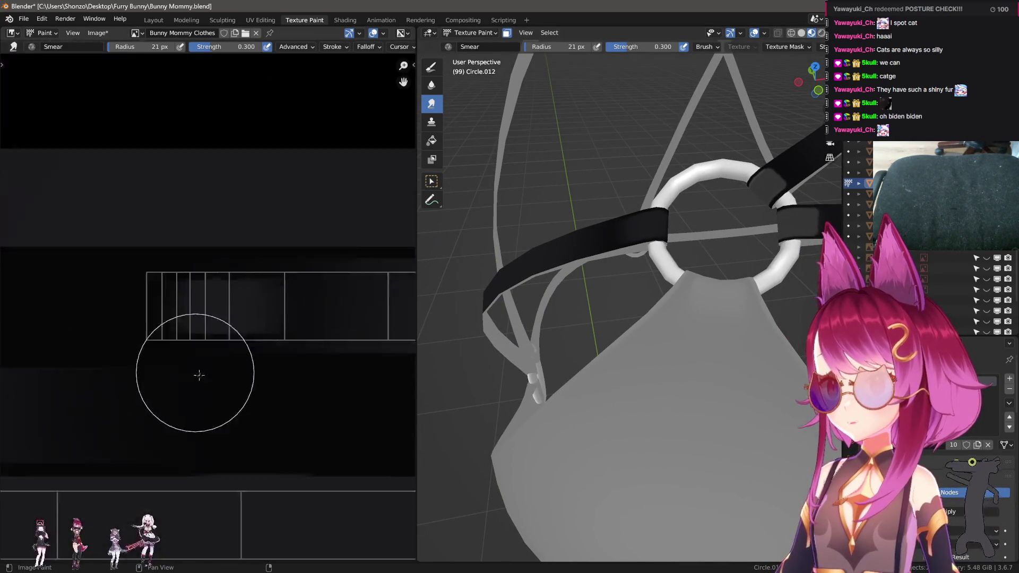
- With the TexDraw brush, paint a grey stroke along the strap UV strip and fill its rectangle
scroll(193, 339, up, 2)
key(d)
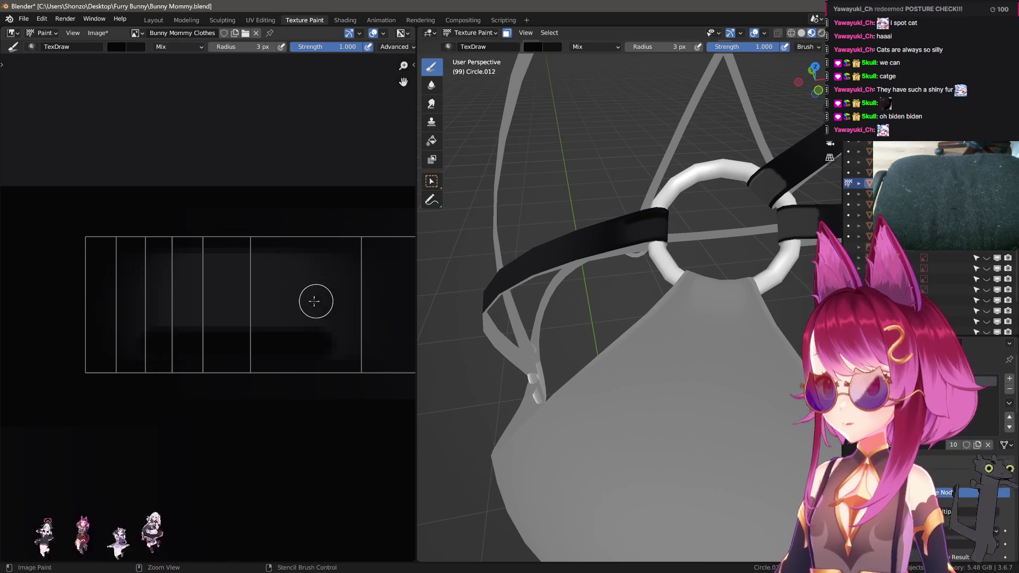
scroll(206, 348, up, 3)
scroll(206, 347, down, 4)
scroll(282, 304, up, 2)
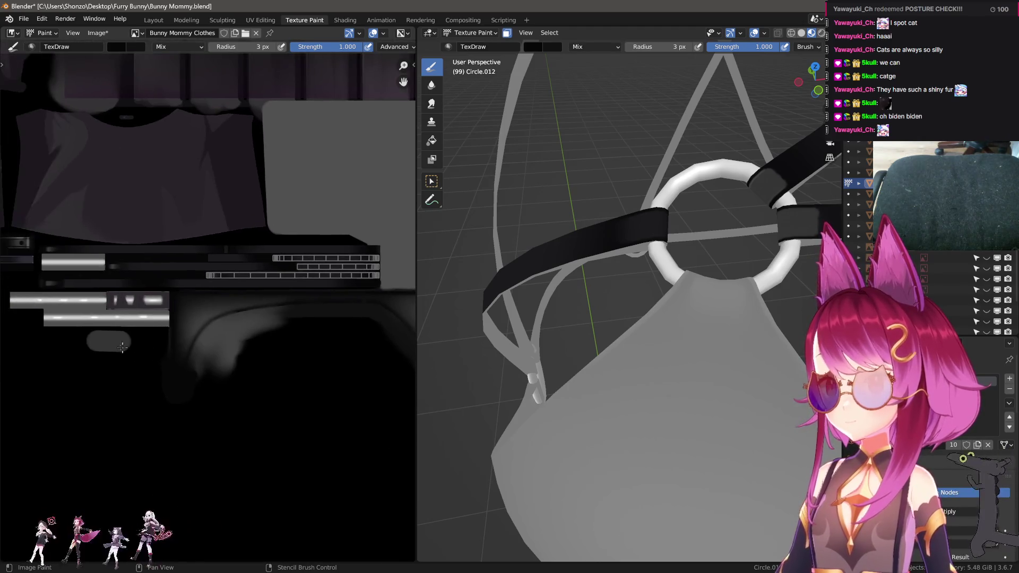
scroll(178, 359, up, 5)
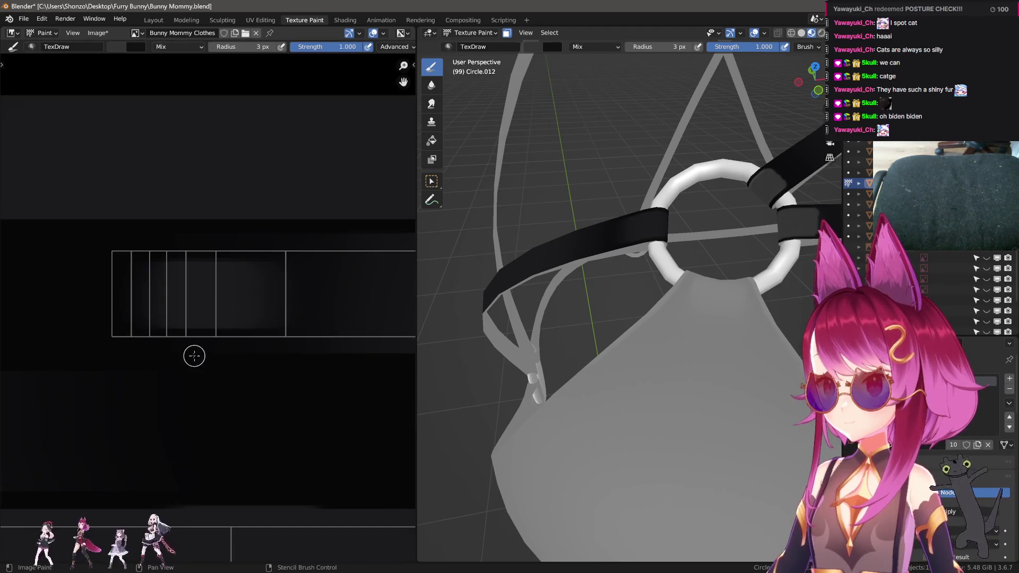
mouse_move(257, 329)
shift+mouse_down()
mouse_move(307, 330)
mouse_move(304, 215)
shift+mouse_up()
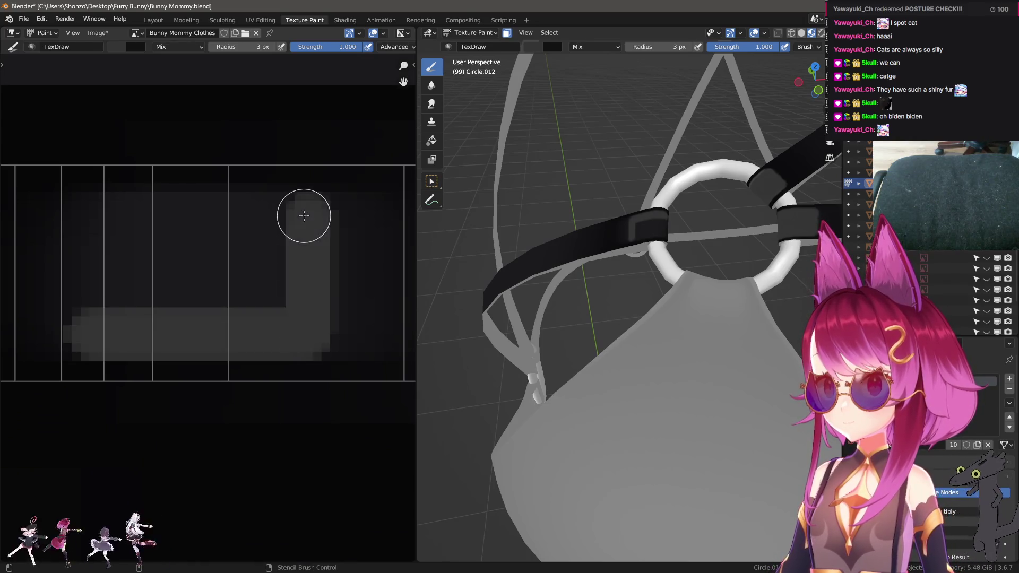
shift+click(97, 218)
mouse_move(90, 323)
mouse_down()
mouse_move(148, 255)
mouse_move(254, 259)
mouse_up()
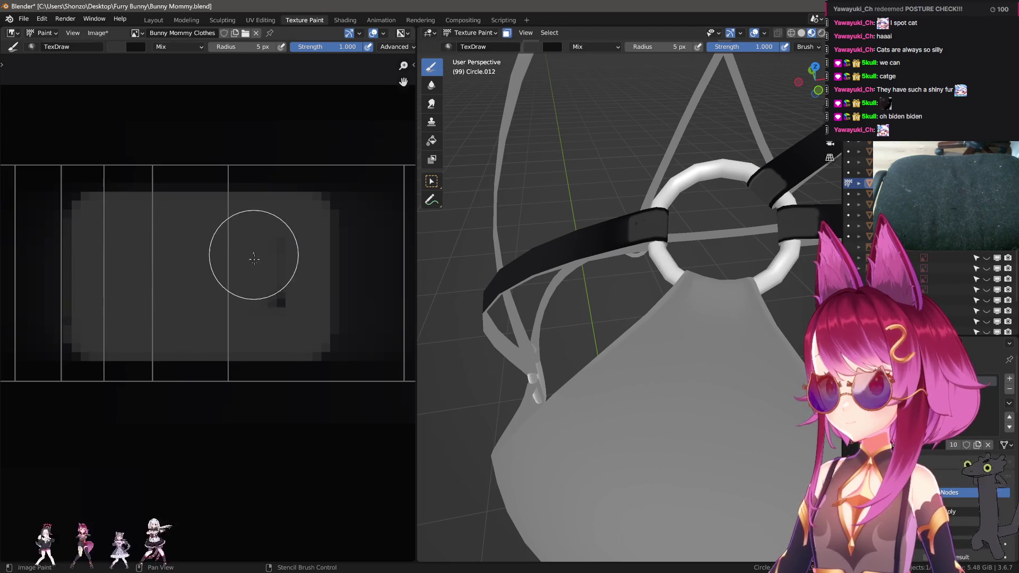
- Switch to the Smear brush and blend the grey block's left edge into the dark
key(shift+space)
key(s)
scroll(87, 312, up, 4)
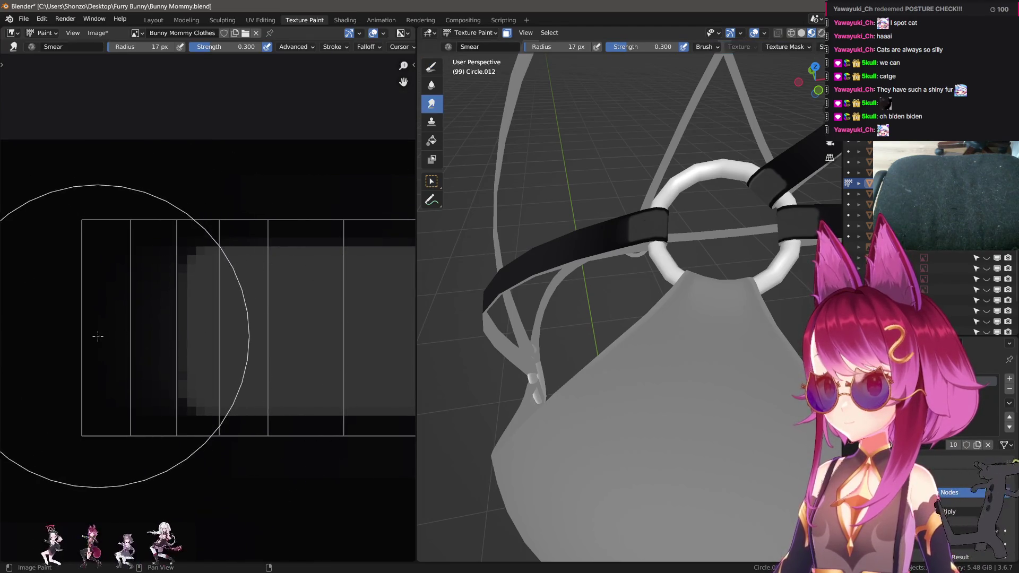
mouse_move(100, 334)
mouse_down()
mouse_move(233, 329)
mouse_move(136, 324)
mouse_move(148, 329)
mouse_up()
ctrl+scroll(100, 346, right, 5)
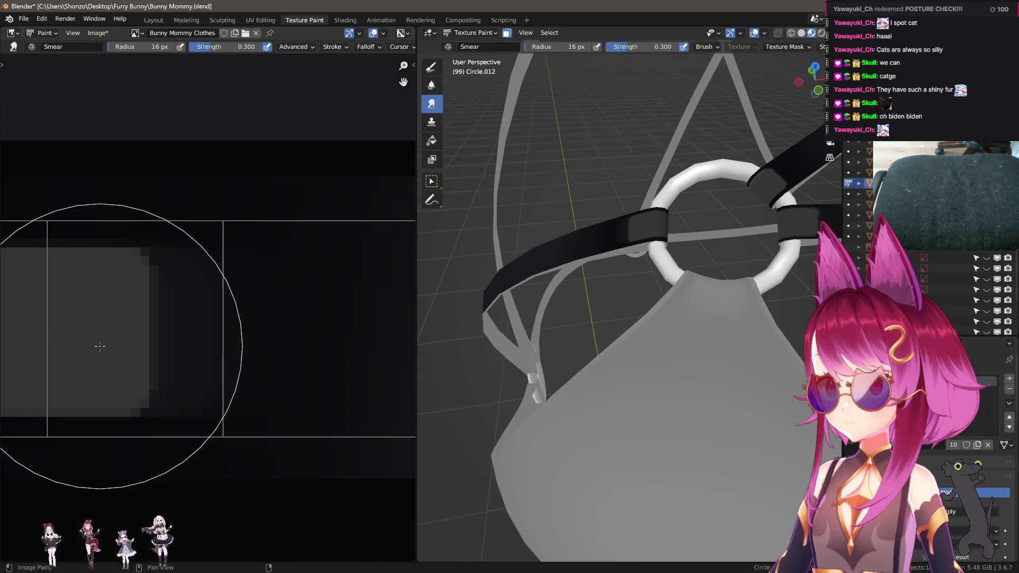
scroll(99, 346, down, 2)
ctrl+scroll(100, 347, right, 3)
- At a 20 px radius, smear the bright gradient rightward across the strip, then return to TexDraw
key(f)
click(207, 325)
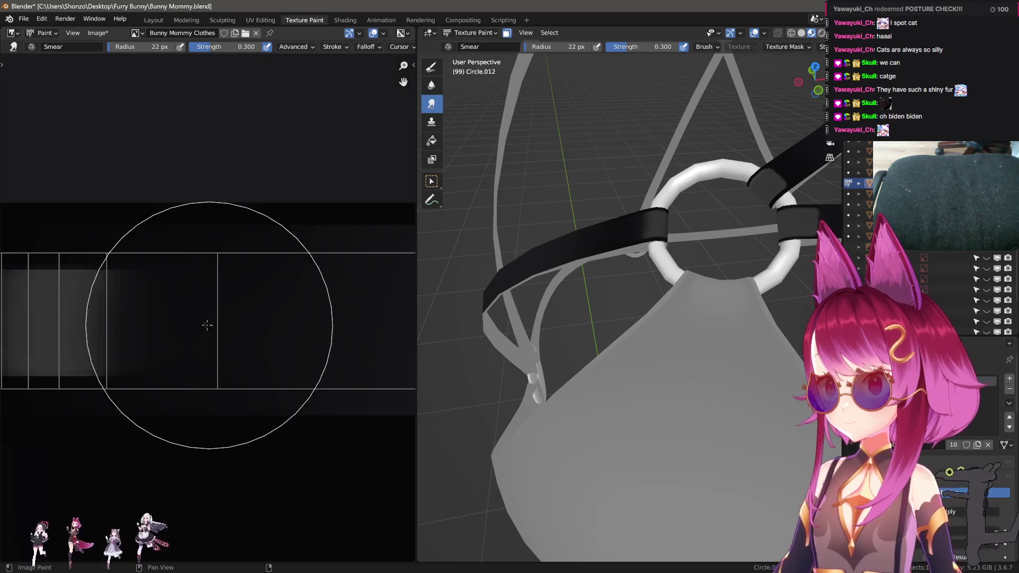
key(f)
click(123, 325)
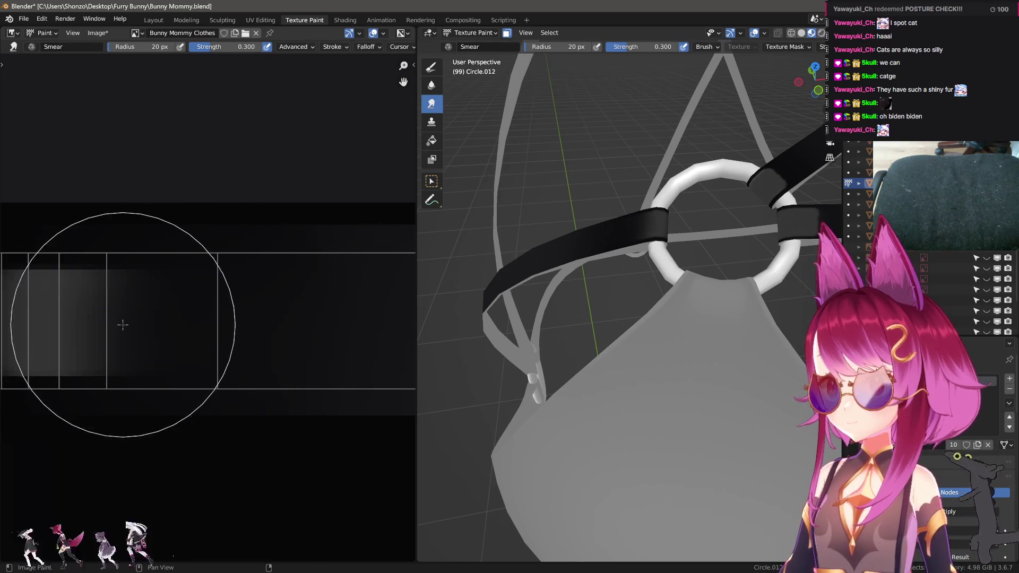
mouse_move(123, 325)
mouse_down()
mouse_move(279, 322)
mouse_move(85, 323)
mouse_move(237, 323)
mouse_move(189, 330)
mouse_move(246, 332)
mouse_move(200, 336)
mouse_up()
scroll(194, 372, down, 5)
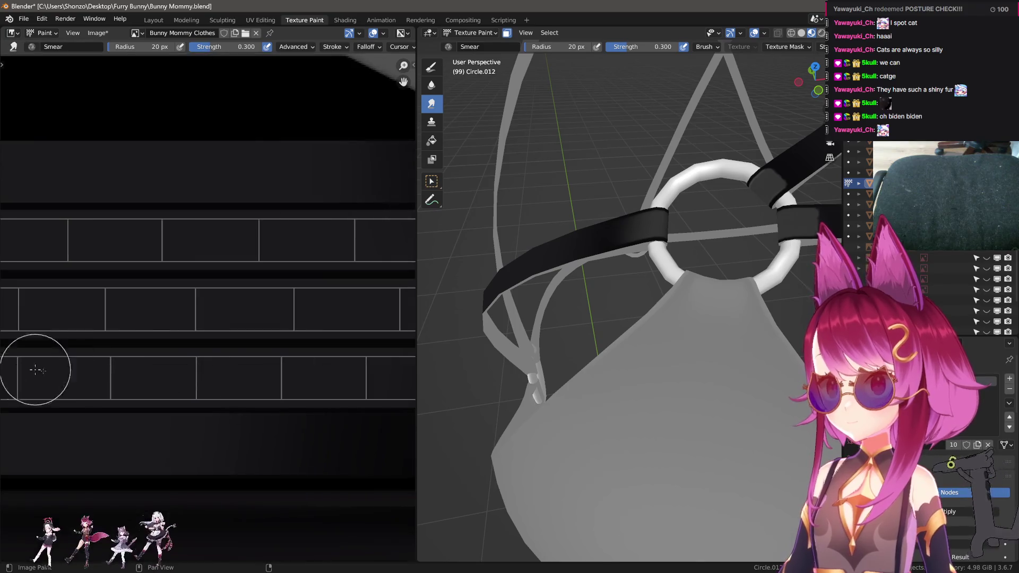
scroll(209, 369, up, 5)
key(shift+space)
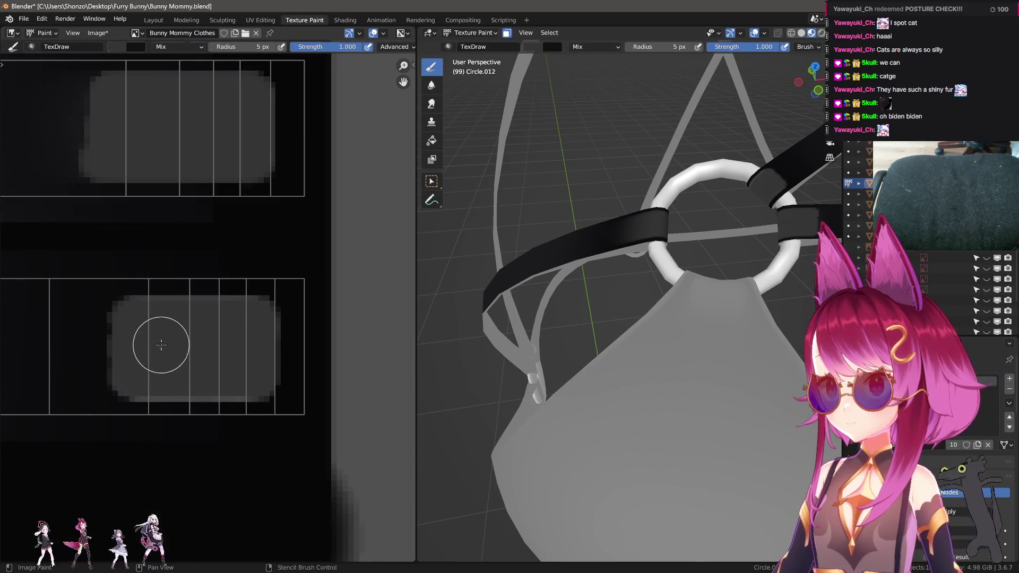
- With a larger Smear brush, blend the grey patch's edge and left side into the dark
scroll(161, 345, up, 1)
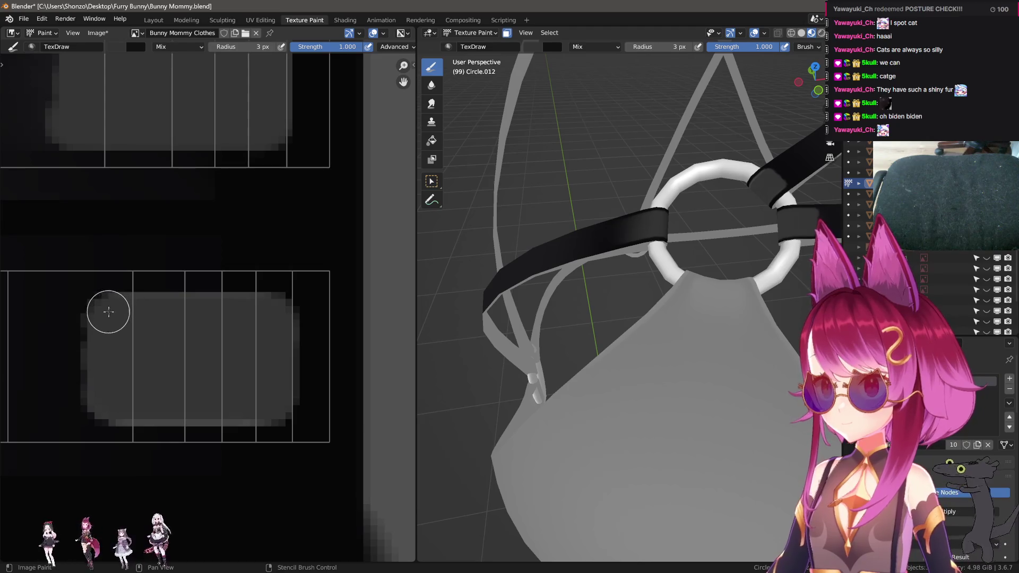
scroll(139, 385, down, 1)
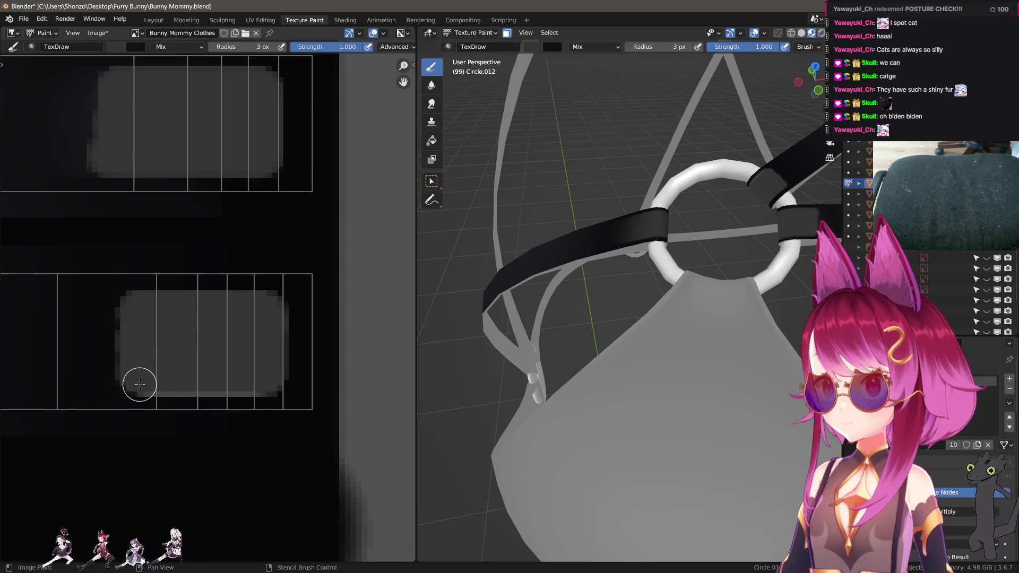
key(shift+space)
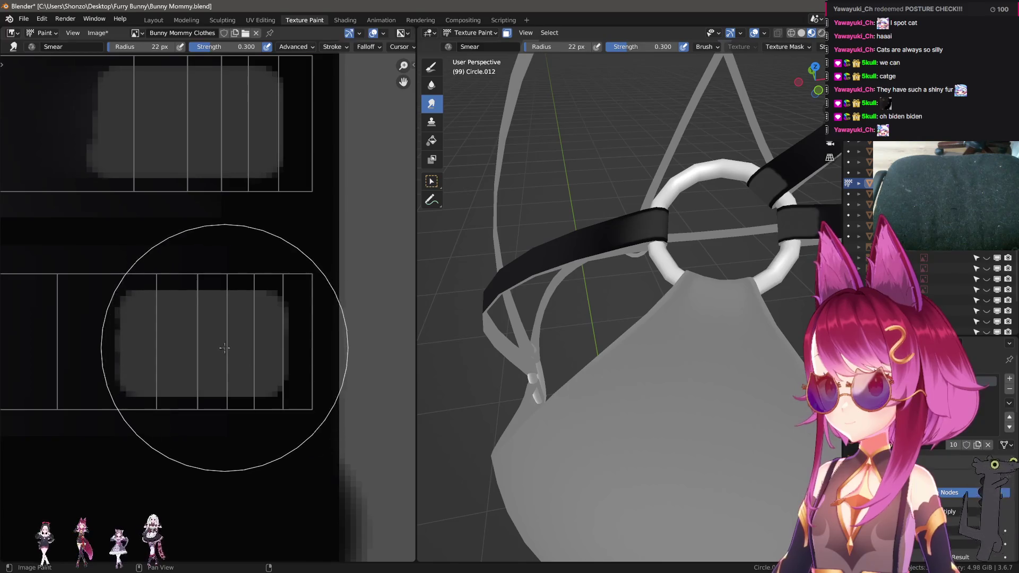
mouse_move(239, 342)
mouse_down()
mouse_move(200, 341)
mouse_move(239, 336)
mouse_move(204, 345)
mouse_move(211, 341)
mouse_up()
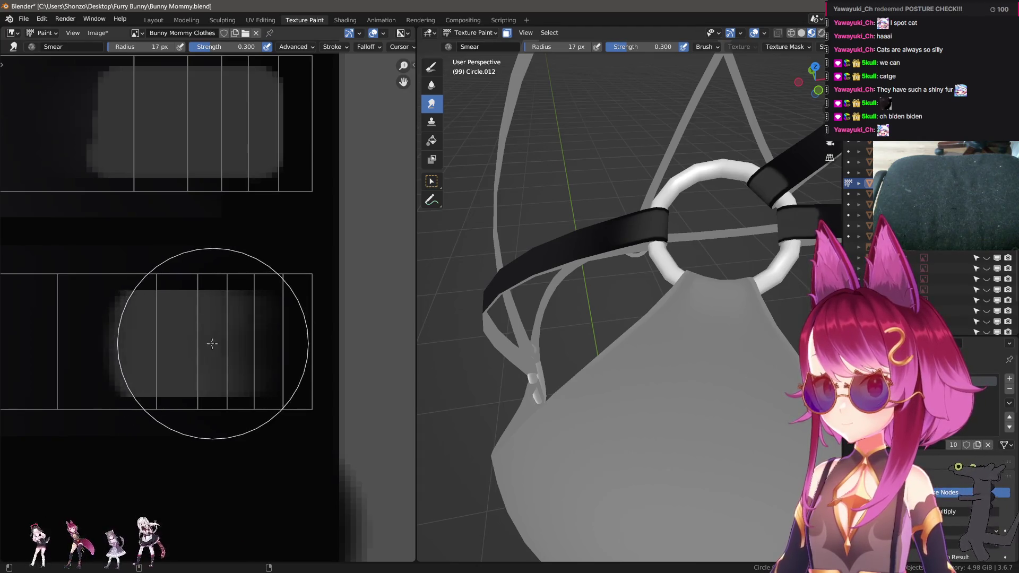
key(bracketright)
key(bracketright)
key(bracketright)
drag(91, 345, 132, 350)
middle_drag(105, 353, 155, 352)
scroll(134, 351, down, 2)
mouse_move(112, 324)
mouse_down()
mouse_move(157, 321)
mouse_move(96, 320)
mouse_move(223, 319)
mouse_move(80, 329)
mouse_move(114, 330)
mouse_up()
- Shrink the brush to 14 px and push the grey paint edge further left
key(bracketleft)
key(bracketleft)
key(bracketleft)
shift+scroll(118, 334, up, 5)
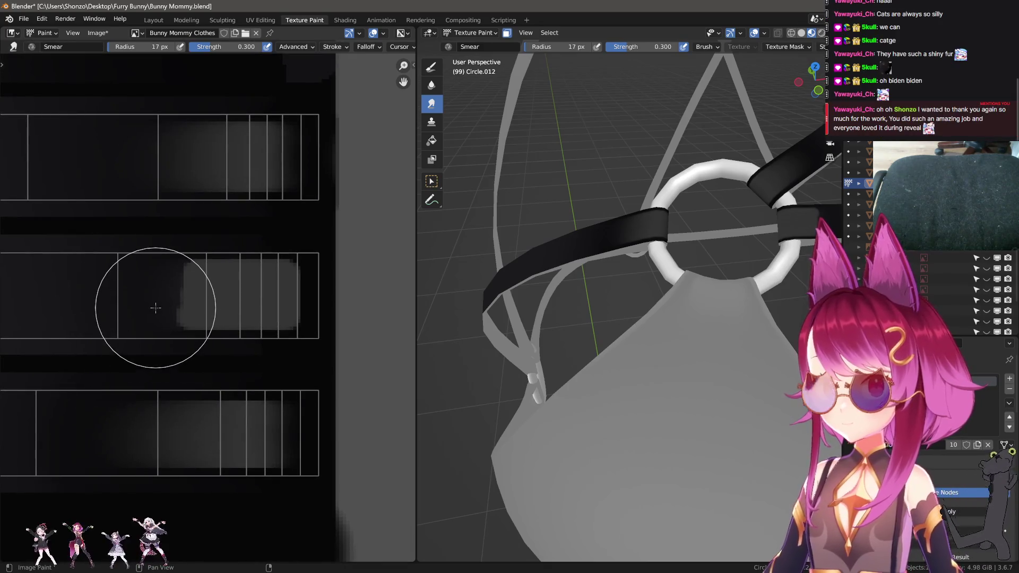
mouse_move(212, 306)
middle_down()
mouse_move(163, 349)
mouse_move(157, 328)
middle_up()
scroll(165, 335, up, 1)
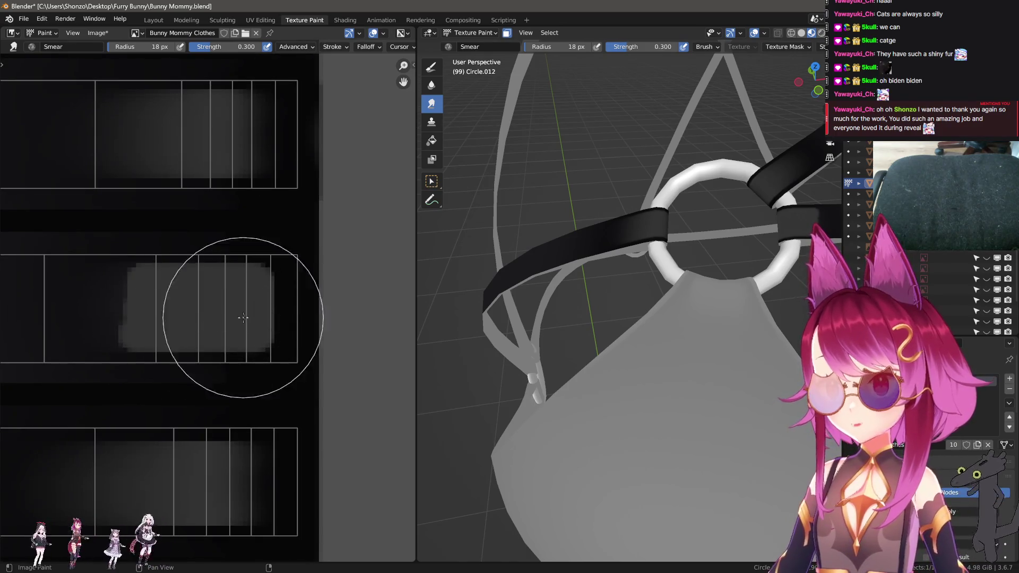
key(bracketleft)
key(bracketleft)
drag(224, 306, 212, 311)
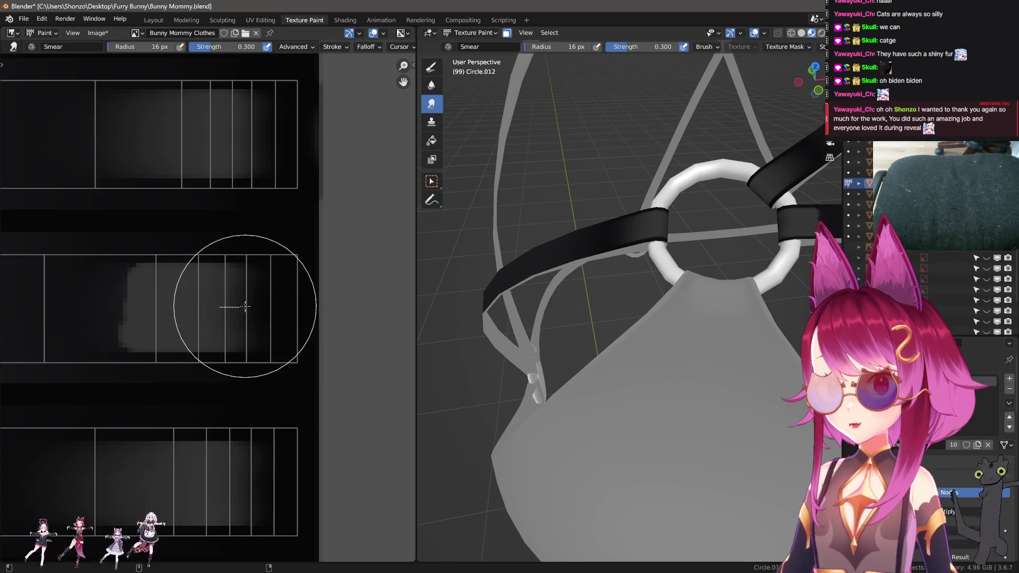
- Smear the middle strip's grey leftward at 20–23 px, then set the radius to 16 px
scroll(160, 314, down, 2)
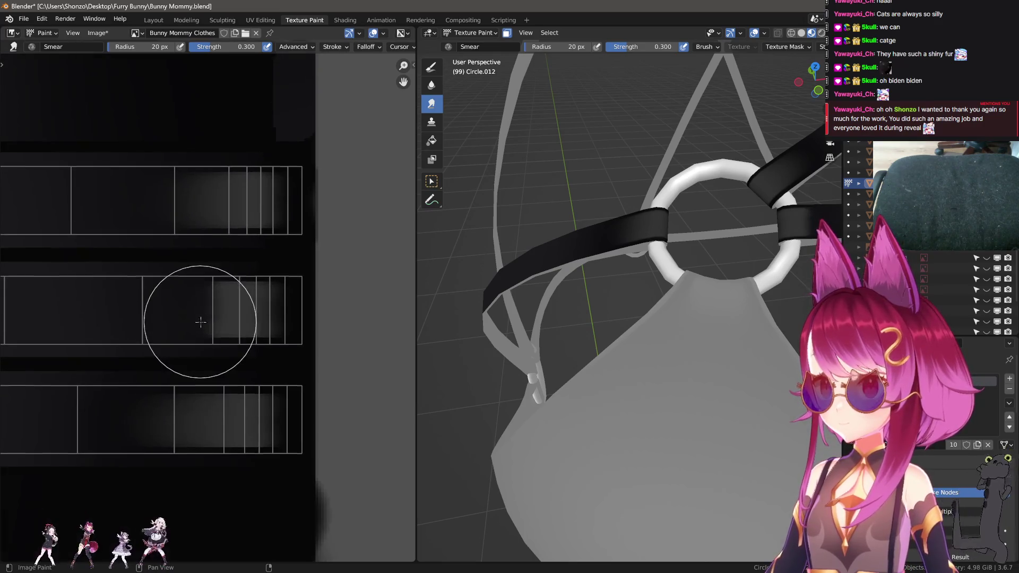
key(bracketright)
key(bracketright)
drag(219, 312, 99, 312)
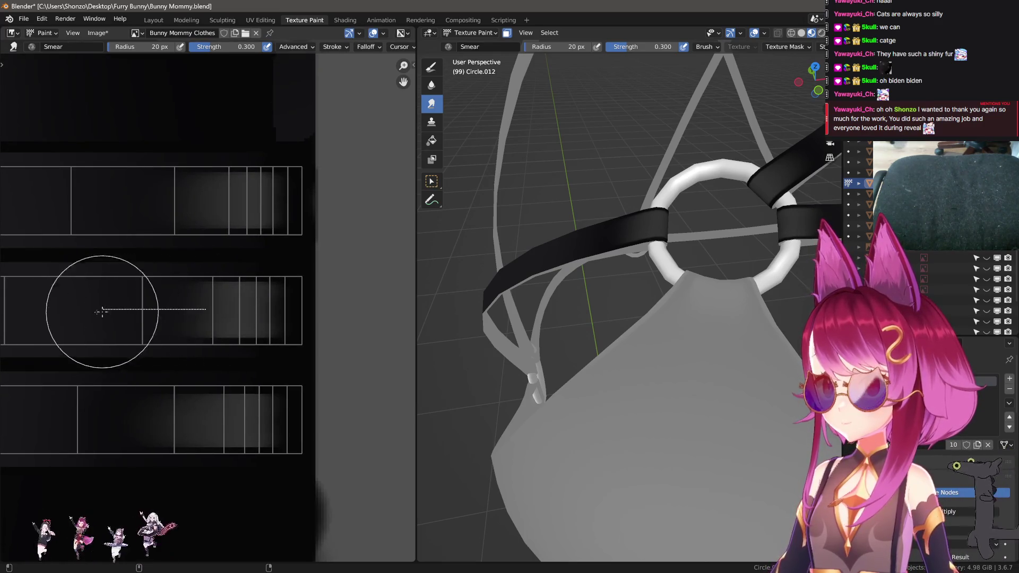
key(bracketright)
mouse_move(223, 313)
mouse_down()
mouse_move(137, 314)
mouse_move(166, 318)
mouse_up()
mouse_move(173, 321)
middle_down()
mouse_move(188, 331)
mouse_move(120, 328)
middle_up()
middle_drag(610, 319, 675, 310)
scroll(164, 336, up, 1)
key(f)
click(153, 342)
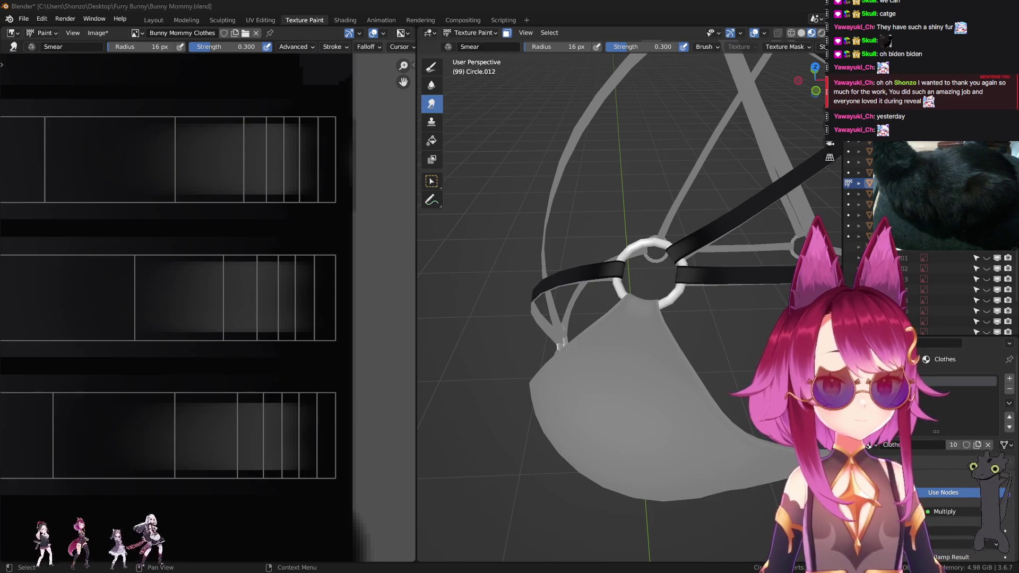
- Enlarge the Smear brush radius with the F shortcut, keeping 0.300 strength
mouse_move(193, 353)
middle_down()
mouse_move(198, 345)
mouse_move(200, 370)
middle_up()
key(f)
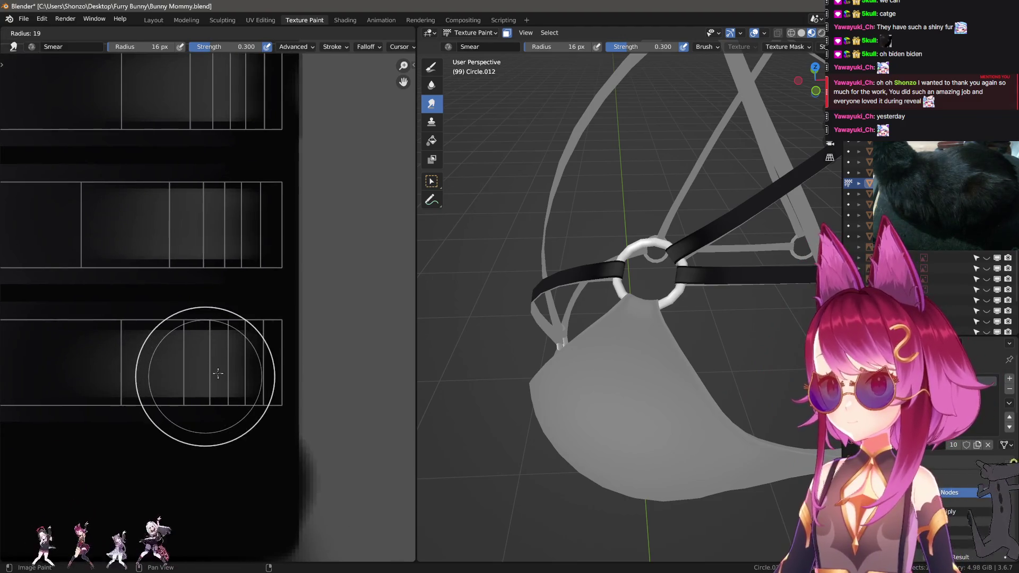
click(218, 373)
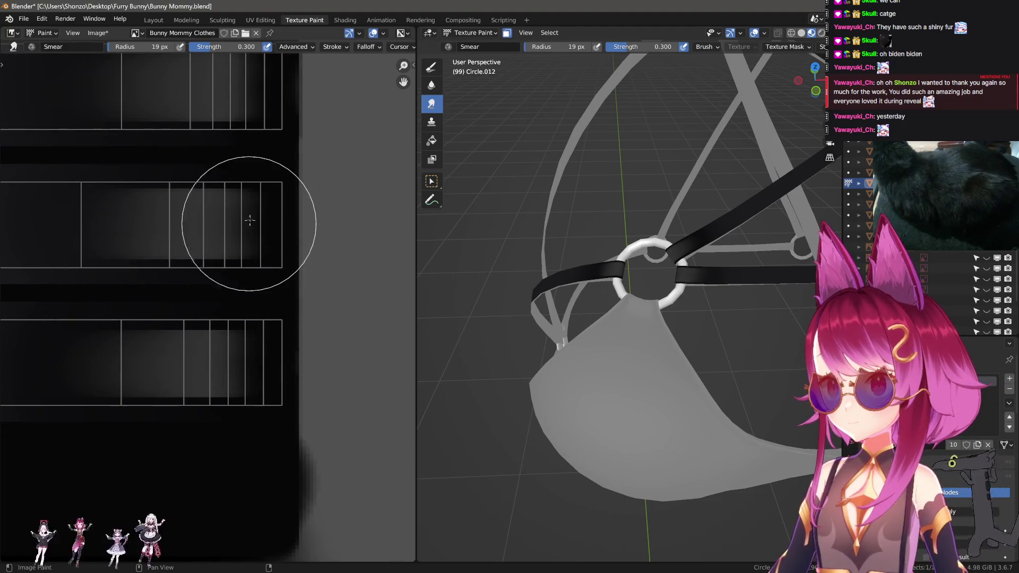
scroll(229, 215, down, 2)
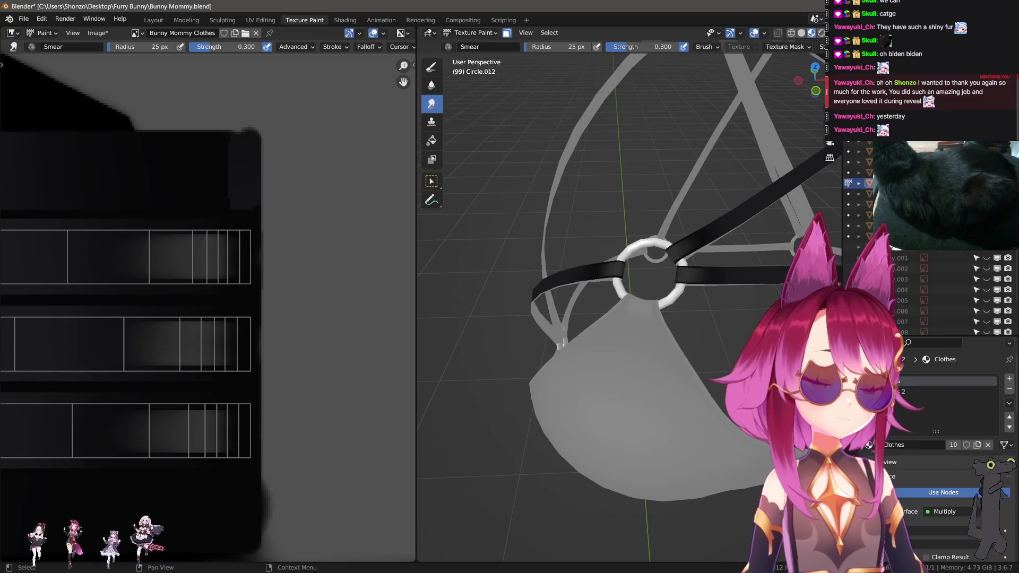
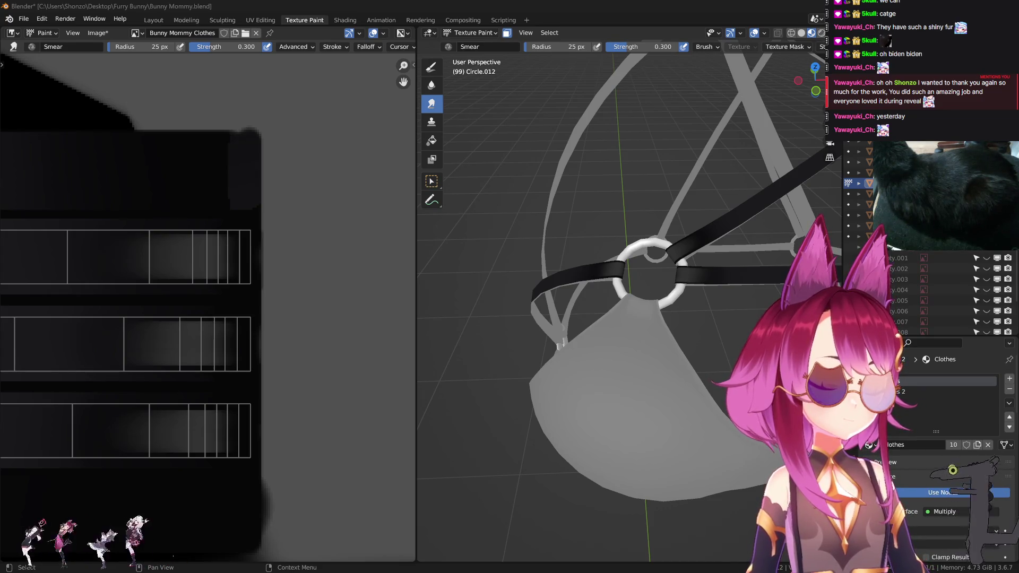
- Restrict the face mask to the vertical and lower-left horizontal straps, then switch to the Draw brush
scroll(148, 348, down, 3)
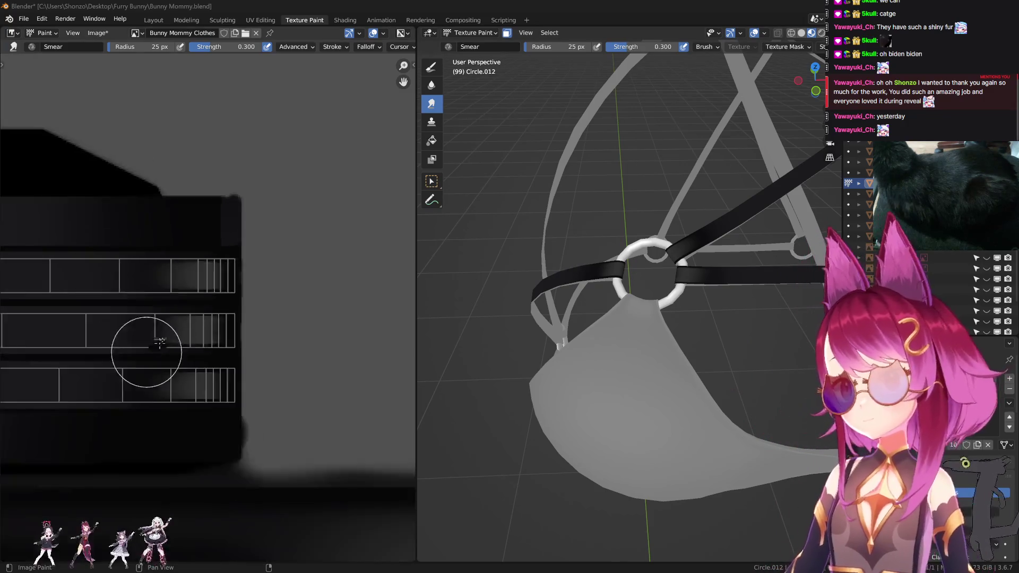
mouse_move(663, 297)
middle_down()
mouse_move(706, 286)
mouse_move(637, 303)
middle_up()
scroll(236, 292, up, 3)
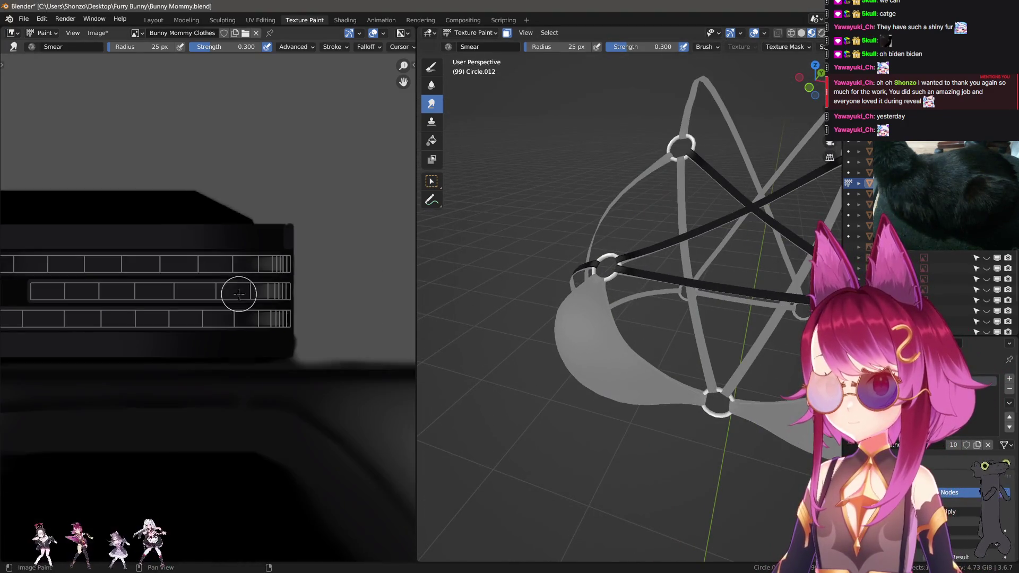
scroll(253, 294, up, 4)
middle_drag(257, 325, 257, 302)
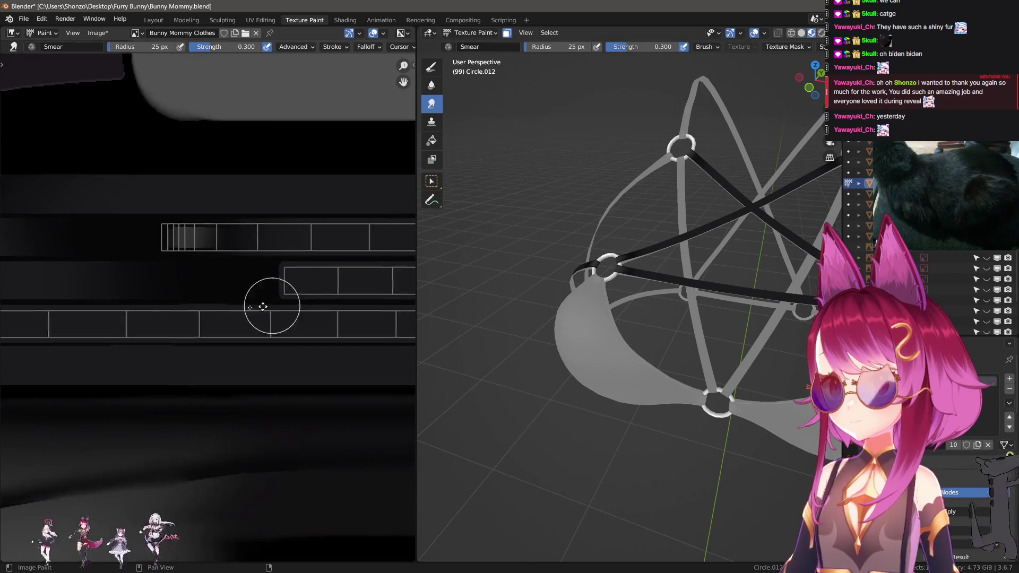
mouse_move(613, 305)
middle_down()
mouse_move(626, 313)
mouse_move(653, 298)
mouse_move(644, 330)
mouse_move(661, 322)
mouse_move(641, 321)
middle_up()
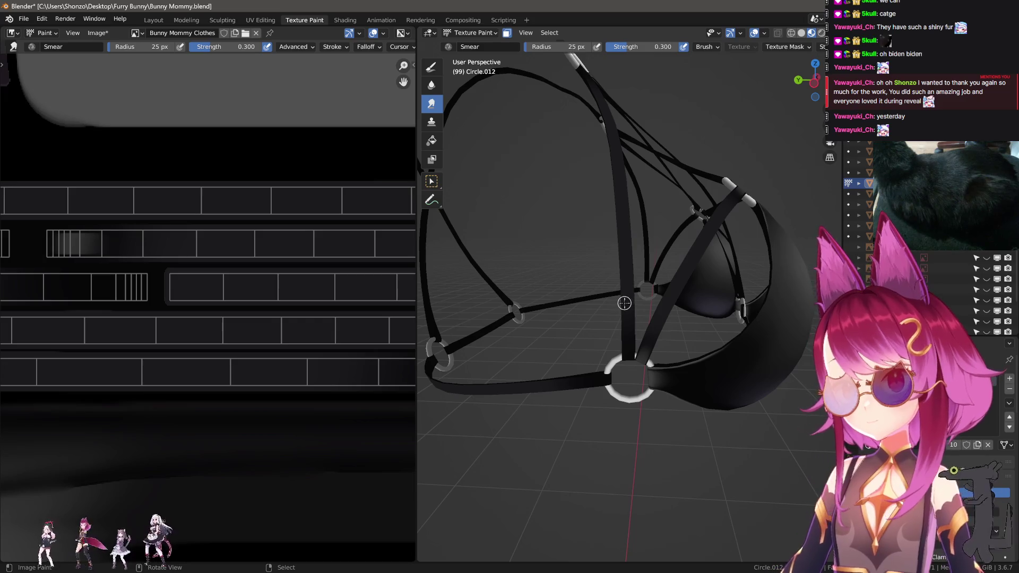
key(alt+a)
key(l)
key(l)
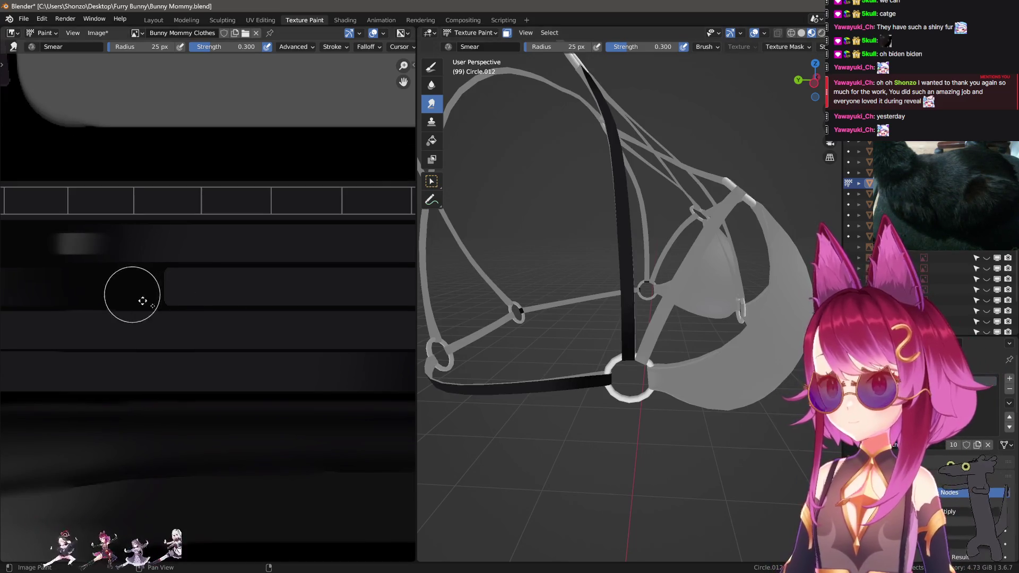
key(1)
scroll(128, 326, up, 3)
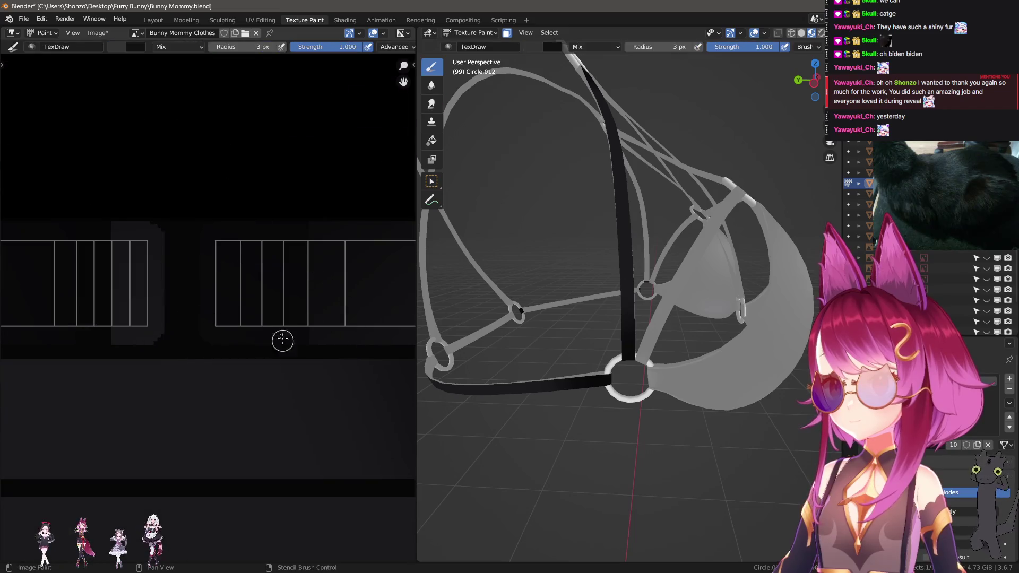
- With the Draw brush, draw straight stitch lines along the bottom, right side and diagonal of the UV box
scroll(107, 288, up, 1)
key(3)
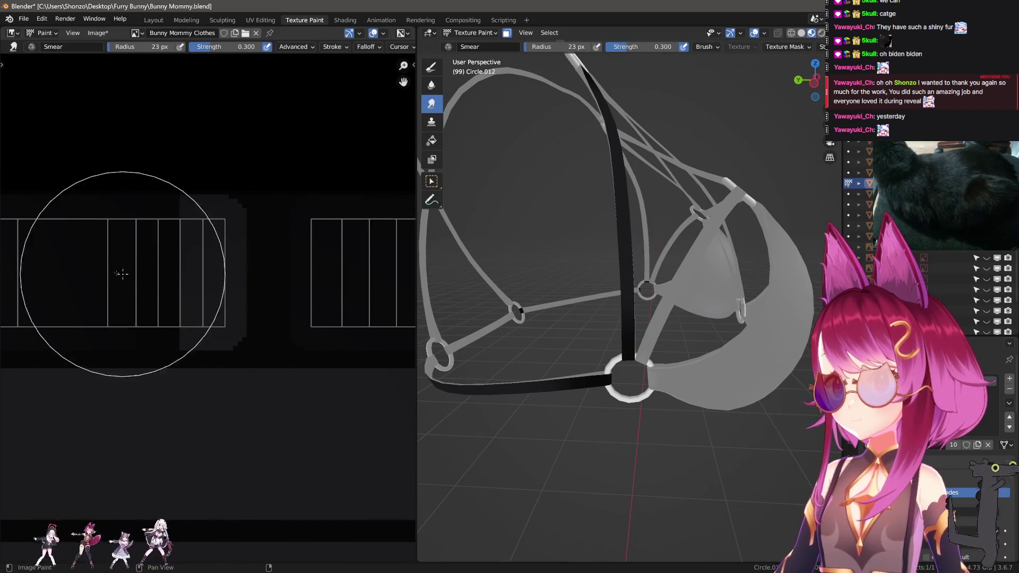
middle_drag(155, 298, 199, 302)
key(1)
drag(151, 306, 233, 303)
drag(233, 303, 235, 241)
mouse_move(236, 240)
mouse_down()
mouse_move(154, 245)
mouse_move(143, 297)
mouse_move(191, 265)
mouse_move(208, 274)
mouse_move(150, 307)
mouse_up()
- Fill the rectangle interior and its bottom band grey, using a 6 px then 3 px brush
key(f)
click(155, 266)
key(f)
click(161, 280)
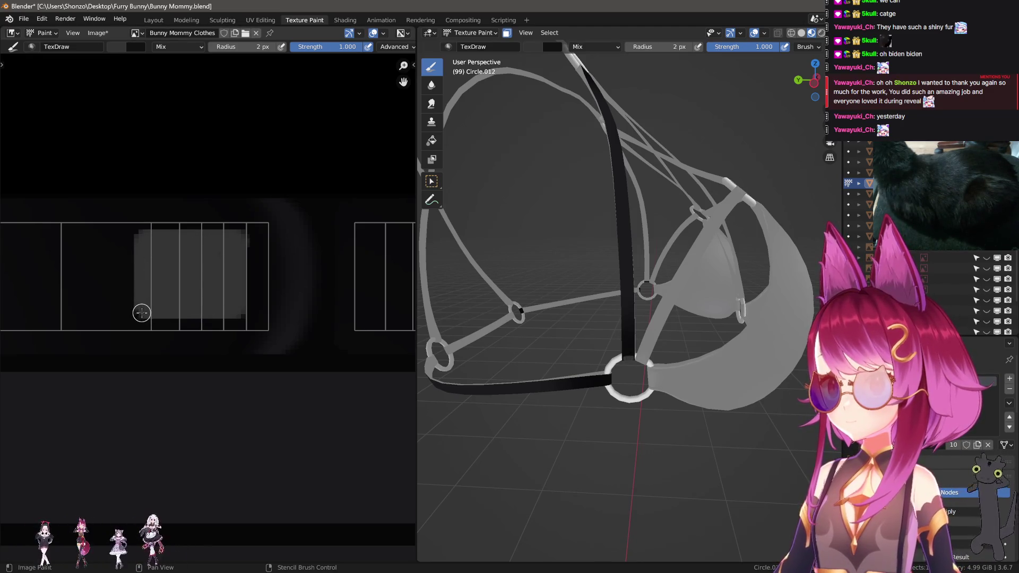
drag(218, 312, 236, 309)
- Paint the diagonal strap black and zoom in on the ring and strap joints
middle_drag(504, 259, 617, 277)
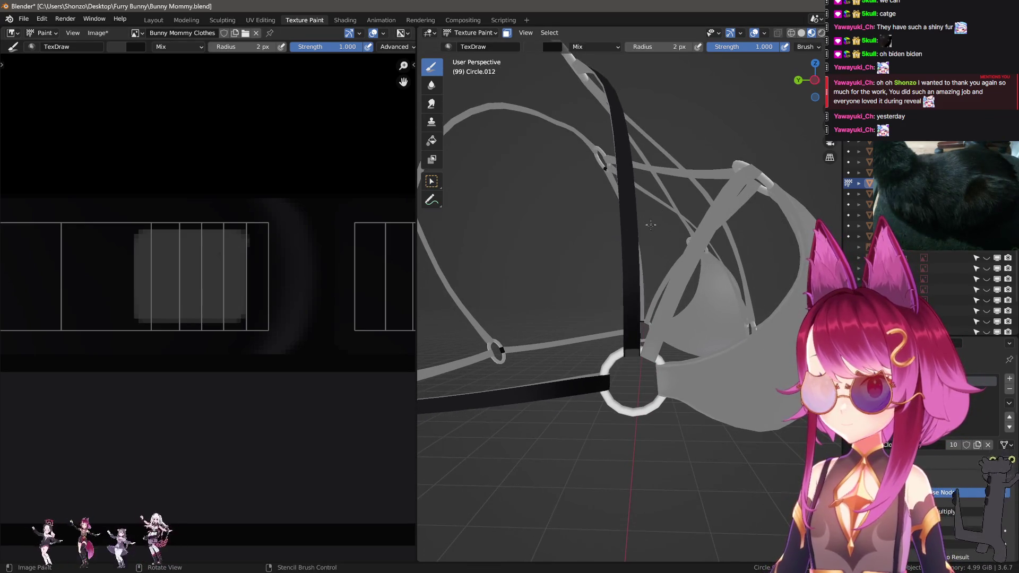
click(661, 322)
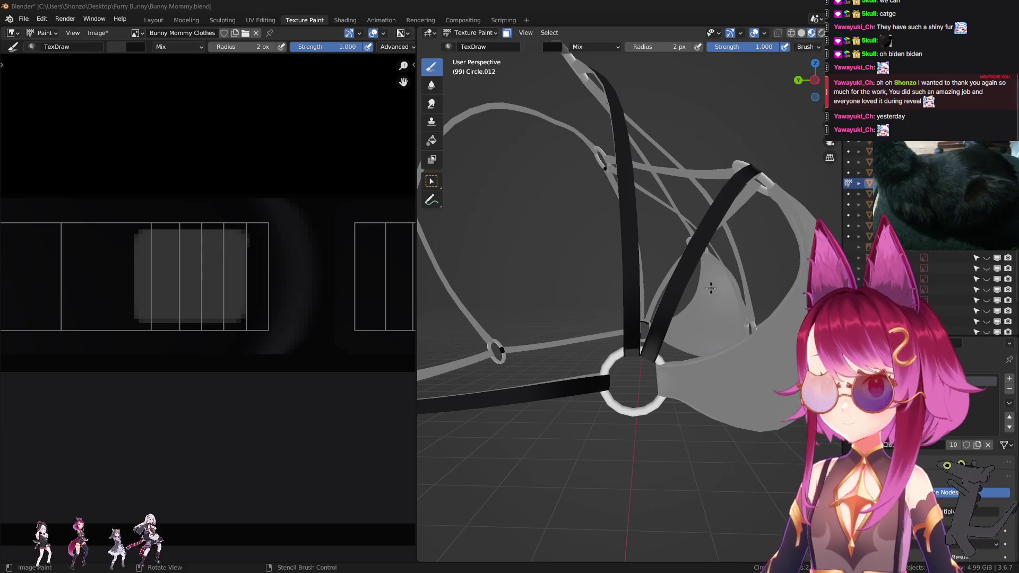
middle_drag(711, 288, 662, 297)
middle_drag(531, 297, 599, 338)
scroll(224, 327, up, 1)
middle_drag(224, 327, 228, 335)
- Switch to a darker colour and darken the top, bottom and right edges of the grey patch
key(s)
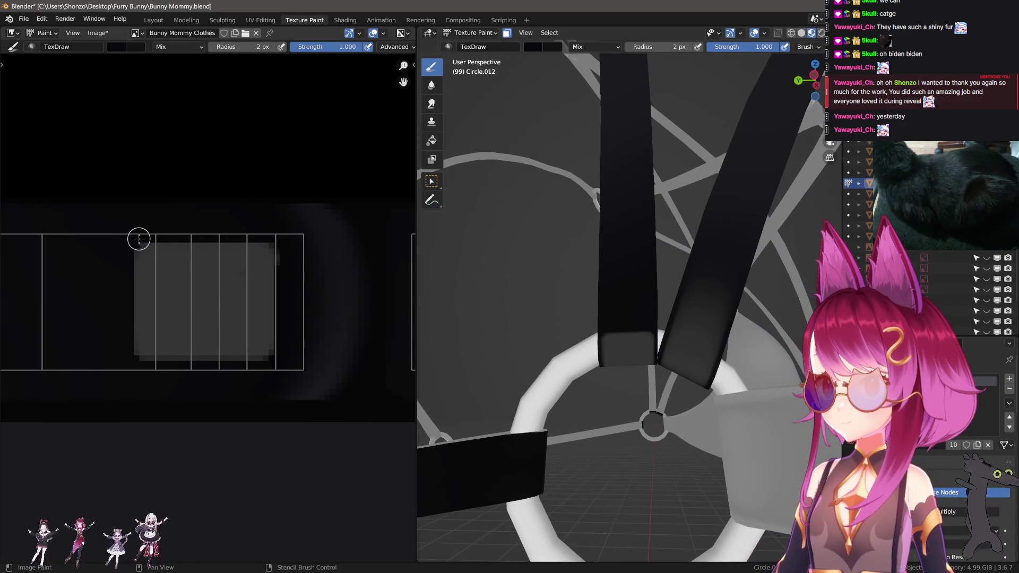
drag(197, 238, 288, 237)
drag(143, 370, 318, 368)
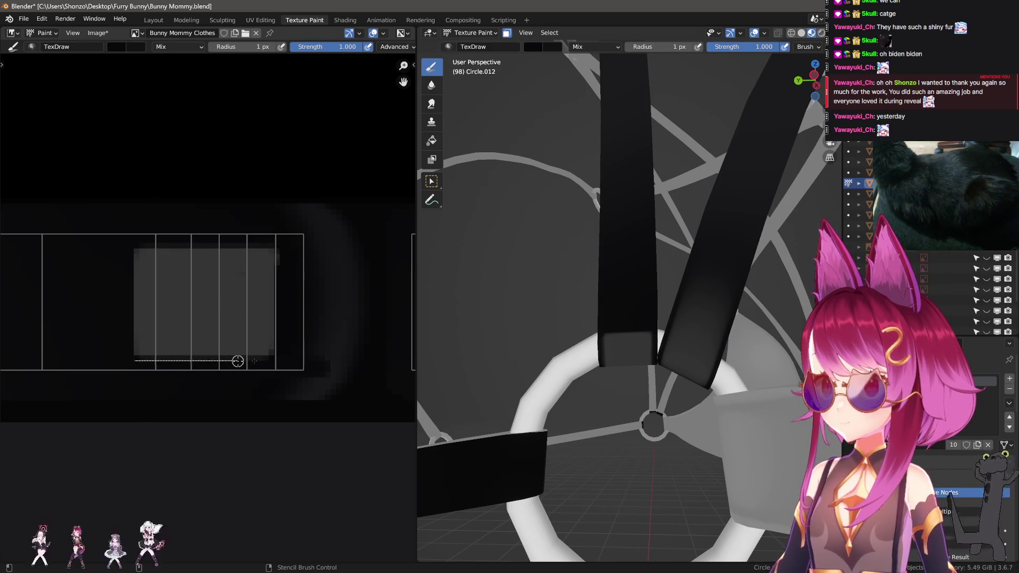
drag(238, 362, 238, 361)
drag(181, 247, 207, 245)
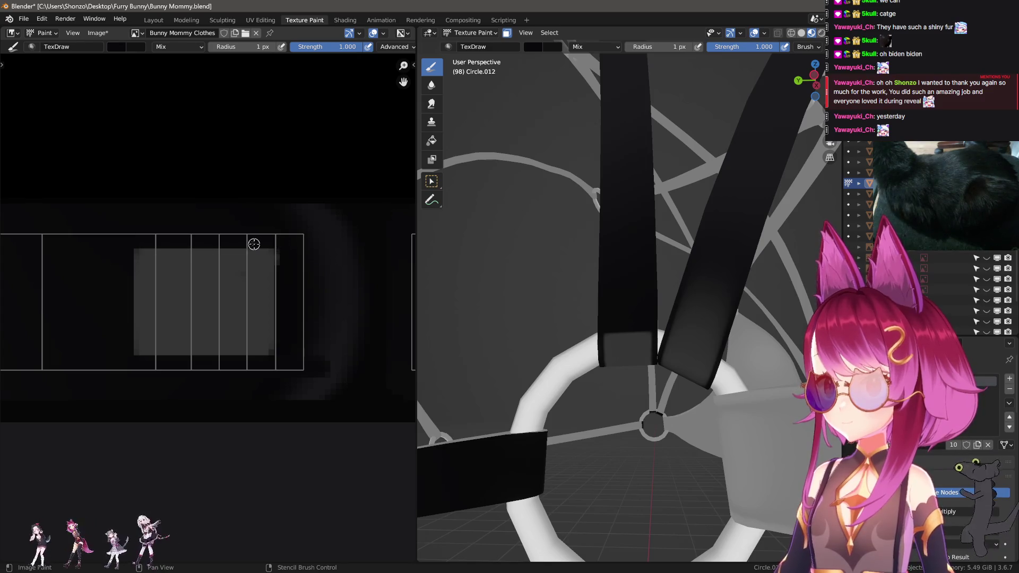
drag(296, 258, 325, 387)
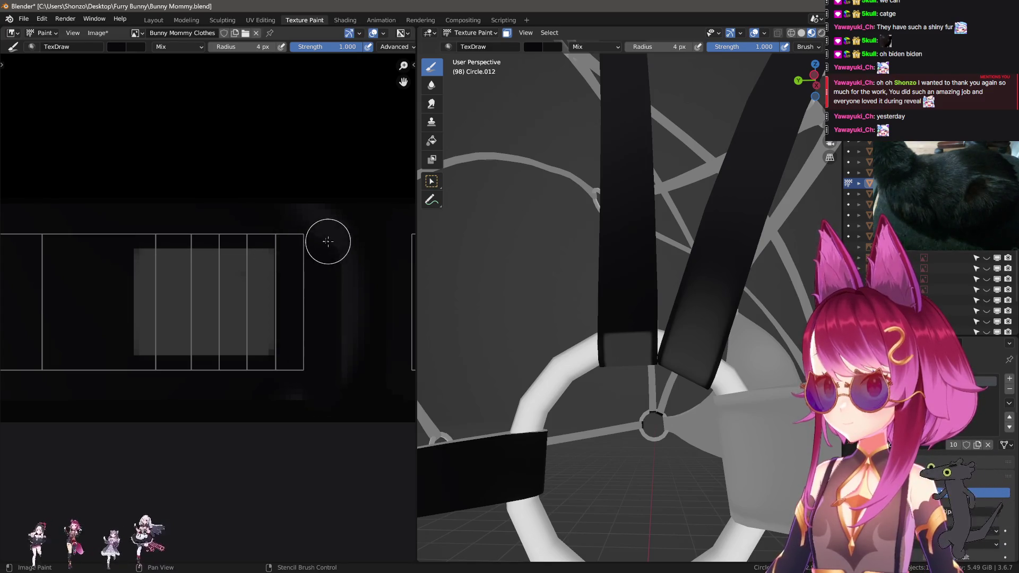
drag(293, 228, 346, 228)
- With a 2 px brush, outline the neighbouring UV box with grey lines, redoing the bottom edge
key(f)
click(302, 372)
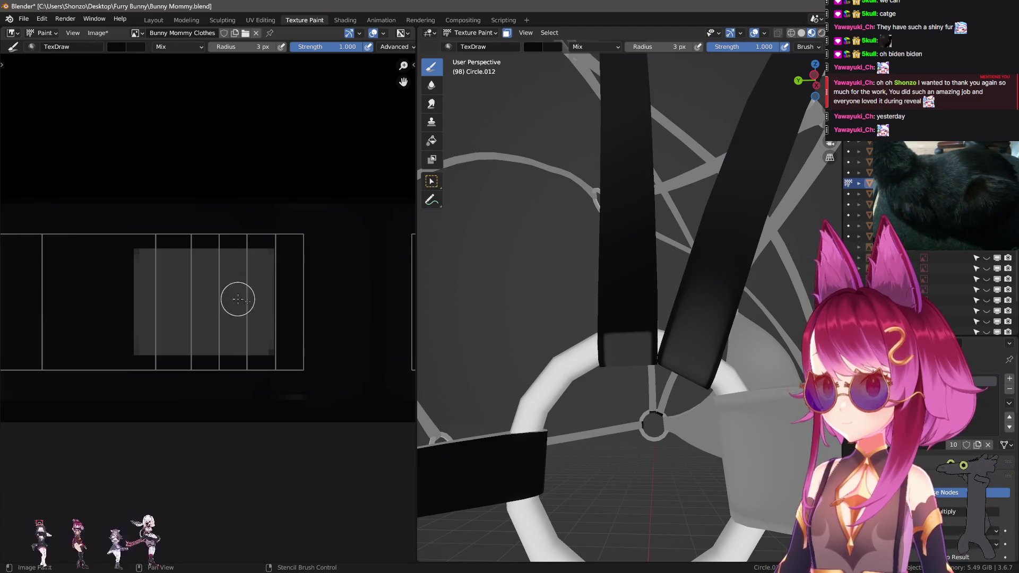
scroll(238, 299, down, 3)
scroll(199, 300, up, 2)
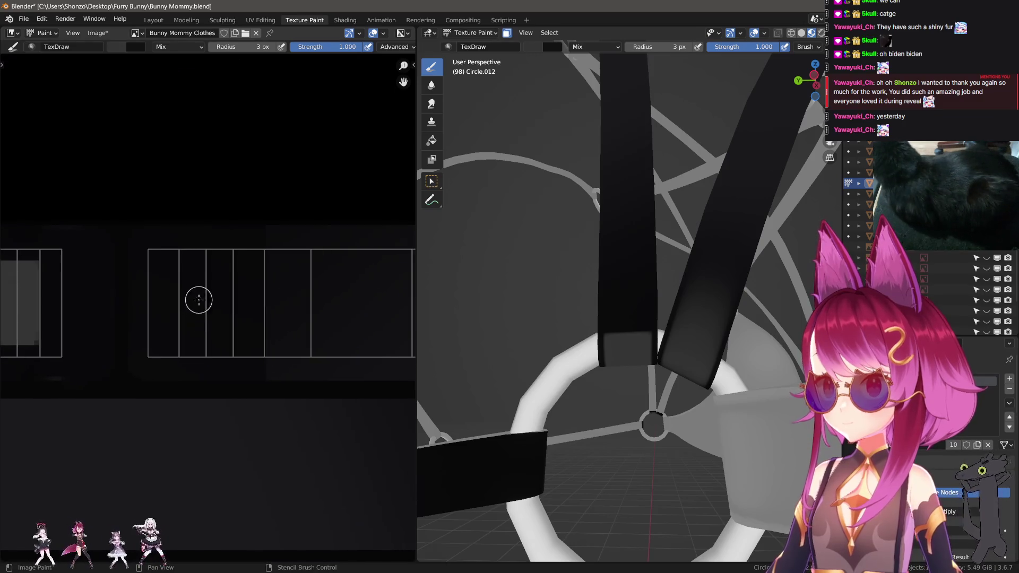
drag(191, 276, 281, 276)
key(f)
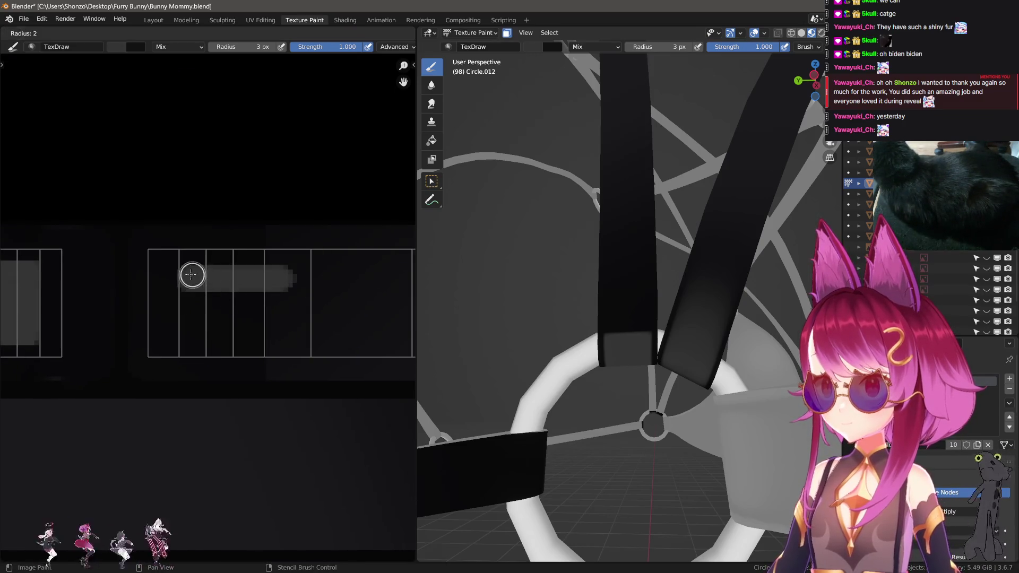
click(191, 274)
drag(190, 275, 310, 276)
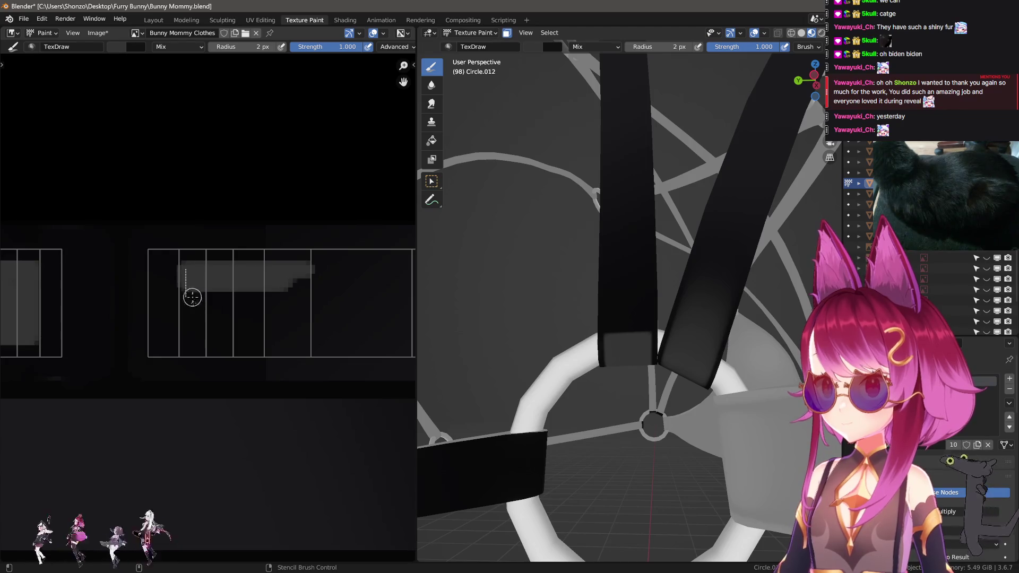
mouse_move(192, 297)
mouse_down()
mouse_move(189, 340)
mouse_move(318, 340)
mouse_up()
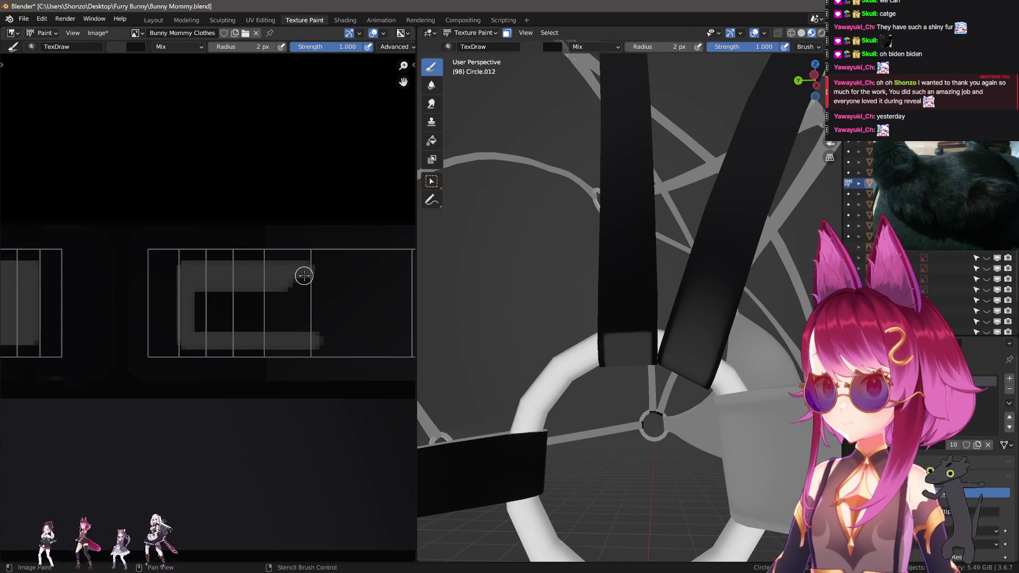
key(ctrl+z)
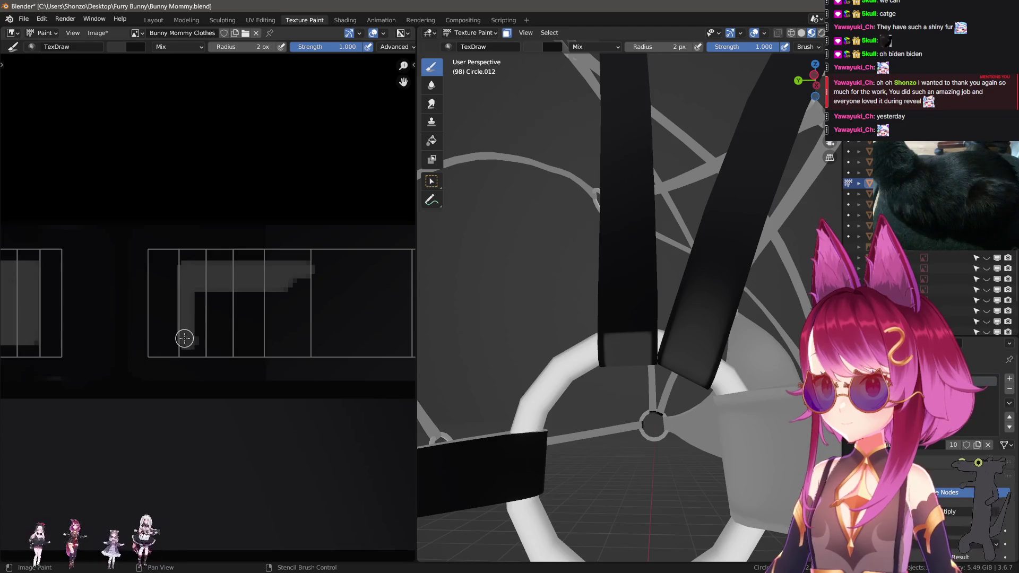
shift+click(321, 332)
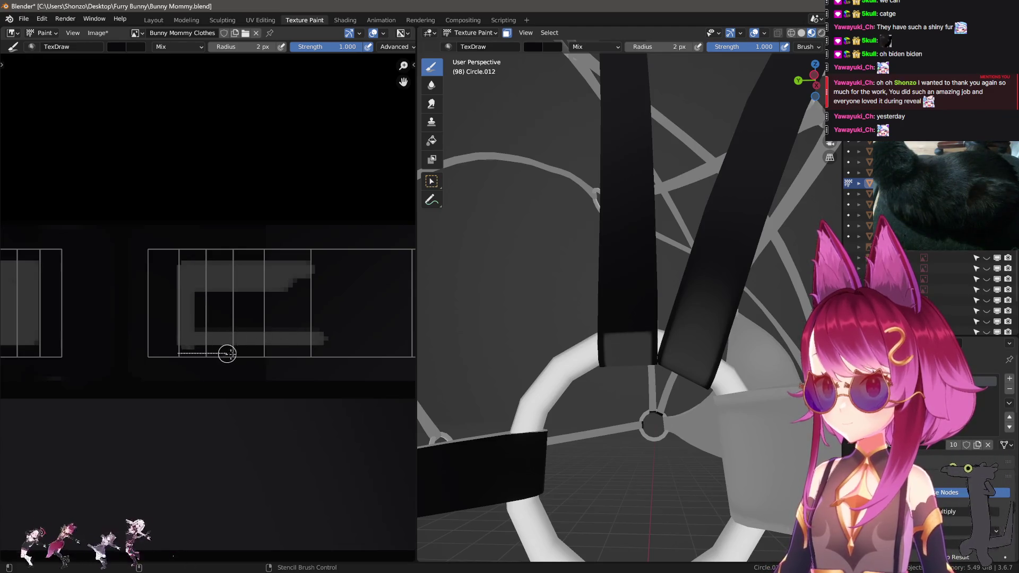
- Sample the lighter grey and fill the box solid with a 4 px brush
key(s)
shift+click(312, 335)
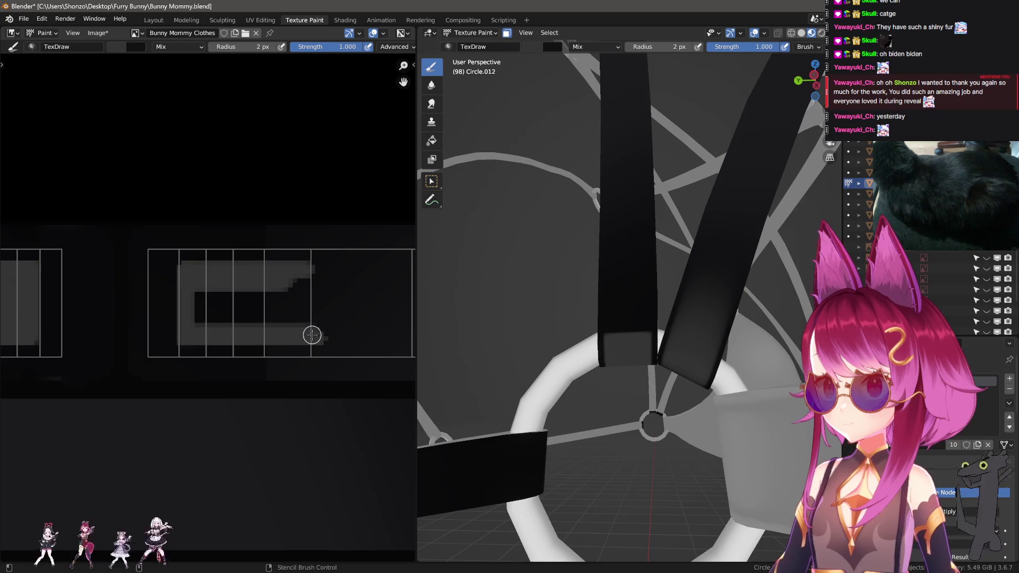
shift+click(312, 274)
drag(207, 296, 204, 286)
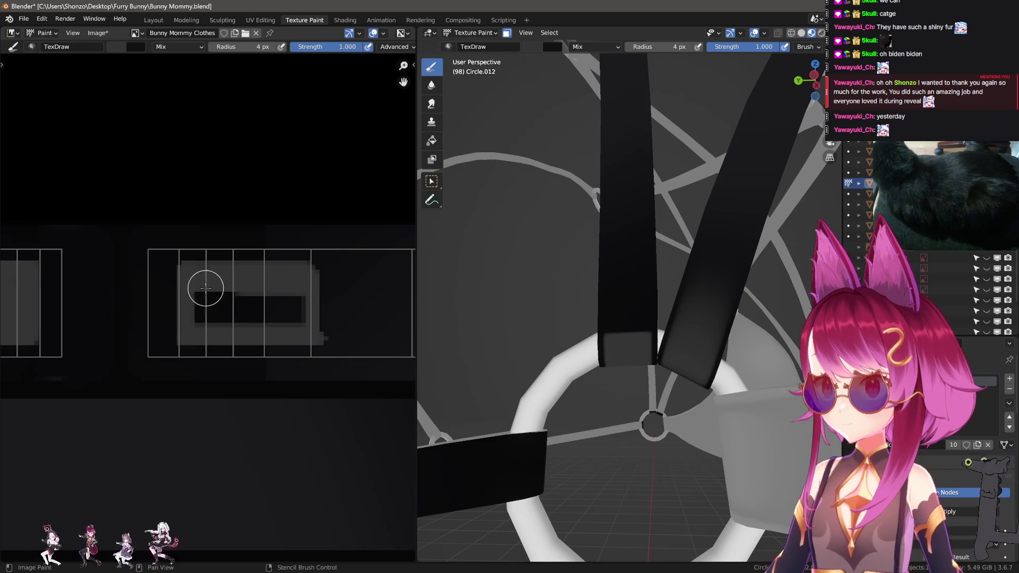
key(f)
mouse_move(268, 318)
mouse_down()
mouse_move(296, 307)
mouse_move(239, 296)
mouse_move(221, 330)
mouse_up()
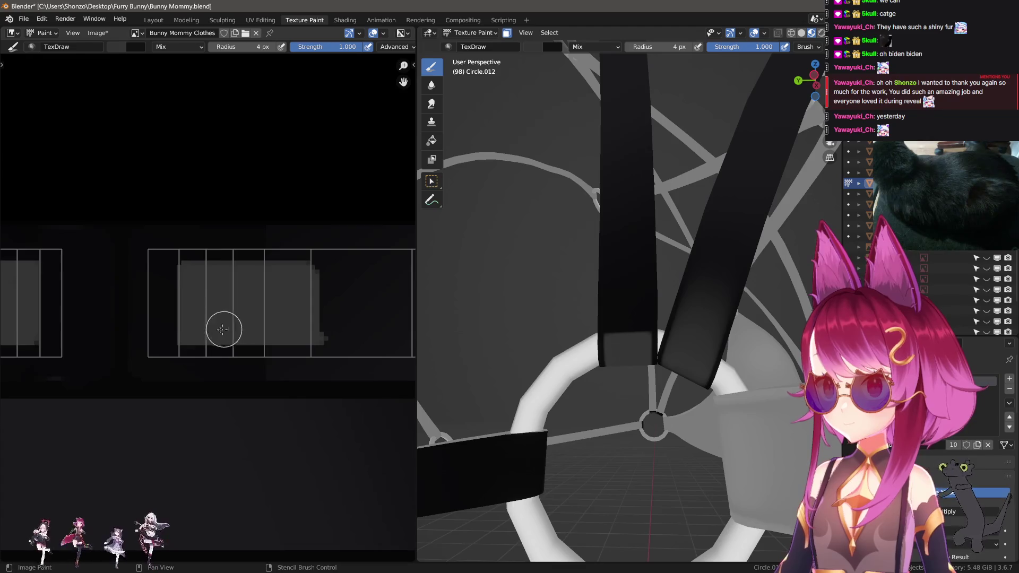
middle_drag(120, 331, 202, 335)
scroll(105, 296, up, 5)
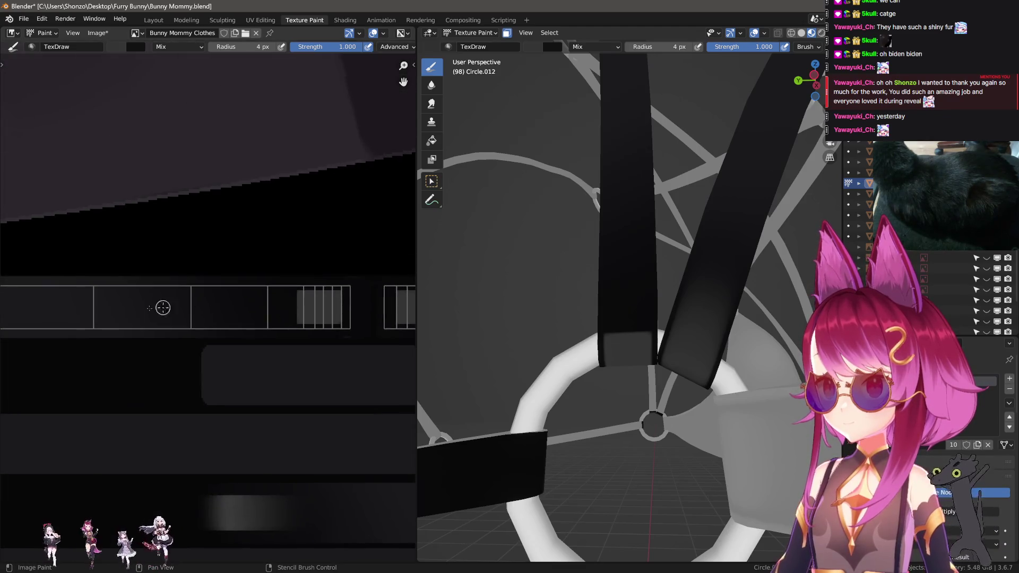
- Paint grey stitch lines in an L and fill the black gap inside the grey patch
scroll(293, 320, down, 6)
scroll(337, 352, up, 4)
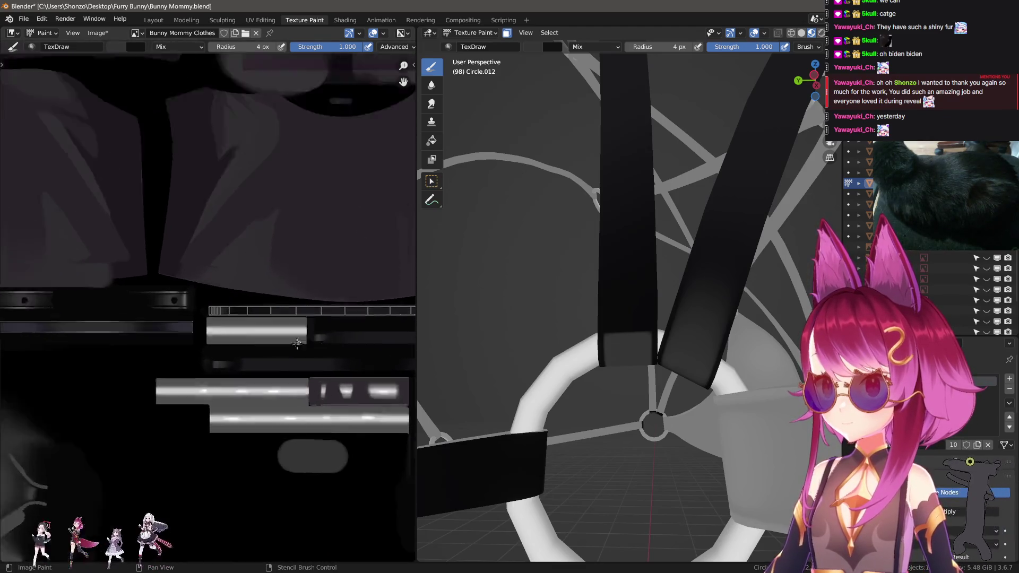
scroll(337, 352, up, 4)
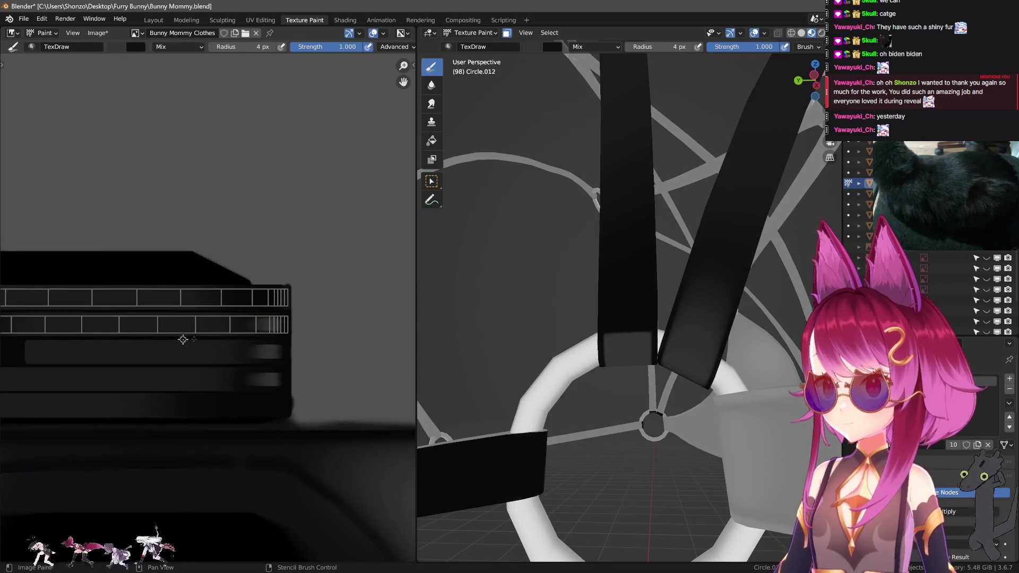
middle_drag(329, 340, 312, 324)
scroll(252, 318, up, 5)
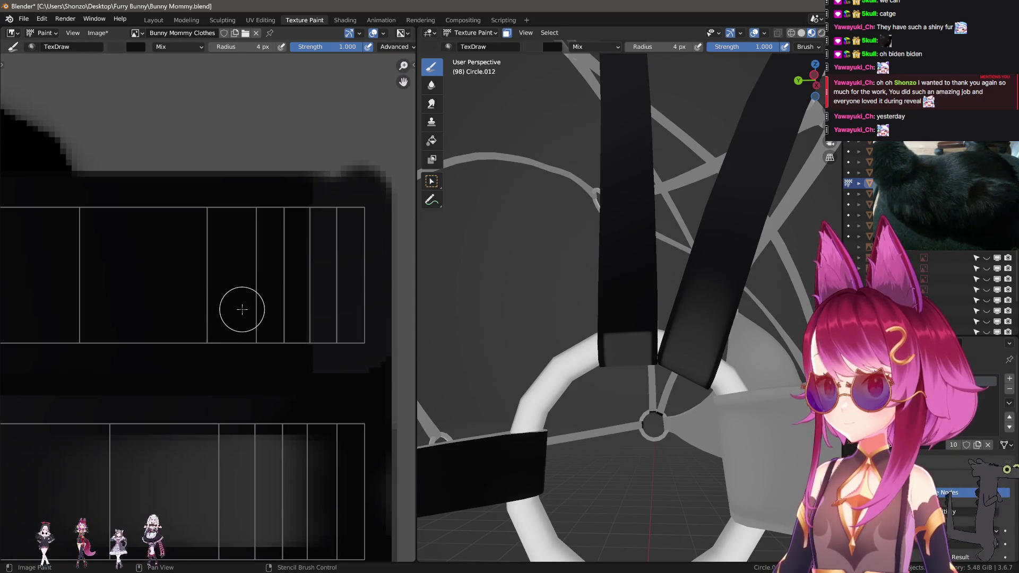
drag(246, 310, 332, 307)
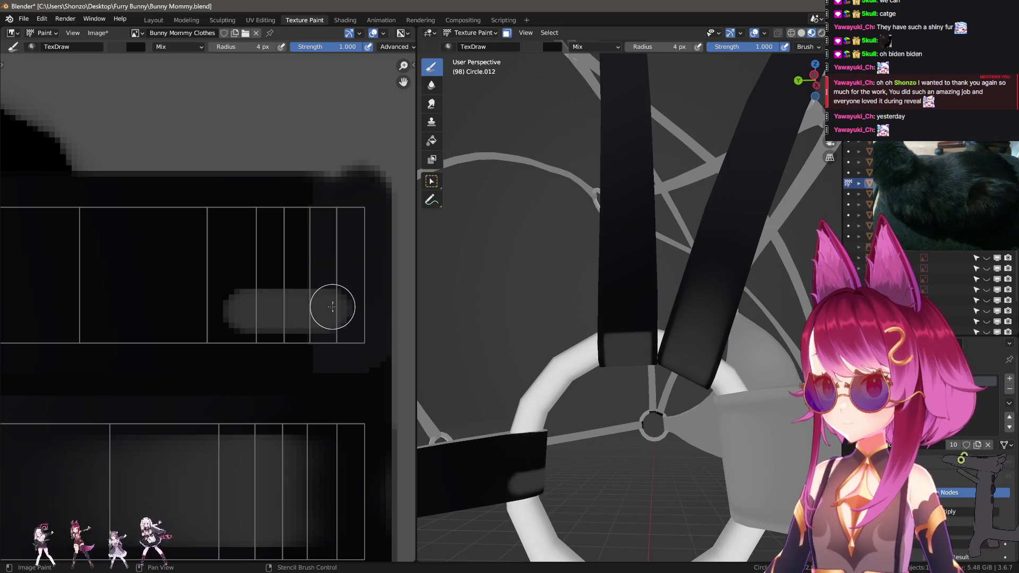
key(ctrl+z)
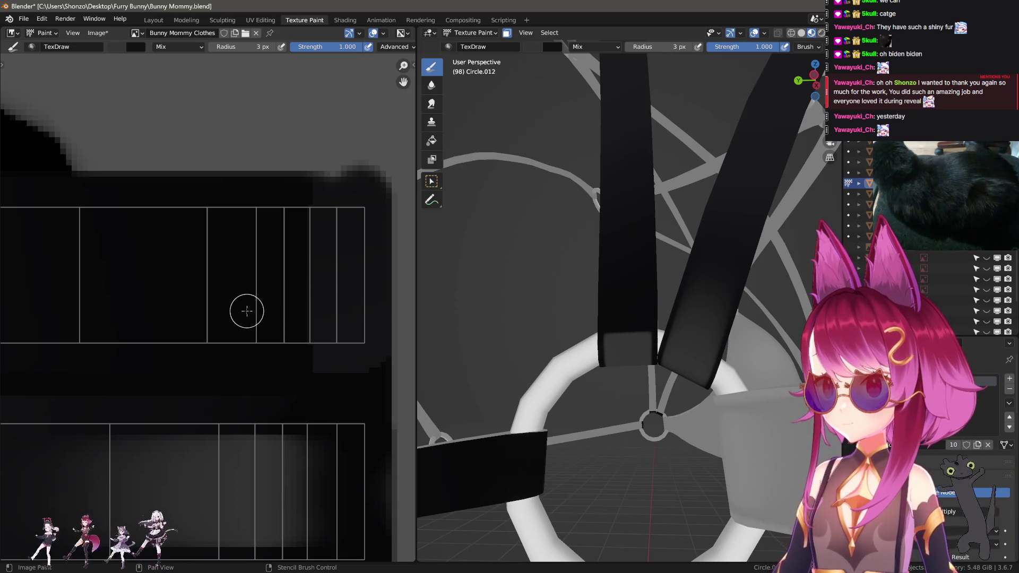
mouse_move(315, 312)
mouse_down()
mouse_move(333, 311)
mouse_move(332, 234)
mouse_up()
mouse_move(328, 238)
mouse_down()
mouse_move(252, 240)
mouse_move(247, 309)
mouse_up()
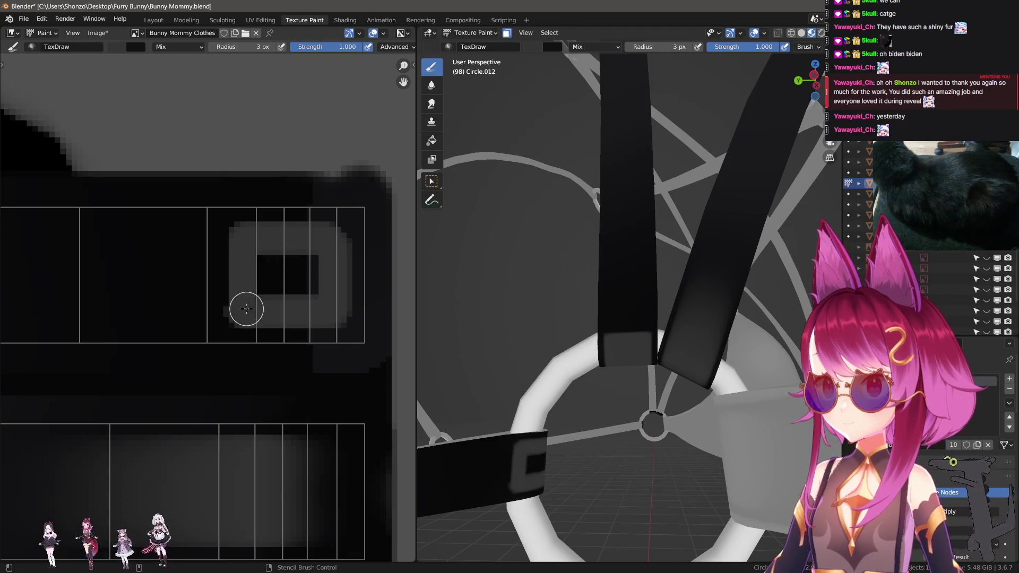
mouse_move(239, 245)
mouse_down()
mouse_move(255, 282)
mouse_move(308, 269)
mouse_move(246, 291)
mouse_up()
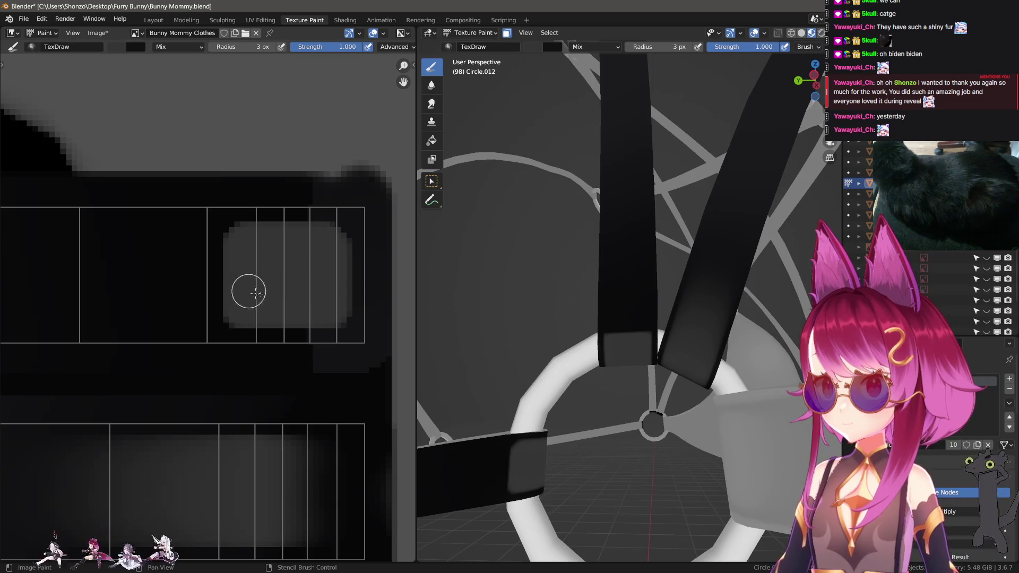
- Switch to the Smear brush at a 14 px radius
key(shift+space)
key(f)
click(281, 297)
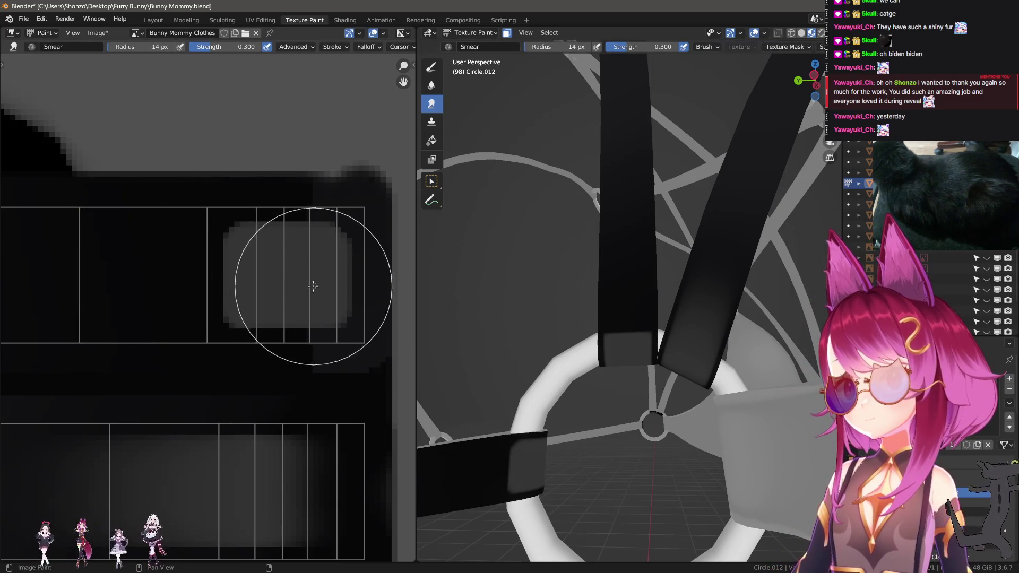
- Smear the grey patch edges leftward along the strap strip, growing the brush to about 20–24 px
drag(308, 277, 276, 277)
middle_drag(610, 318, 663, 353)
key(bracketright)
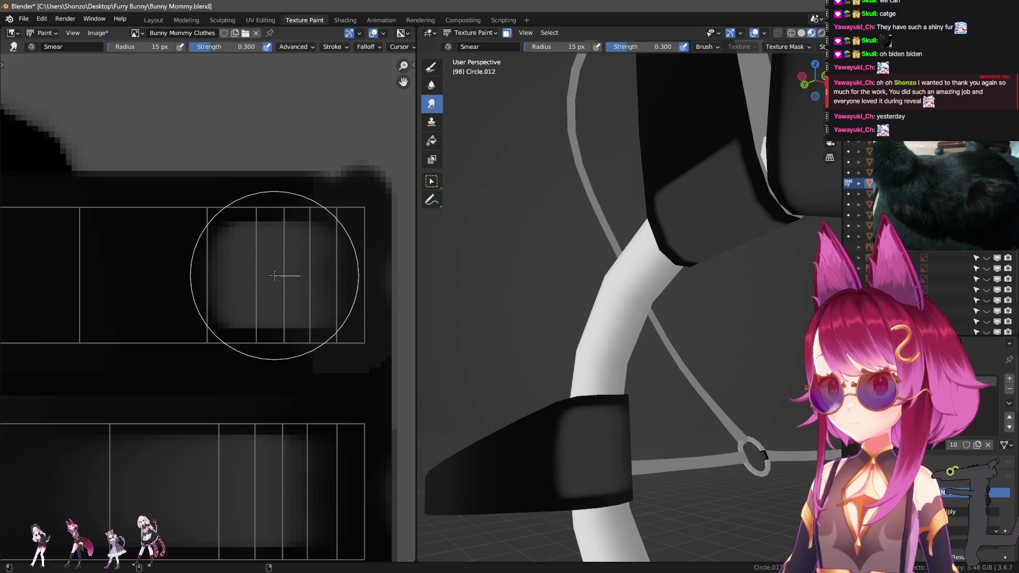
scroll(145, 277, down, 2)
key(bracketright)
key(bracketright)
key(bracketright)
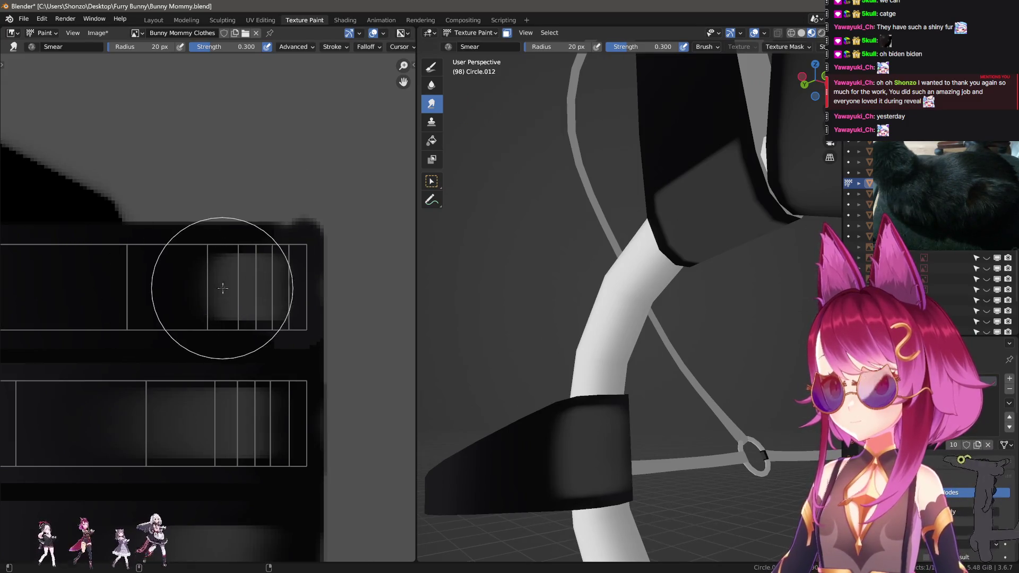
drag(212, 292, 142, 292)
scroll(209, 282, down, 1)
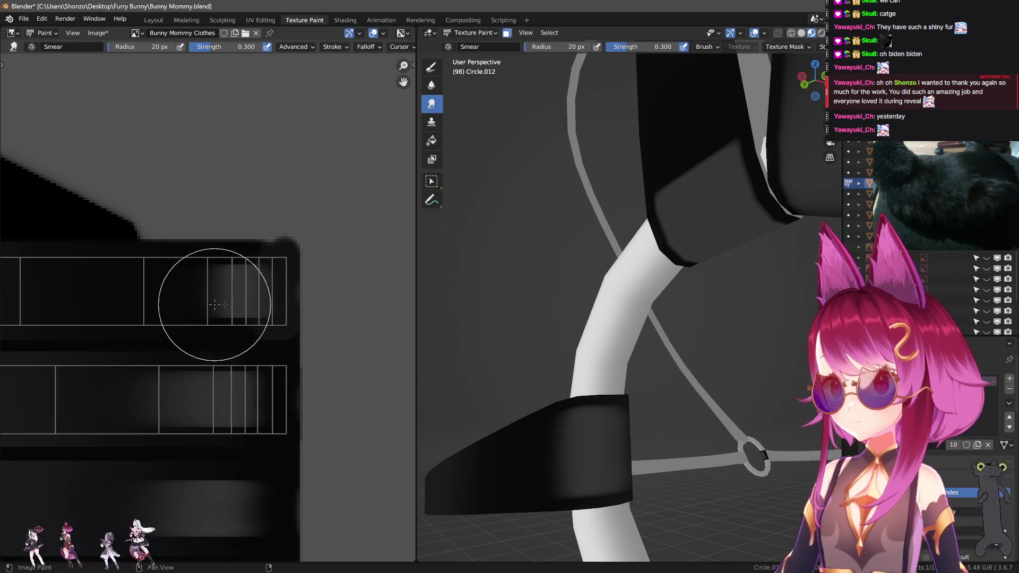
mouse_move(583, 372)
middle_down()
mouse_move(630, 403)
mouse_move(594, 393)
middle_up()
key(bracketright)
key(bracketright)
key(bracketright)
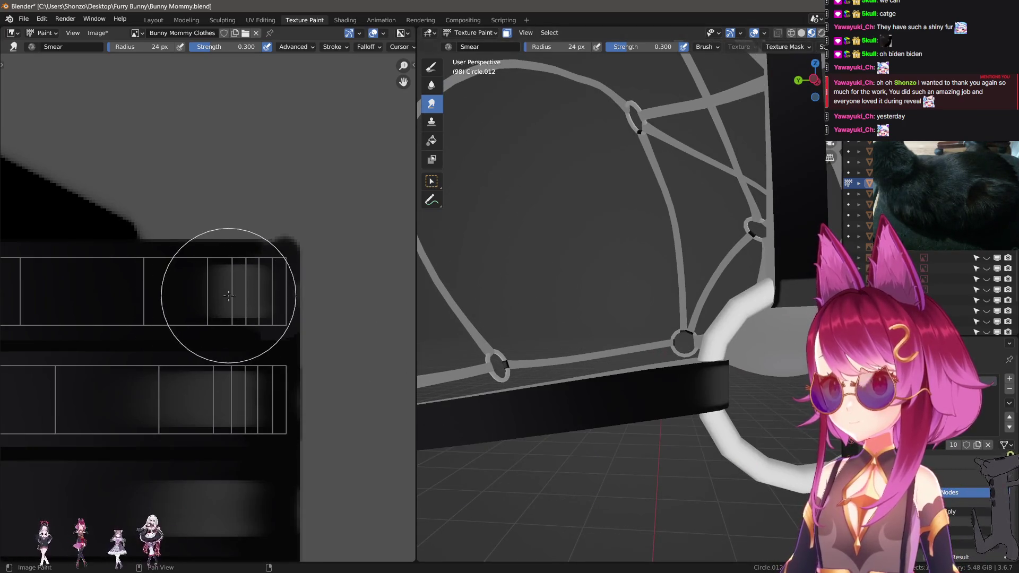
drag(193, 292, 107, 295)
key(bracketleft)
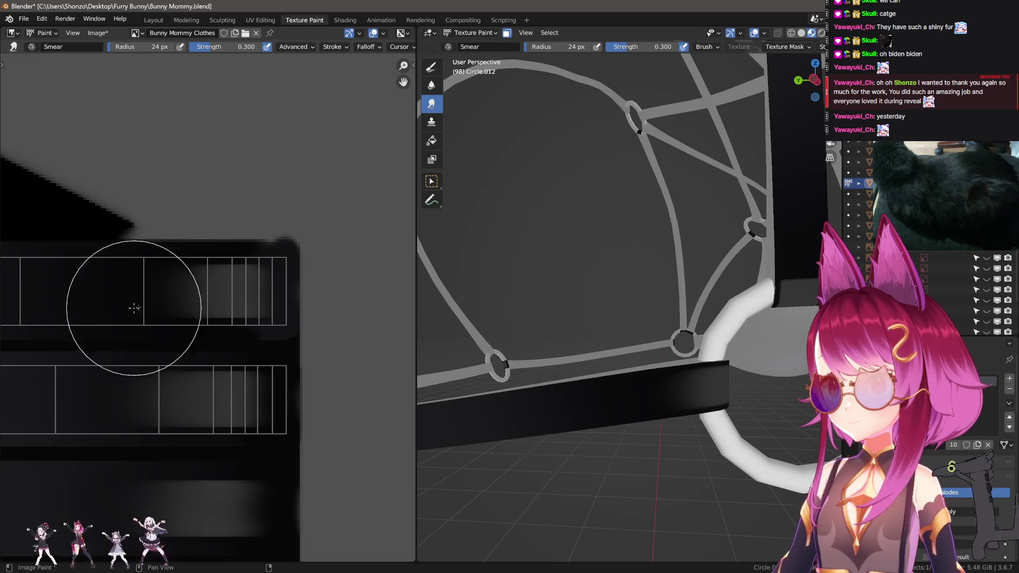
drag(171, 292, 82, 296)
scroll(106, 319, down, 3)
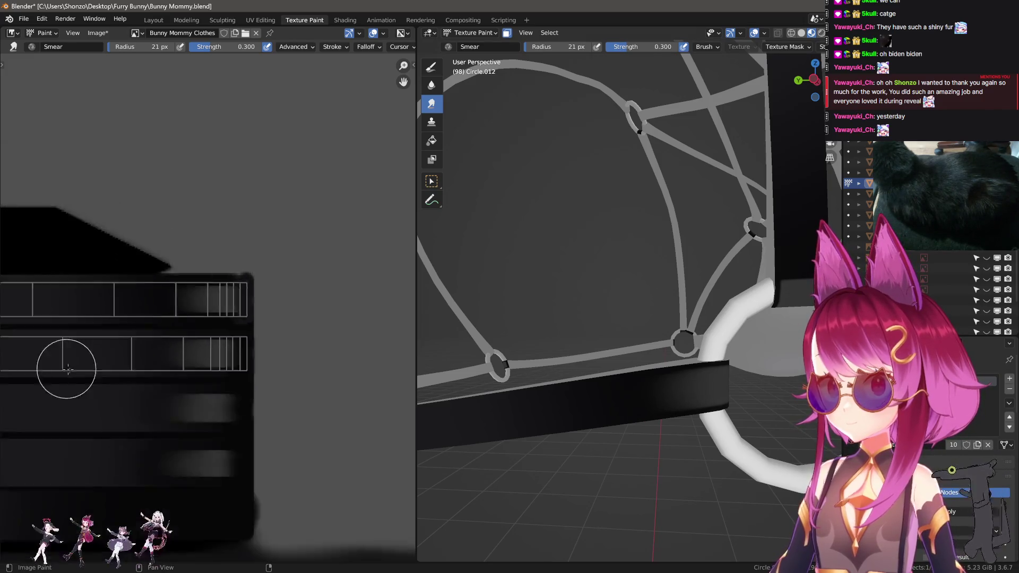
scroll(232, 357, up, 3)
- With a 26 px brush, pull the grey patch rightward, then smear inside the strip at 18 px
key(bracketright)
key(bracketright)
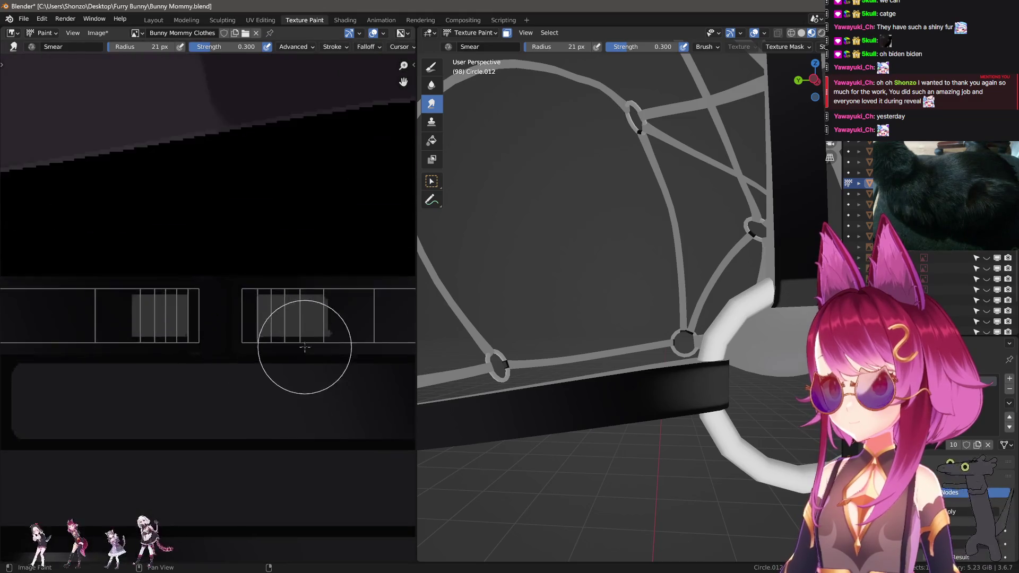
drag(243, 330, 333, 316)
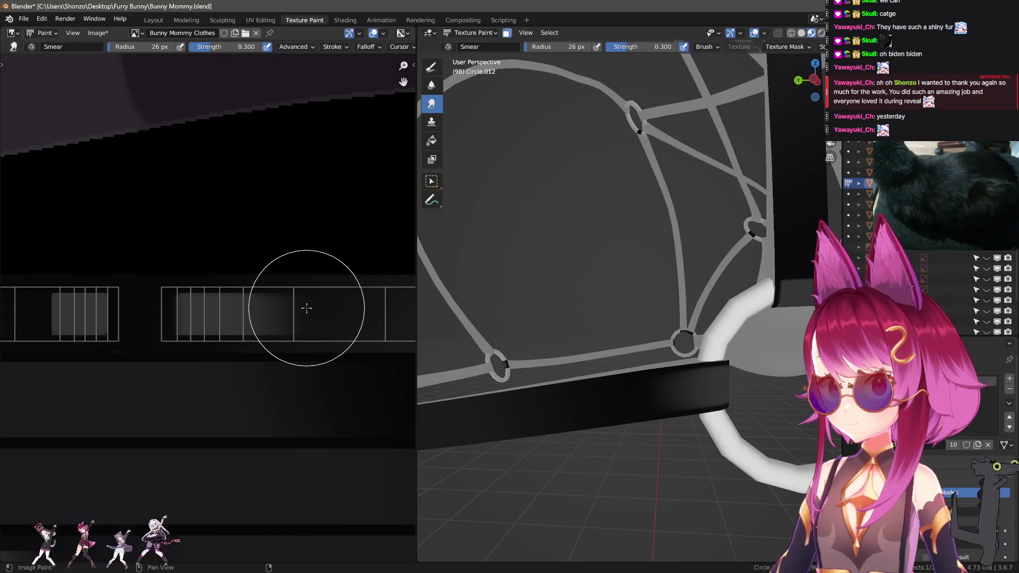
mouse_move(478, 297)
middle_down()
mouse_move(590, 292)
mouse_move(578, 314)
mouse_move(597, 335)
middle_up()
key(f)
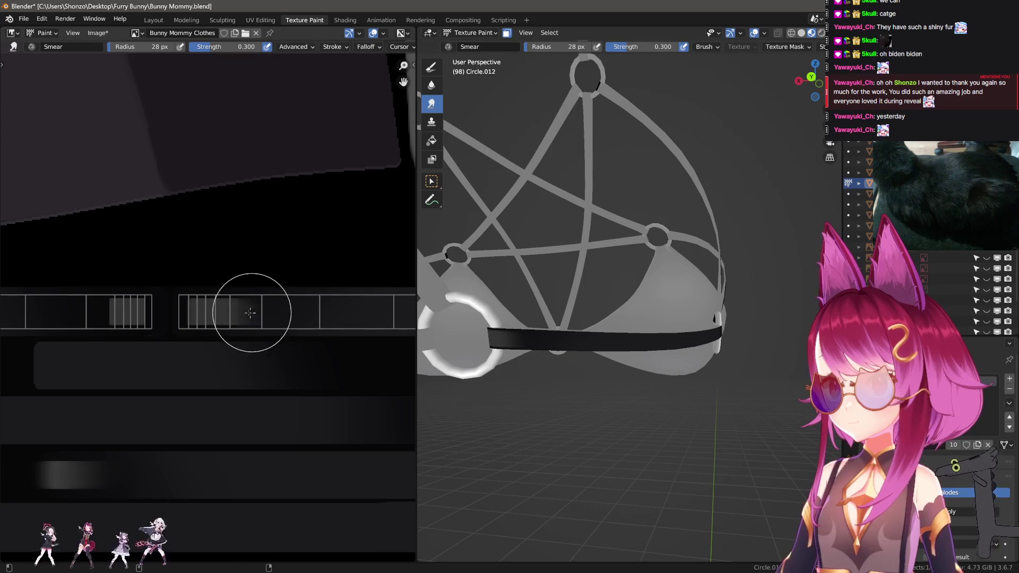
scroll(173, 316, up, 3)
click(165, 317)
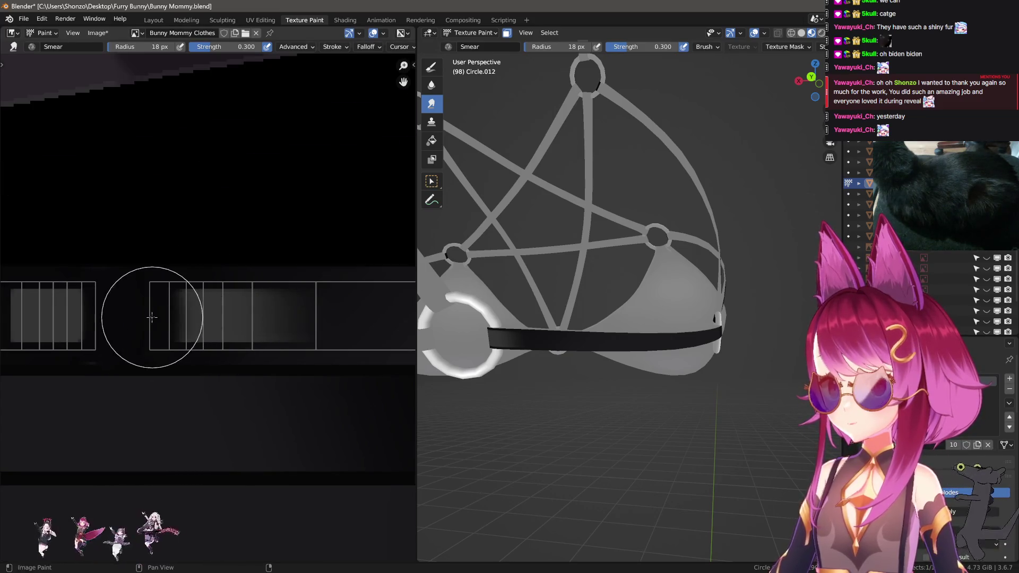
scroll(443, 341, up, 5)
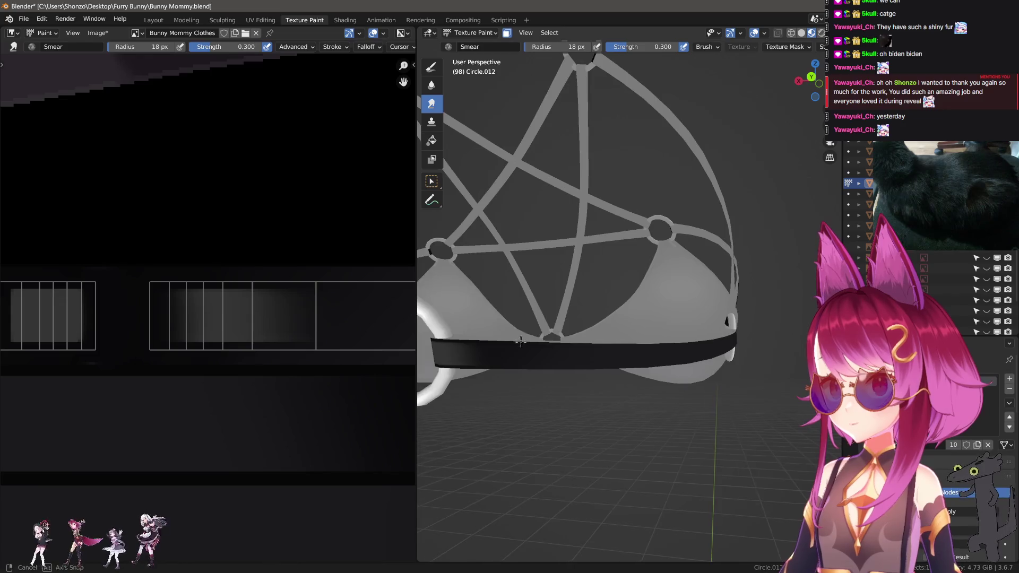
mouse_move(189, 317)
mouse_down()
mouse_move(213, 314)
mouse_move(157, 311)
mouse_up()
- Push the grey shading further left with a 27 px brush and check the cup and ring
key(bracketleft)
key(bracketleft)
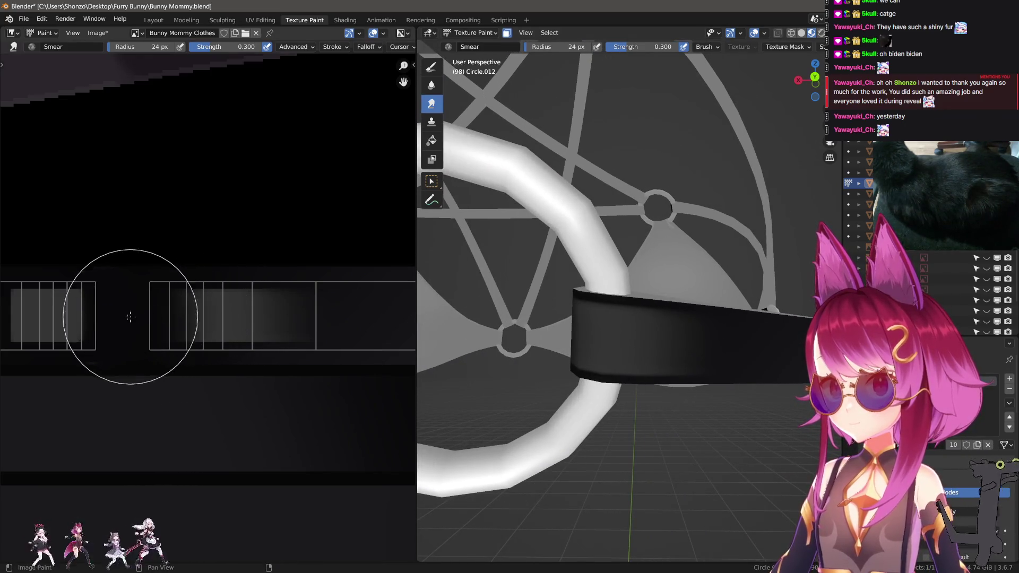
middle_drag(114, 307, 227, 307)
mouse_move(435, 313)
middle_down()
mouse_move(478, 306)
mouse_move(423, 313)
mouse_move(478, 297)
mouse_move(435, 313)
middle_up()
drag(255, 323, 166, 324)
middle_drag(148, 323, 189, 323)
key(bracketright)
key(bracketright)
key(bracketright)
mouse_move(189, 323)
mouse_down()
mouse_move(61, 317)
mouse_move(262, 310)
mouse_move(94, 318)
mouse_move(151, 317)
mouse_up()
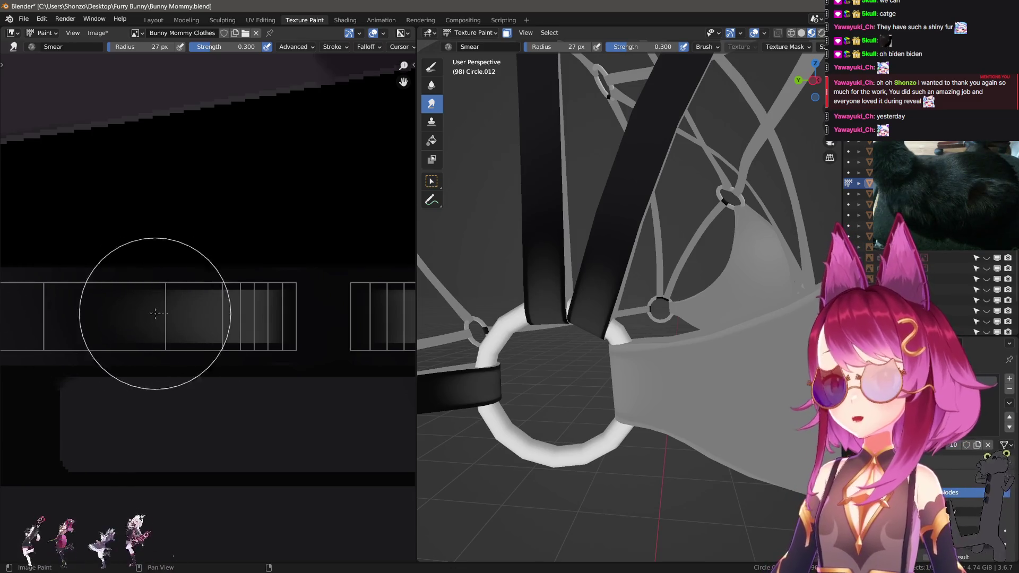
mouse_move(509, 300)
middle_down()
mouse_move(611, 307)
mouse_move(620, 381)
mouse_move(687, 412)
mouse_move(693, 344)
mouse_move(669, 350)
mouse_move(578, 322)
middle_up()
middle_drag(541, 321, 664, 393)
scroll(704, 411, up, 4)
scroll(704, 410, down, 3)
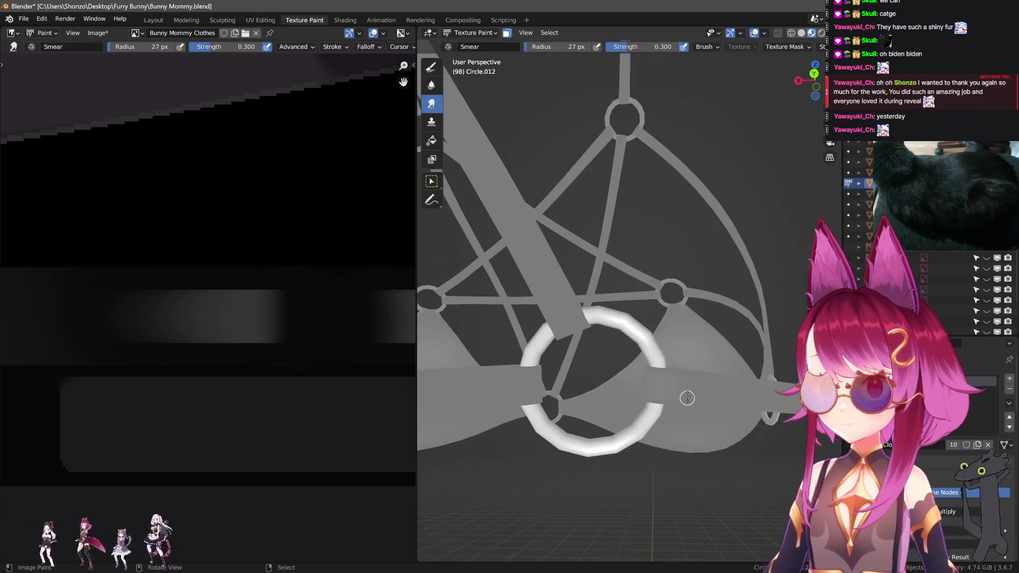
scroll(250, 387, down, 5)
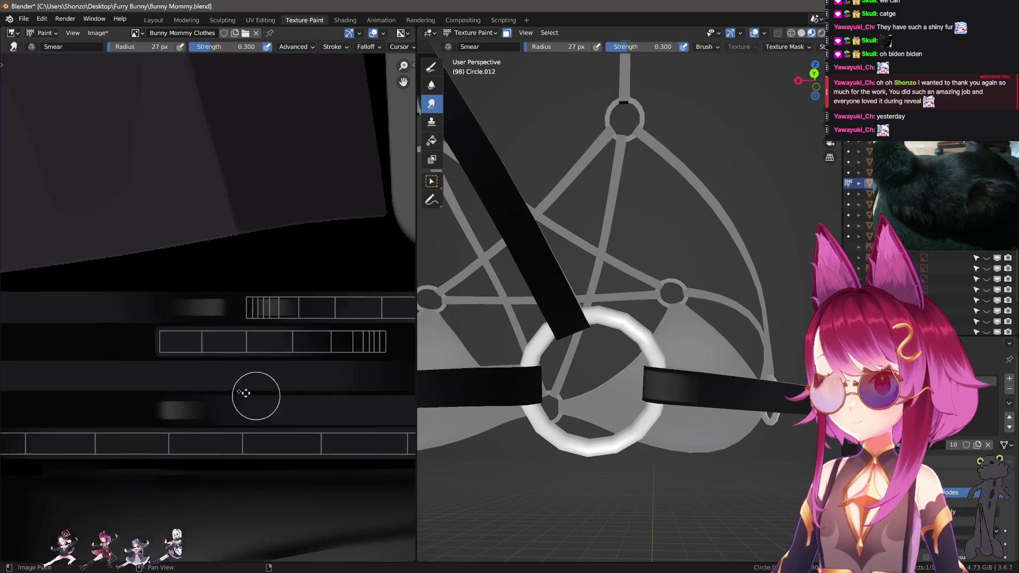
- Switch back to the Draw brush and outline a grey stitch rectangle on the strap strip
key(shift+space)
scroll(289, 374, up, 1)
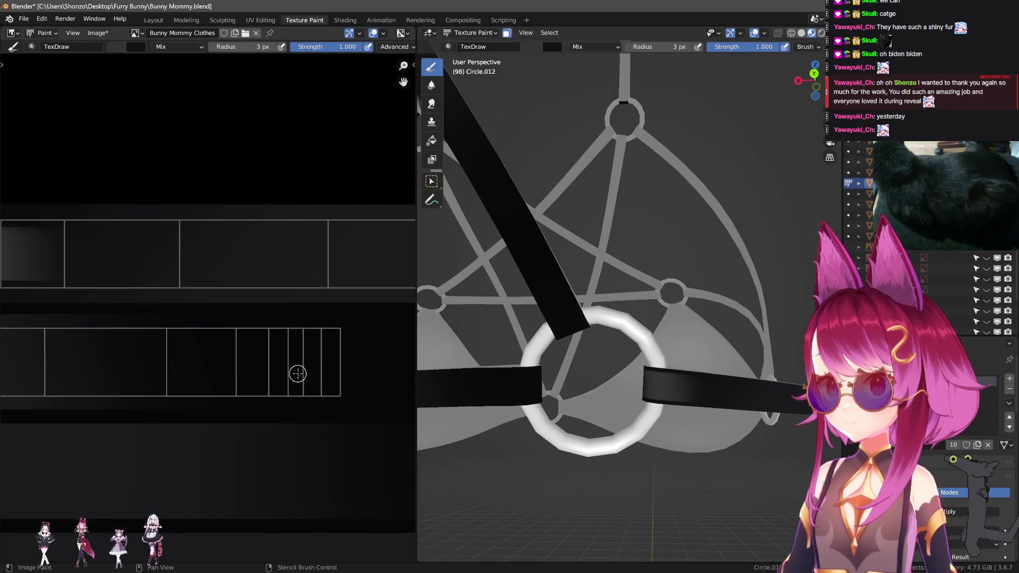
drag(316, 377, 253, 376)
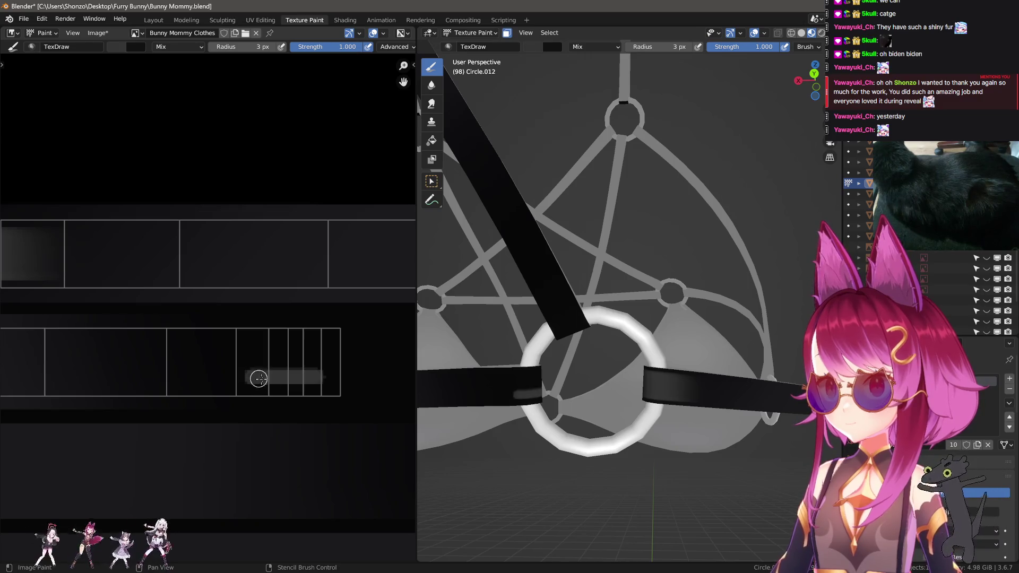
scroll(286, 355, up, 2)
middle_drag(345, 391, 293, 371)
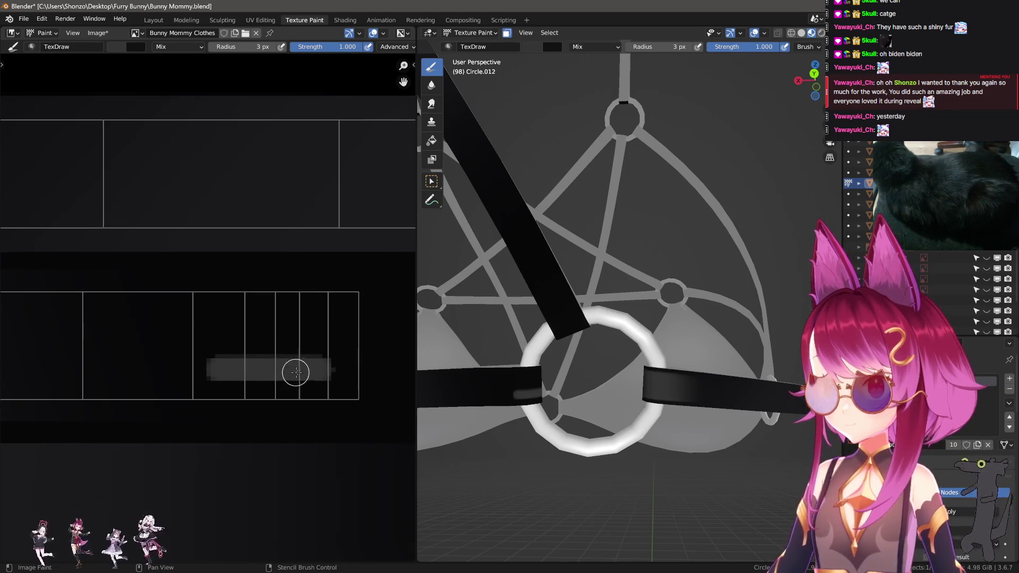
mouse_move(321, 366)
mouse_down()
mouse_move(320, 319)
mouse_move(230, 316)
mouse_move(322, 322)
mouse_up()
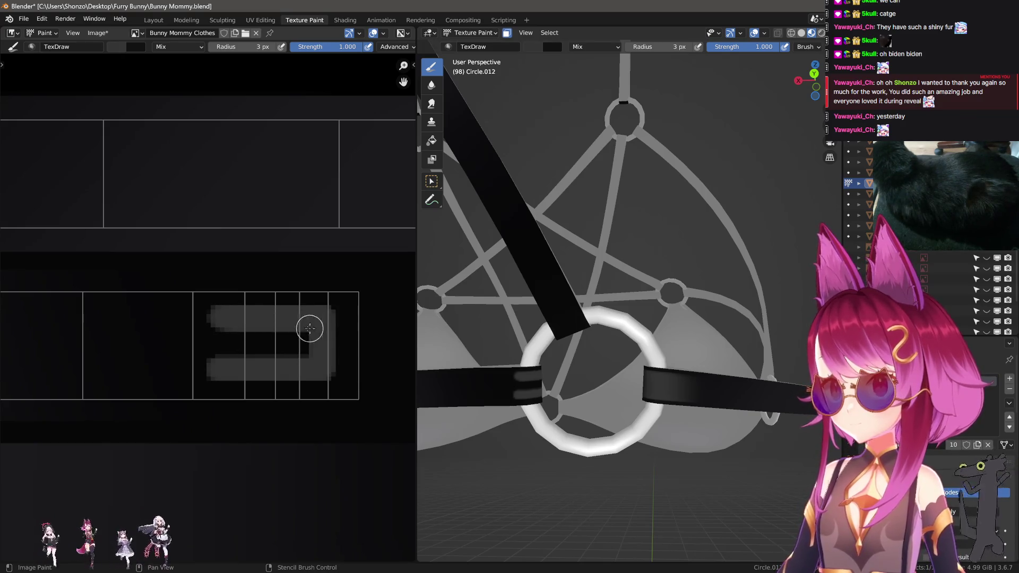
mouse_move(218, 320)
mouse_down()
mouse_move(216, 370)
mouse_move(321, 366)
mouse_move(319, 347)
mouse_move(228, 335)
mouse_move(318, 337)
mouse_move(295, 344)
mouse_up()
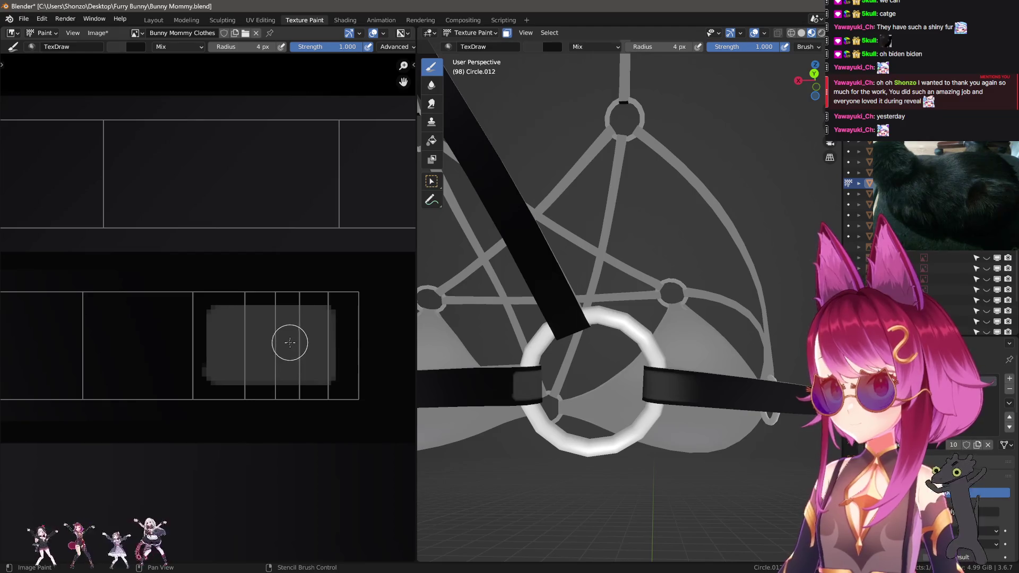
- Redraw the rectangle's bottom edge as a thin 1 px grey line
key(bracketleft)
key(bracketleft)
drag(213, 380, 329, 375)
mouse_move(520, 382)
middle_down()
mouse_move(550, 347)
mouse_move(582, 373)
middle_up()
scroll(550, 348, up, 4)
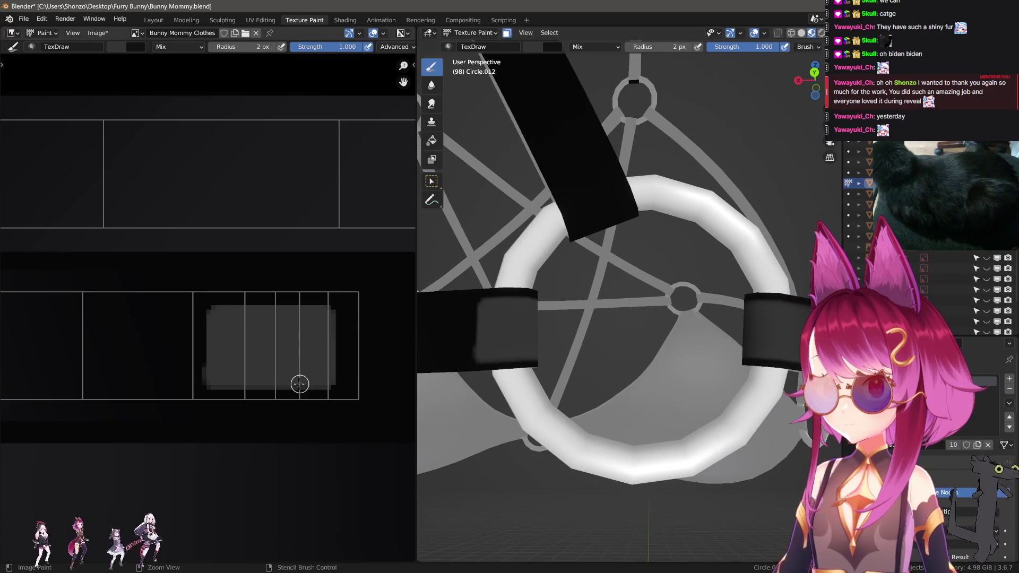
key(ctrl+z)
key(bracketleft)
drag(211, 380, 335, 378)
key(bracketright)
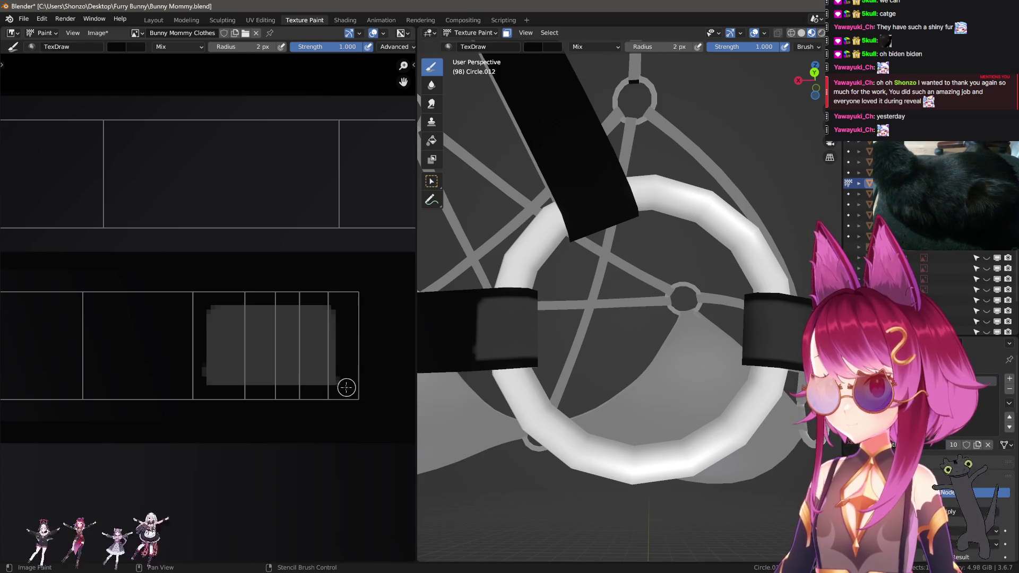
scroll(345, 346, down, 4)
mouse_move(249, 370)
middle_down()
mouse_move(133, 389)
mouse_move(212, 380)
mouse_move(200, 391)
mouse_move(75, 384)
mouse_move(285, 423)
mouse_move(246, 398)
mouse_move(255, 393)
mouse_move(244, 375)
middle_up()
scroll(282, 335, up, 1)
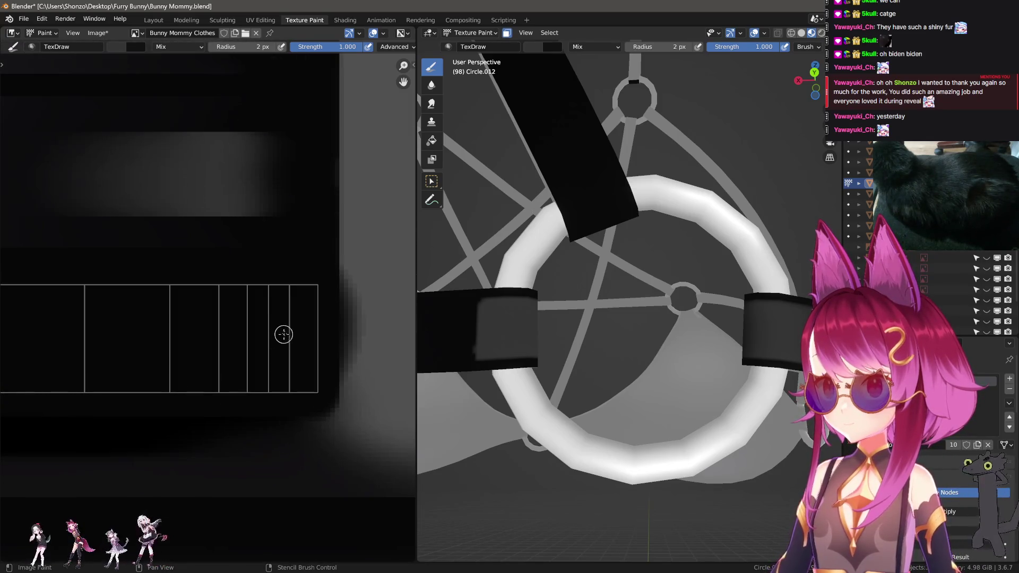
- Paint over the black bar inside the rectangle in grey with 2–3 px strokes
mouse_move(295, 308)
mouse_down()
mouse_move(181, 313)
mouse_move(189, 370)
mouse_move(289, 367)
mouse_move(290, 305)
mouse_move(277, 364)
mouse_move(195, 357)
mouse_up()
key(f)
click(275, 321)
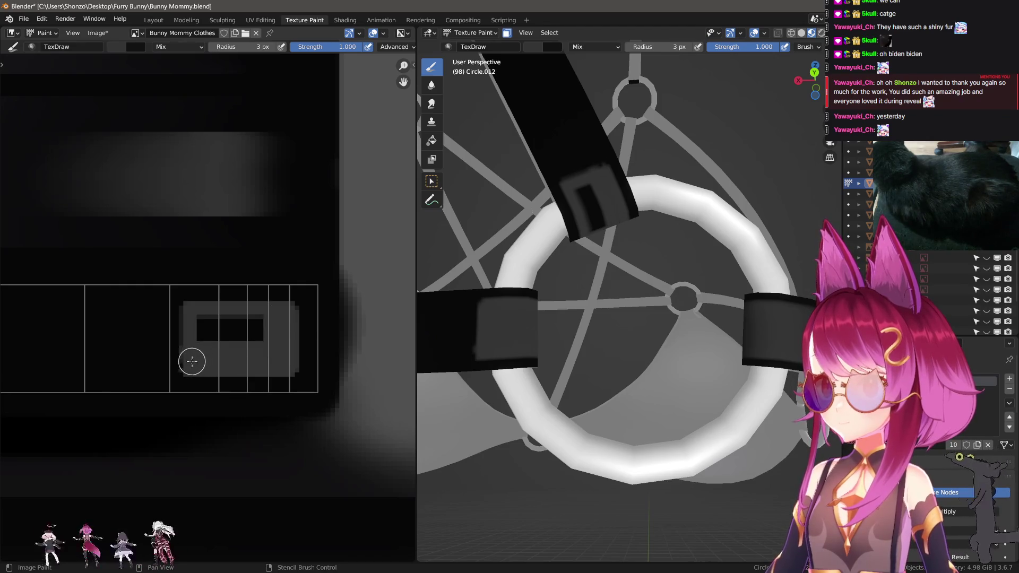
key(f)
click(194, 358)
mouse_move(185, 312)
mouse_down()
mouse_move(254, 317)
mouse_move(259, 350)
mouse_up()
key(Up)
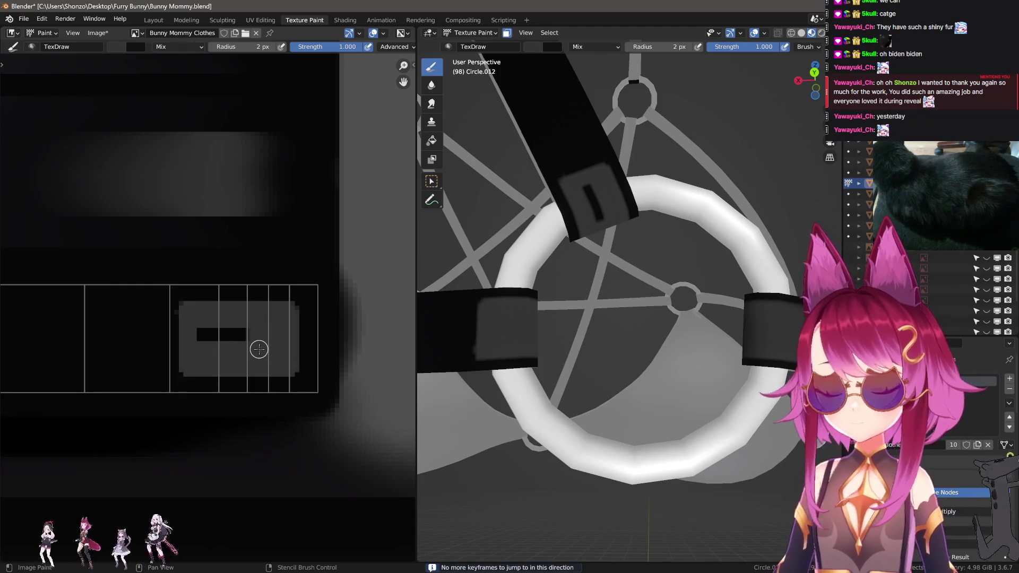
key(f)
click(203, 327)
drag(203, 332, 283, 340)
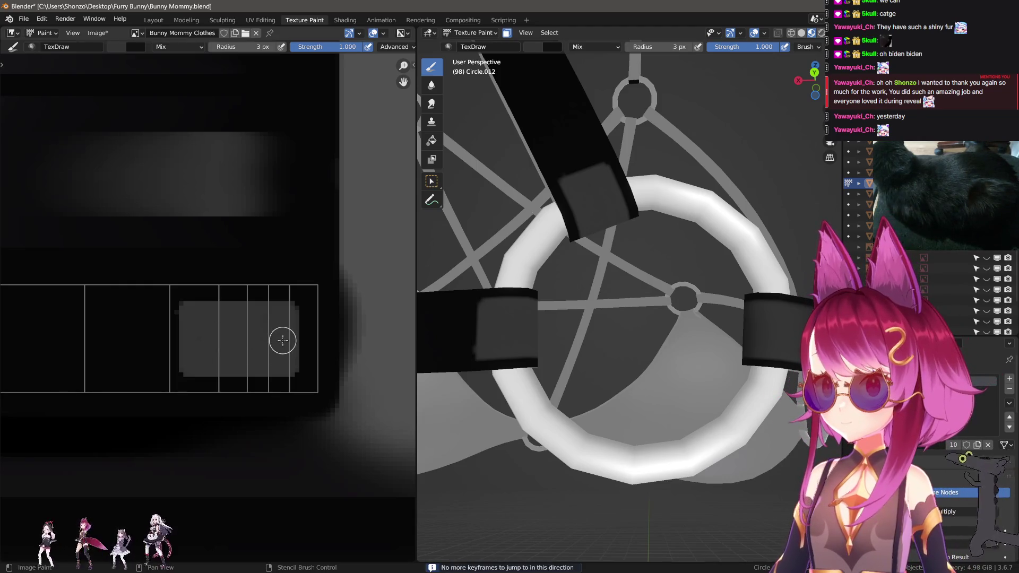
- Shrink the brush to 1 px and orbit to inspect the new patch
key(f)
click(236, 323)
key(f)
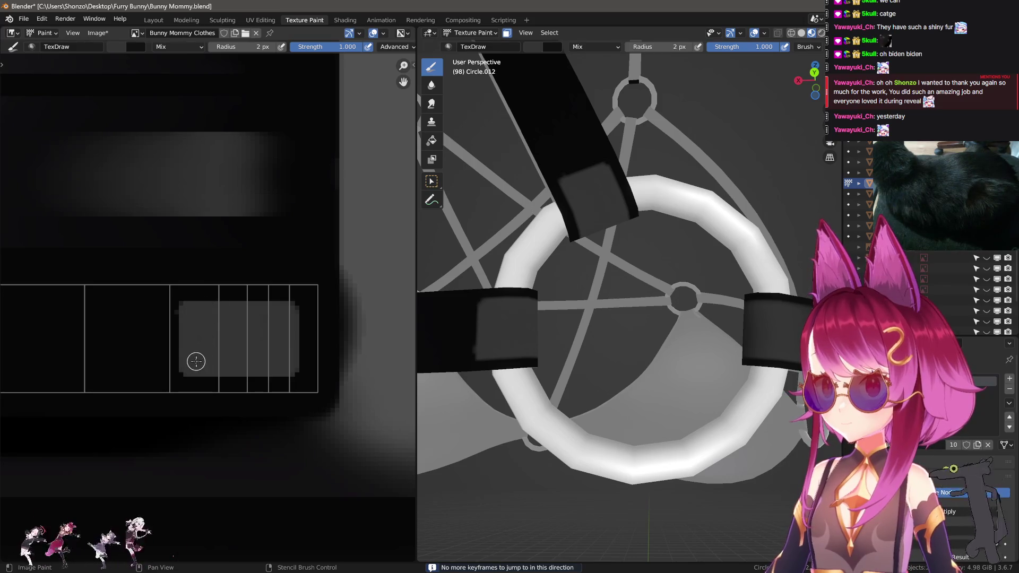
click(246, 368)
middle_drag(579, 345, 588, 315)
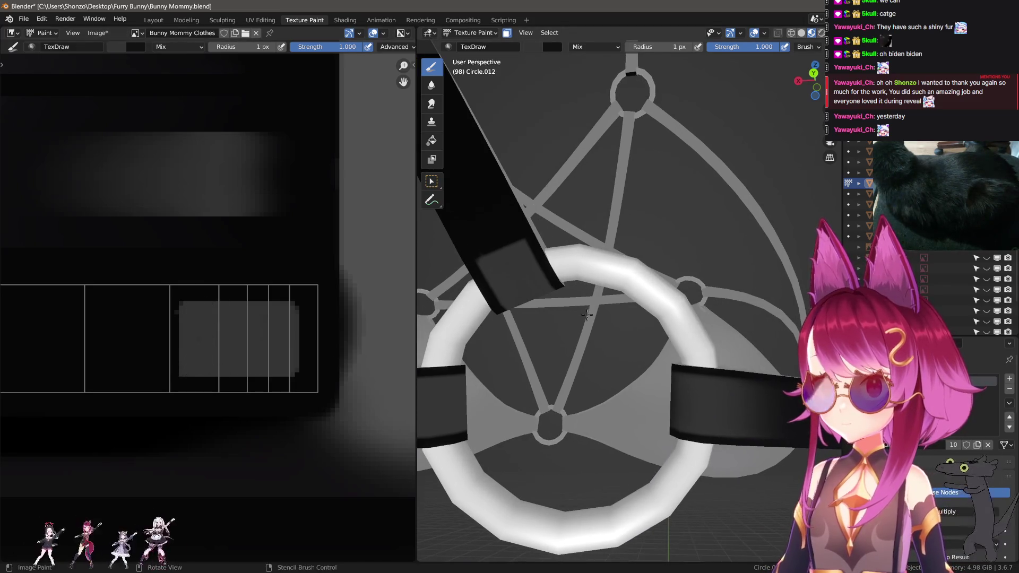
- Smear the strip's gray patch leftward into the black, resizing the smear brush between strokes
key(s)
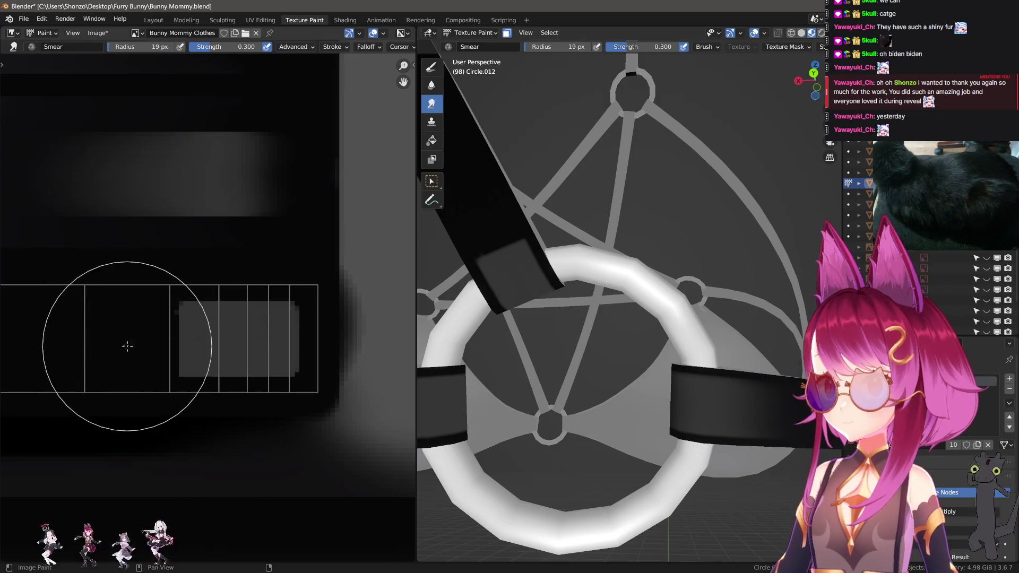
mouse_move(207, 340)
mouse_down()
mouse_move(148, 341)
mouse_move(159, 338)
mouse_up()
mouse_move(253, 338)
mouse_down()
mouse_move(261, 342)
mouse_move(200, 341)
mouse_move(203, 327)
mouse_move(261, 341)
mouse_move(173, 325)
mouse_move(223, 336)
mouse_move(182, 349)
mouse_up()
key(bracketleft)
key(bracketleft)
key(bracketright)
scroll(182, 348, down, 2)
key(bracketright)
key(bracketright)
key(bracketright)
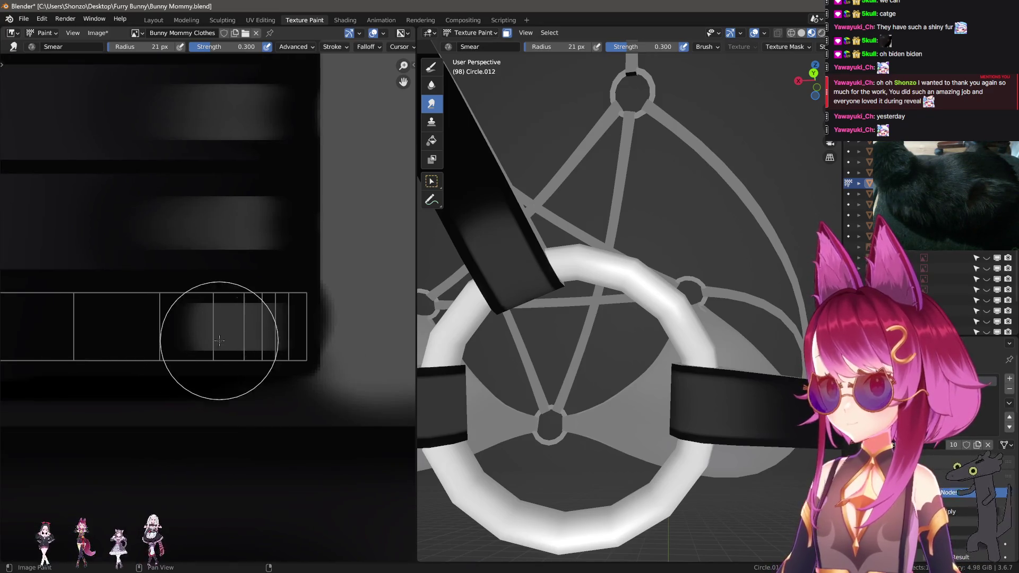
mouse_move(194, 312)
mouse_down()
mouse_move(184, 336)
mouse_move(243, 328)
mouse_move(164, 319)
mouse_move(275, 330)
mouse_up()
key(bracketleft)
key(bracketleft)
key(bracketleft)
- Smear the gray gradient leftward on another strap strip and shrink the brush to 24 px
key(KP_Decimal)
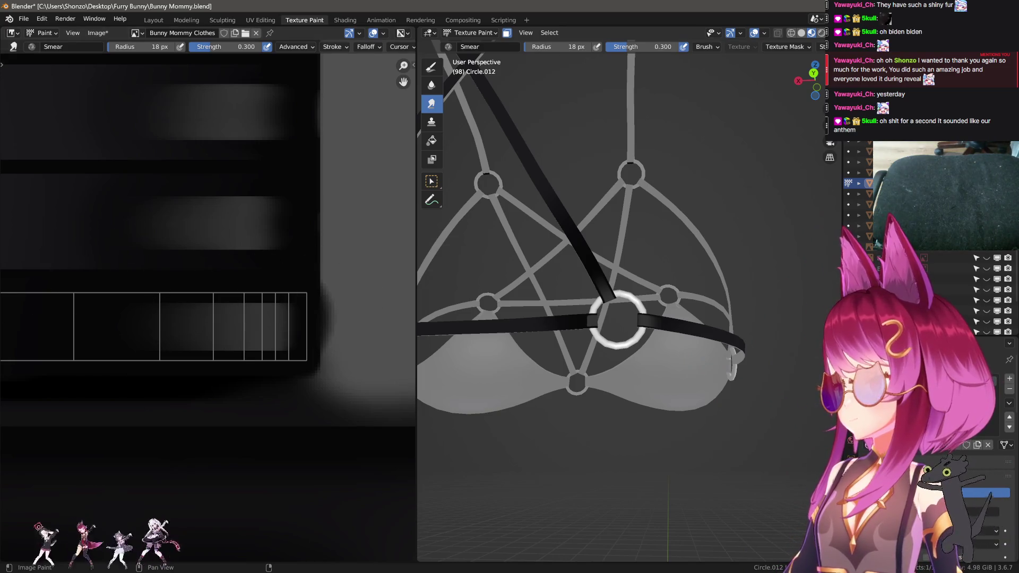
scroll(250, 260, down, 4)
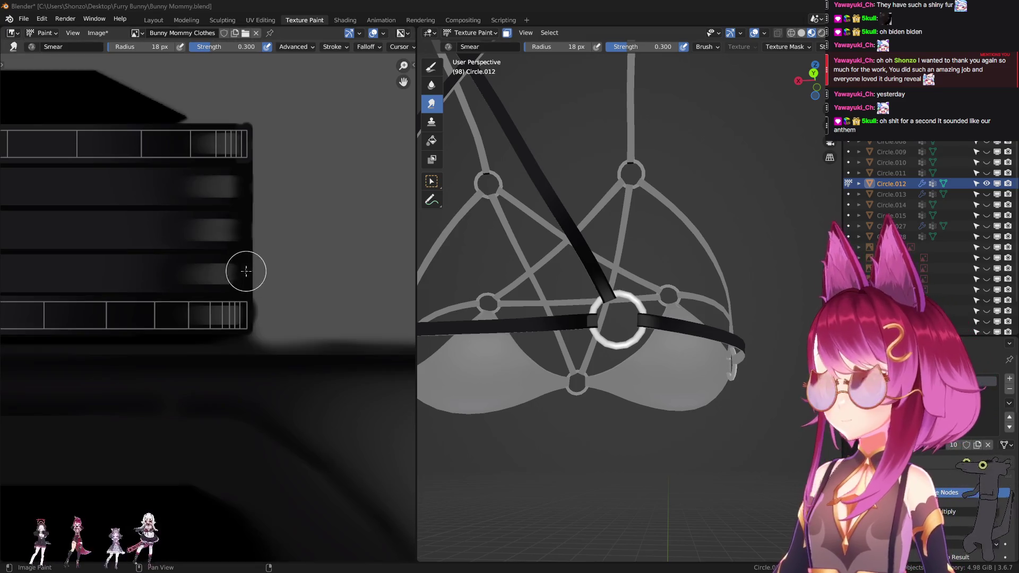
scroll(150, 312, down, 2)
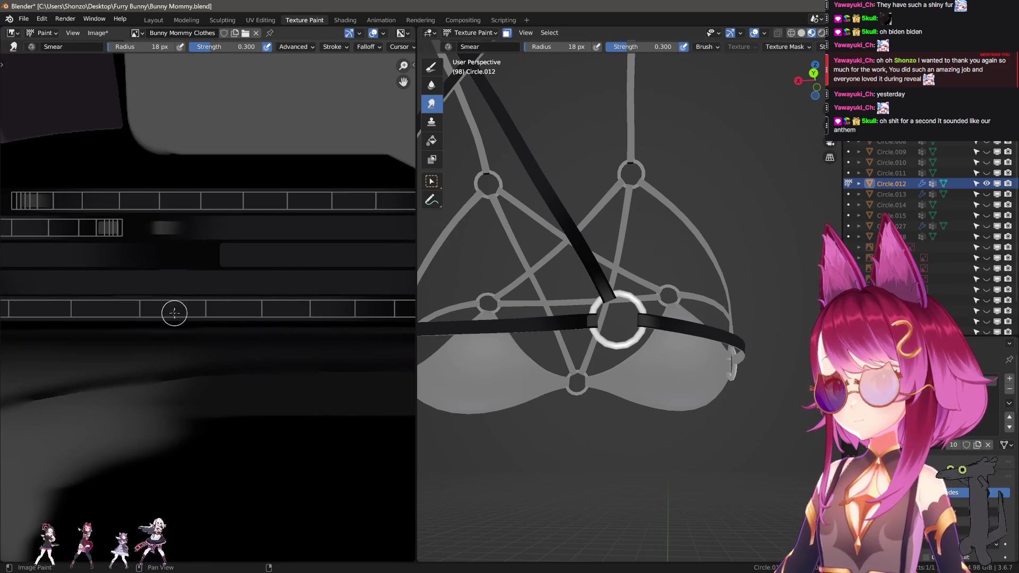
middle_drag(173, 311, 91, 339)
scroll(218, 358, up, 5)
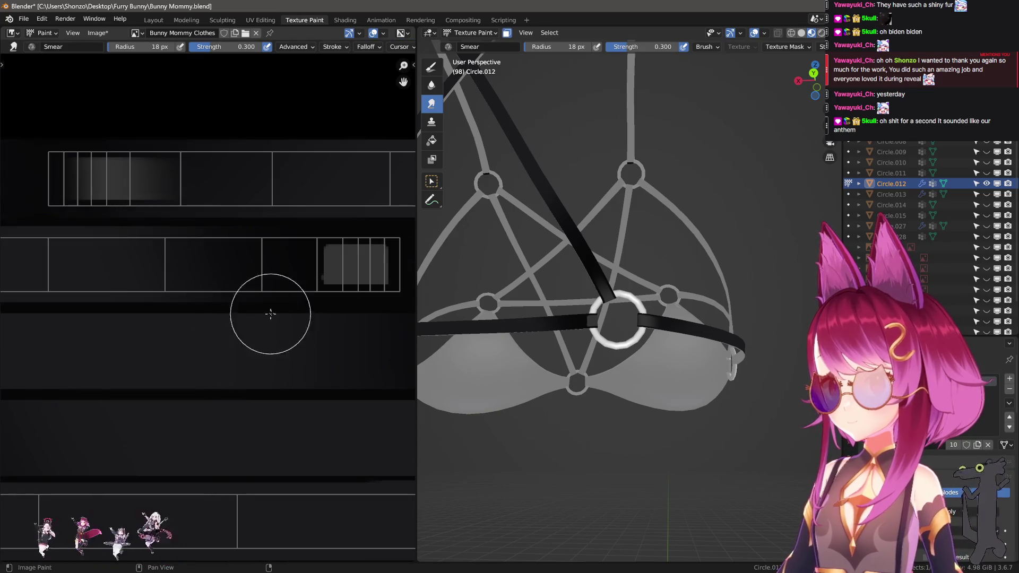
scroll(180, 381, up, 4)
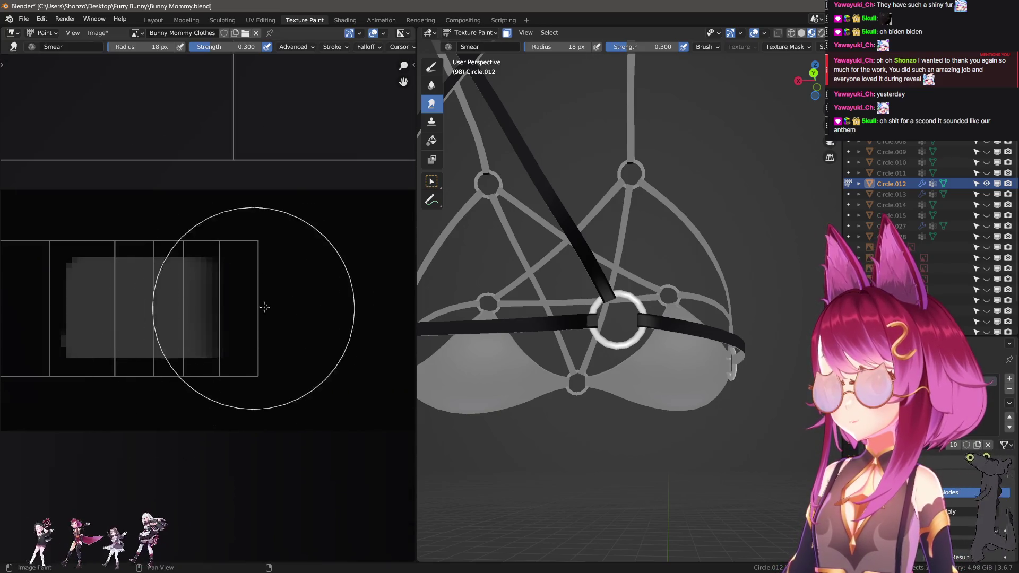
scroll(609, 278, up, 3)
middle_drag(610, 277, 557, 297)
mouse_move(218, 300)
mouse_down()
mouse_move(205, 318)
mouse_move(170, 307)
mouse_move(224, 309)
mouse_up()
scroll(194, 250, down, 2)
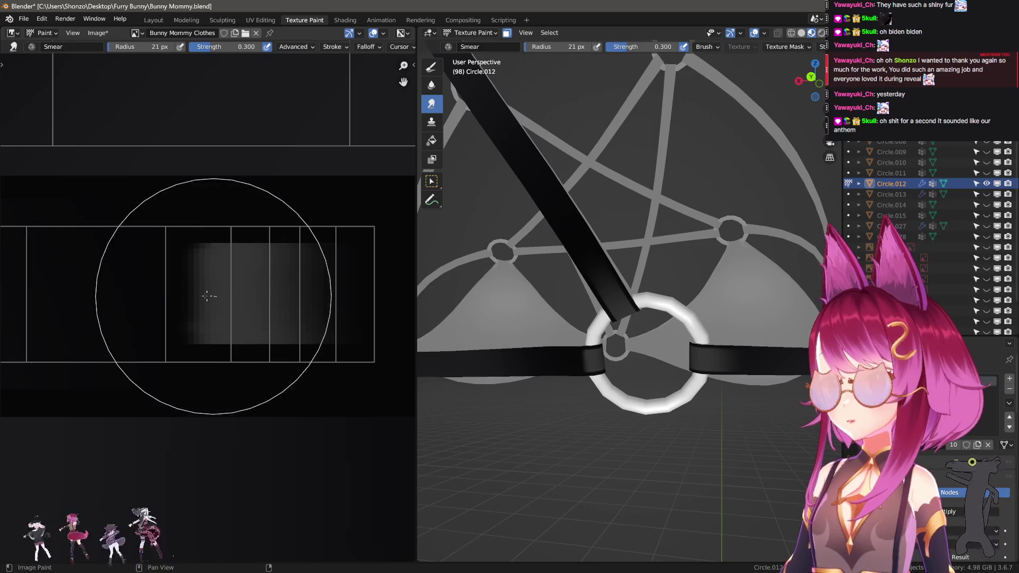
middle_drag(204, 284, 278, 309)
mouse_move(278, 309)
mouse_down()
mouse_move(207, 295)
mouse_move(228, 291)
mouse_move(121, 291)
mouse_up()
key(f)
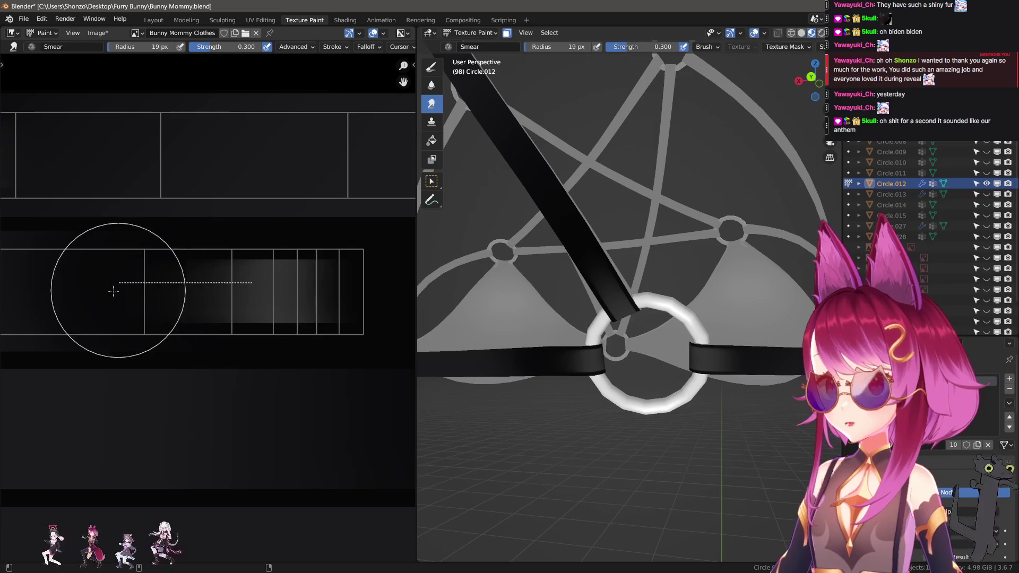
click(189, 290)
- Enlarge the smear brush and line up the views on the ring strap and strap strips
key(f)
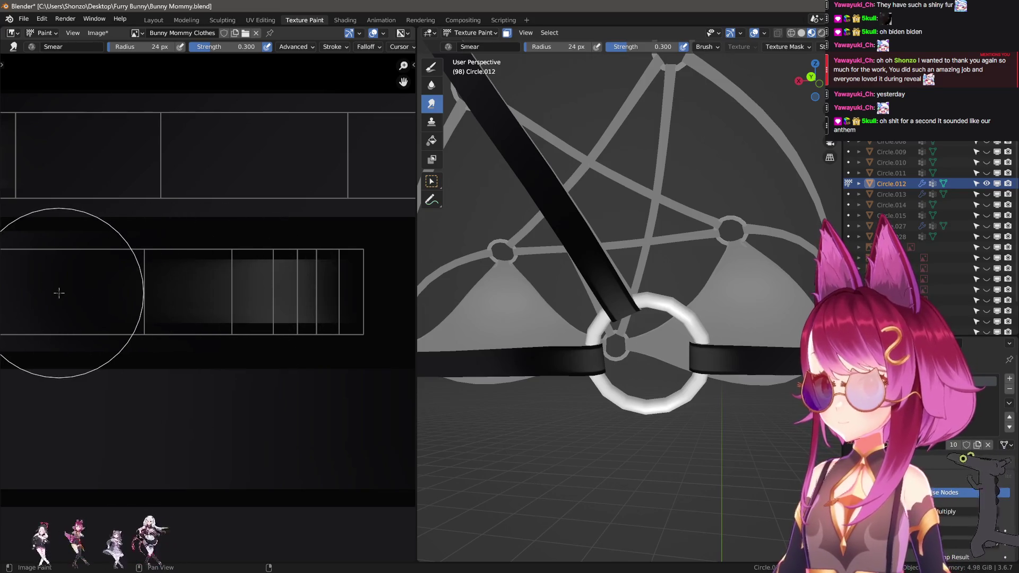
click(49, 289)
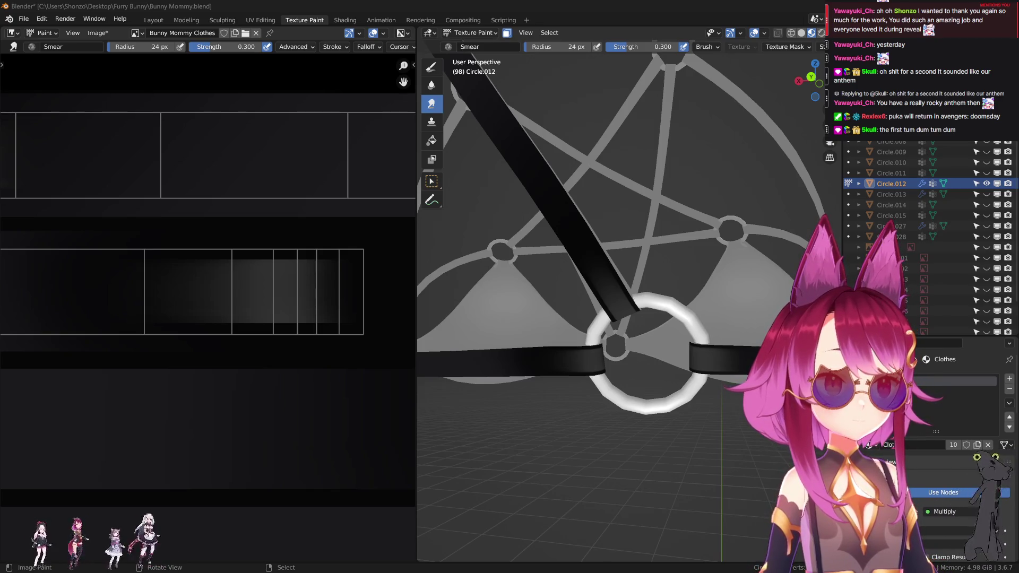
scroll(182, 330, down, 2)
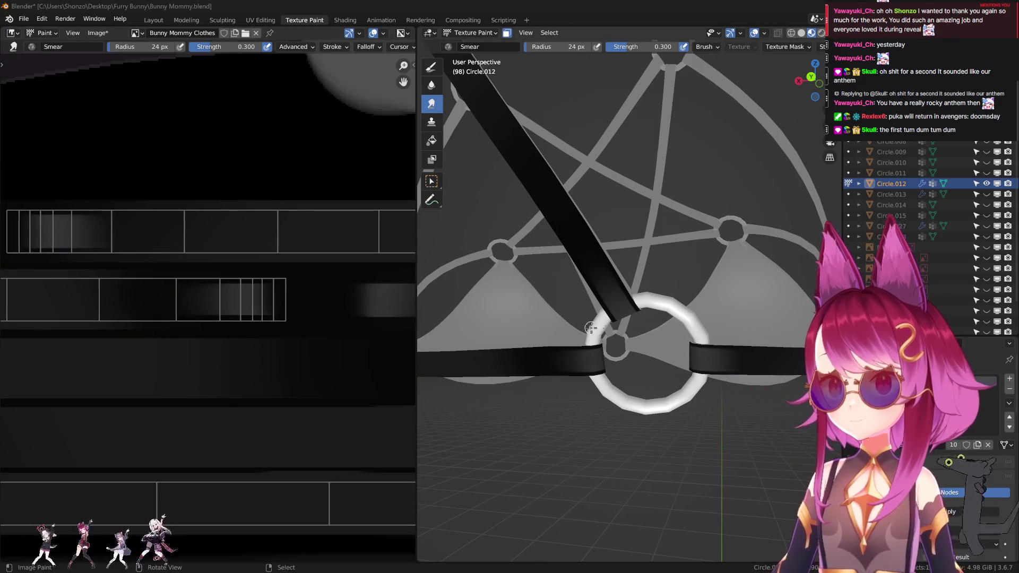
mouse_move(584, 319)
middle_down()
mouse_move(632, 336)
mouse_move(619, 324)
mouse_move(594, 356)
middle_up()
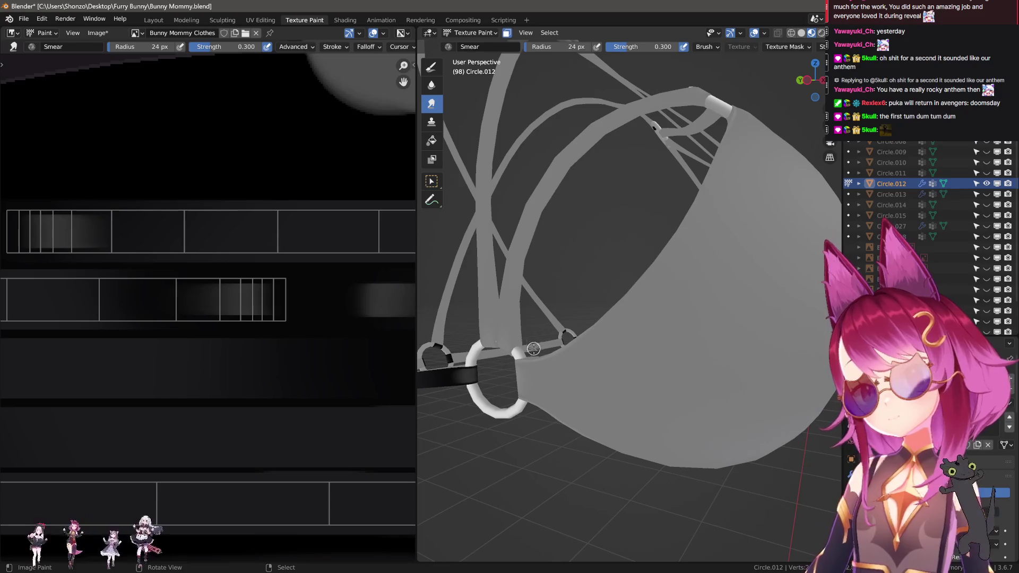
mouse_move(134, 327)
middle_down()
mouse_move(164, 304)
mouse_move(218, 338)
middle_up()
- Switch to the draw brush at 1 px and strength 1.0, and sample a texture colour
key(1)
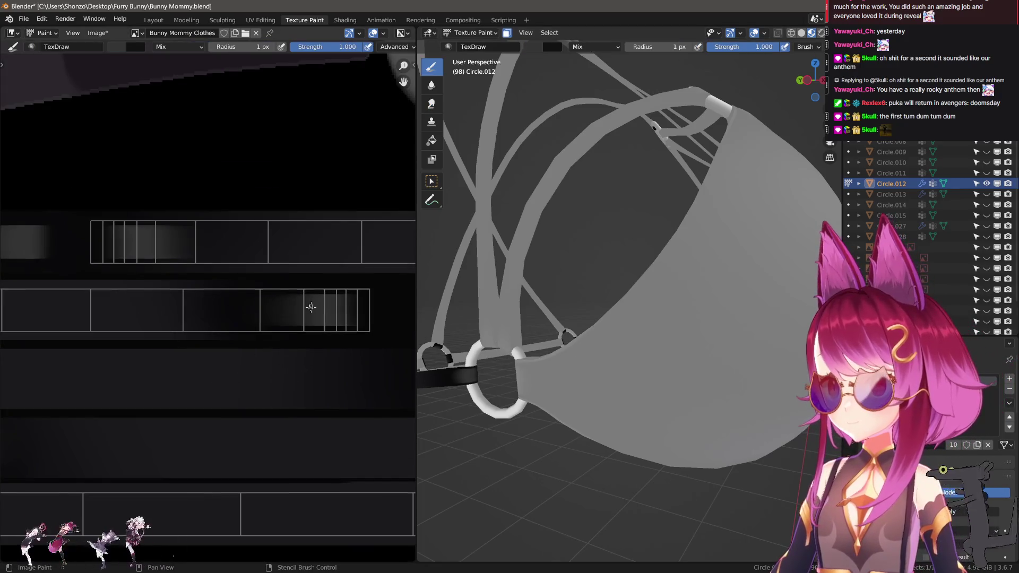
scroll(239, 323, up, 2)
key(s)
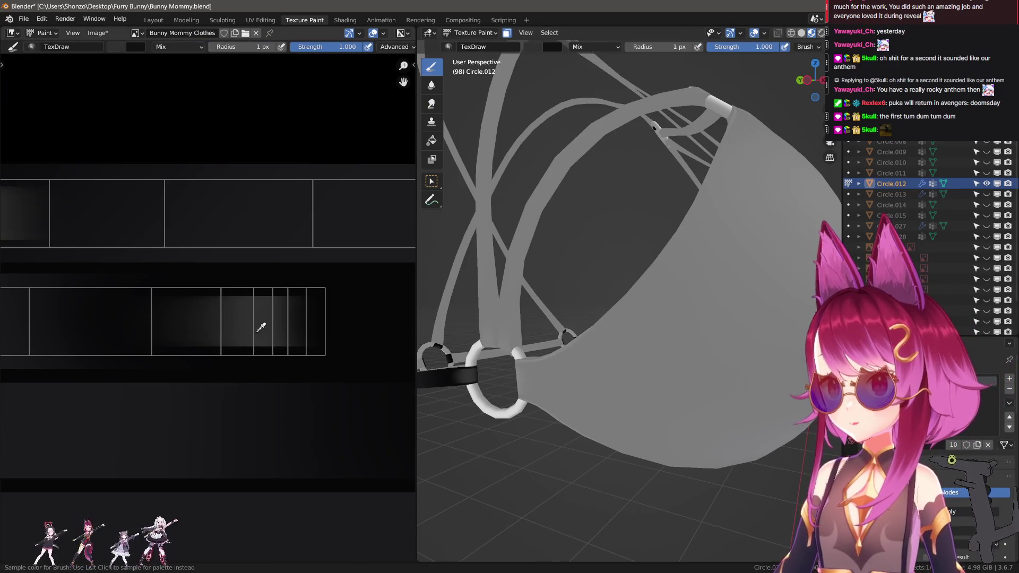
key(Escape)
scroll(254, 327, down, 1)
middle_drag(255, 327, 307, 344)
scroll(306, 345, down, 1)
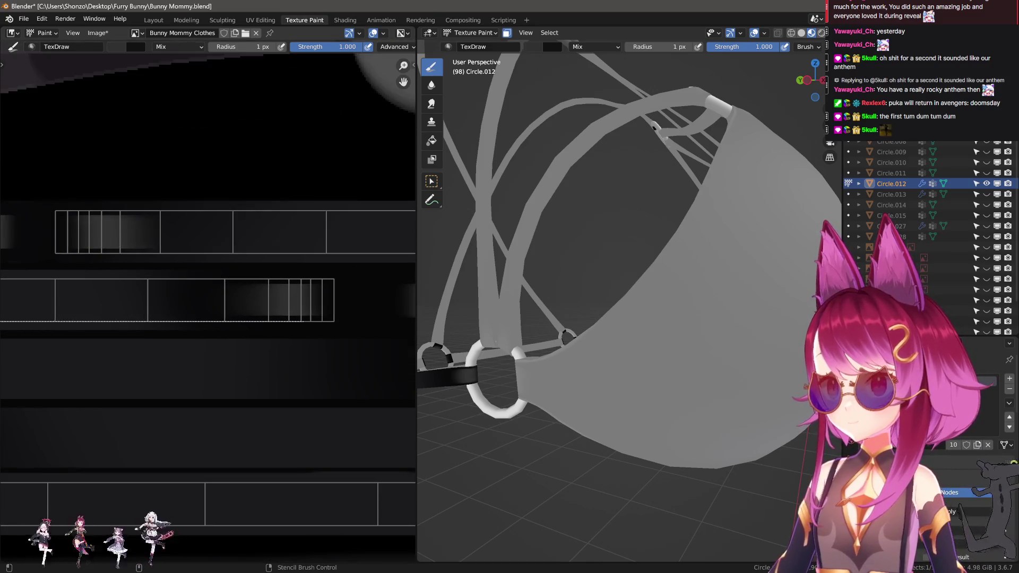
mouse_move(668, 297)
middle_down()
mouse_move(733, 314)
mouse_move(625, 362)
middle_up()
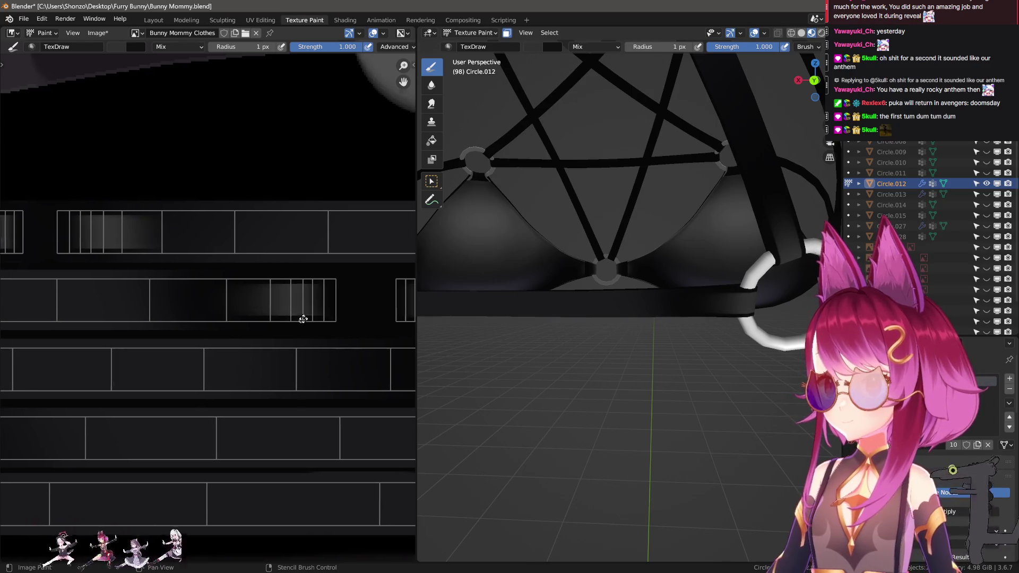
- Sample the stitch colour and try bottom-edge lines, raising the draw brush to 2 px
scroll(305, 321, up, 2)
key(s)
scroll(335, 286, down, 1)
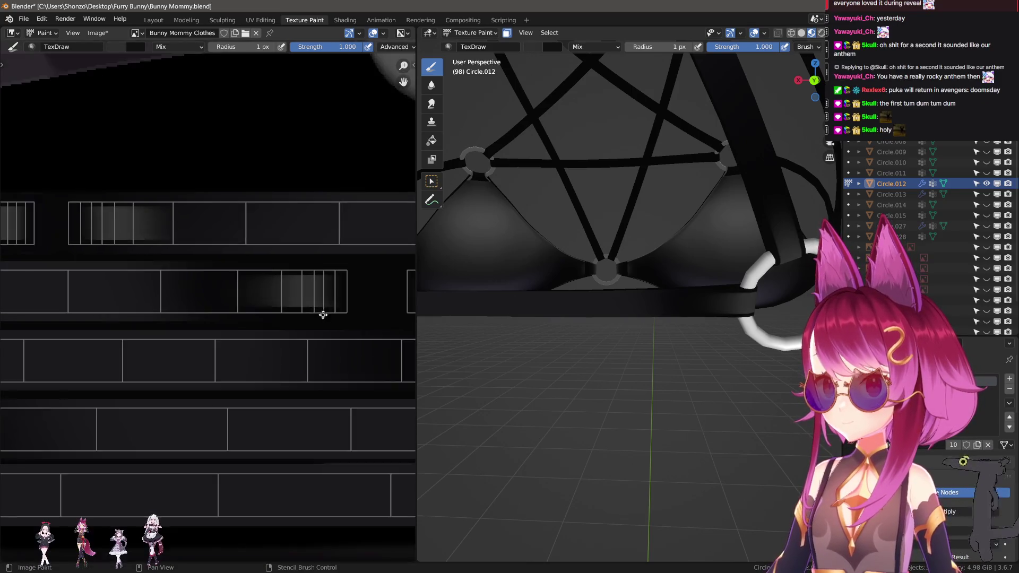
drag(365, 301, 6, 311)
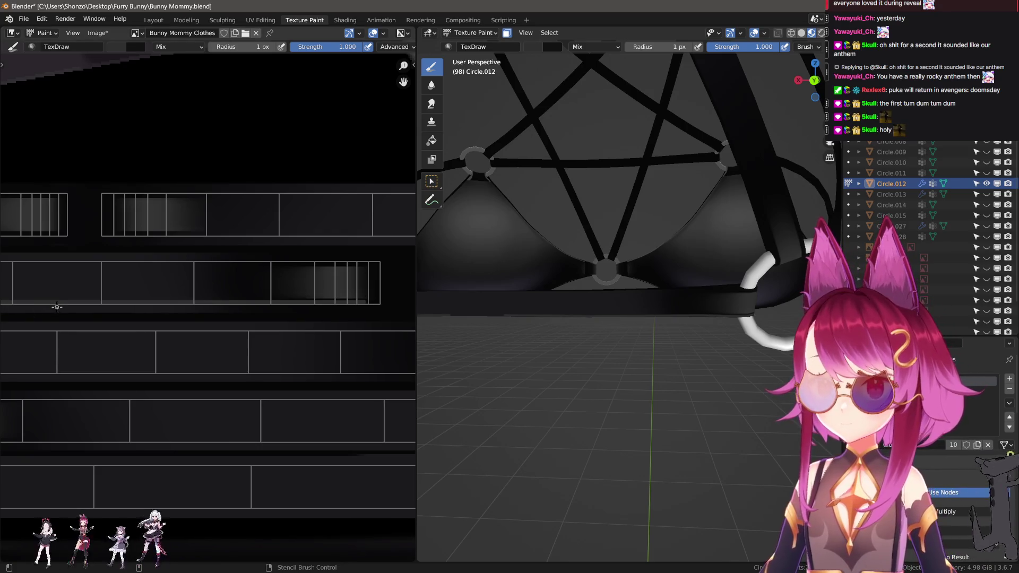
drag(194, 302, 334, 302)
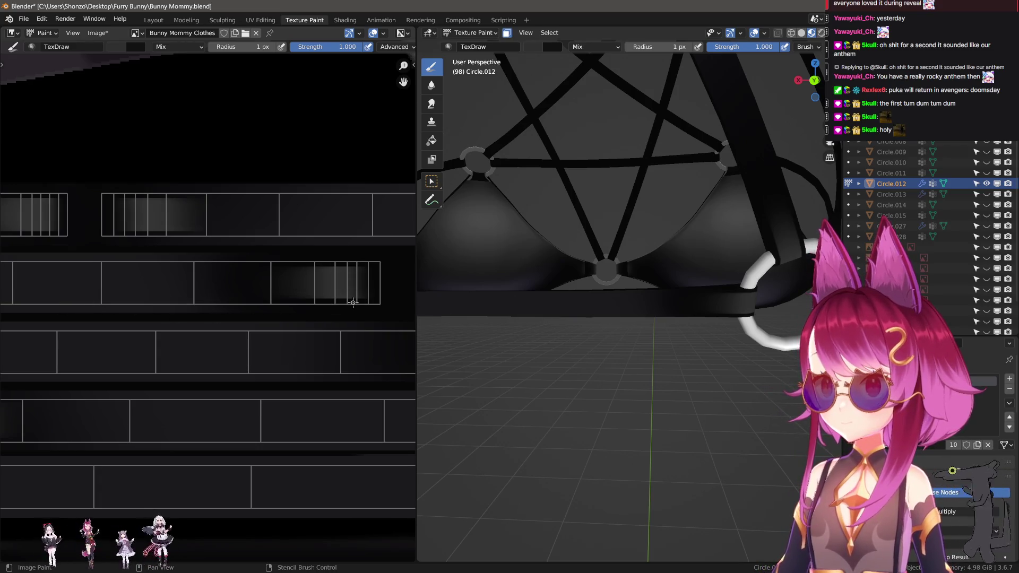
key(f)
click(354, 303)
key(f)
click(356, 303)
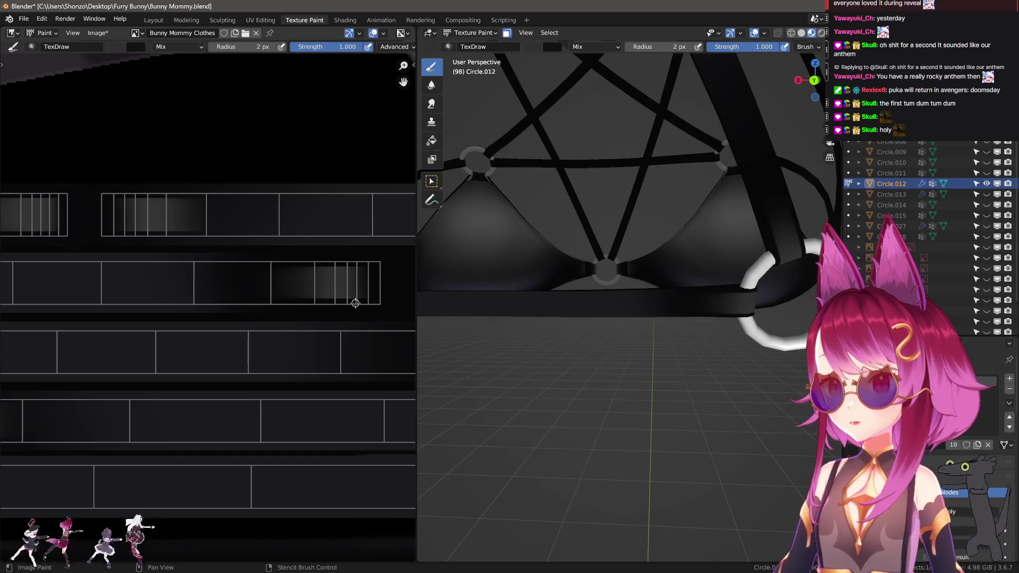
drag(364, 304, 7, 296)
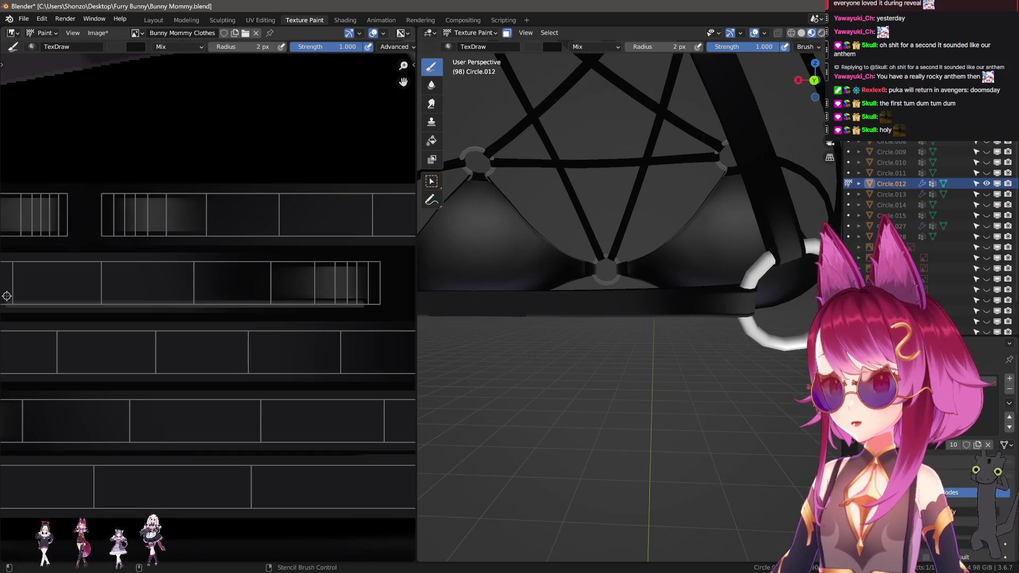
key(ctrl+z)
- Switch the brush to Custom falloff and repaint a dotted stitch line along the bottom edge
key(shift+ctrl+f)
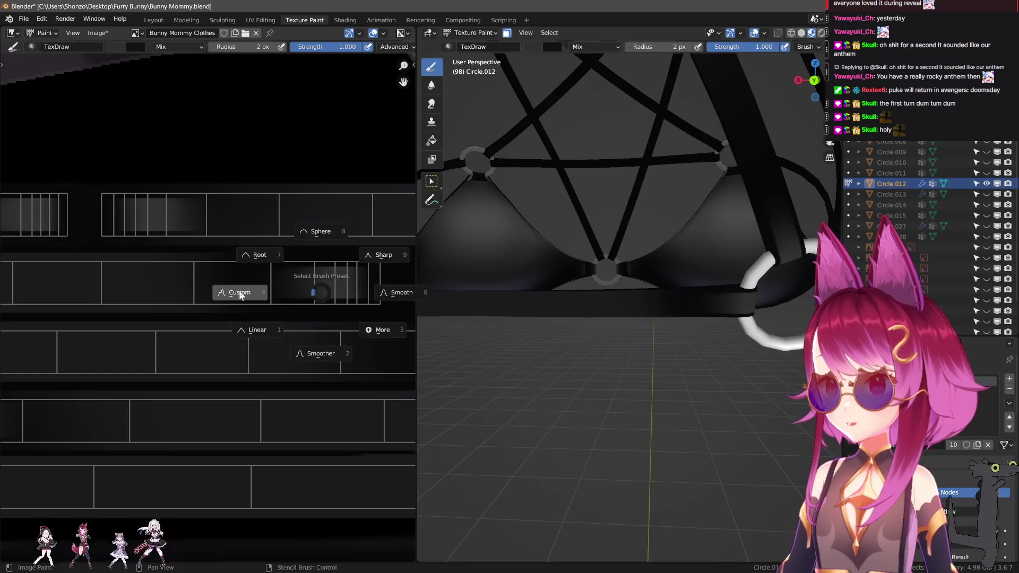
click(240, 295)
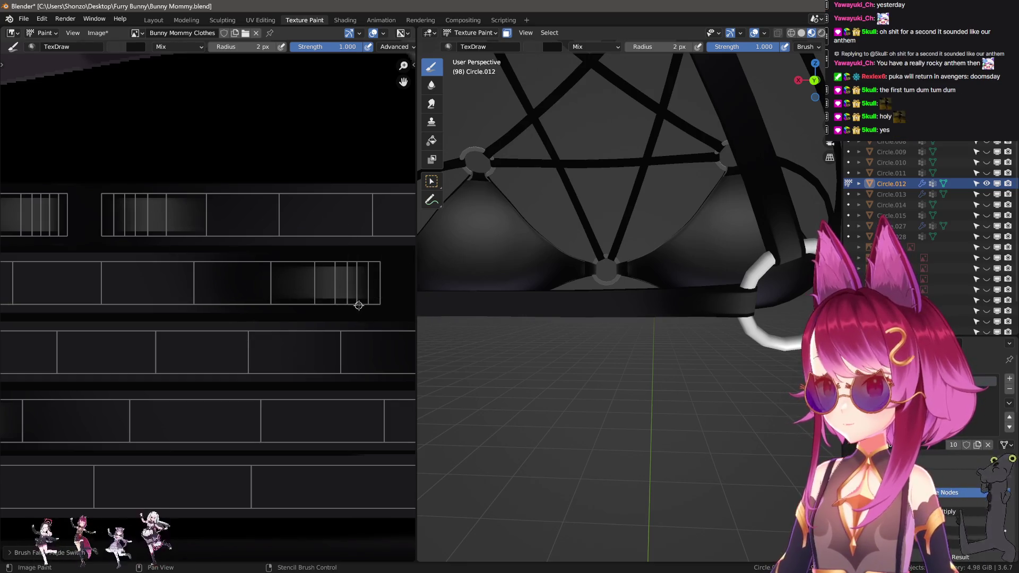
drag(359, 306, 112, 306)
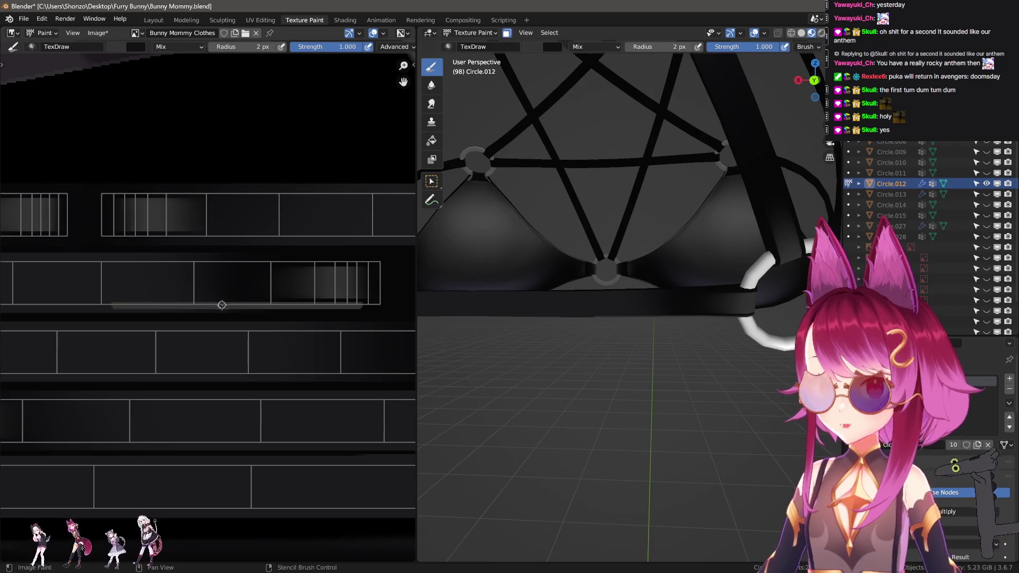
key(ctrl+z)
drag(363, 306, 37, 308)
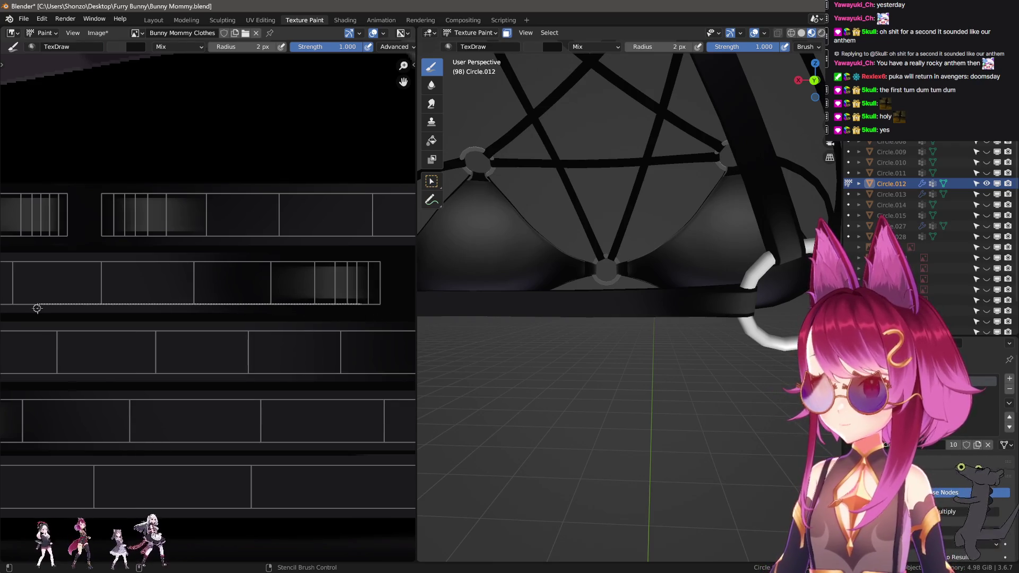
middle_drag(594, 266, 632, 283)
scroll(264, 298, down, 2)
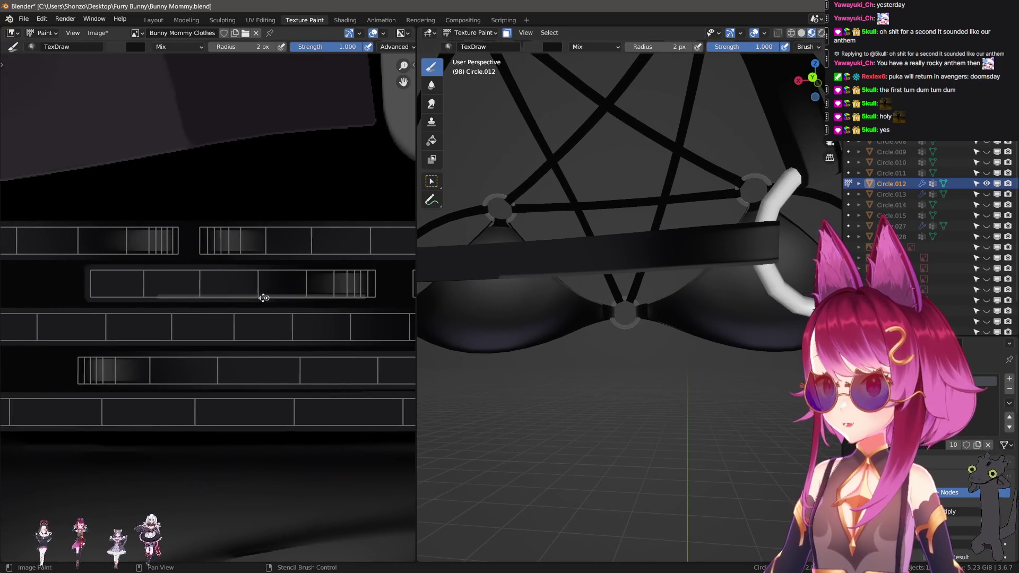
scroll(318, 307, up, 1)
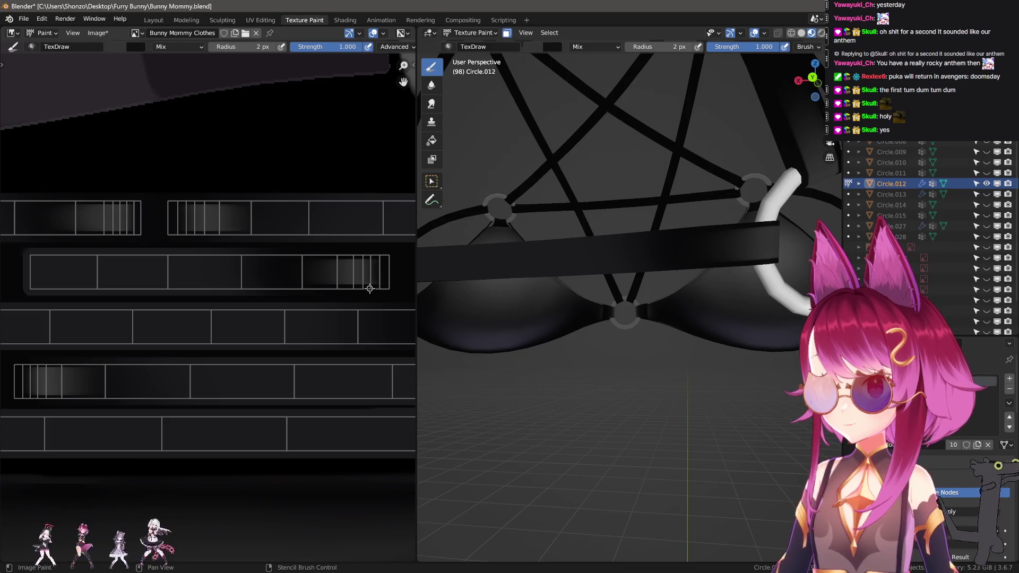
- Paint straight stitch lines along the strip's bottom and top edges and check them on the model
drag(370, 289, 22, 292)
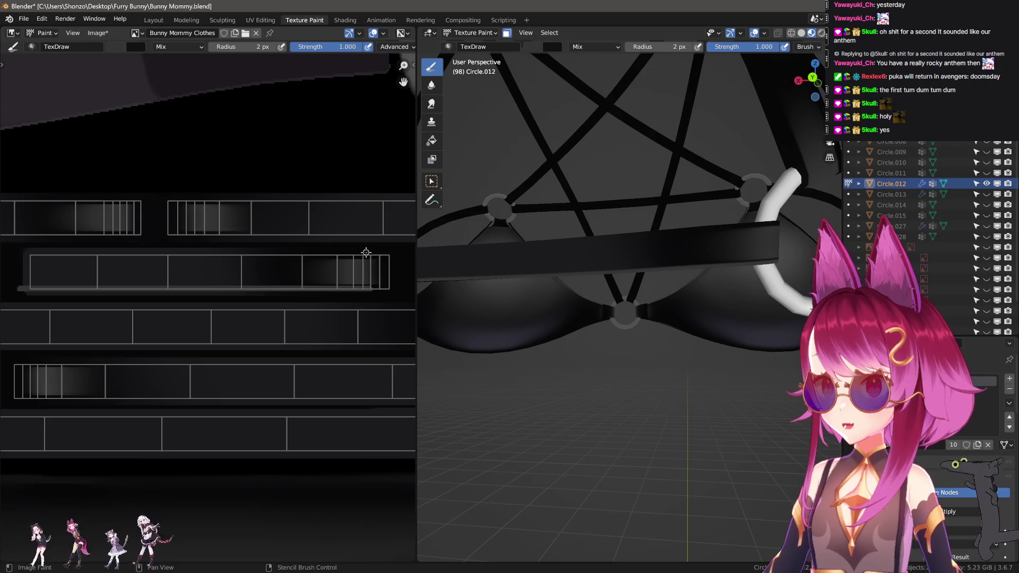
drag(367, 255, 12, 255)
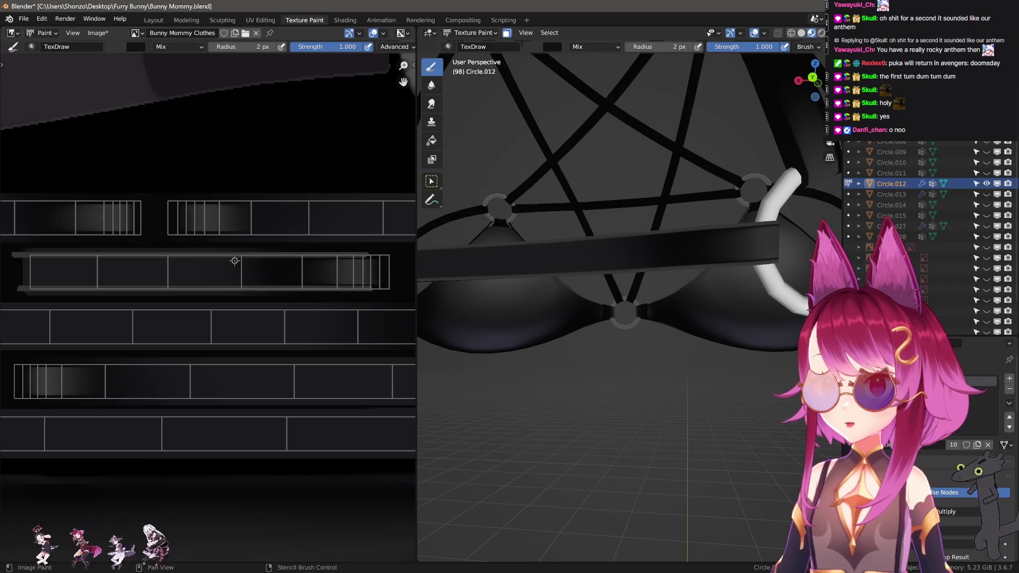
middle_drag(637, 318, 584, 329)
middle_drag(804, 304, 689, 343)
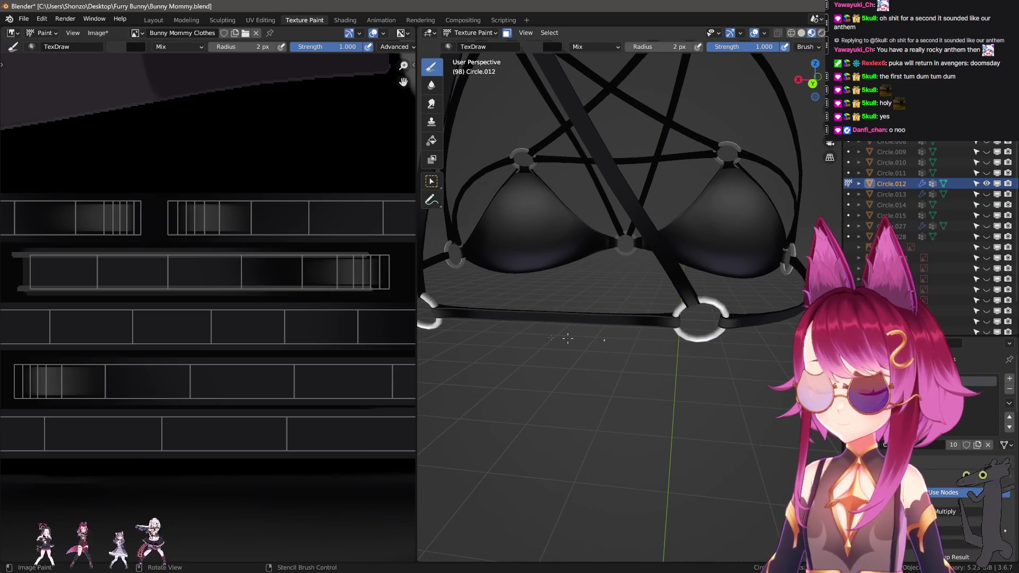
scroll(254, 312, up, 4)
key(shift+space)
key(s)
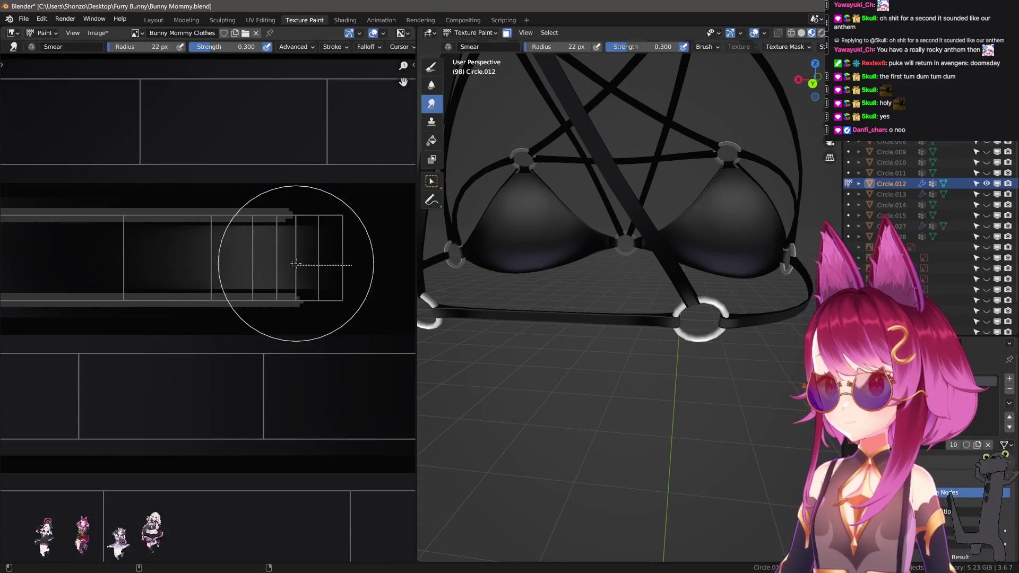
- Inspect the harness front ring and return to the fine 2 px drawing brush
mouse_move(695, 324)
middle_down()
mouse_move(734, 296)
mouse_move(639, 287)
middle_up()
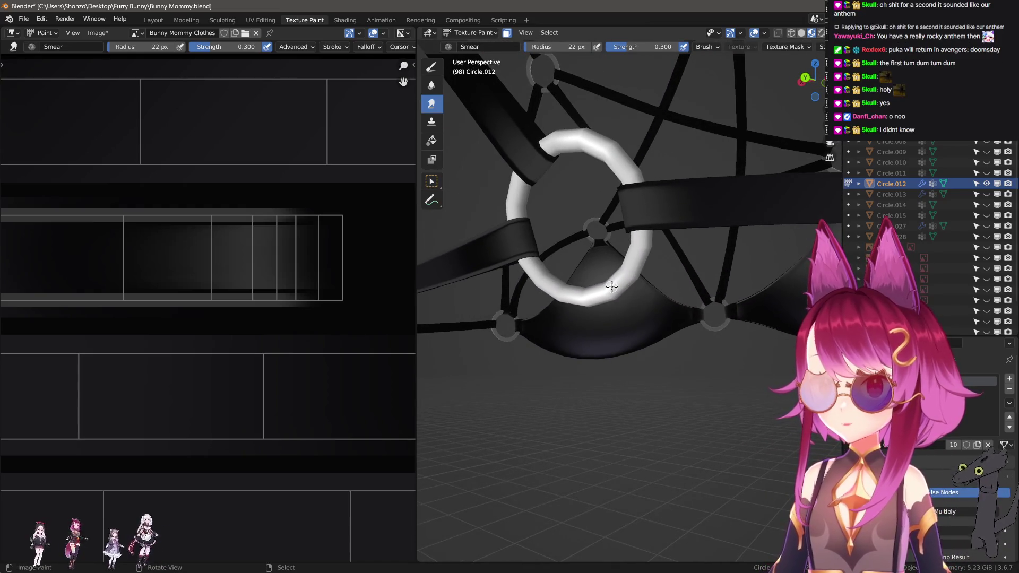
mouse_move(621, 306)
middle_down()
mouse_move(643, 348)
mouse_move(505, 365)
mouse_move(541, 387)
middle_up()
scroll(526, 371, up, 5)
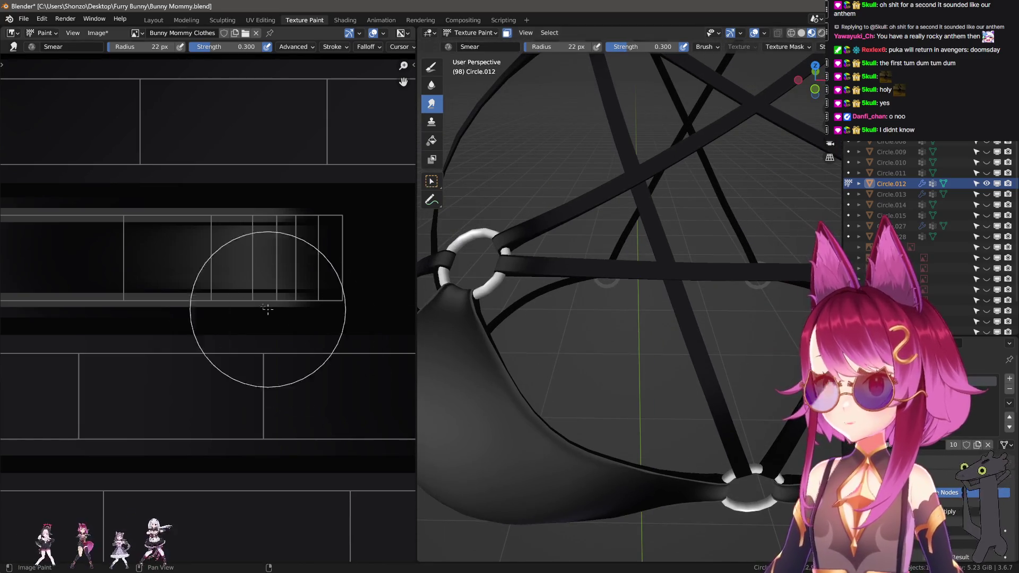
key(ctrl+z)
key(ctrl+shift+z)
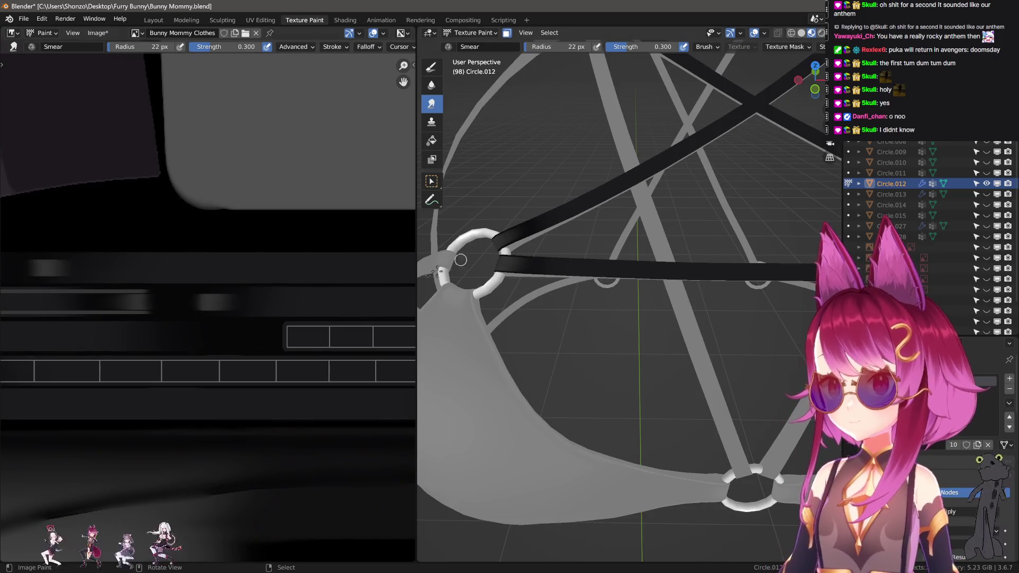
scroll(269, 345, up, 3)
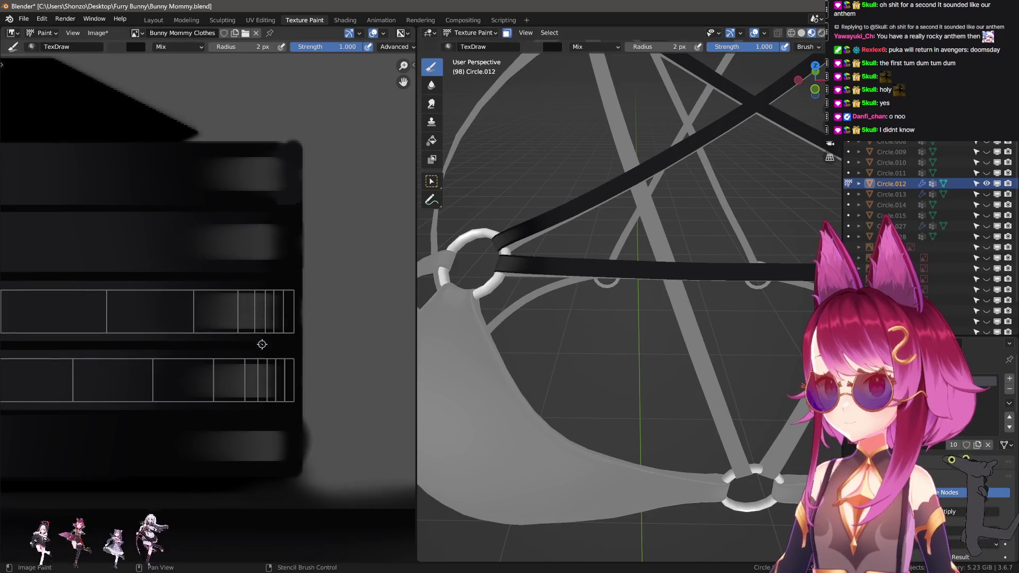
- Paint light stitch lines along the strap row edges, undoing one misplaced stroke
middle_drag(262, 344, 318, 315)
drag(343, 304, 37, 305)
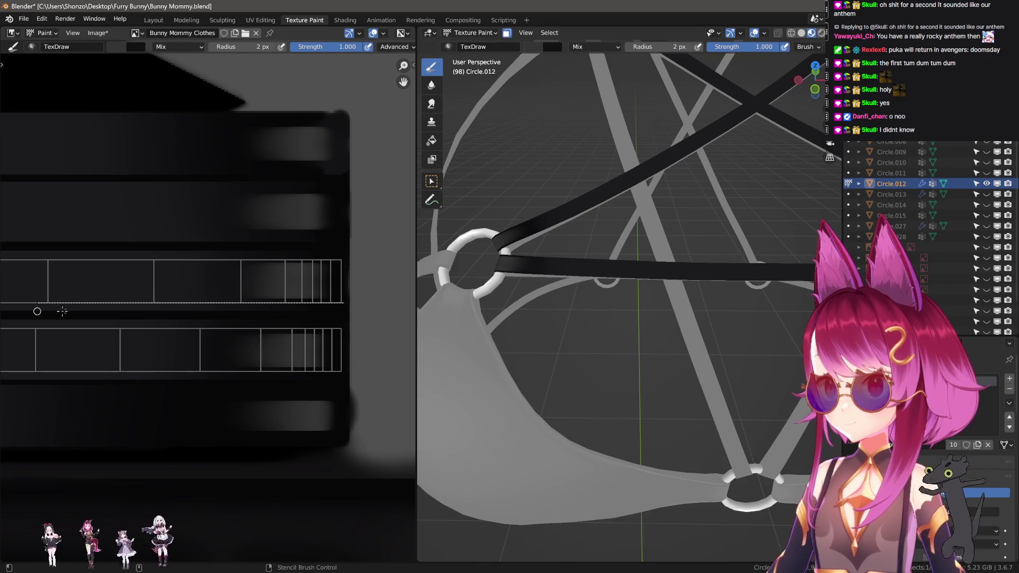
mouse_move(37, 310)
ctrl+middle_down()
mouse_move(255, 314)
mouse_move(292, 300)
ctrl+middle_up()
key(ctrl+z)
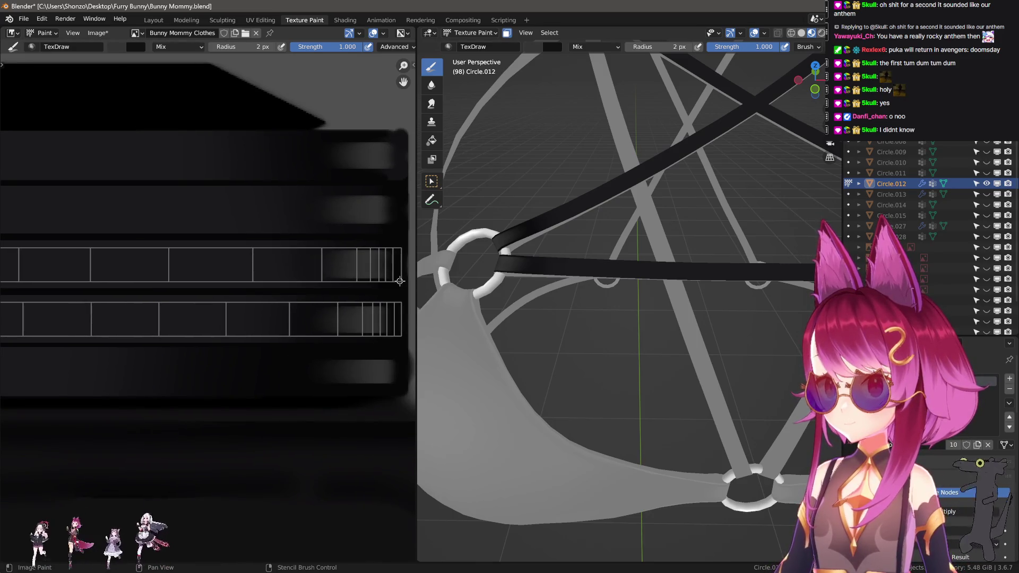
drag(401, 282, 23, 285)
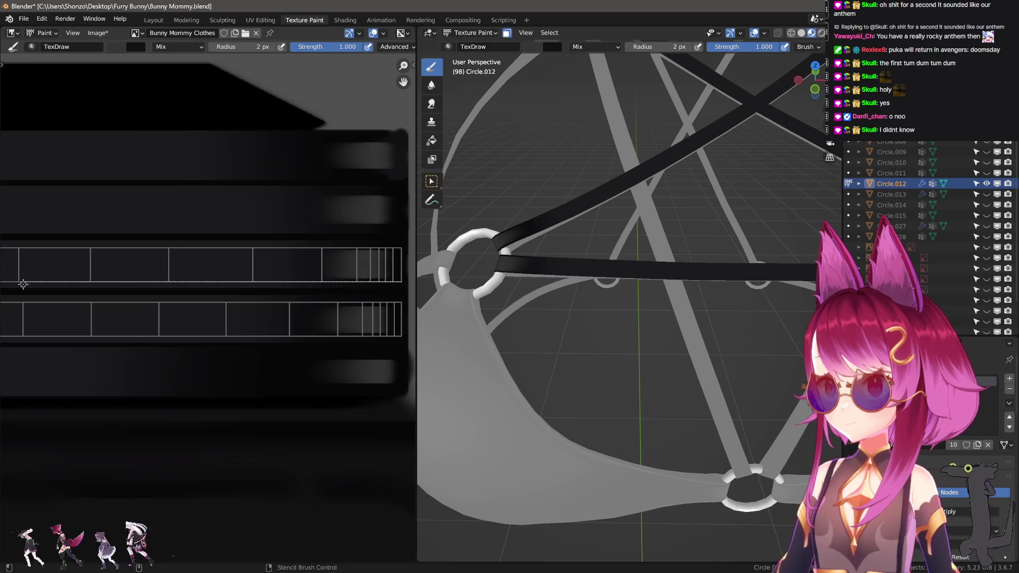
scroll(144, 292, down, 3)
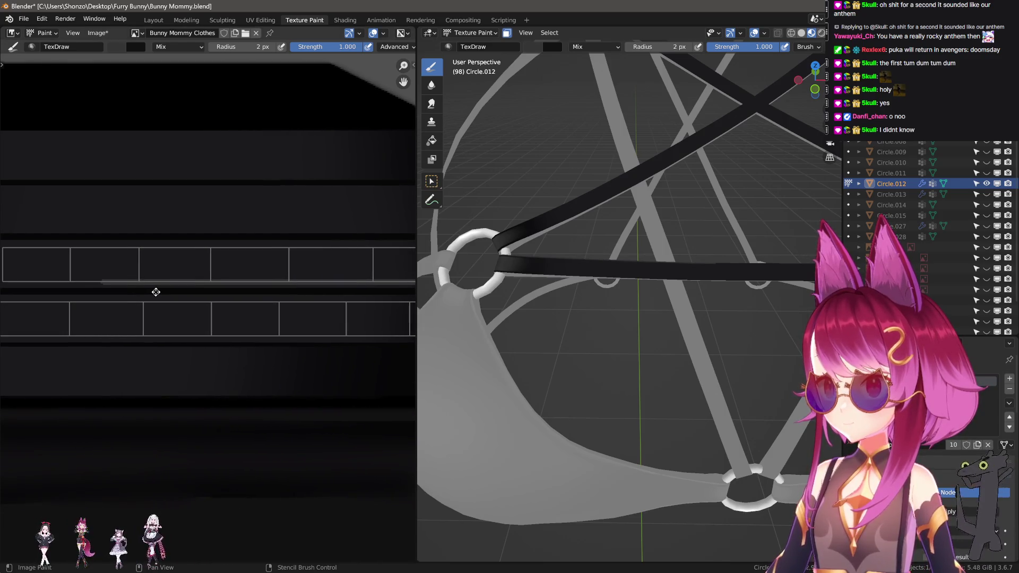
scroll(275, 296, right, 3)
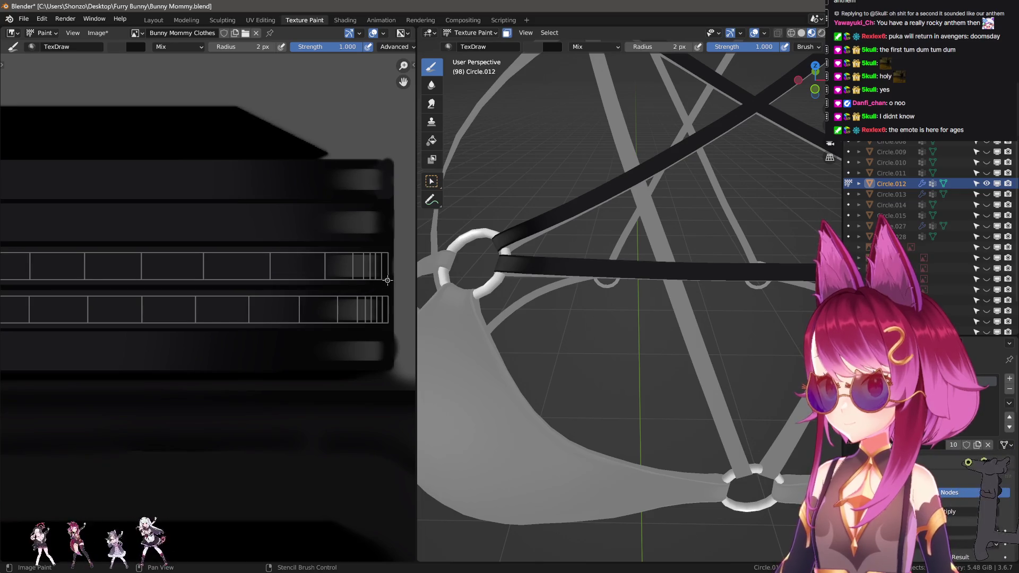
drag(389, 280, 2, 280)
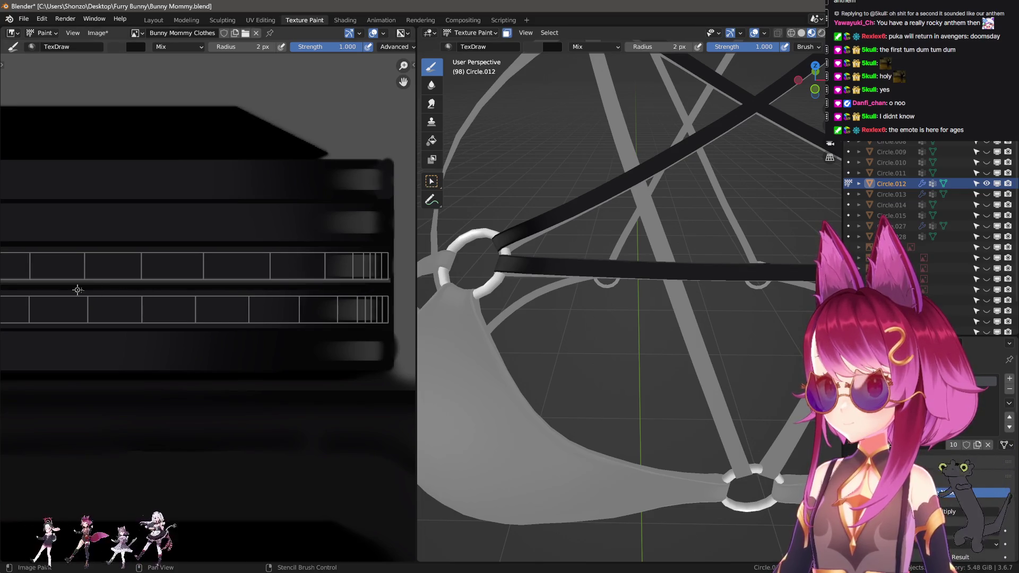
- Paint another straight stitch line across the strap row and check the straps on the model
shift+scroll(237, 318, up, 2)
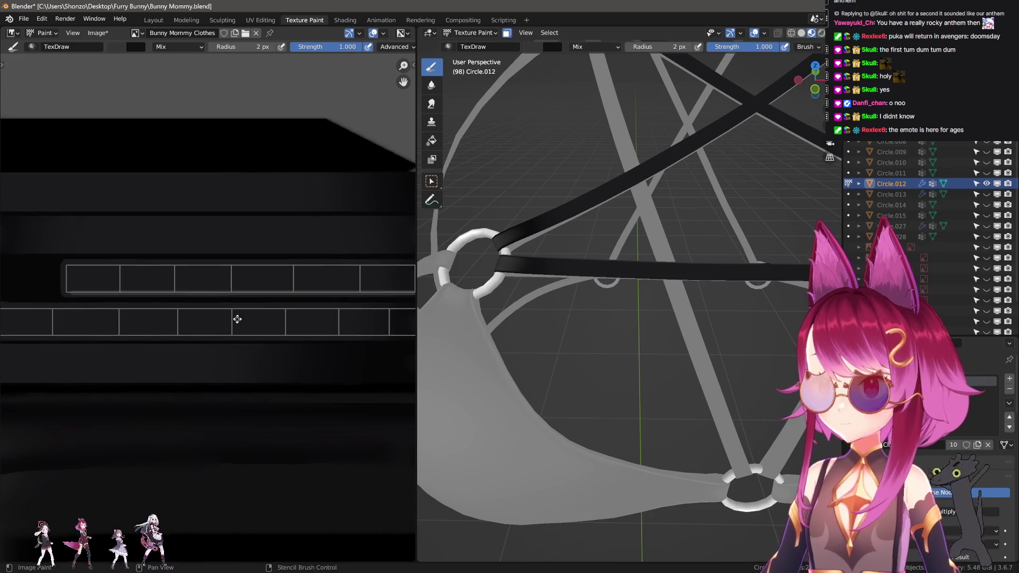
ctrl+scroll(318, 289, left, 2)
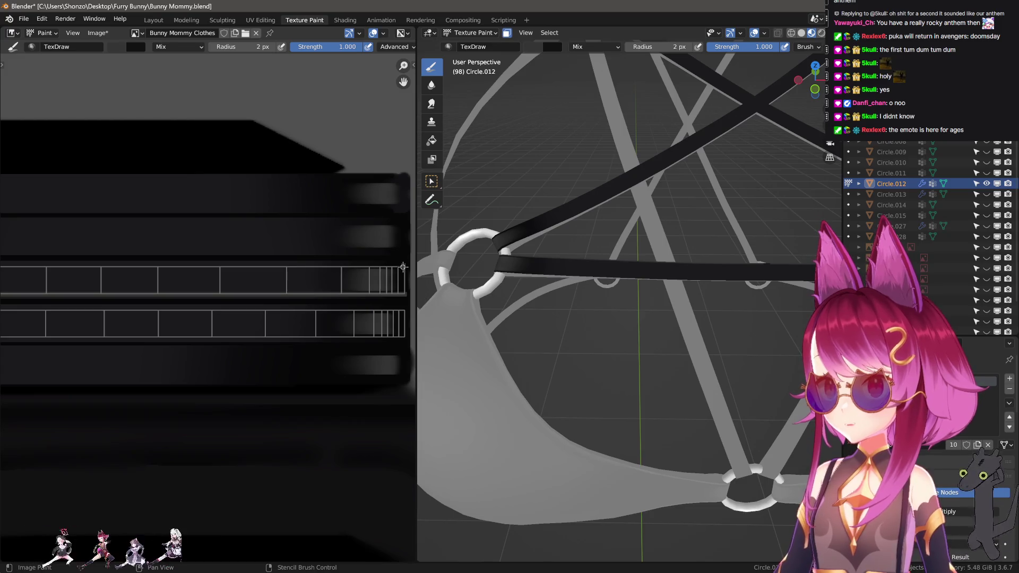
drag(386, 266, 10, 270)
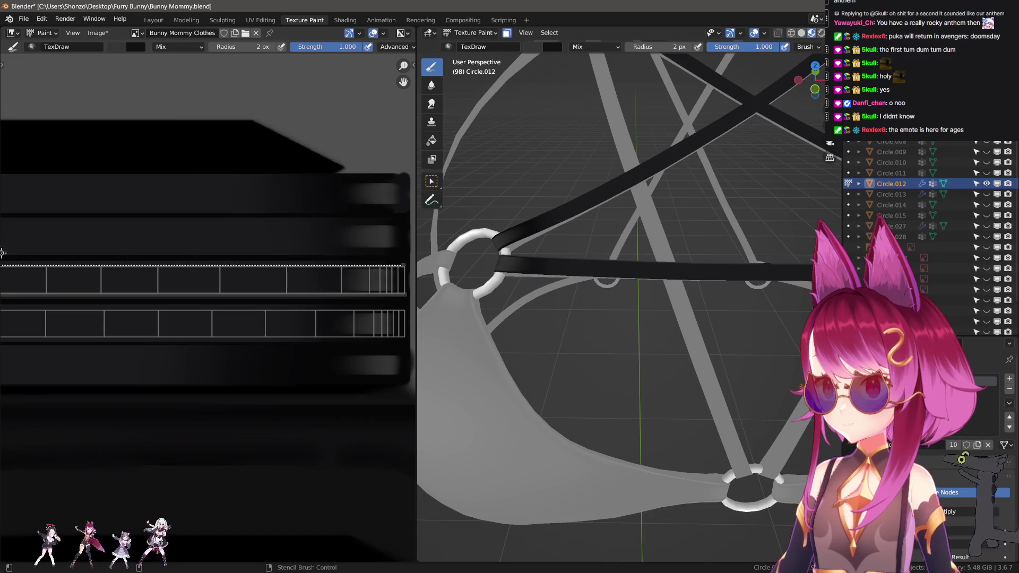
scroll(141, 321, down, 1)
scroll(317, 371, up, 4)
scroll(195, 397, up, 4)
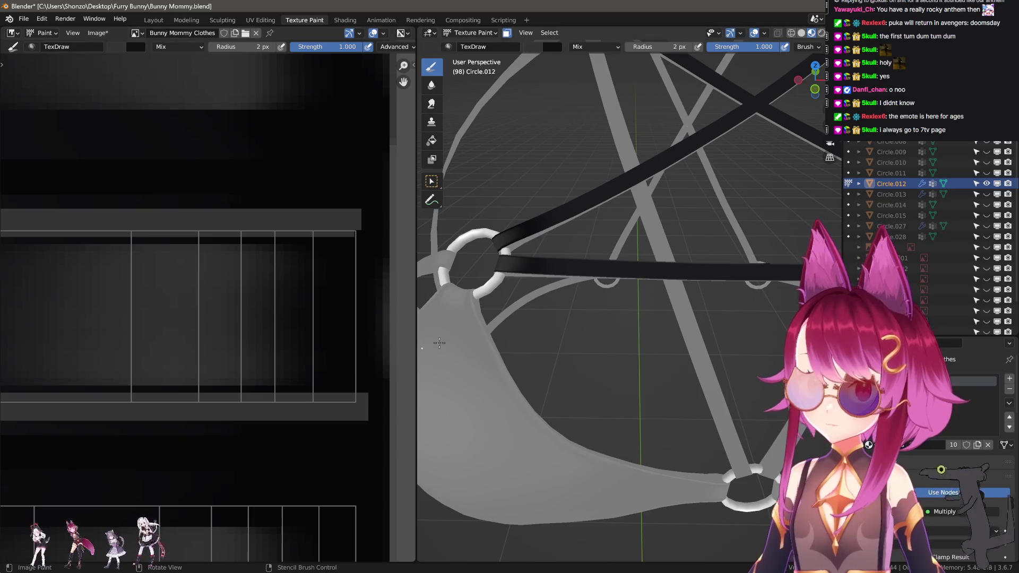
middle_drag(555, 366, 582, 381)
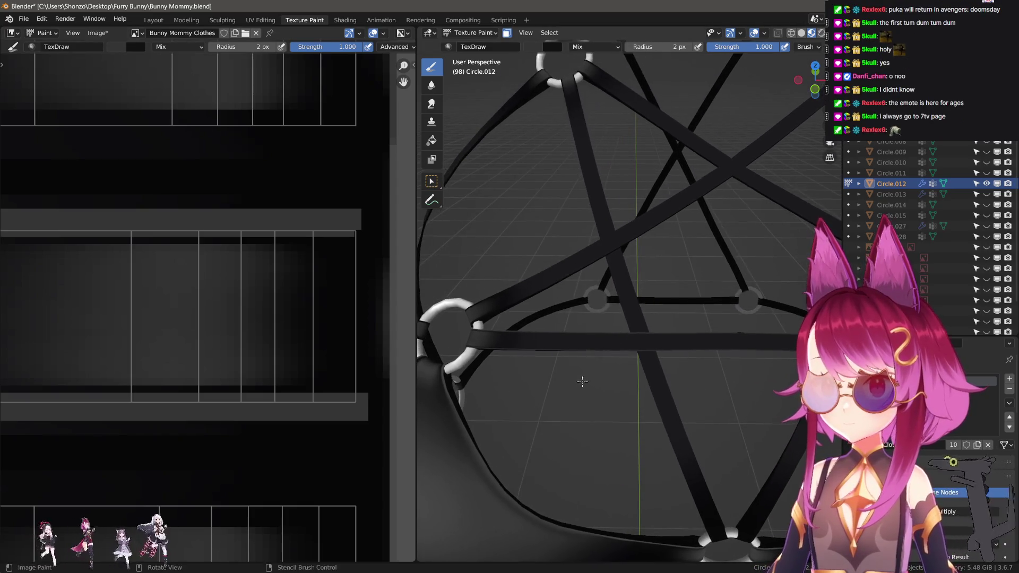
scroll(216, 364, down, 3)
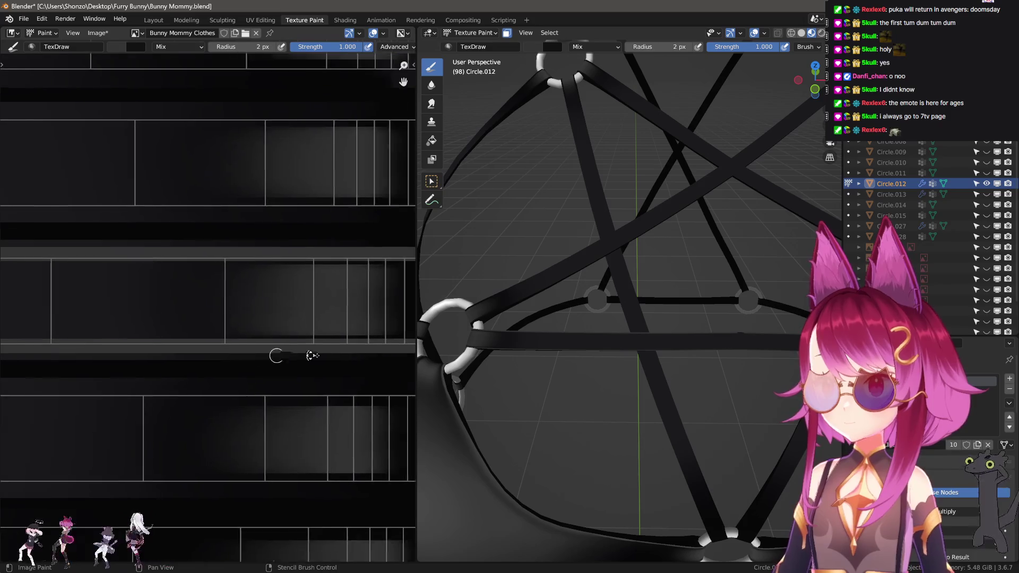
middle_drag(273, 352, 103, 341)
scroll(161, 340, down, 1)
scroll(236, 334, up, 4)
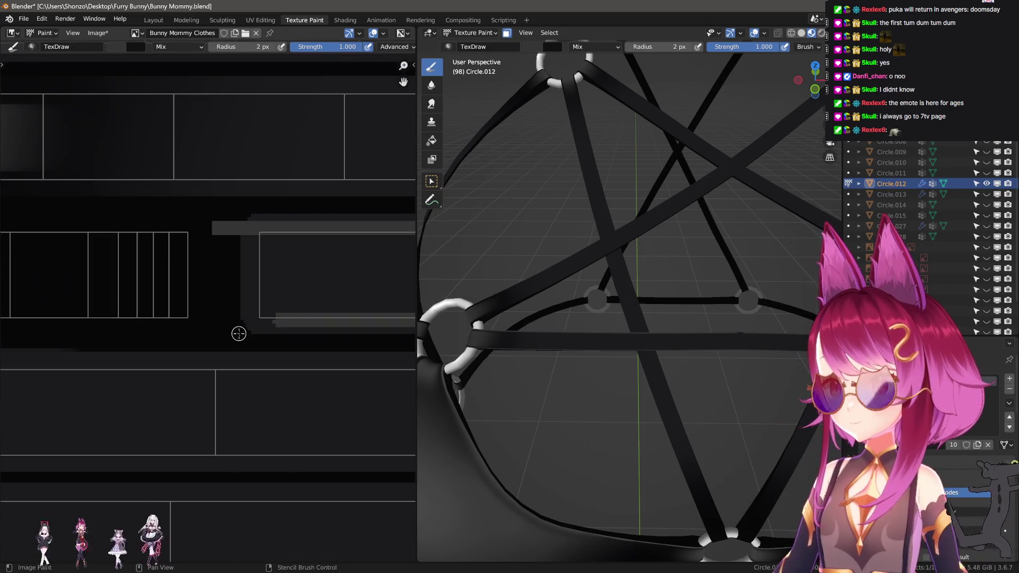
key(shift+space)
key(bracketleft)
key(bracketleft)
key(bracketleft)
- Smear a grey block edge with the 14 px brush and inspect the strap in 3D
mouse_move(296, 300)
mouse_down()
mouse_move(227, 296)
mouse_move(352, 301)
mouse_move(289, 312)
mouse_up()
scroll(596, 318, up, 2)
middle_drag(597, 319, 584, 312)
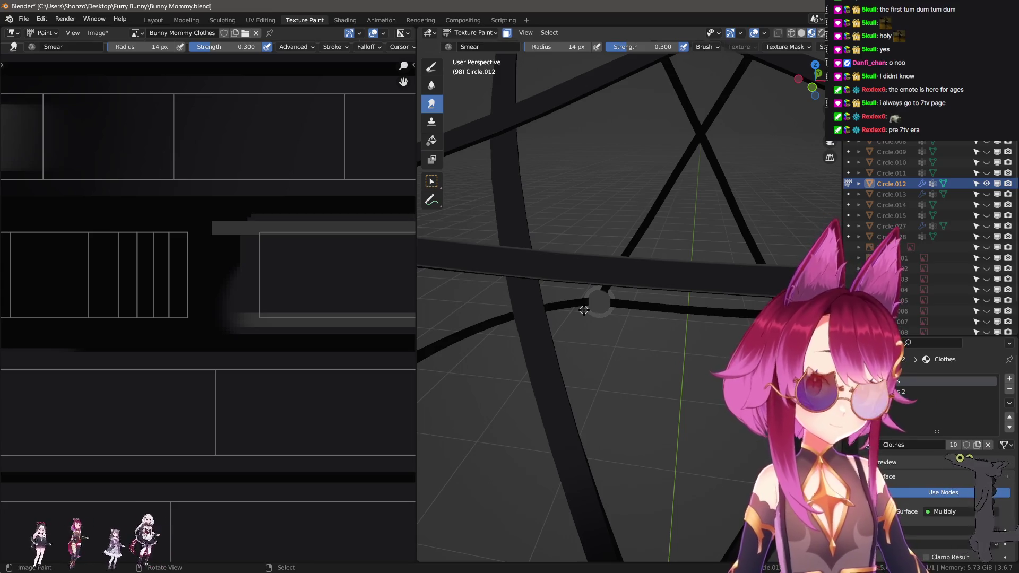
scroll(584, 310, down, 5)
scroll(643, 380, up, 5)
mouse_move(640, 402)
middle_down()
mouse_move(656, 405)
mouse_move(611, 405)
mouse_move(614, 391)
mouse_move(641, 455)
middle_up()
- Undo the trial smear, review the white ring, and return to the 2 px draw brush
key(ctrl+z)
key(ctrl+z)
key(ctrl+z)
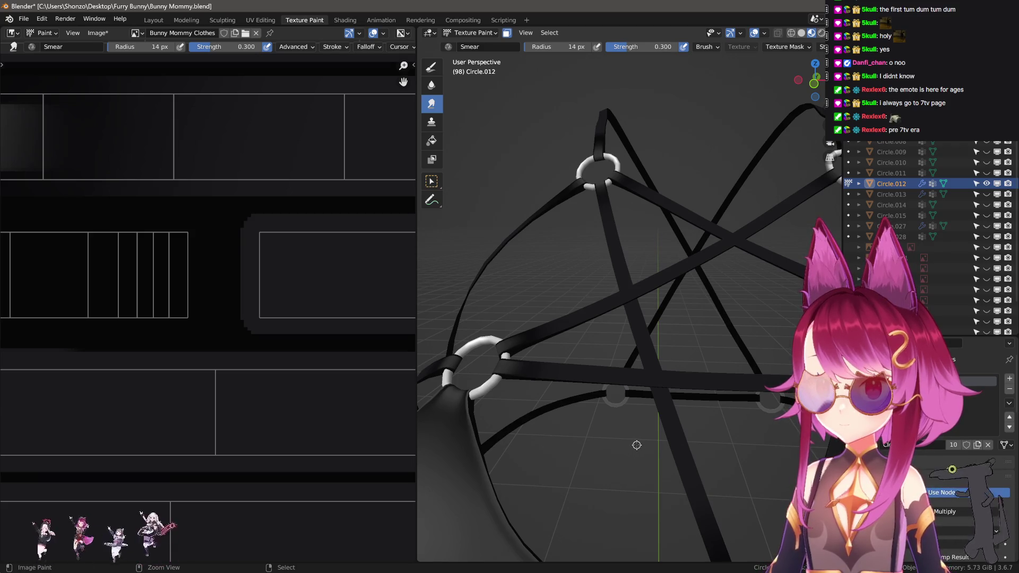
scroll(243, 325, down, 3)
scroll(196, 320, down, 1)
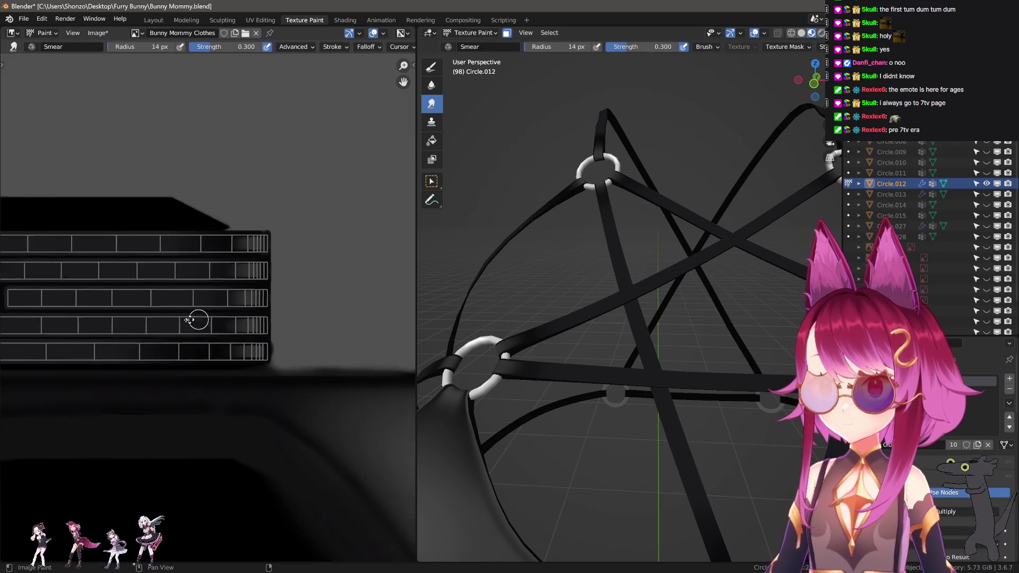
scroll(180, 342, up, 3)
scroll(212, 322, down, 2)
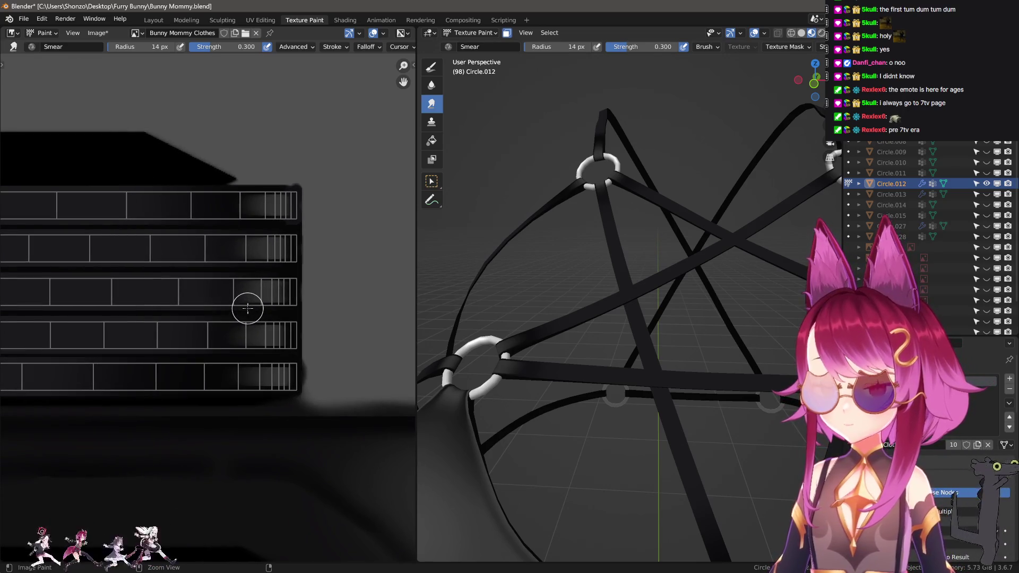
middle_drag(473, 314, 676, 352)
scroll(676, 353, up, 5)
scroll(676, 428, down, 3)
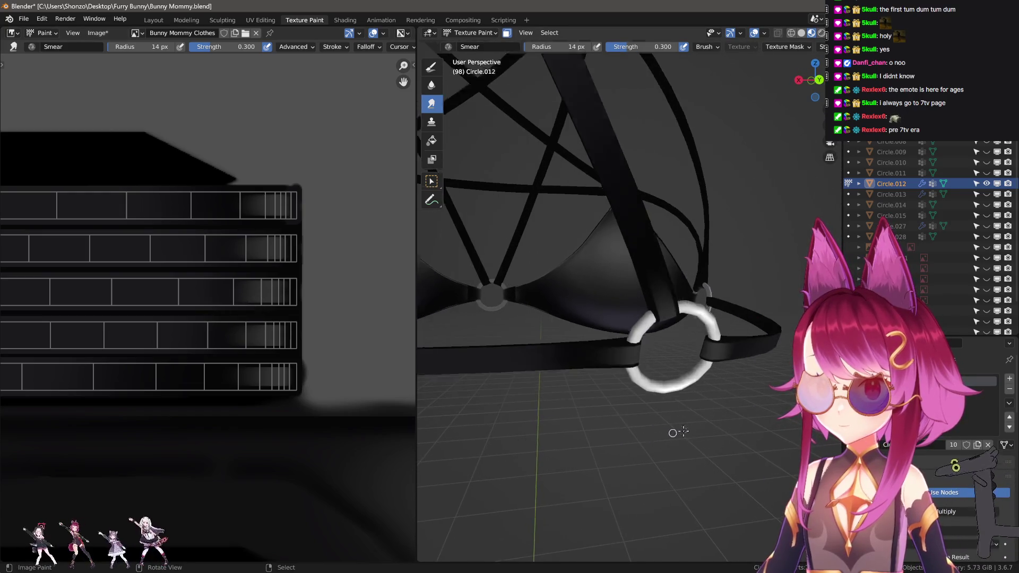
mouse_move(676, 428)
middle_down()
mouse_move(640, 392)
mouse_move(424, 366)
middle_up()
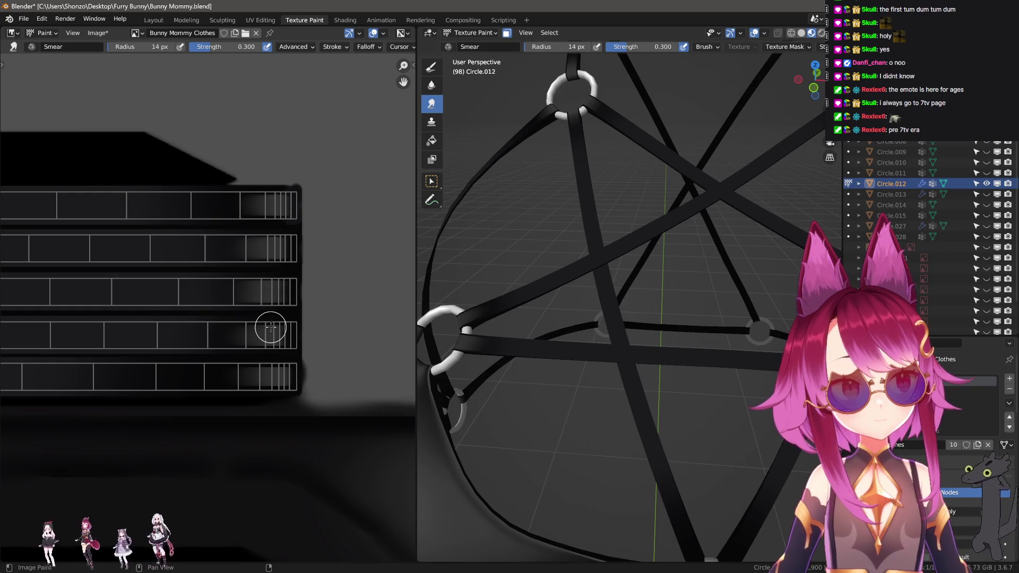
key(1)
scroll(224, 315, up, 2)
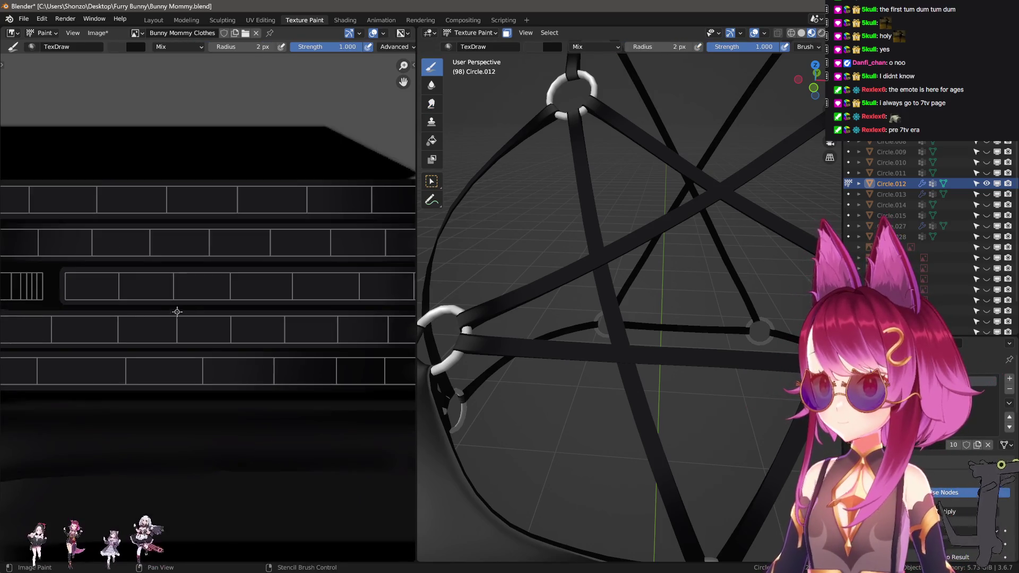
- Set the draw brush to 9 px with a falloff preset and try a grey stroke, then undo it
scroll(287, 304, down, 2)
scroll(195, 293, down, 1)
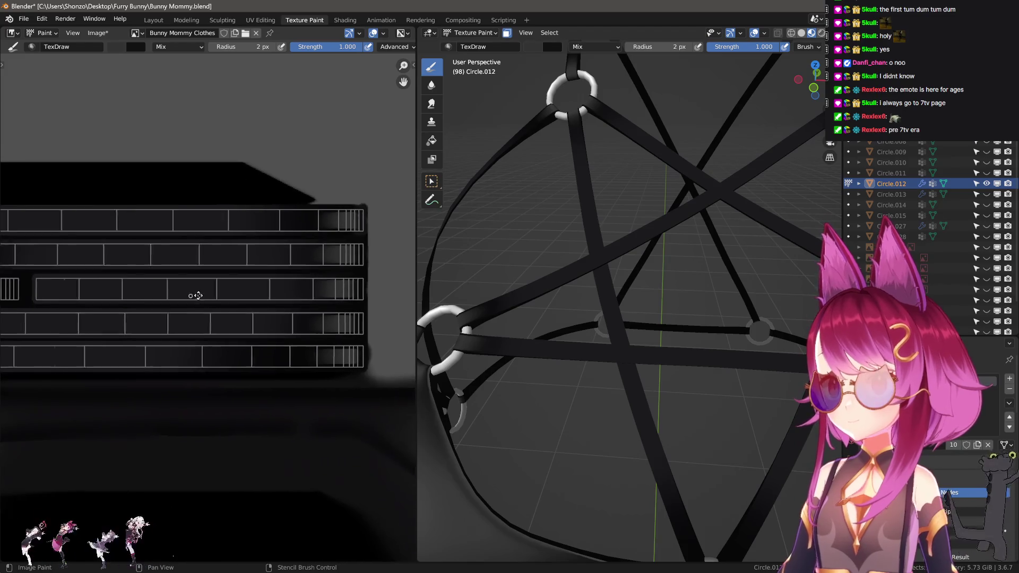
ctrl+scroll(79, 293, left, 2)
scroll(89, 293, up, 2)
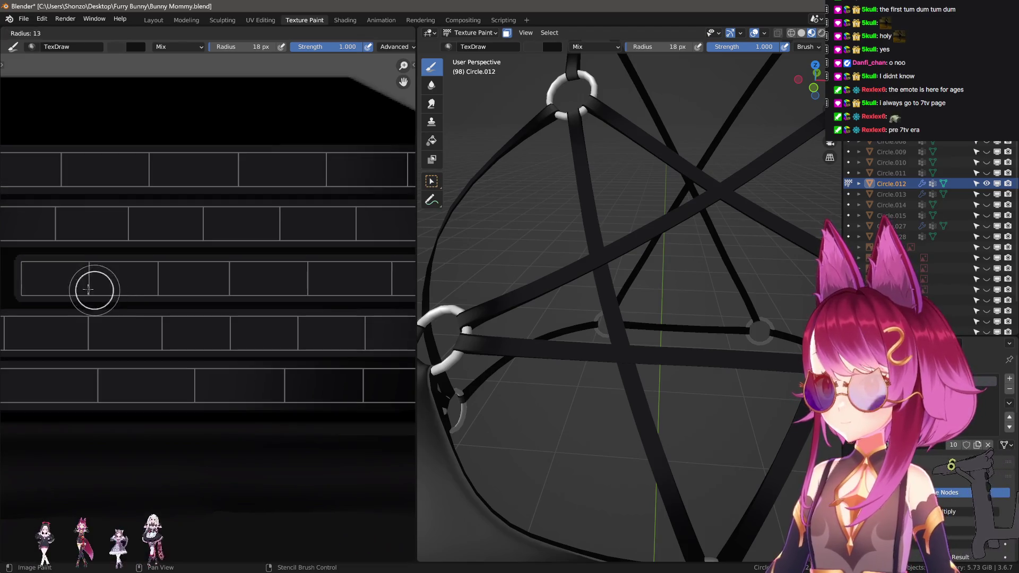
key(f)
click(25, 278)
key(alt+f)
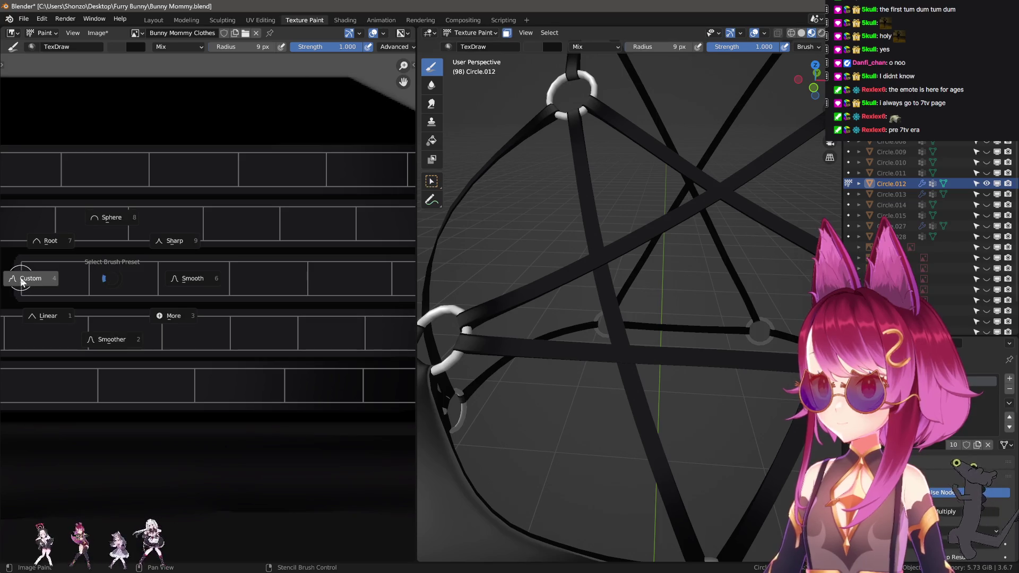
click(21, 278)
drag(21, 279, 318, 285)
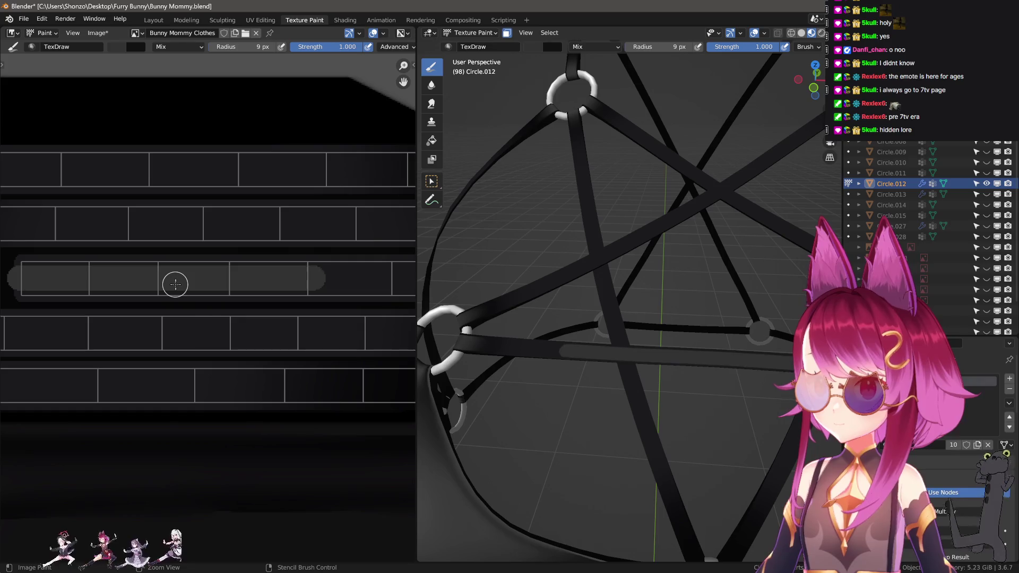
key(ctrl+z)
key(ctrl+z)
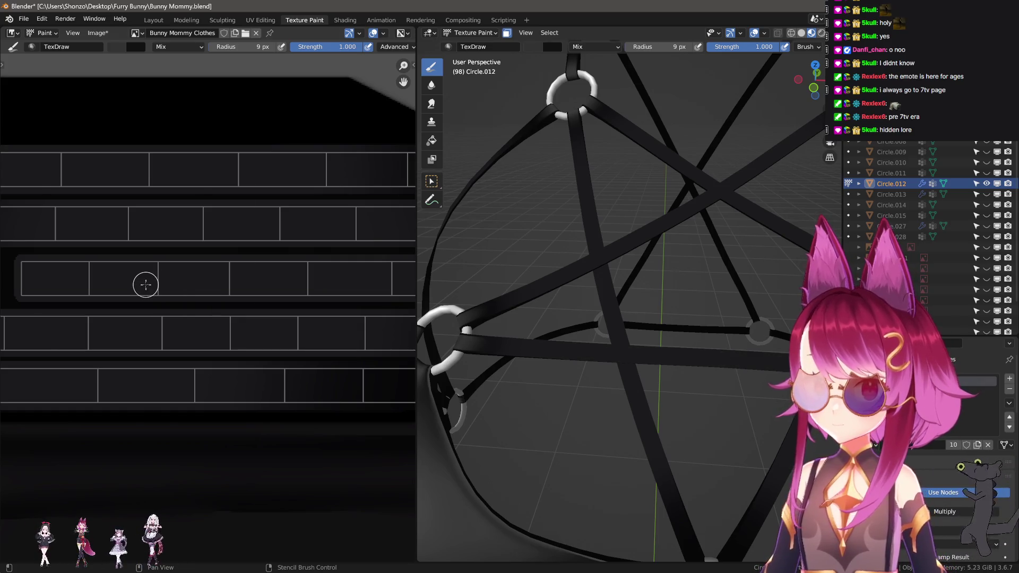
- Set brush strength to 0.800 and paint a grey band along the middle strap strip
key(shift+f)
click(130, 283)
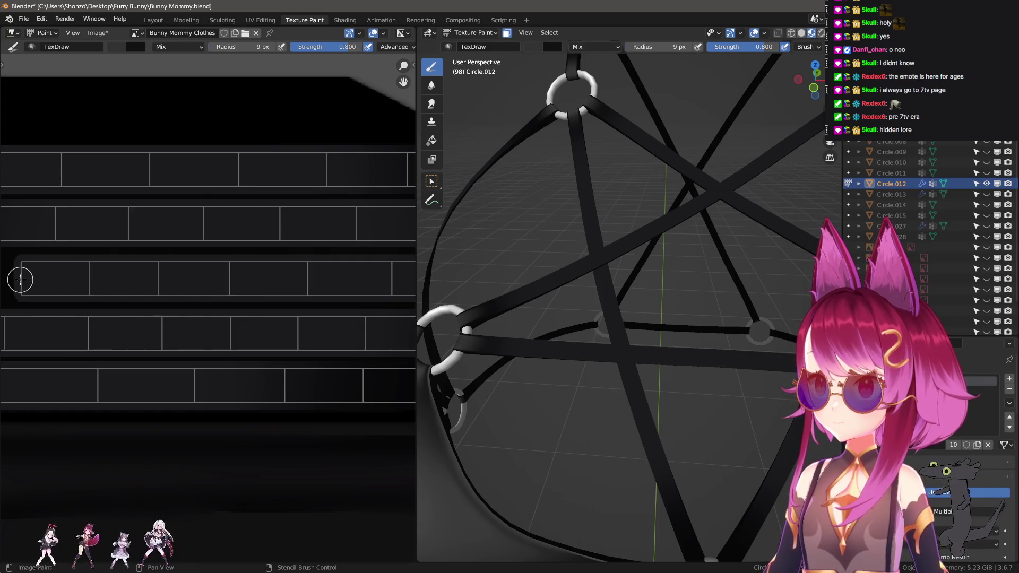
drag(19, 278, 346, 285)
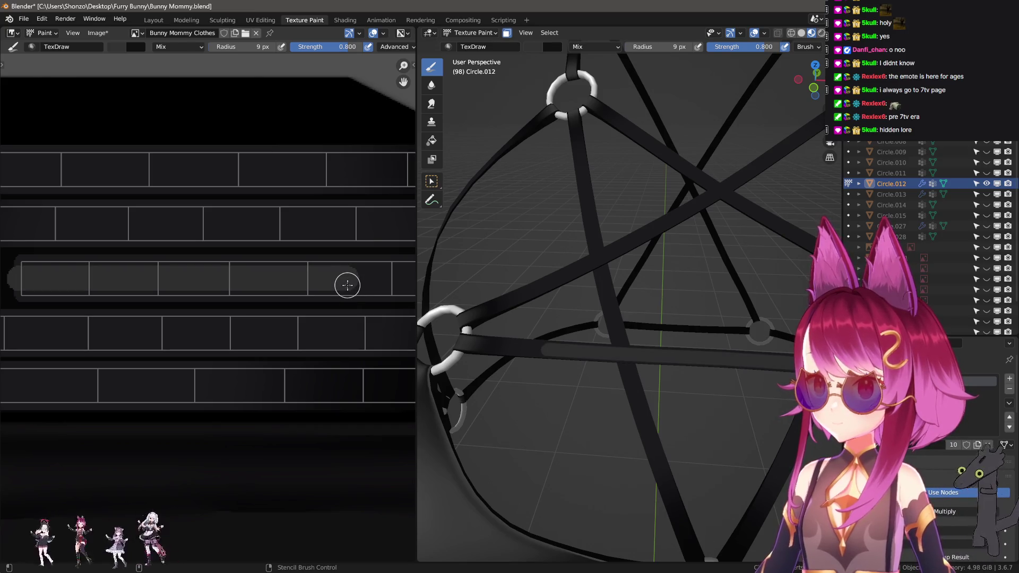
middle_drag(303, 281, 220, 290)
key(shift+space)
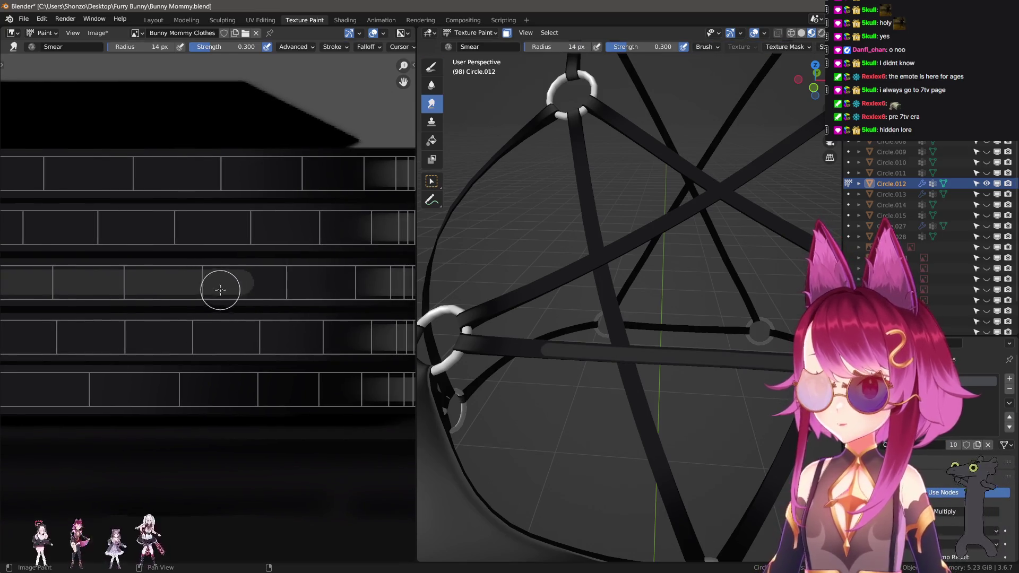
- Smear the grey band's left end into the dark strap with the brush enlarged to 52 px
drag(183, 283, 87, 278)
key(f)
click(162, 280)
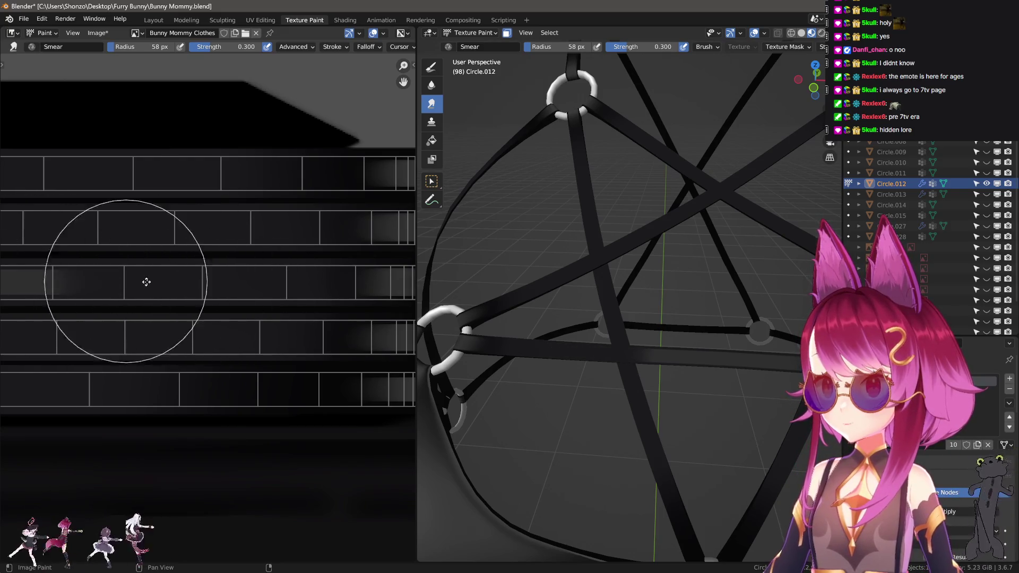
mouse_move(145, 280)
middle_down()
mouse_move(211, 273)
mouse_move(180, 272)
middle_up()
mouse_move(180, 271)
mouse_down()
mouse_move(332, 275)
mouse_move(172, 268)
mouse_up()
scroll(587, 345, down, 5)
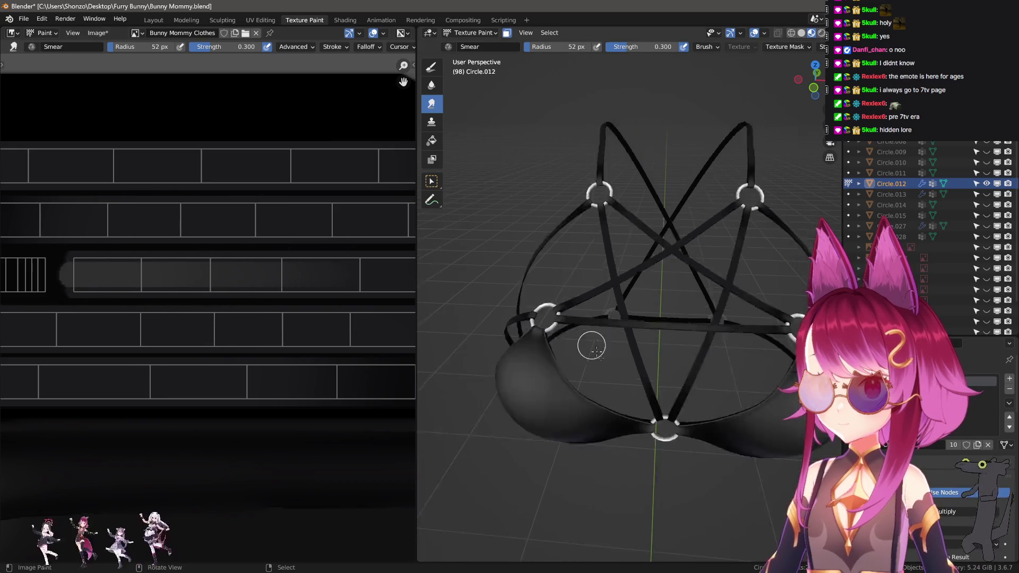
middle_drag(694, 349, 714, 347)
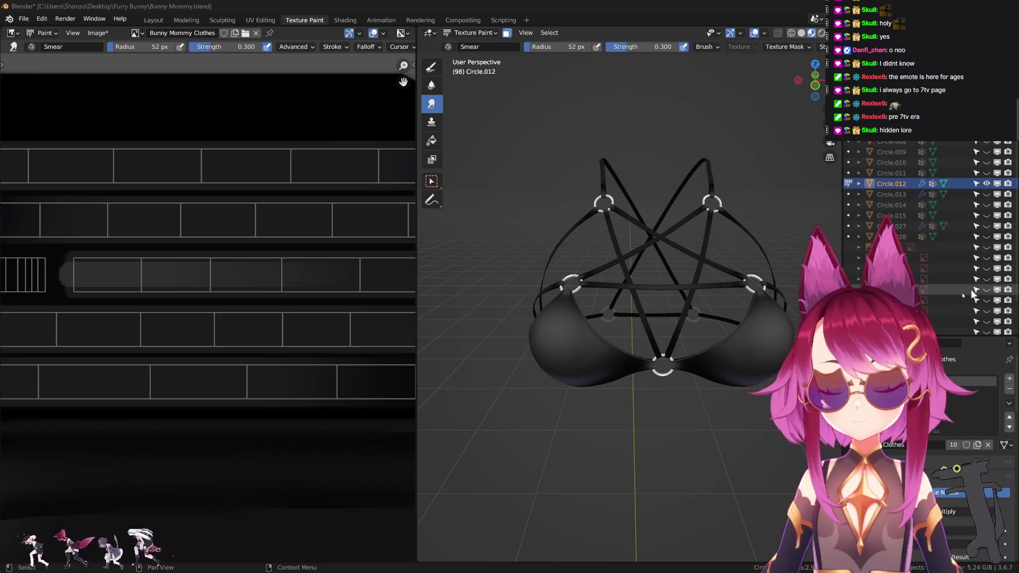
- Paint a straight grey bar along a strap strip with the draw brush
scroll(436, 348, down, 1)
scroll(195, 323, up, 1)
key(n)
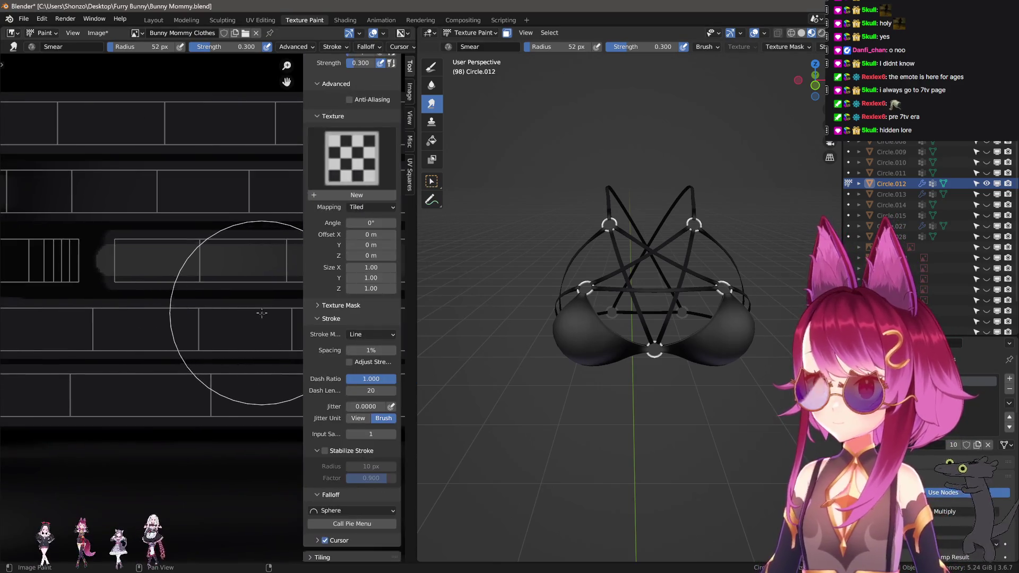
key(n)
key(n)
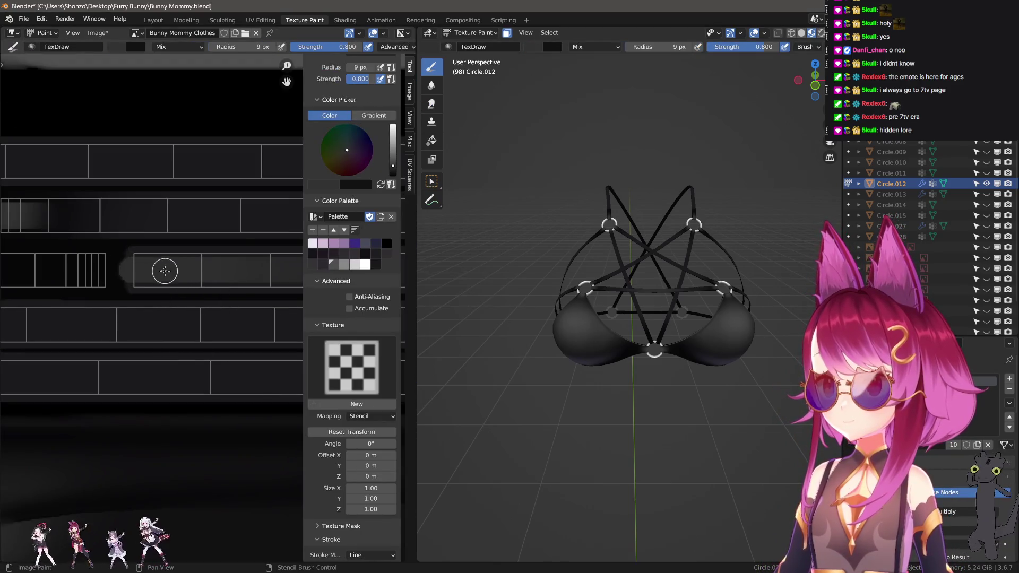
click(337, 261)
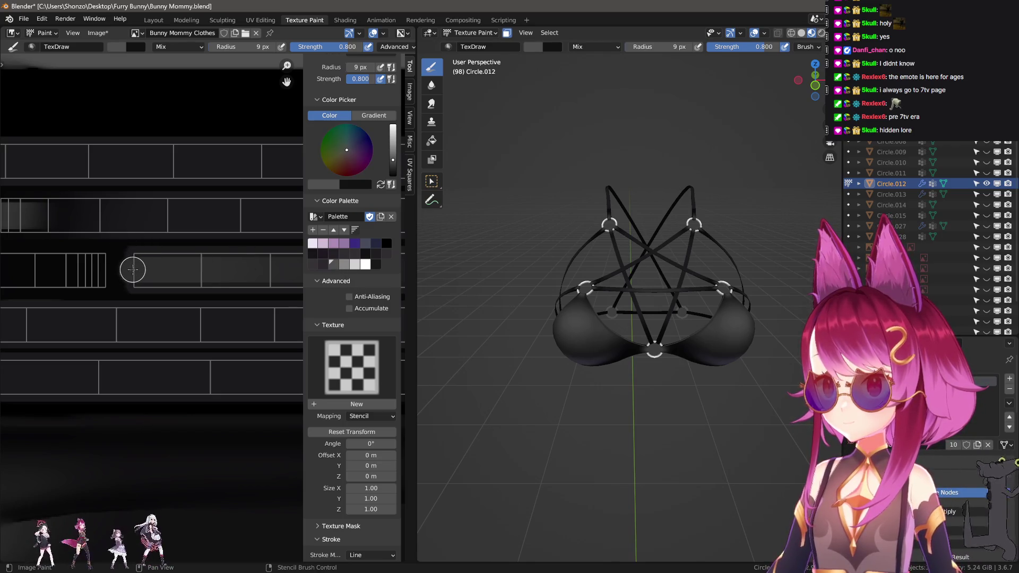
drag(388, 262, 220, 301)
key(n)
- Smear the grey bar's right end into a gradient with a smaller smear brush
scroll(296, 269, up, 1)
key(s)
key(bracketleft)
key(bracketleft)
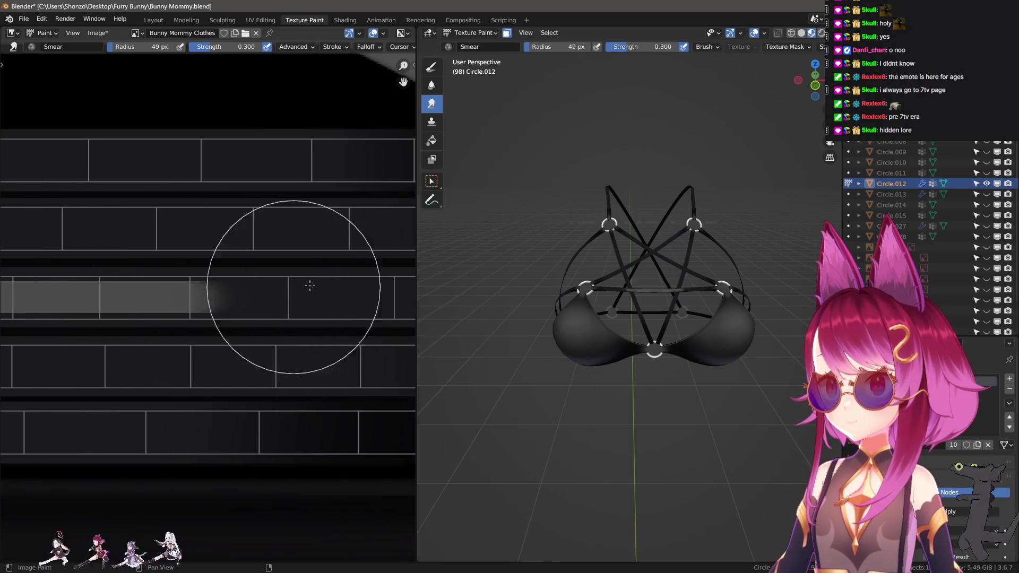
scroll(234, 303, down, 2)
mouse_move(309, 285)
mouse_down()
mouse_move(235, 302)
mouse_move(63, 291)
mouse_up()
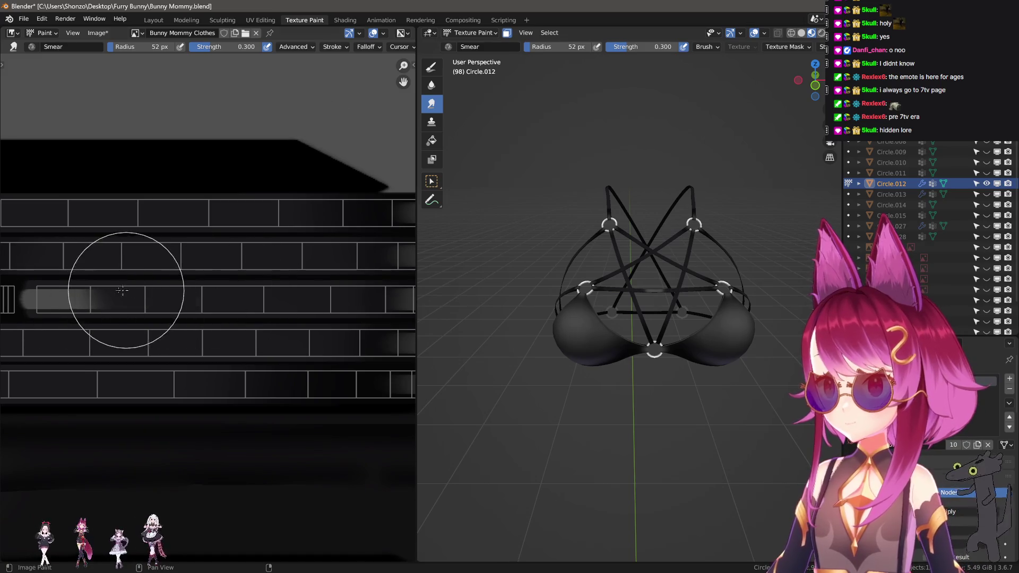
key(bracketleft)
key(bracketleft)
mouse_move(250, 291)
mouse_down()
mouse_move(219, 292)
mouse_move(334, 284)
mouse_up()
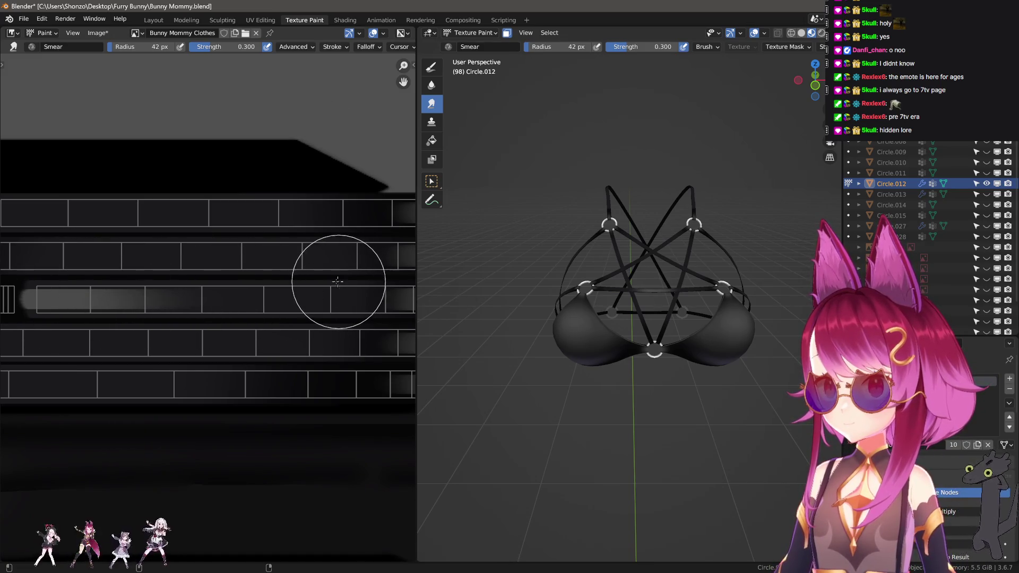
key(bracketright)
key(bracketright)
key(bracketright)
key(bracketleft)
key(bracketleft)
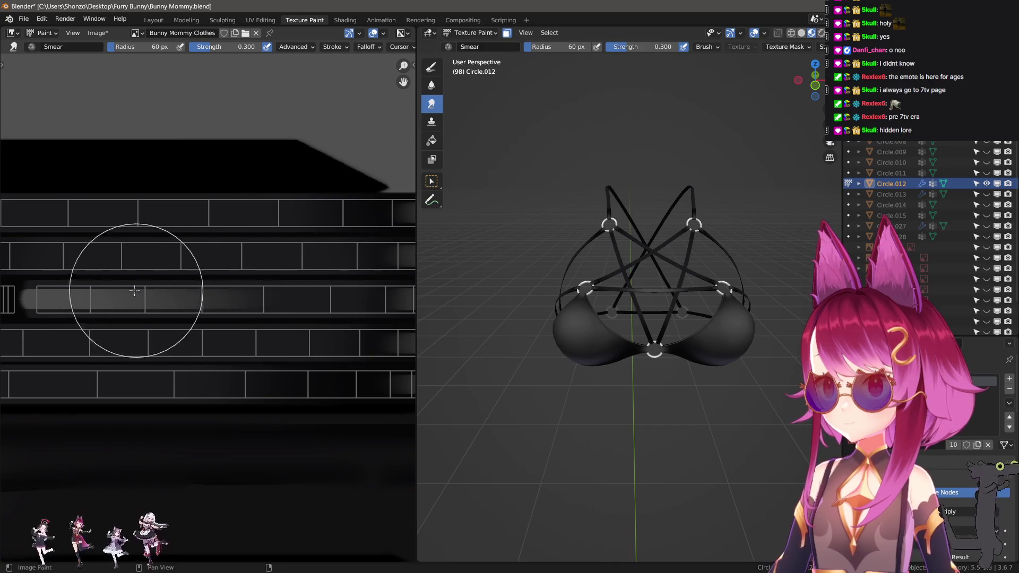
drag(118, 295, 273, 294)
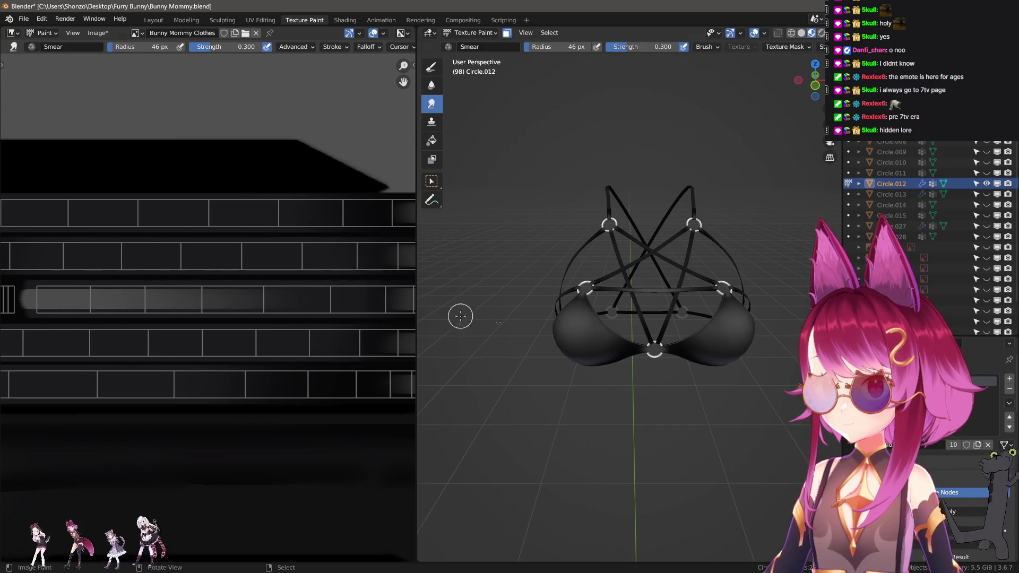
ctrl+middle_drag(457, 314, 596, 362)
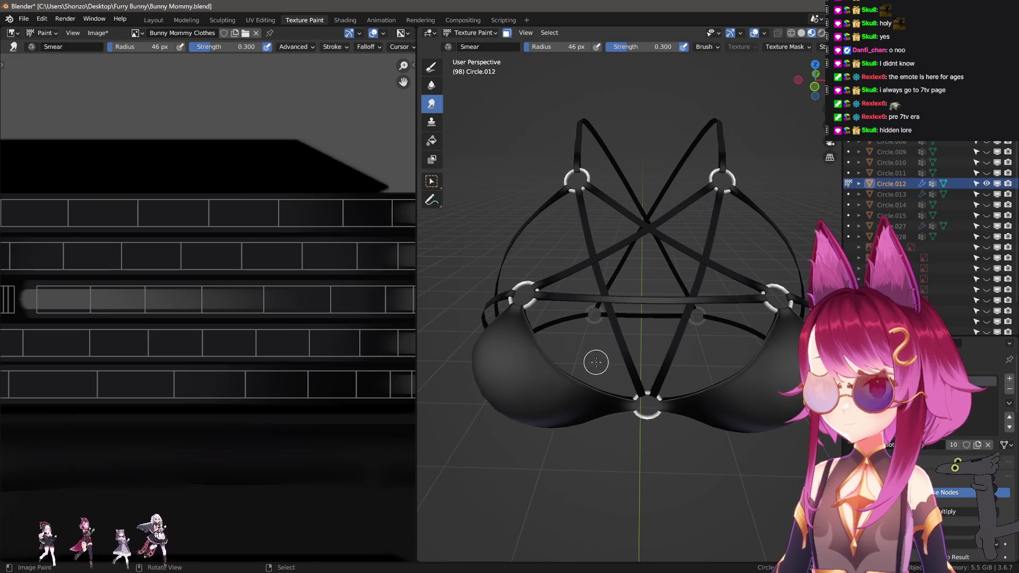
- Paint a straight grey strip along a lower strap row
key(d)
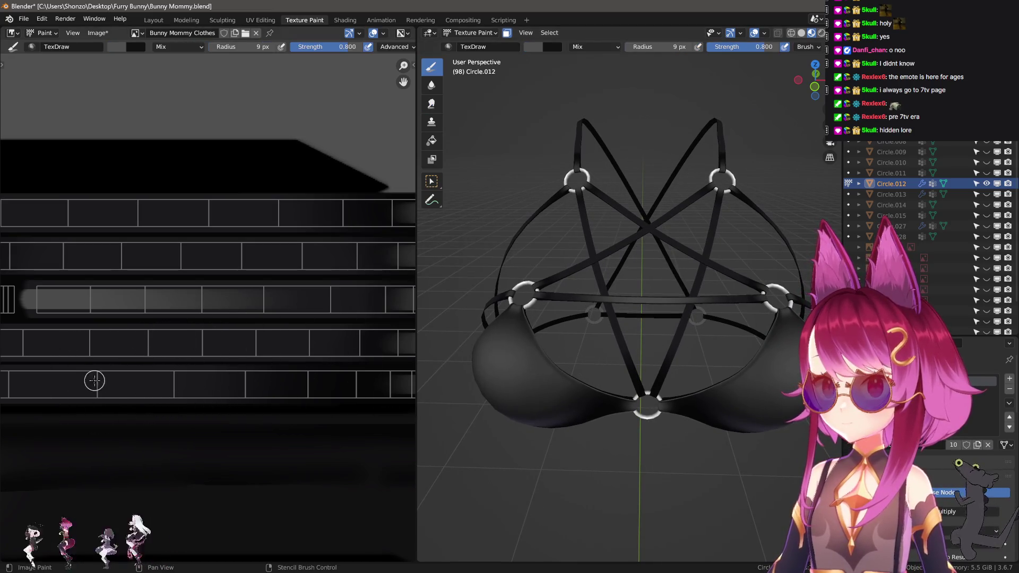
scroll(202, 344, down, 3)
scroll(227, 341, up, 2)
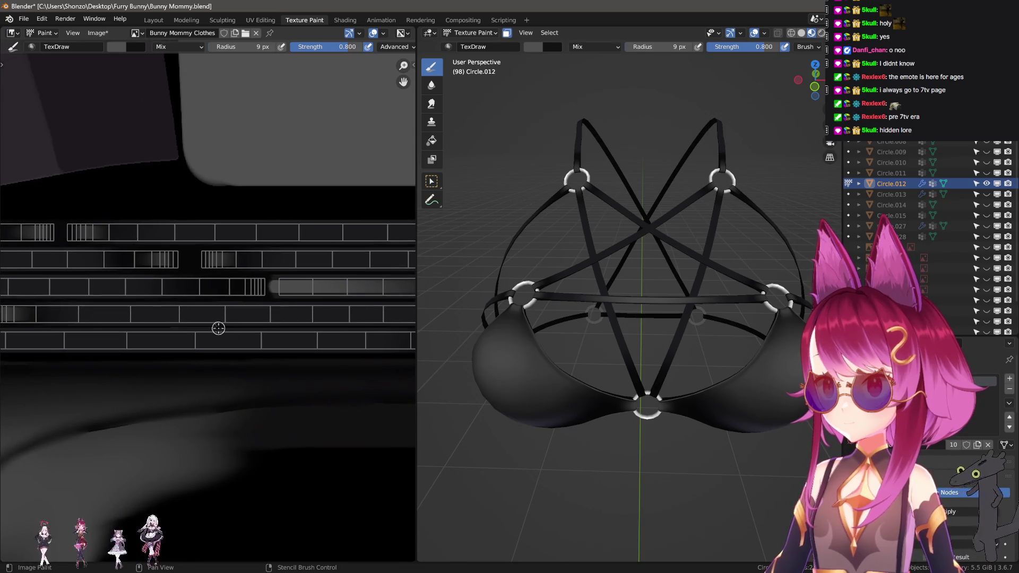
drag(337, 314, 370, 316)
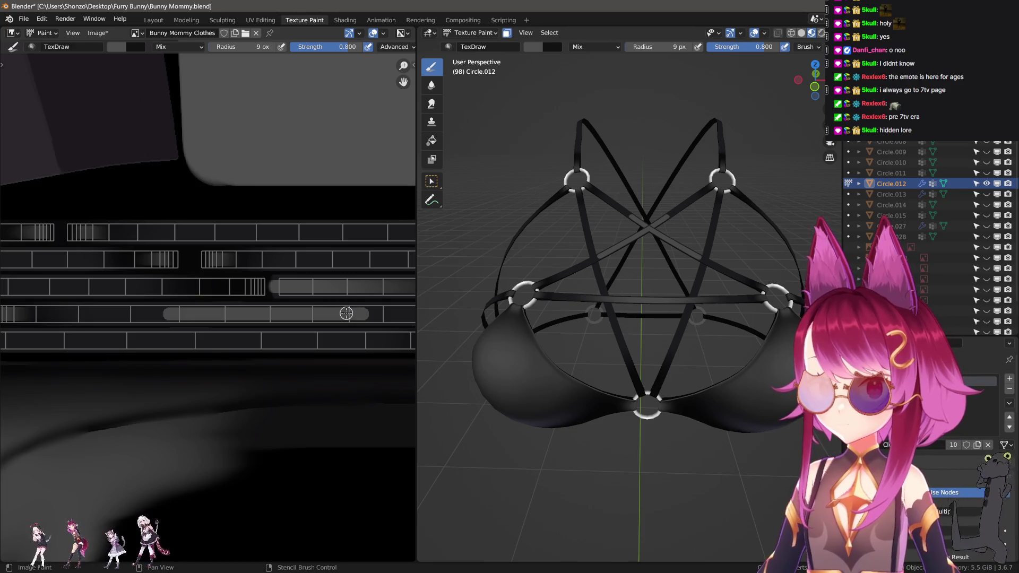
- Smear the strip with shrinking radius down to 19 px, then raise smear strength to 0.600
scroll(346, 313, up, 2)
key(d)
drag(376, 334, 223, 333)
key(bracketleft)
key(bracketleft)
middle_drag(246, 326, 148, 326)
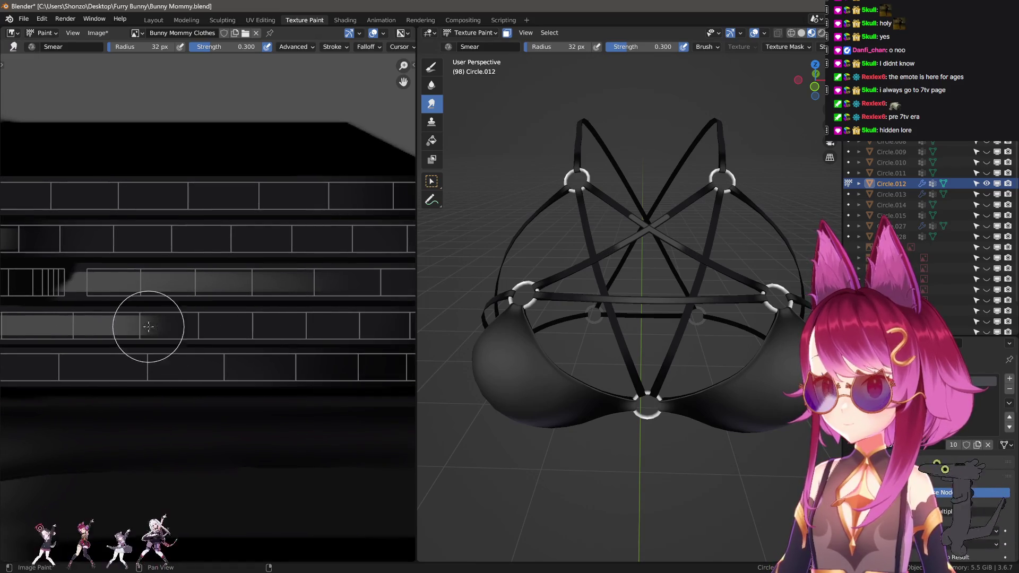
mouse_move(148, 327)
mouse_down()
mouse_move(219, 329)
mouse_move(193, 326)
mouse_up()
key(bracketleft)
key(bracketleft)
key(bracketleft)
key(bracketleft)
key(bracketleft)
middle_drag(255, 325, 181, 331)
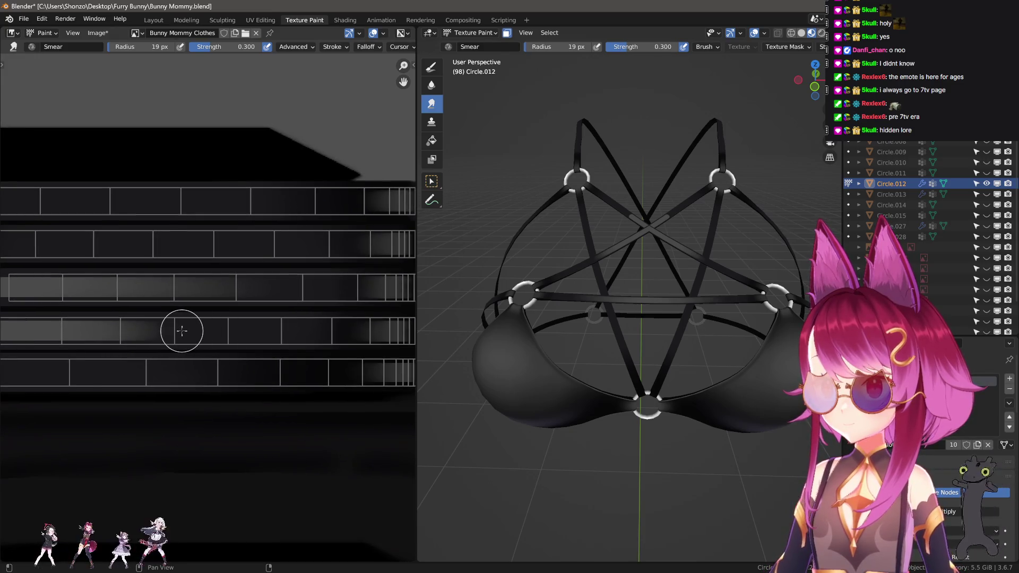
key(shift+f)
click(167, 332)
- Smear the fourth strap row's light patches back and forth using line strokes
key(n)
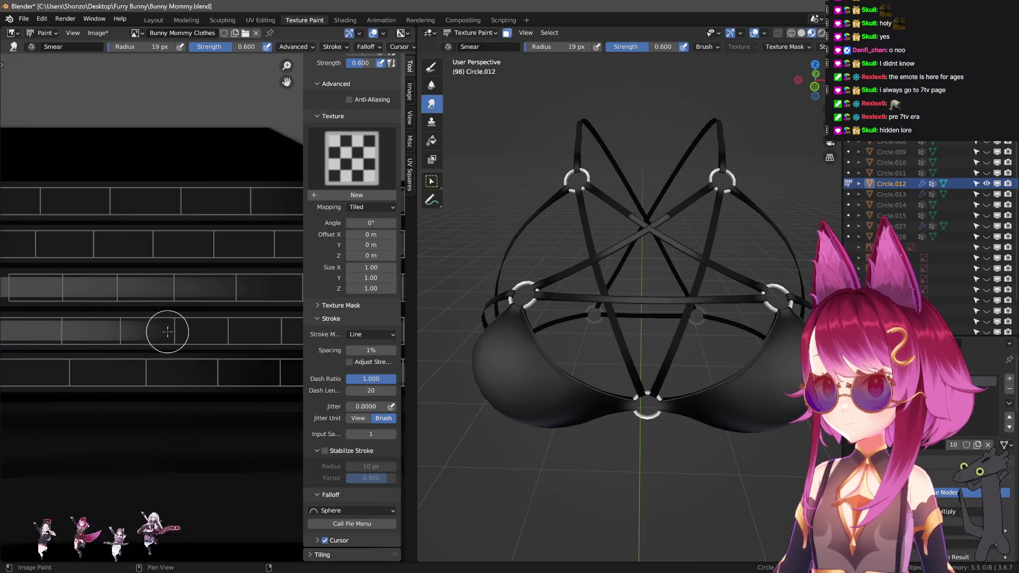
key(n)
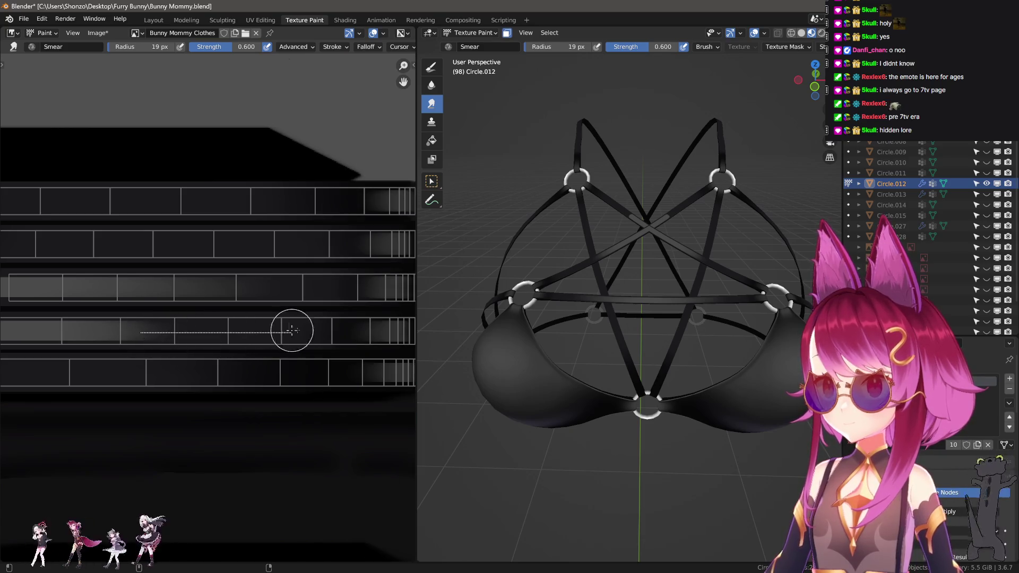
drag(281, 329, 90, 331)
key(e)
click(177, 325)
key(n)
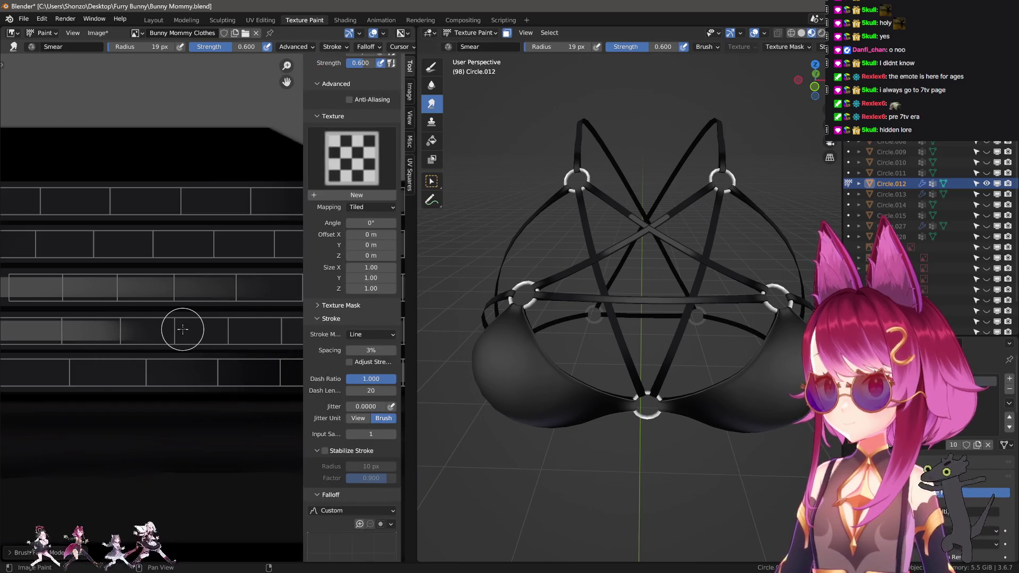
key(n)
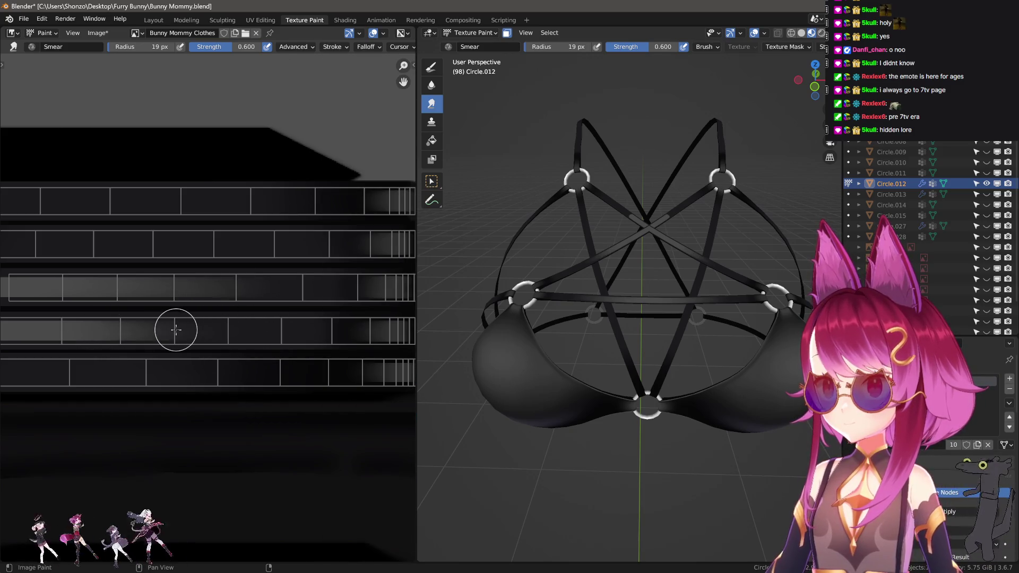
mouse_move(312, 330)
mouse_down()
mouse_move(94, 333)
mouse_move(303, 330)
mouse_up()
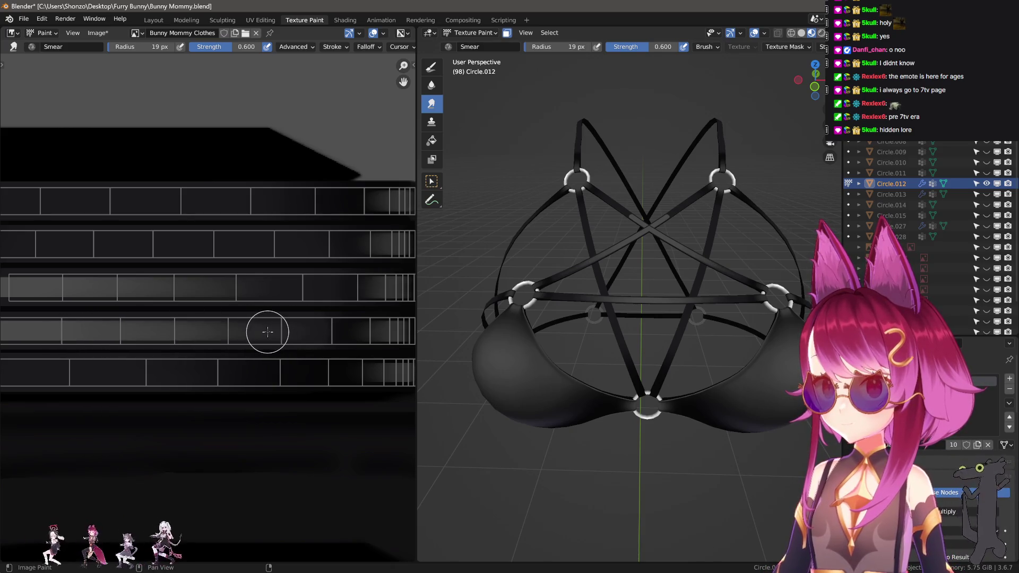
mouse_move(222, 326)
middle_down()
mouse_move(159, 335)
mouse_move(307, 326)
middle_up()
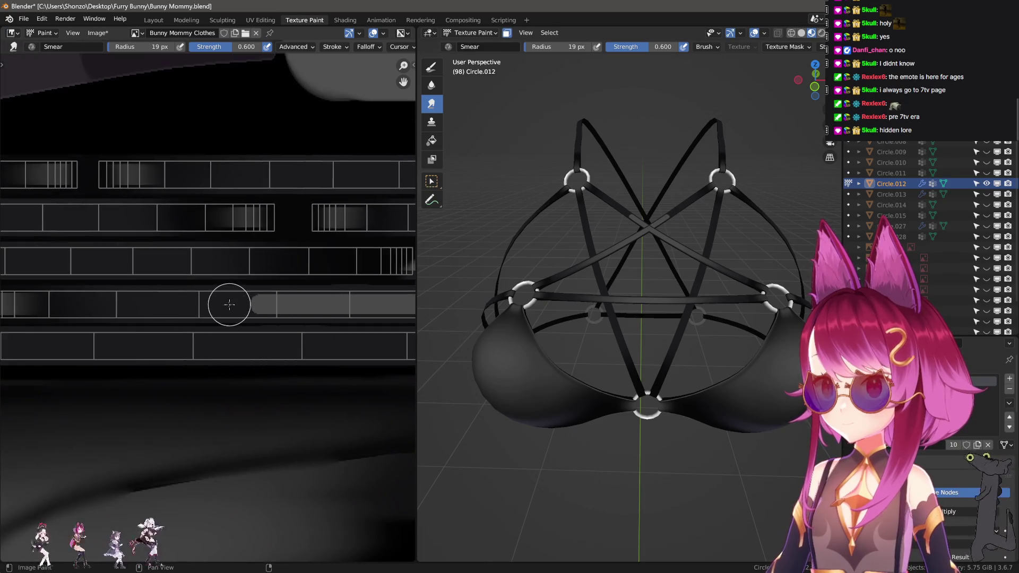
mouse_move(266, 302)
mouse_down()
mouse_move(319, 298)
mouse_move(105, 302)
mouse_up()
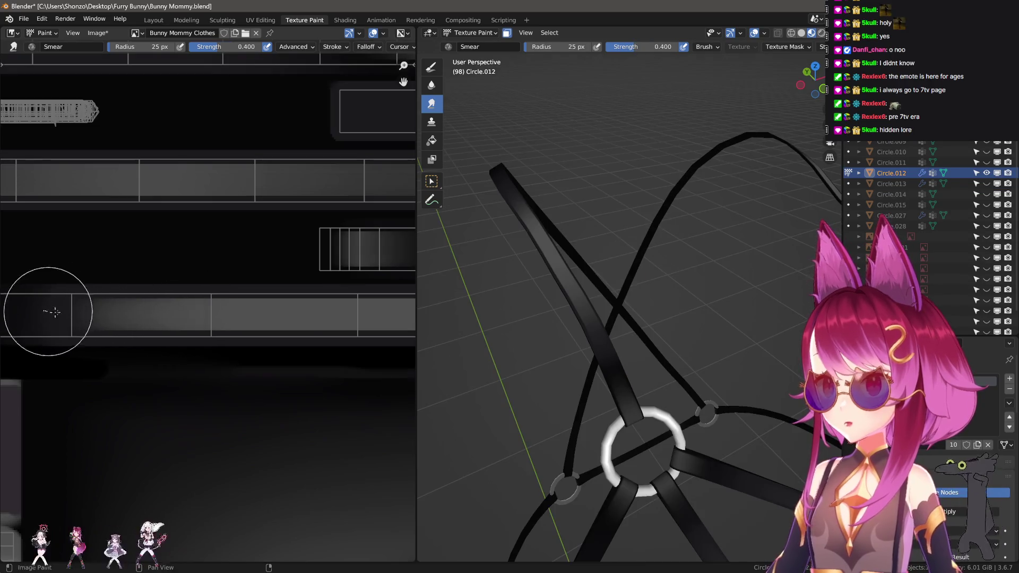
- Orbit the model to inspect the cups and a front view of the harness
middle_drag(584, 310, 472, 326)
middle_drag(10, 315, 302, 307)
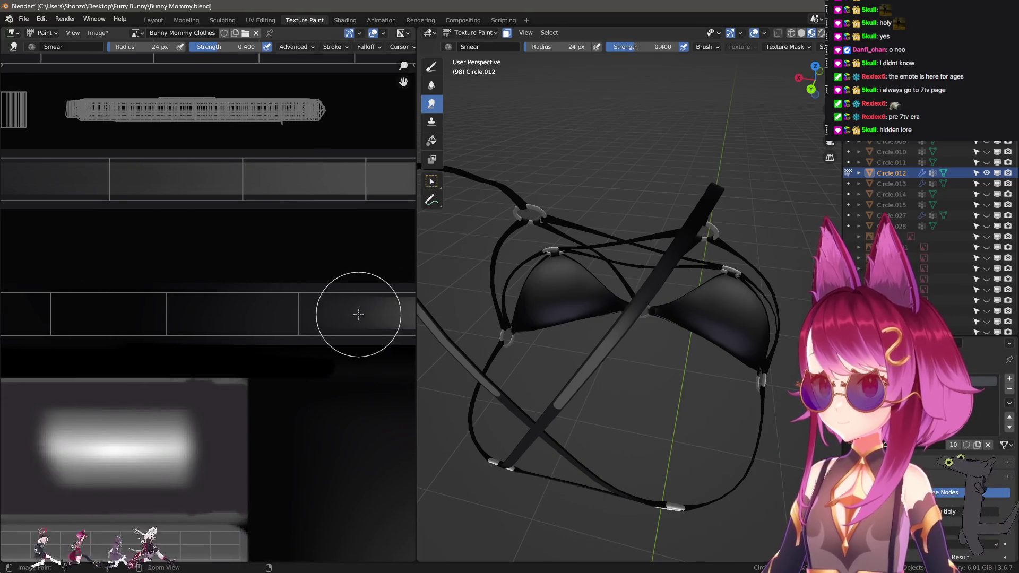
middle_drag(423, 302, 510, 278)
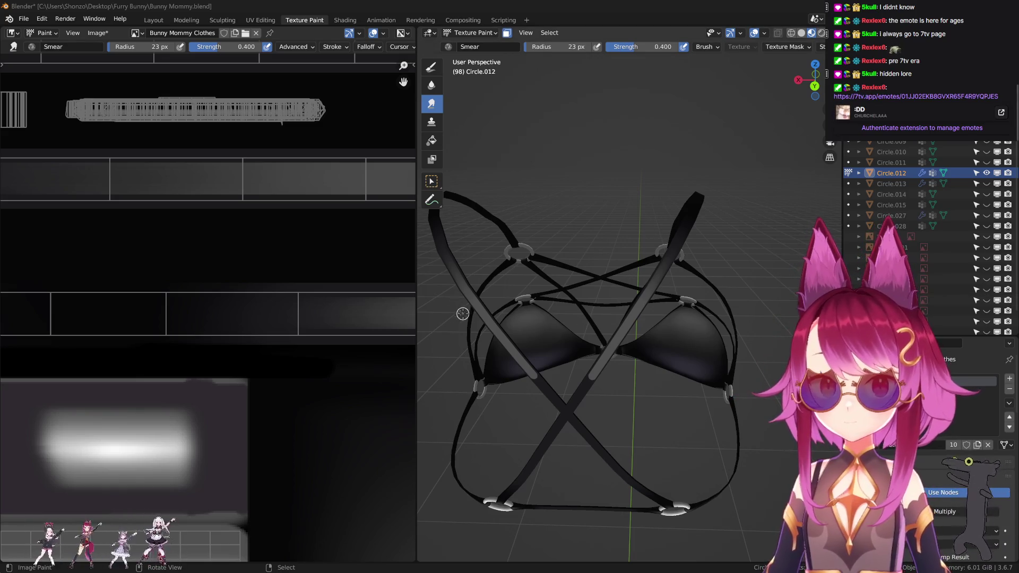
- Smear the bottom strap strip's grey band so its right end fades, ending at 23 px
mouse_move(244, 303)
middle_down()
mouse_move(164, 309)
mouse_move(280, 348)
mouse_move(200, 312)
middle_up()
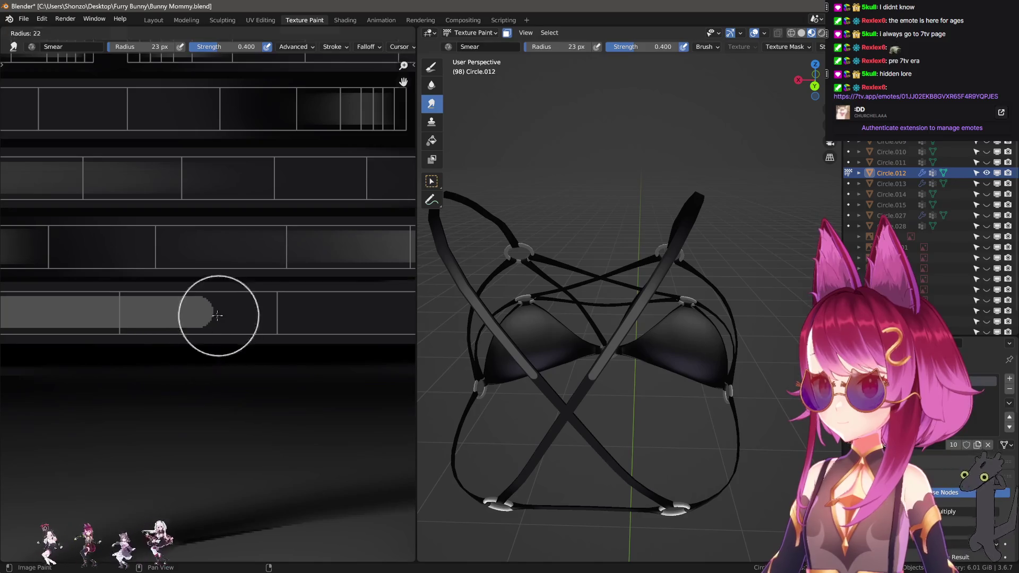
mouse_move(262, 317)
mouse_down()
mouse_move(91, 312)
mouse_move(391, 312)
mouse_up()
scroll(207, 311, down, 1)
key(bracketright)
middle_drag(236, 320, 204, 325)
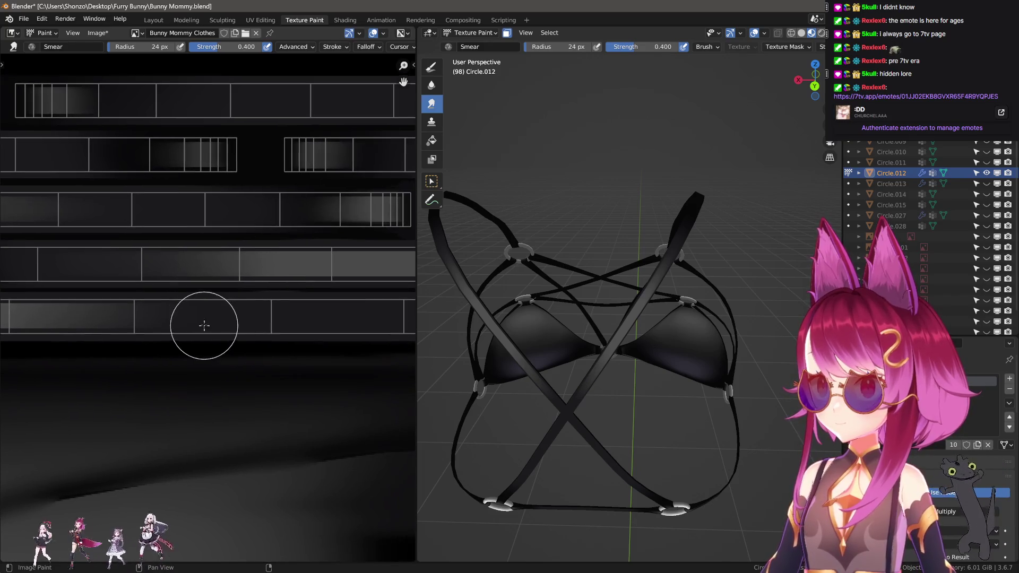
key(bracketleft)
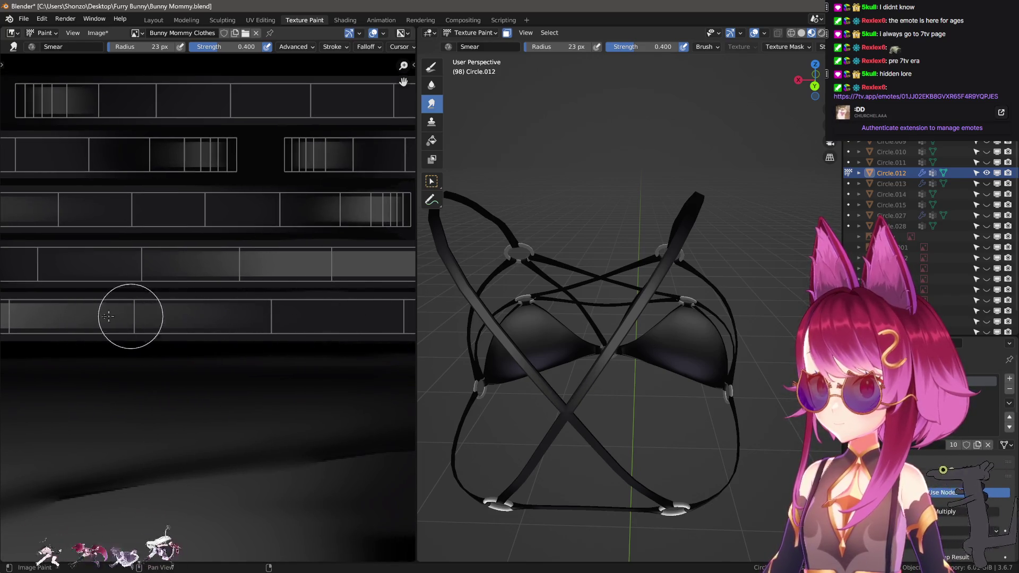